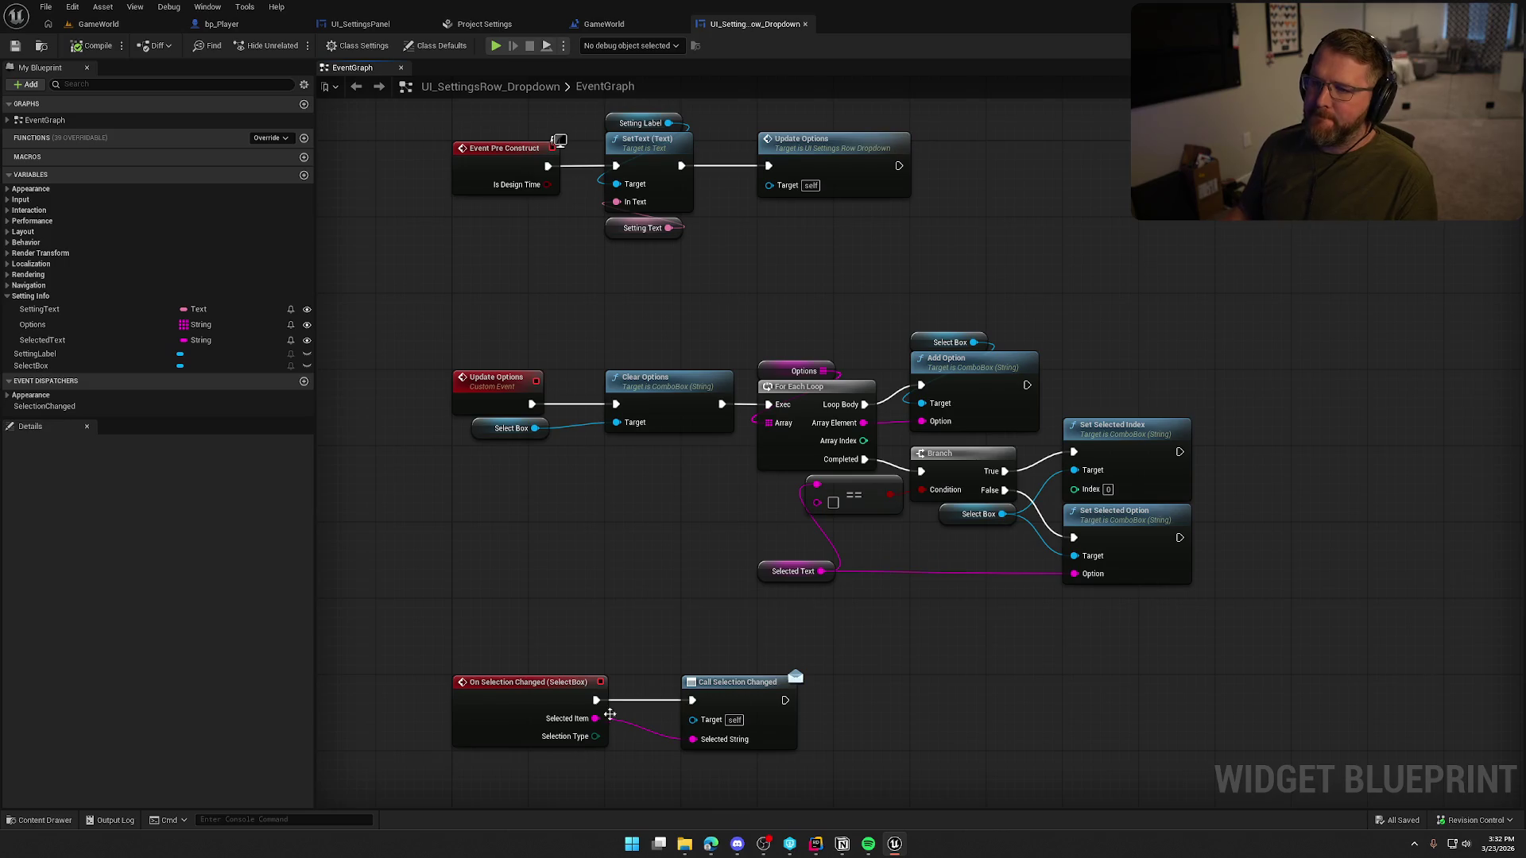
- Review the UI_SettingsPanel event graph's FPSCap handler, Event Construct, WindowMode and Activated node chains
left_click(362, 25)
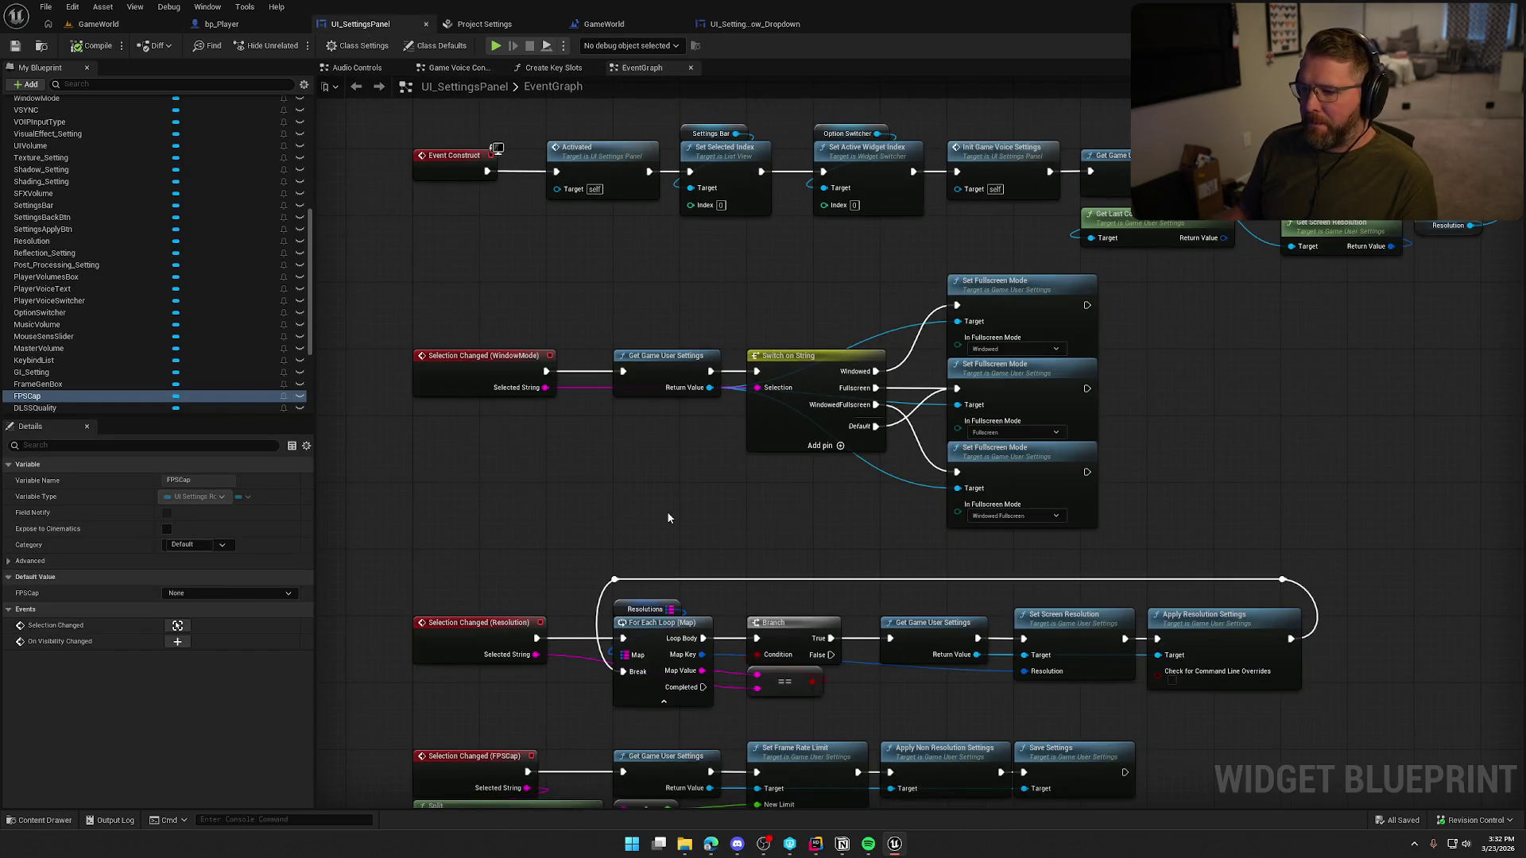
left_click_drag(666, 509, 612, 191)
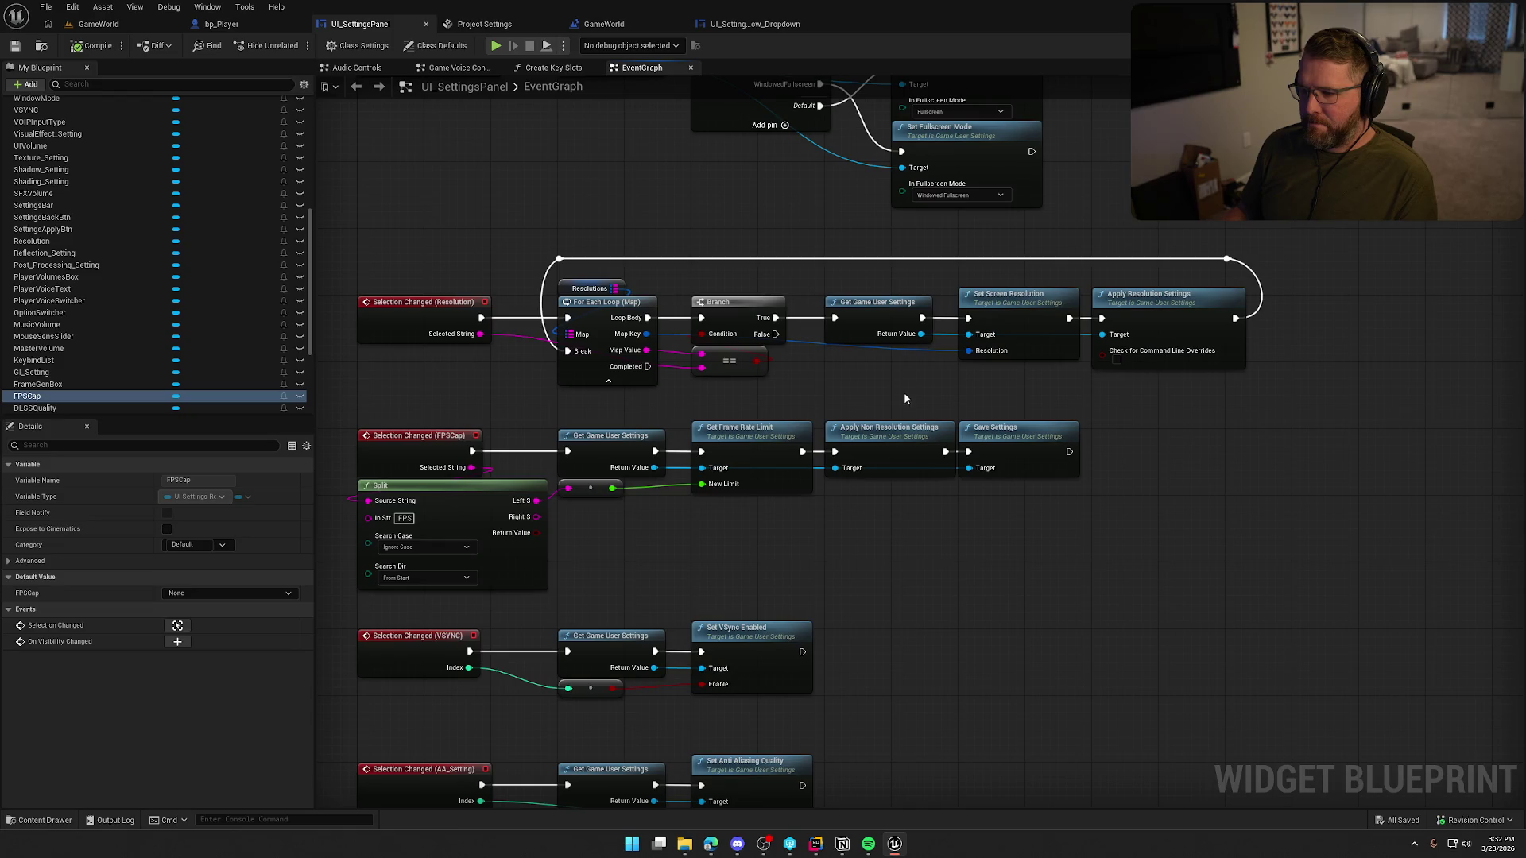
scroll(771, 460, "up", 1)
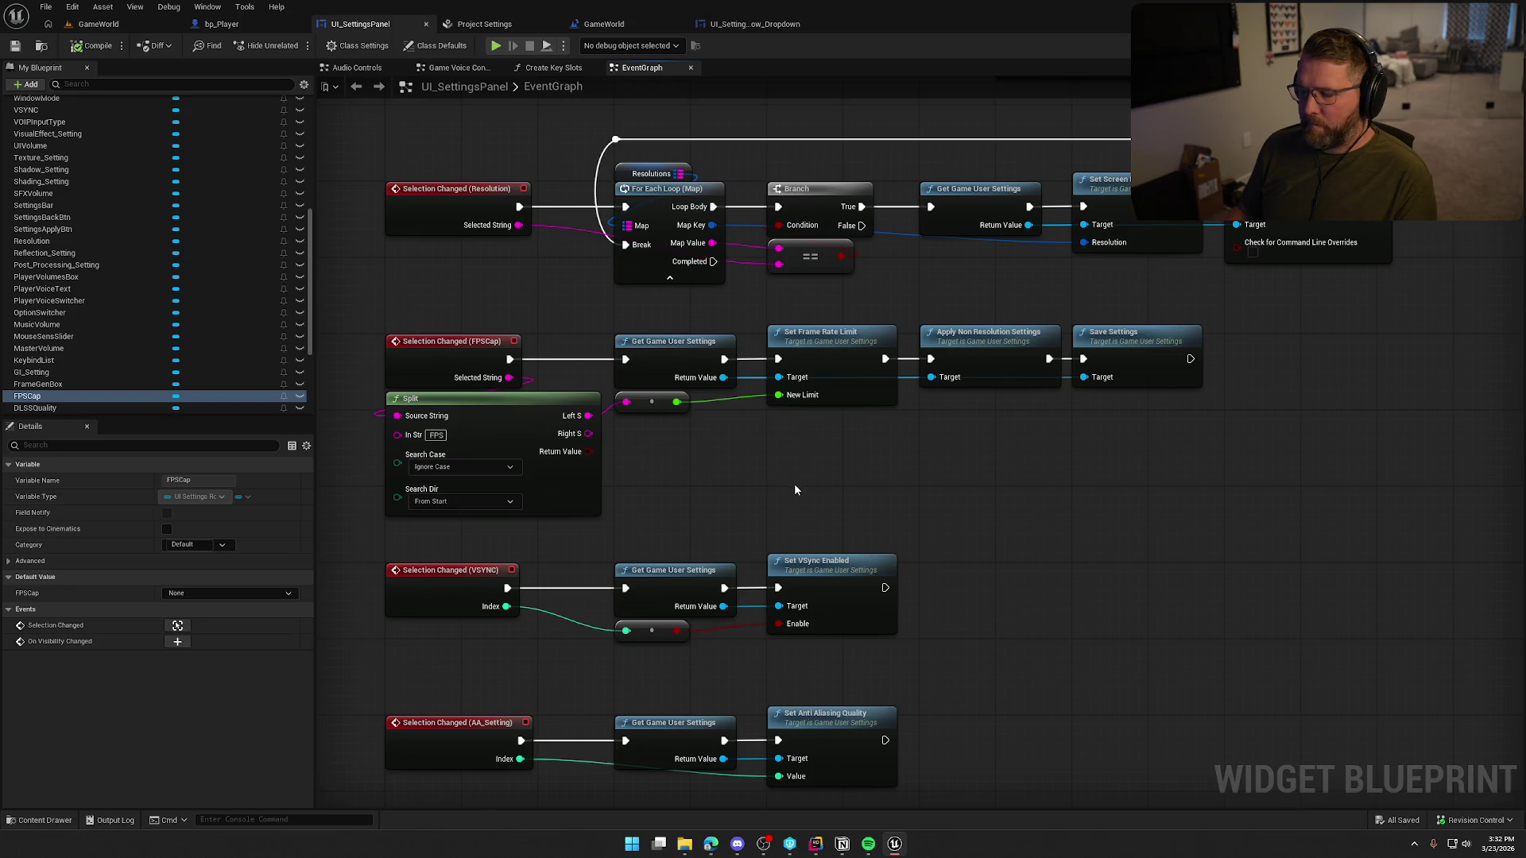
left_click_drag(1142, 504, 368, 330)
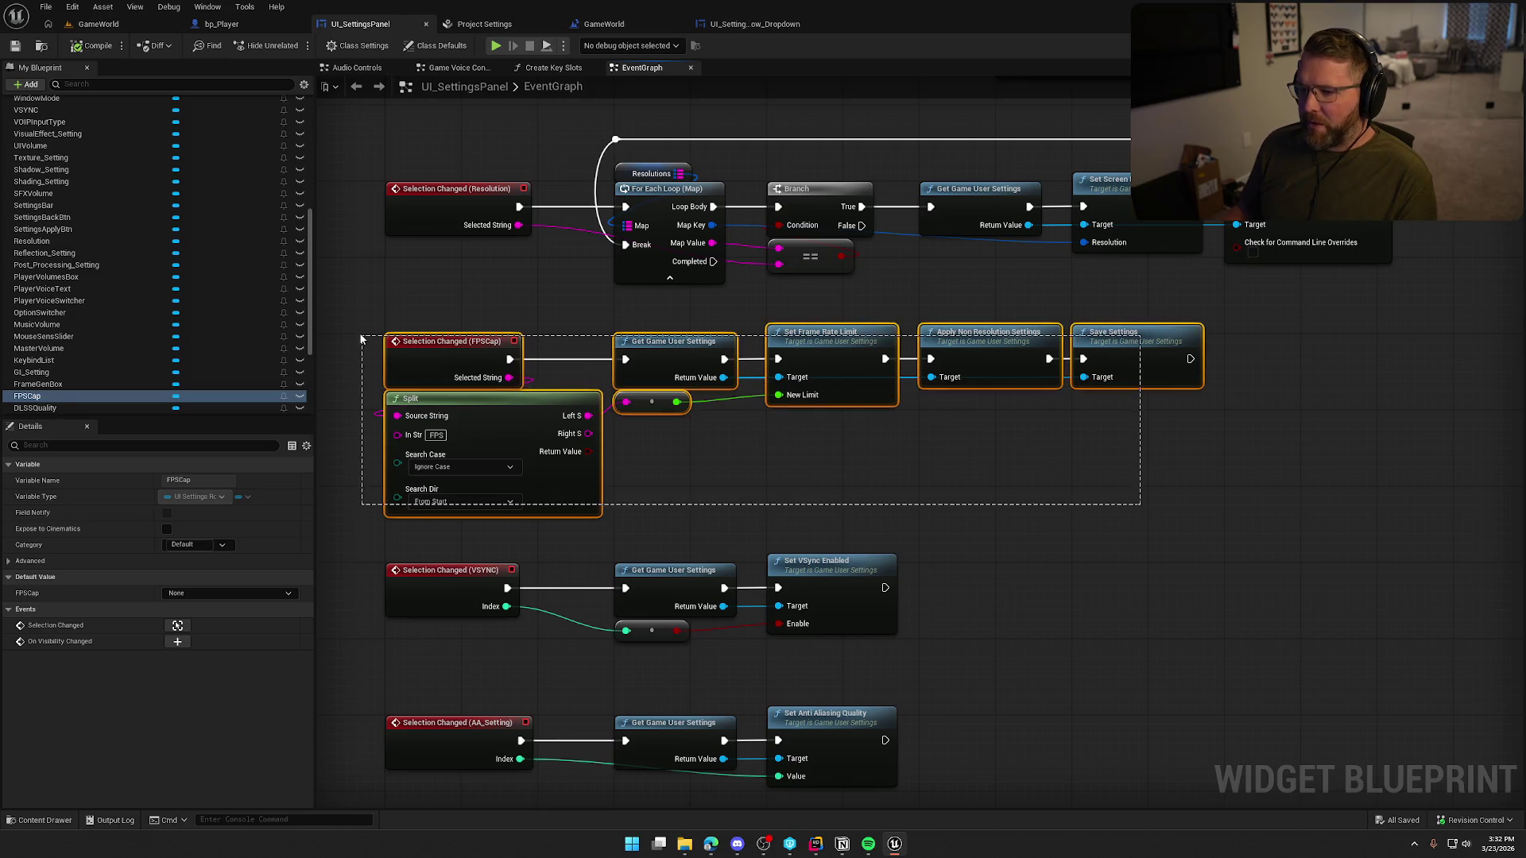
left_click(904, 509)
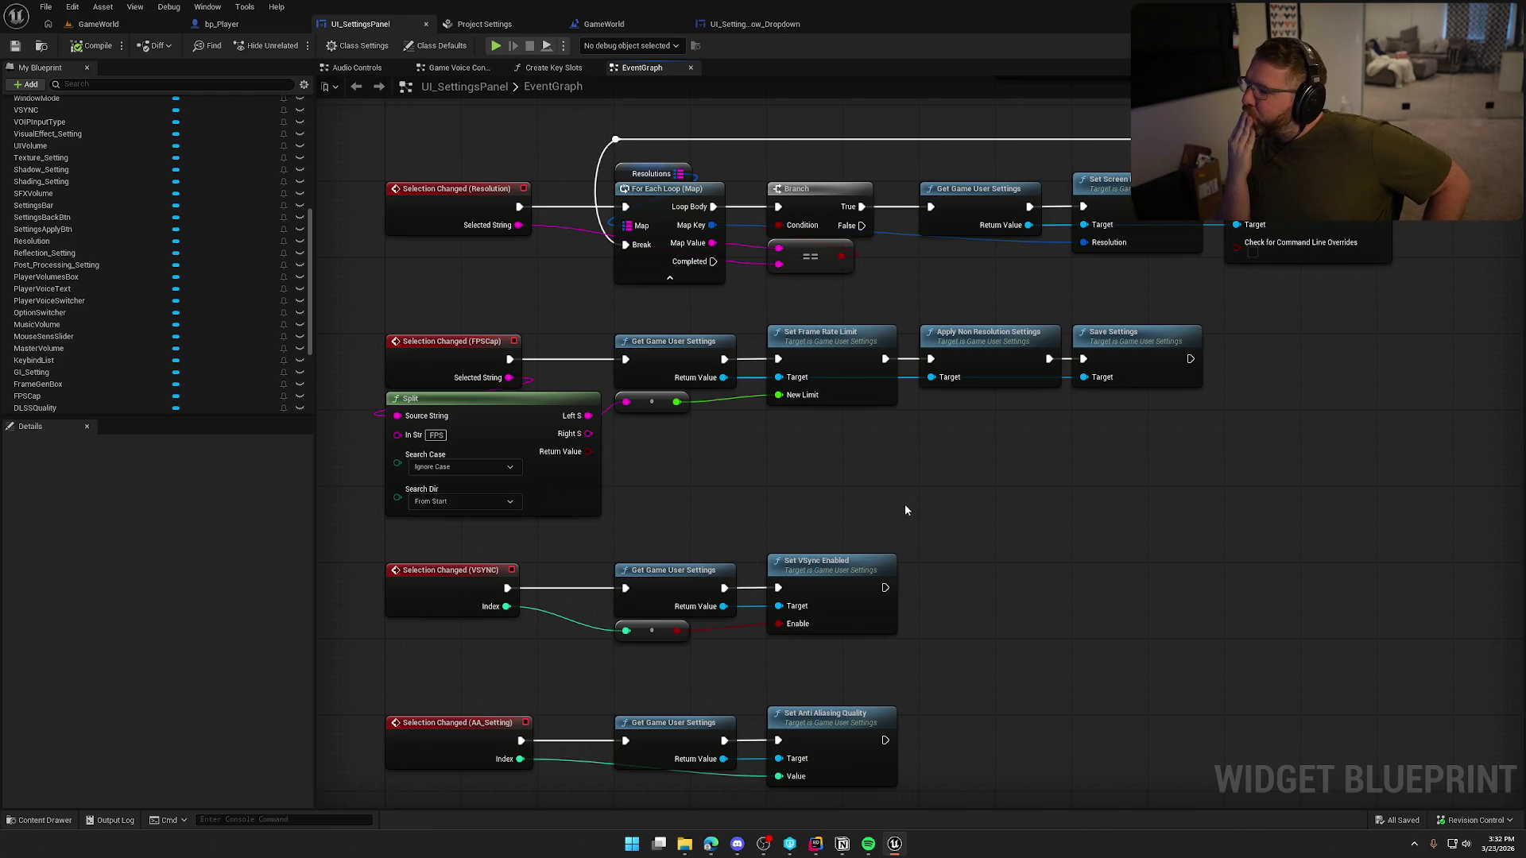
mouse_move(905, 510)
left_mouse_down()
mouse_move(927, 624)
mouse_move(556, 451)
left_mouse_up()
left_click_drag(459, 274, 467, 396)
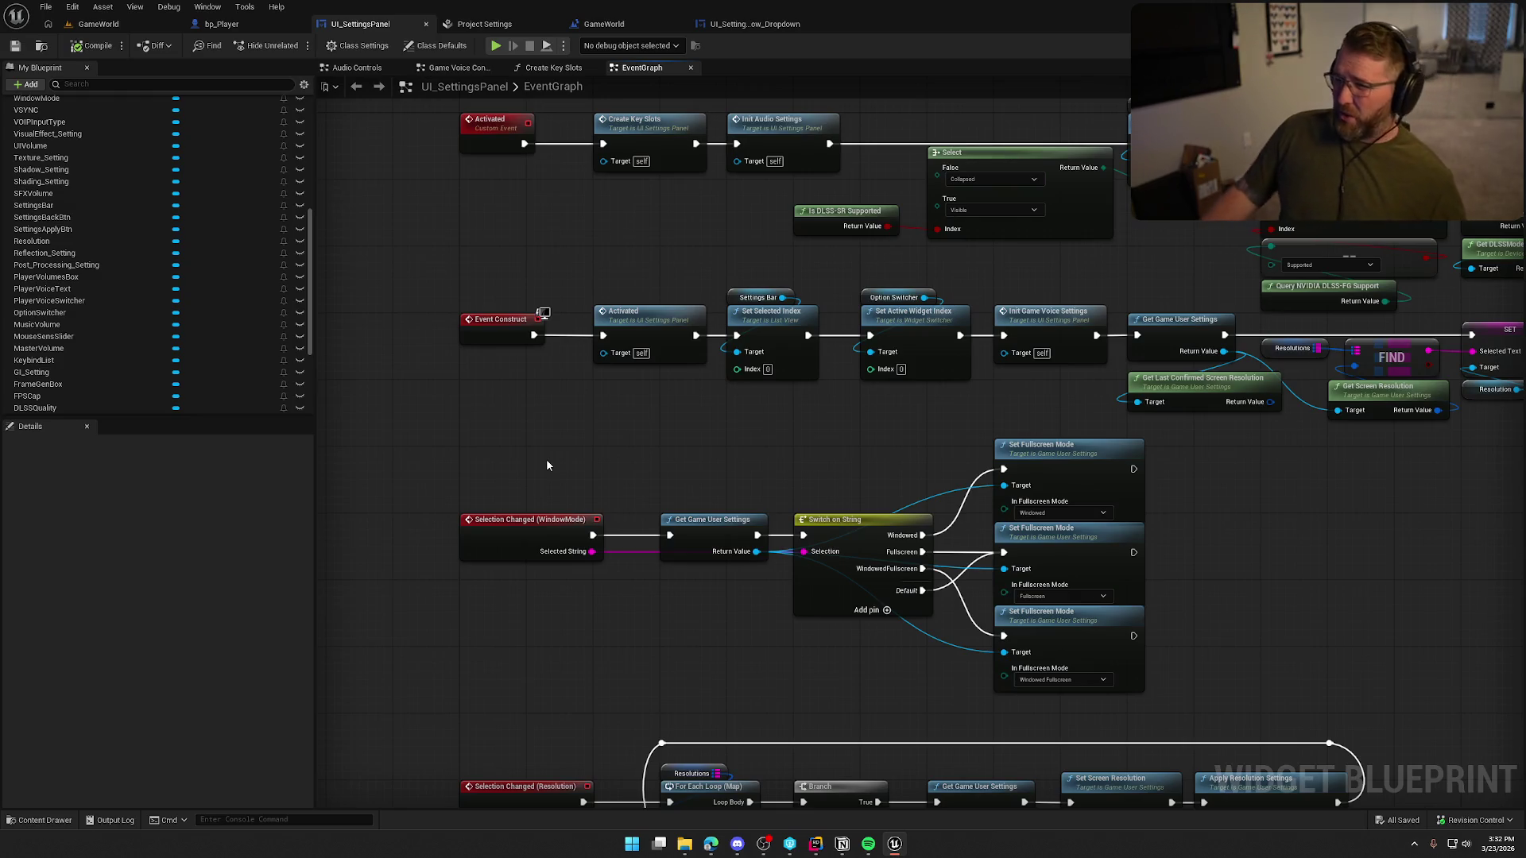
- Add an Event Construct node in UI_SettingsRow_Dropdown, wire it into SetText, and place it beside Event Pre Construct
left_click(739, 24)
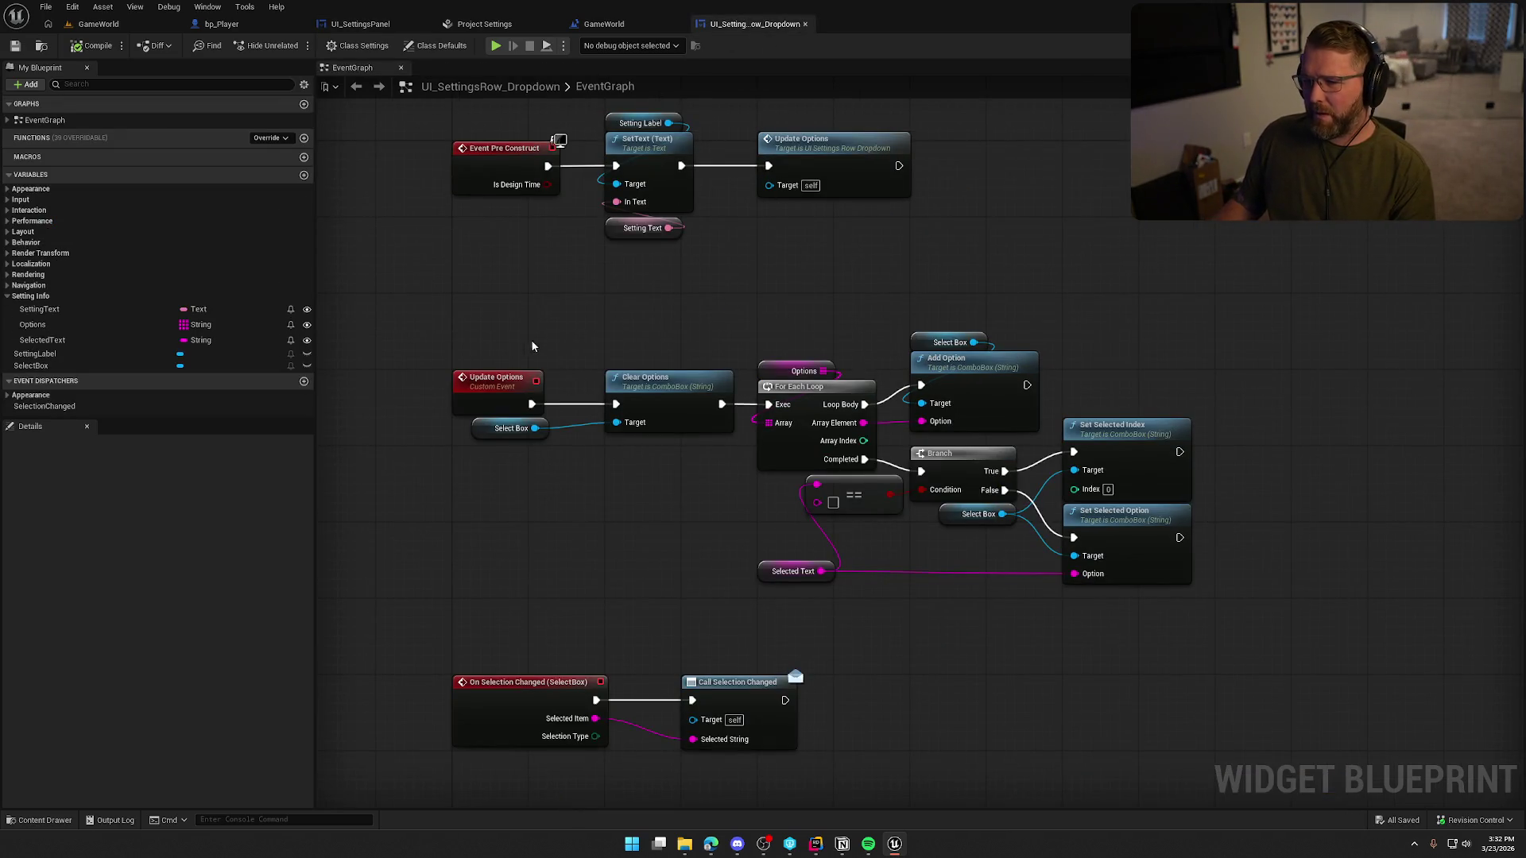
right_click(535, 355)
type("even")
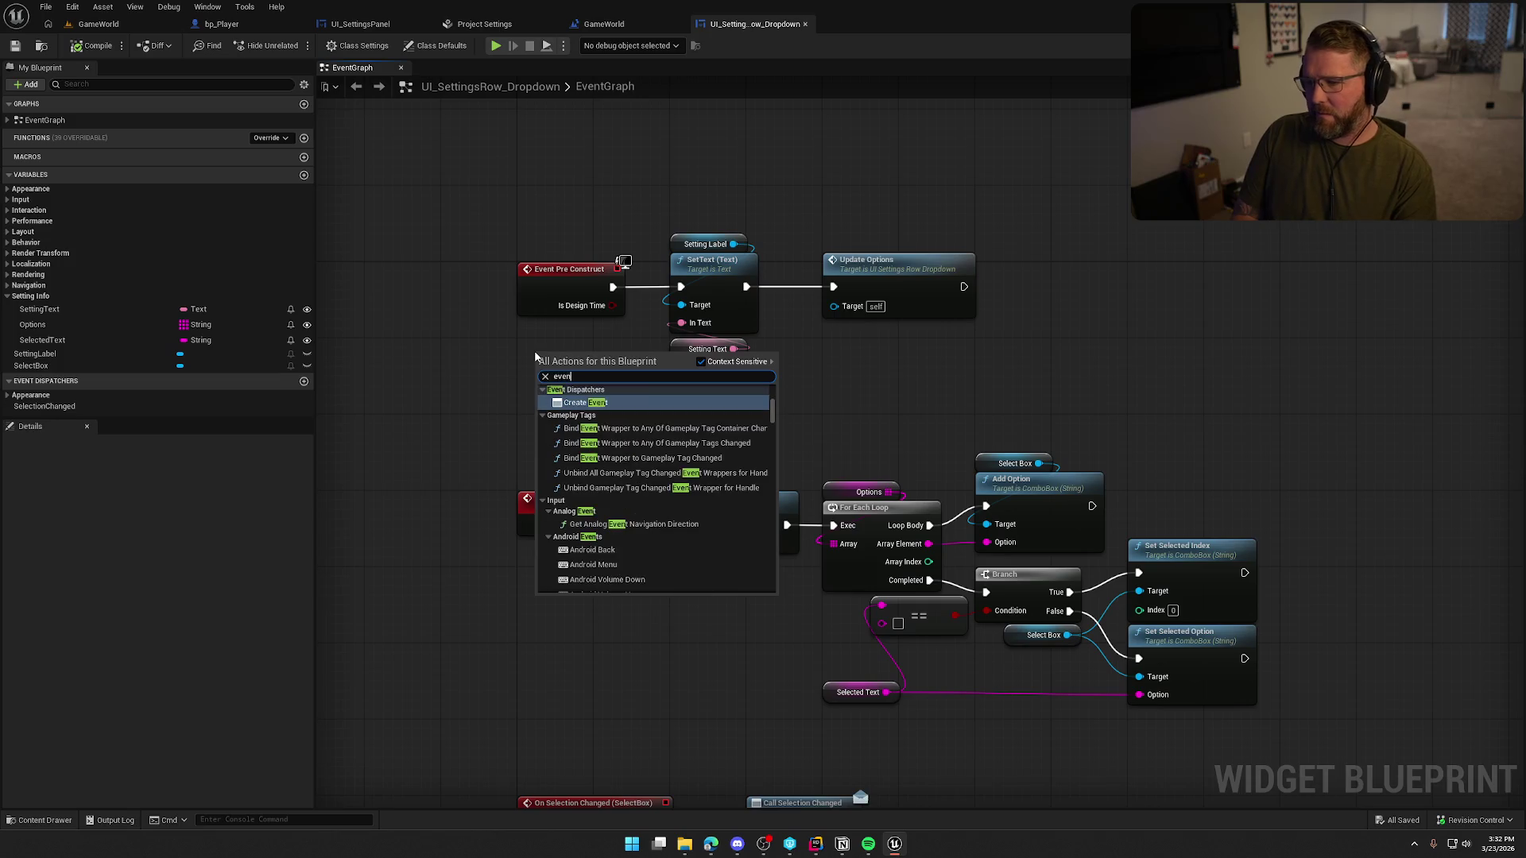
type(" construct")
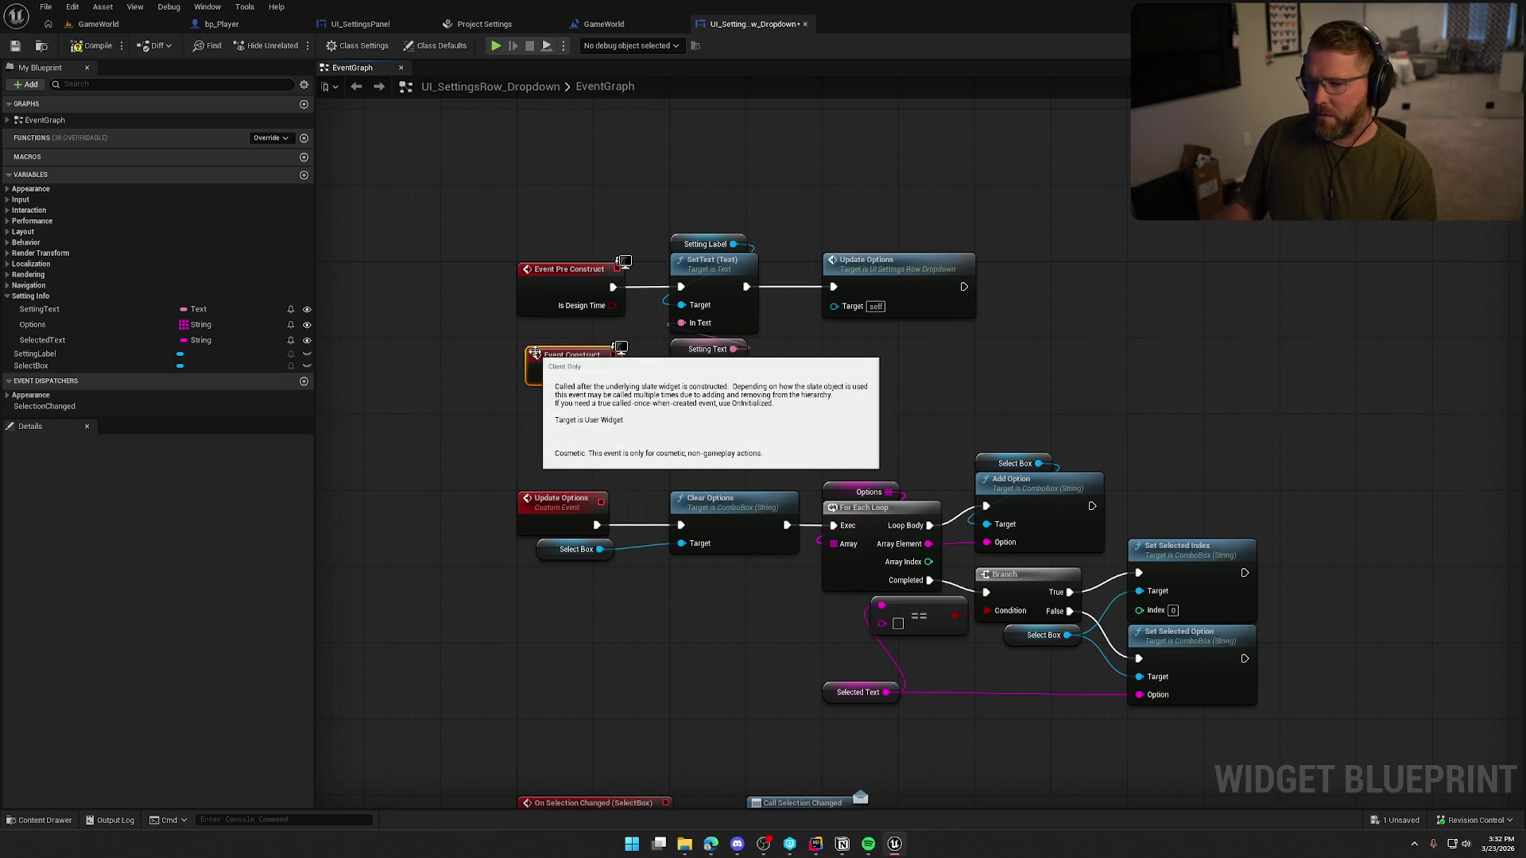
key("Return")
left_click_drag(607, 372, 681, 287)
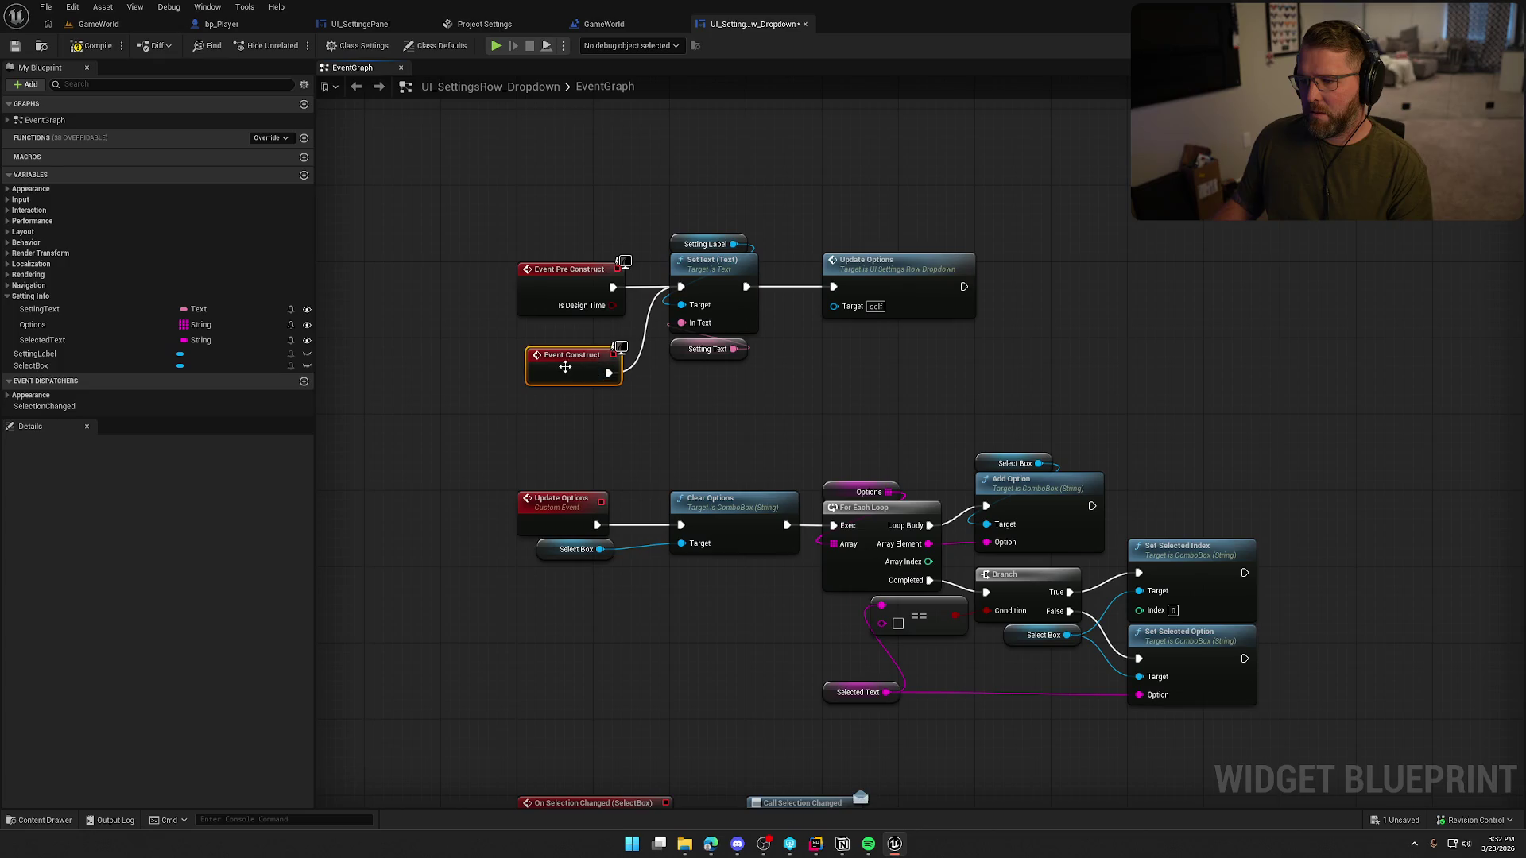
left_click_drag(569, 363, 559, 334)
left_click(101, 26)
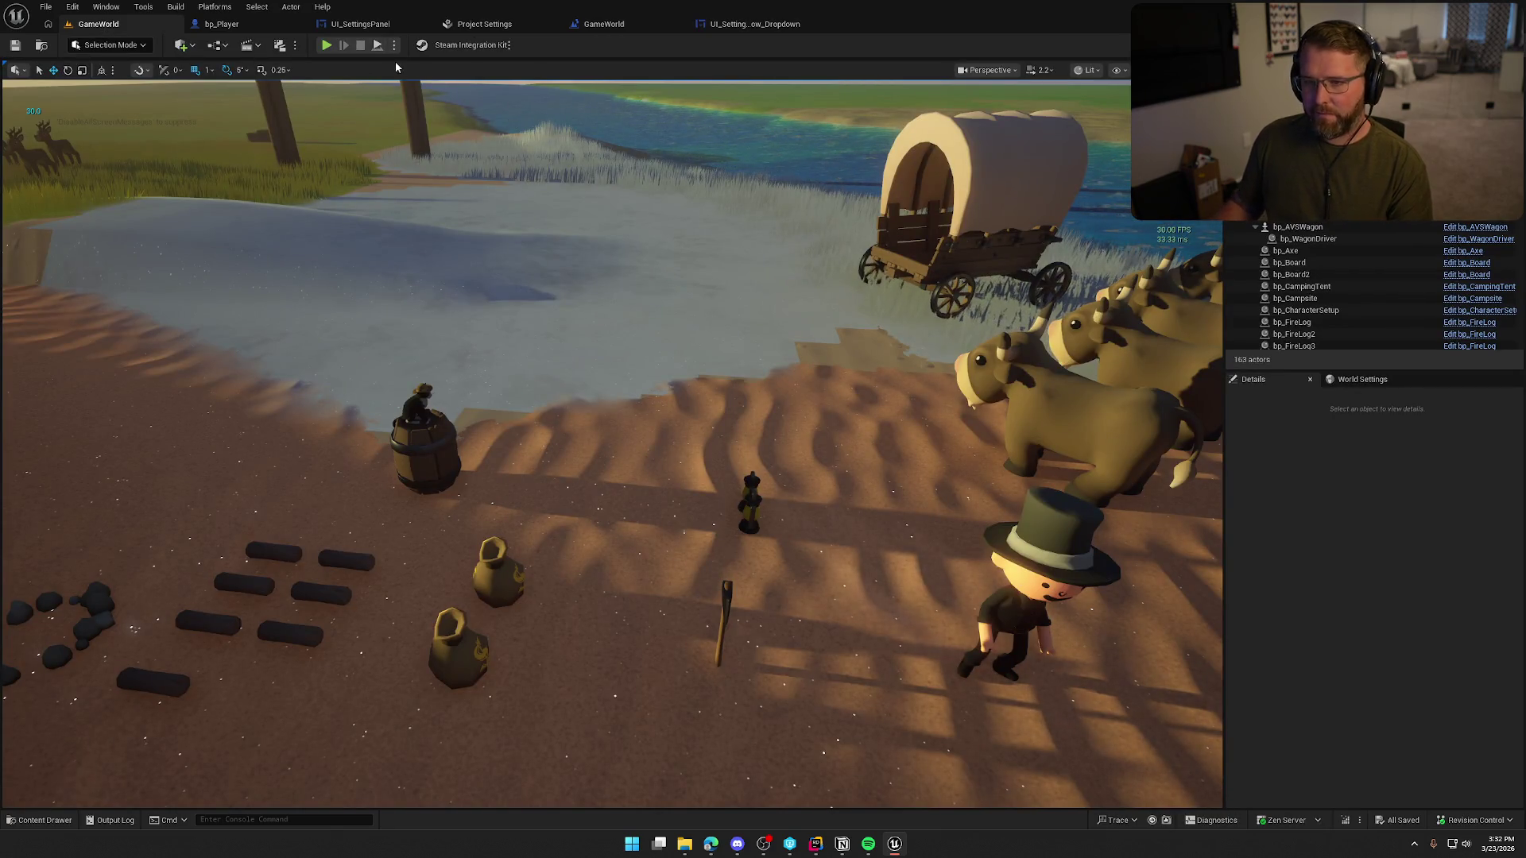
- Run a quick play-in-editor test, opening and closing the pause menu before stopping
left_click(328, 47)
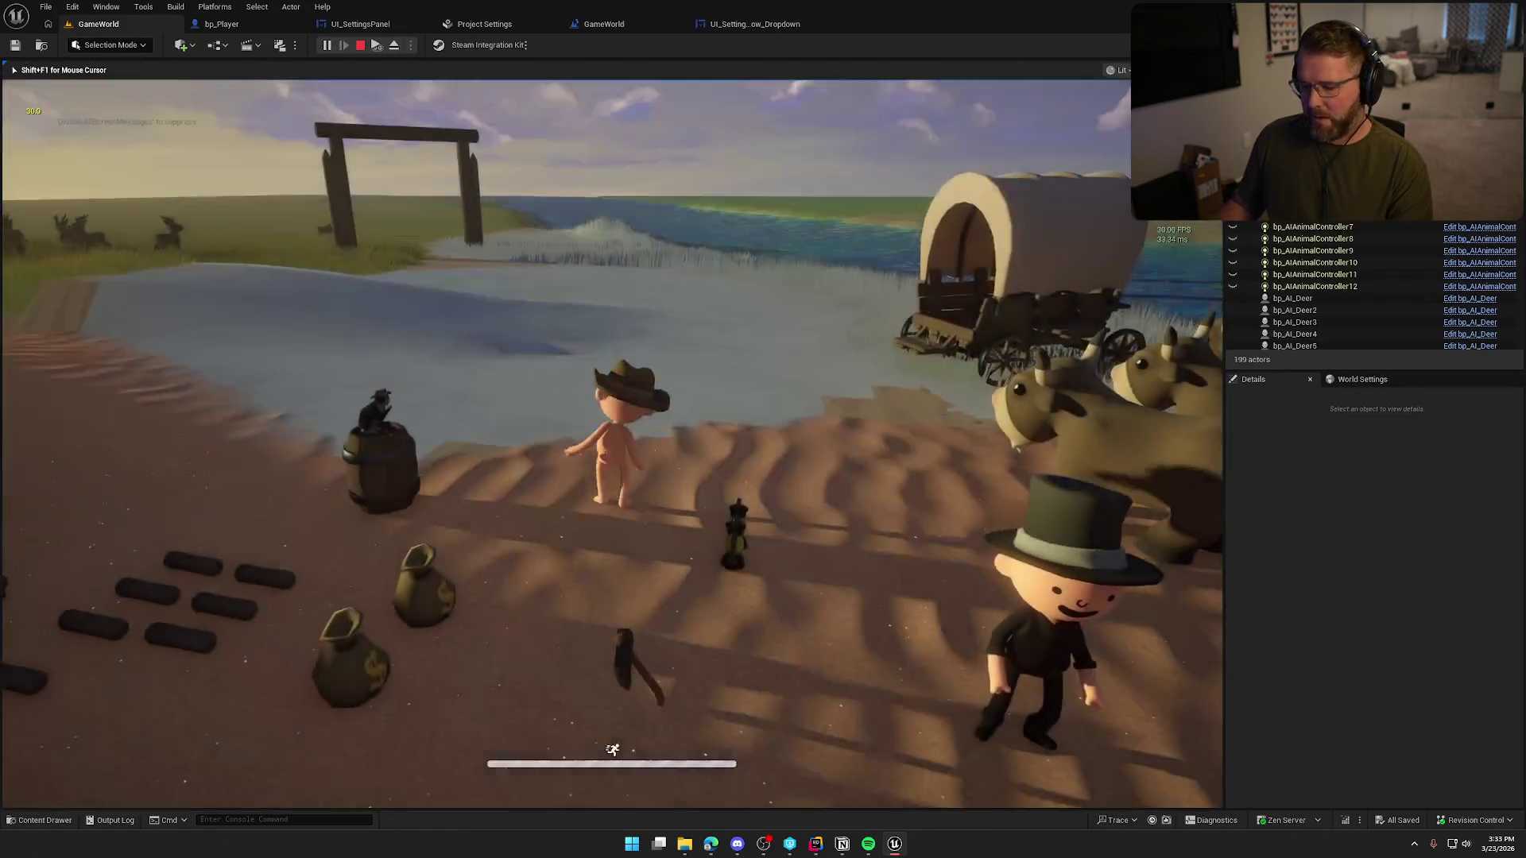
key("Escape")
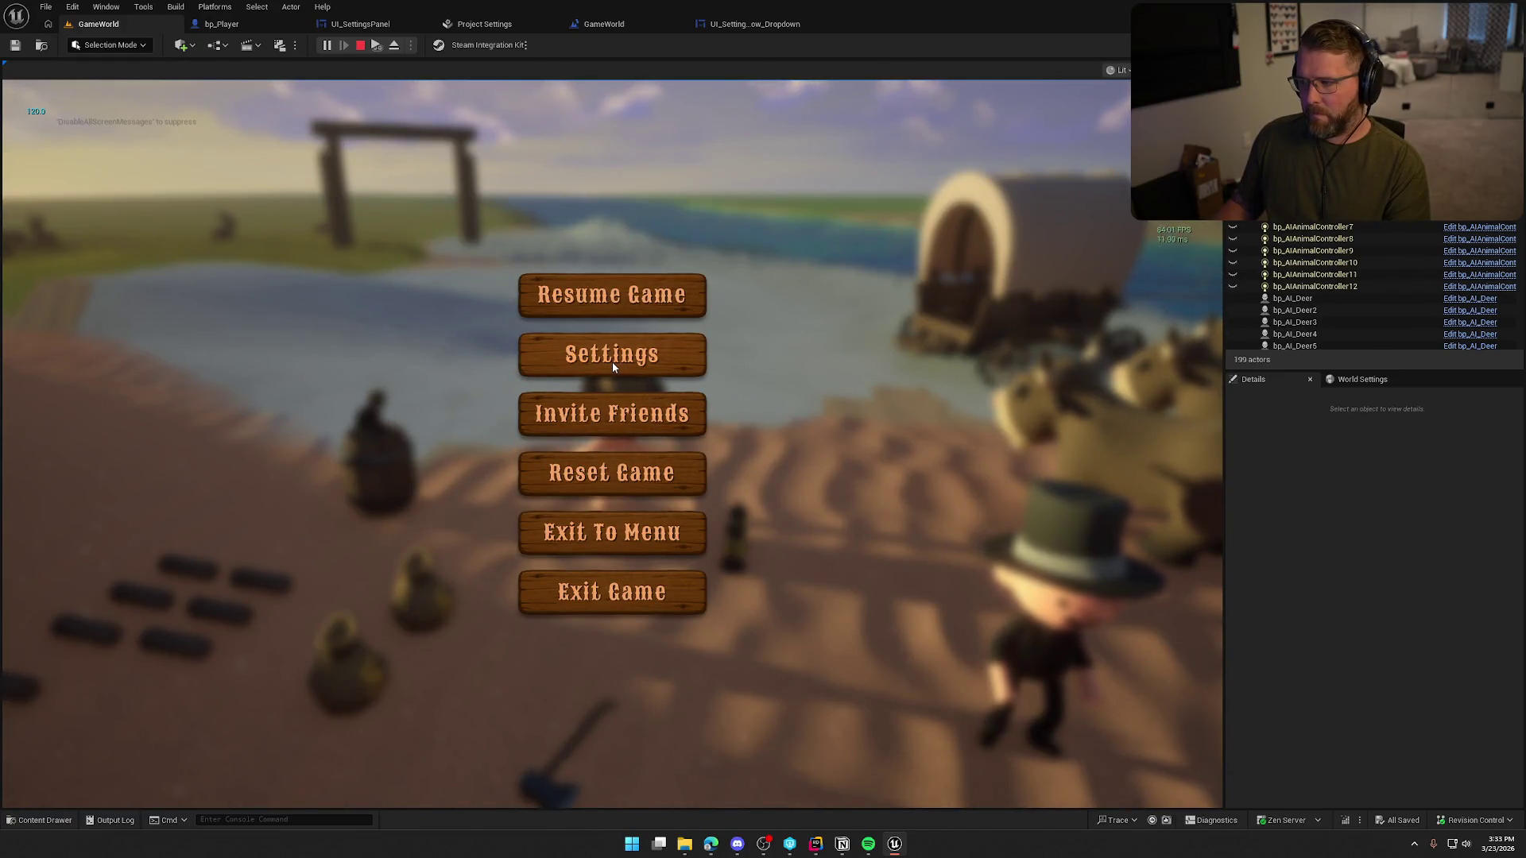
left_click(612, 295)
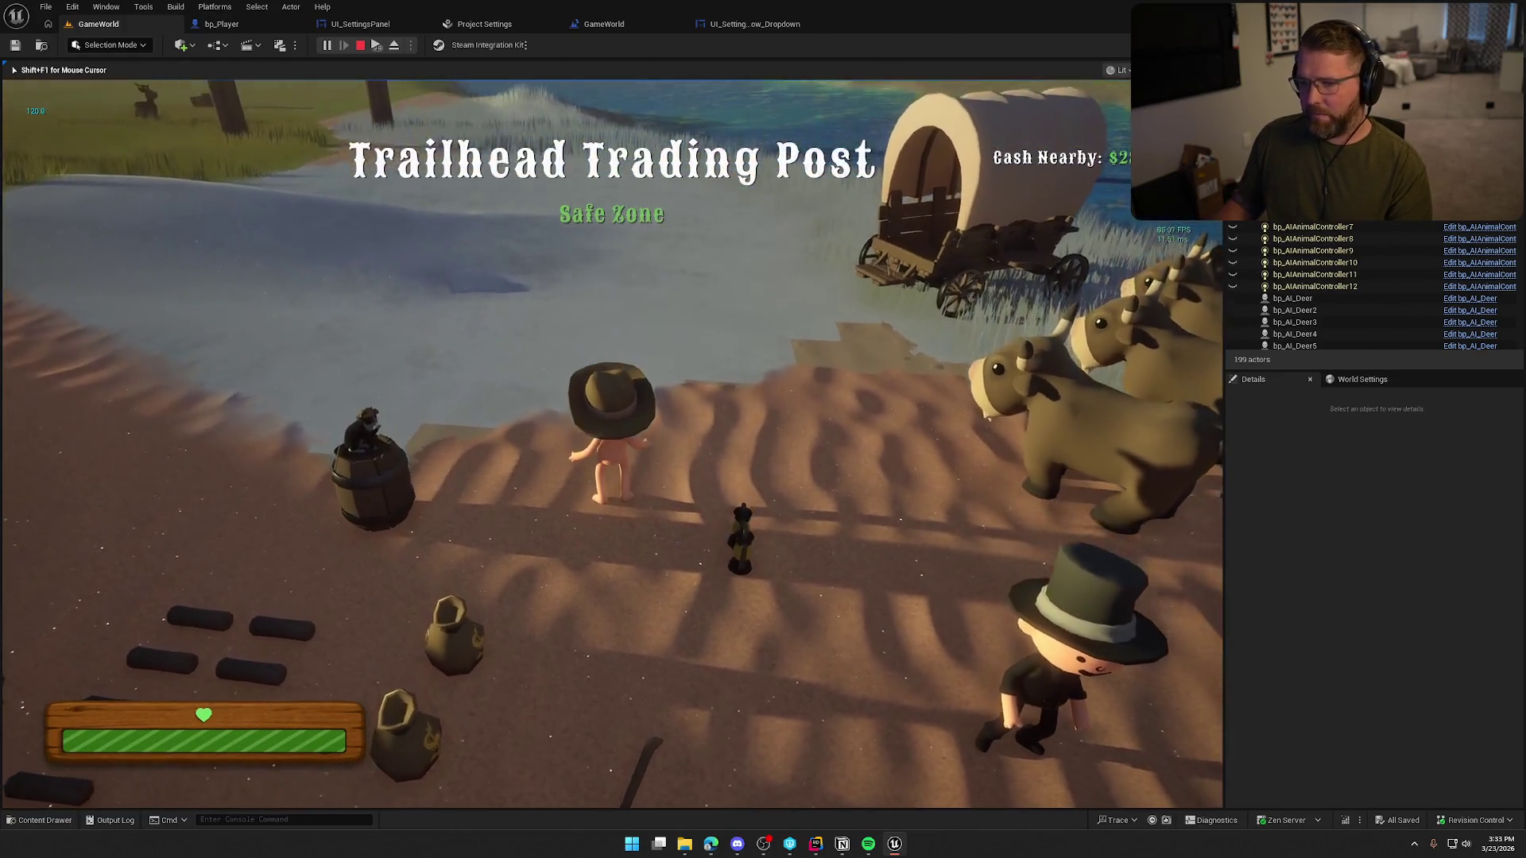
key("Escape")
scroll(612, 445, "down", 5)
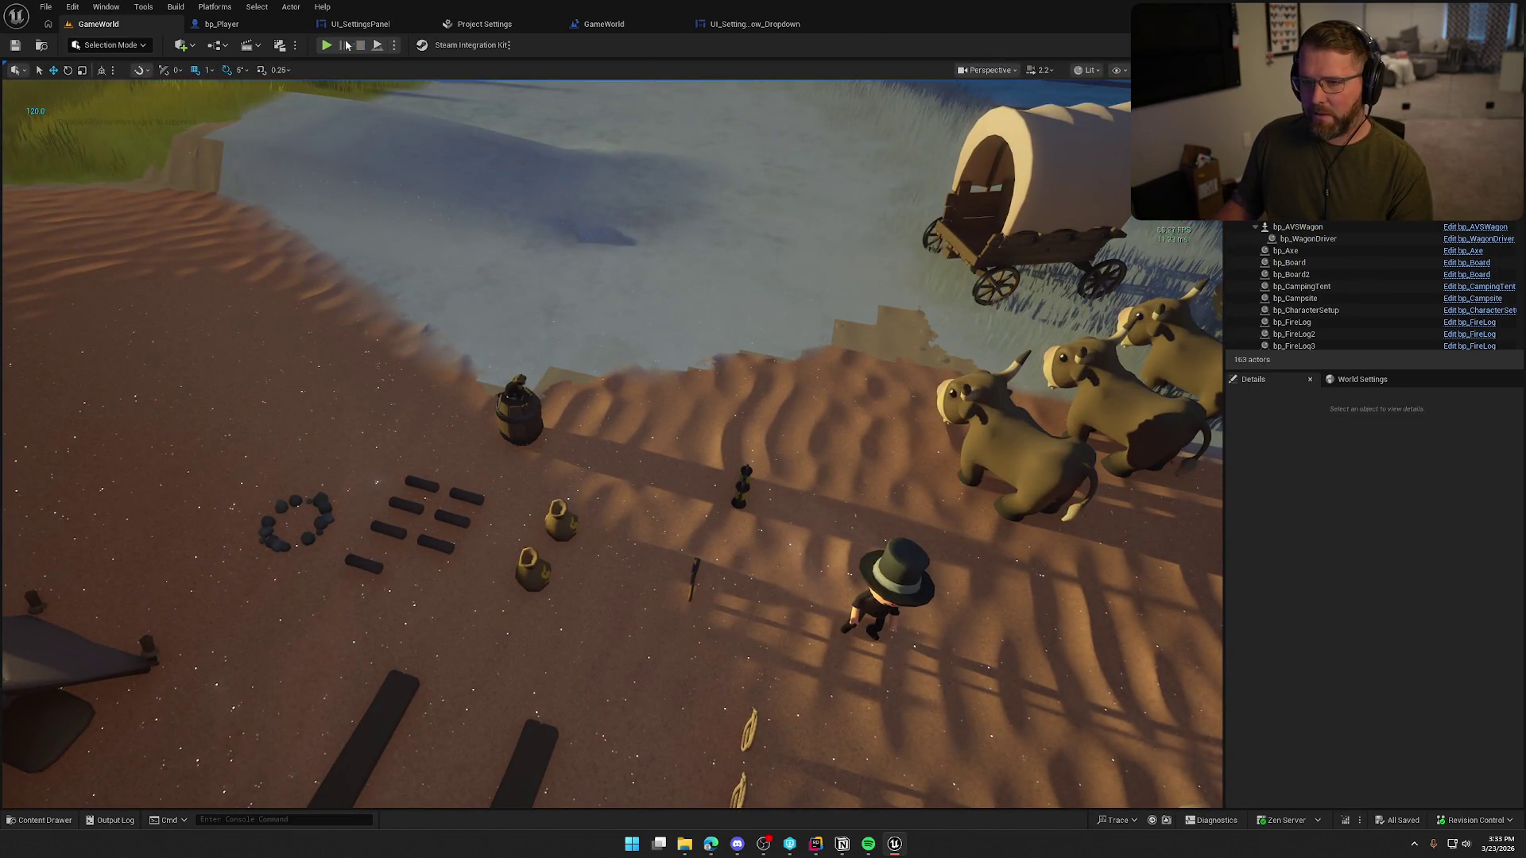
- Replay, set the Graphics frame rate cap to 60 FPS and apply it, then stop
key("alt+p")
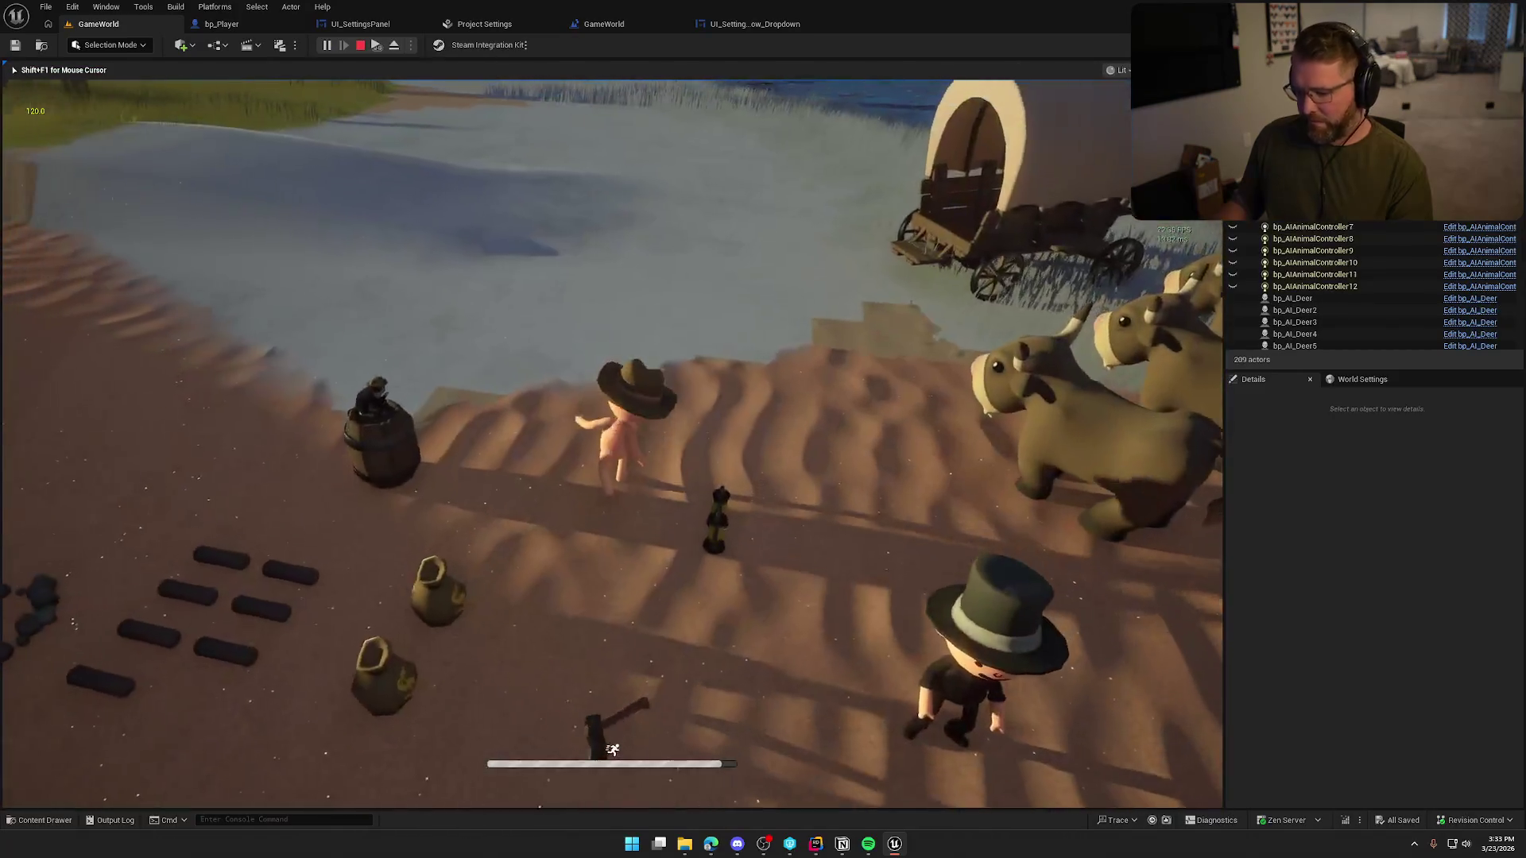
key("Escape")
left_click(540, 139)
left_click(674, 320)
left_click(658, 385)
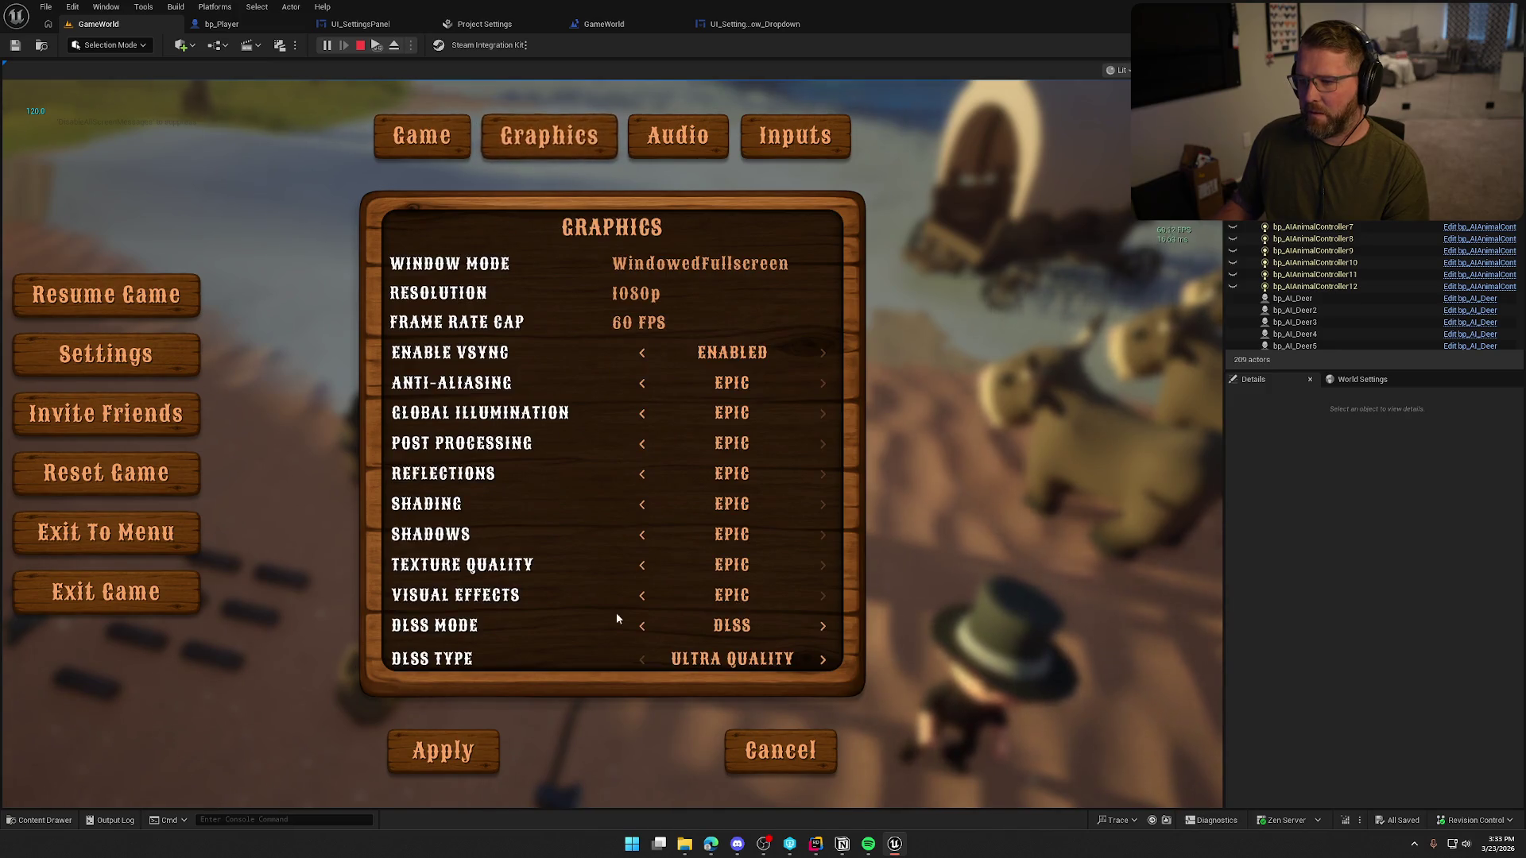
left_click(445, 751)
left_click(648, 306)
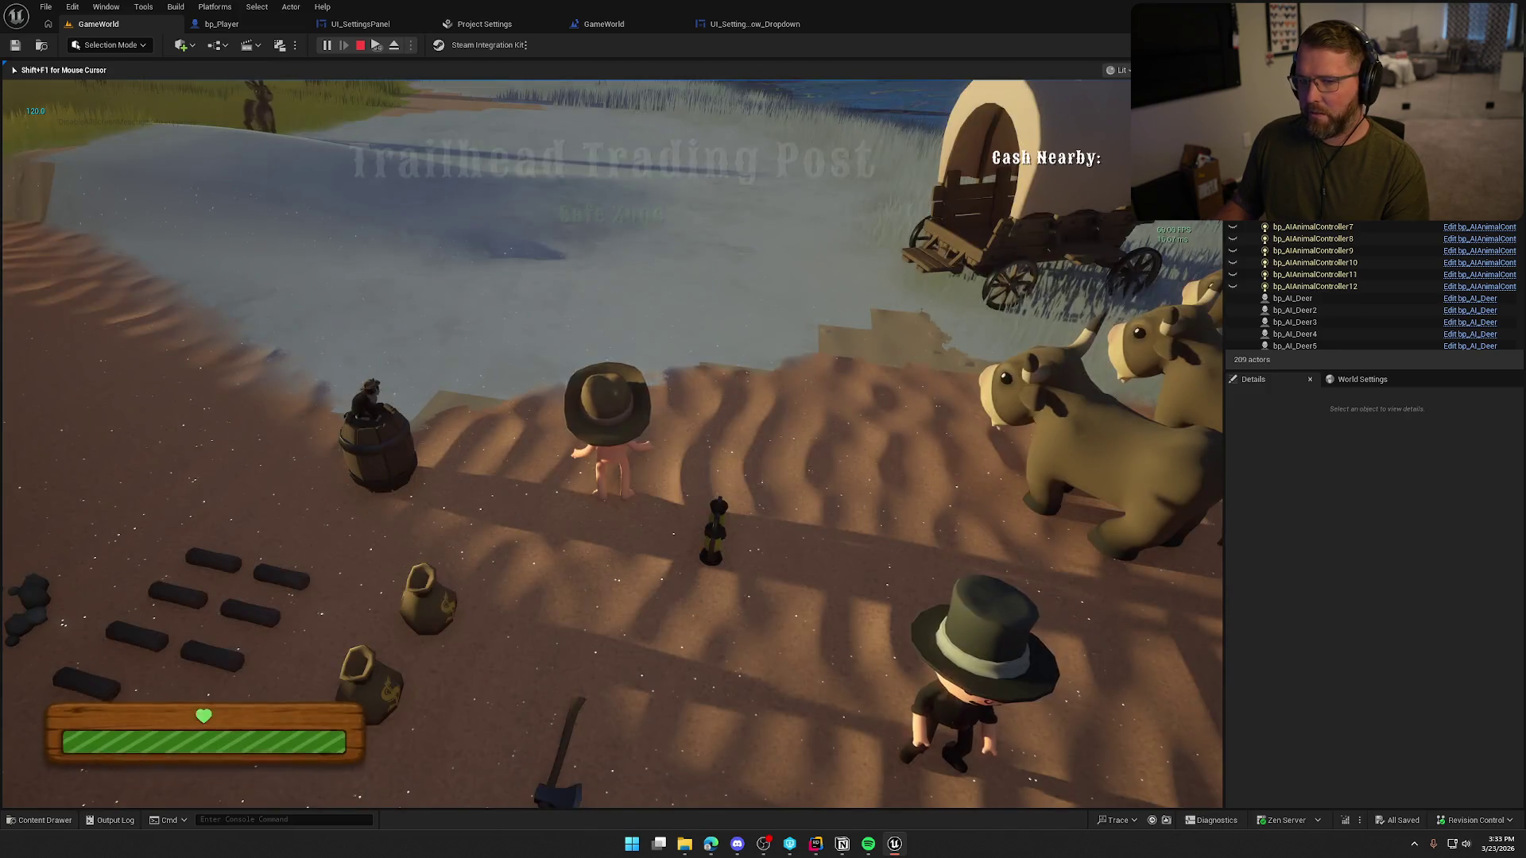
key("Escape")
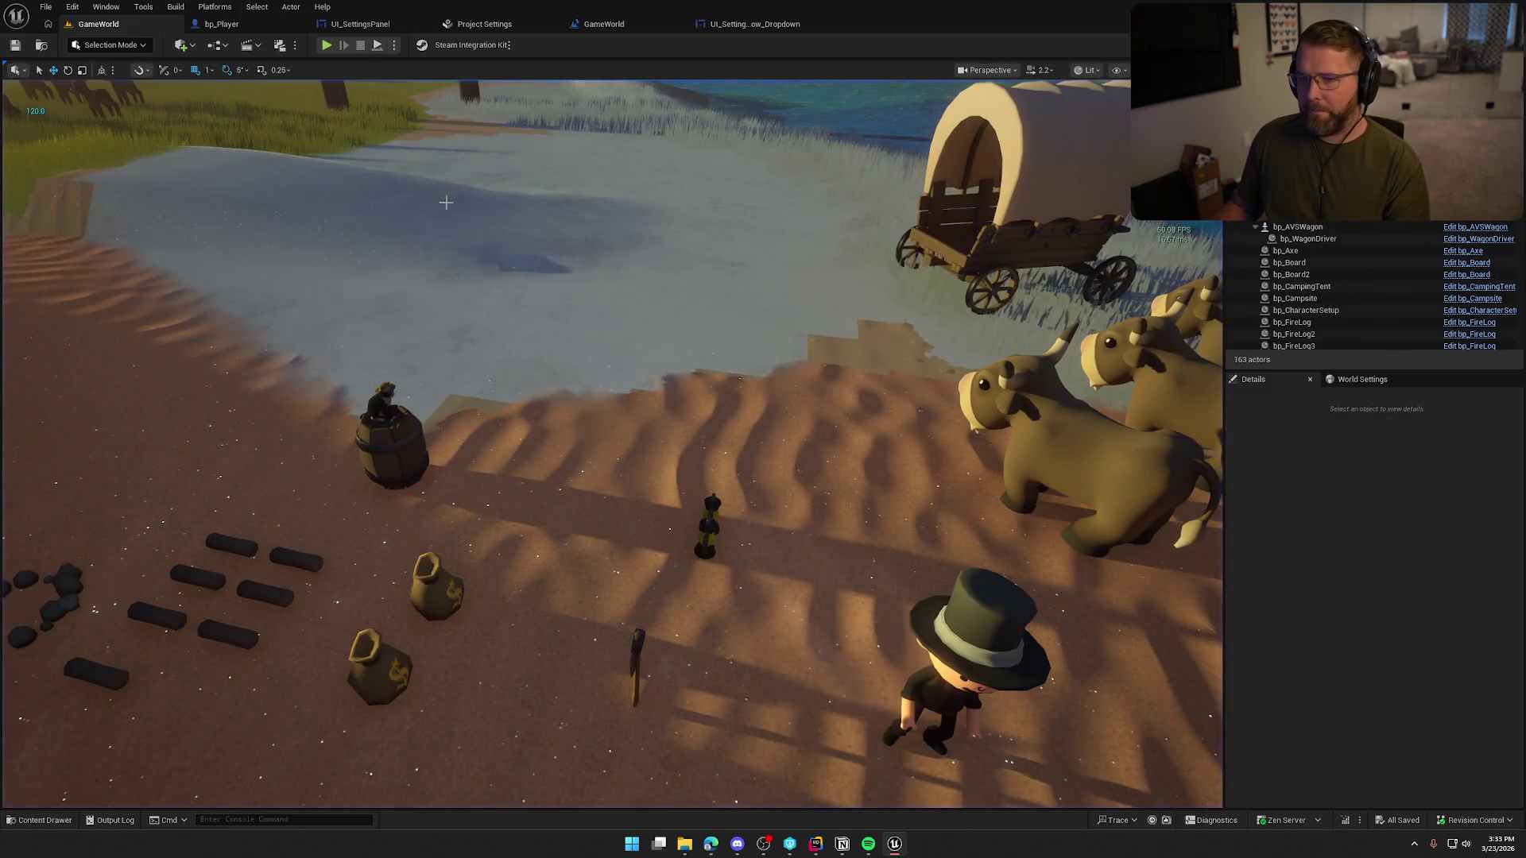
left_click(372, 24)
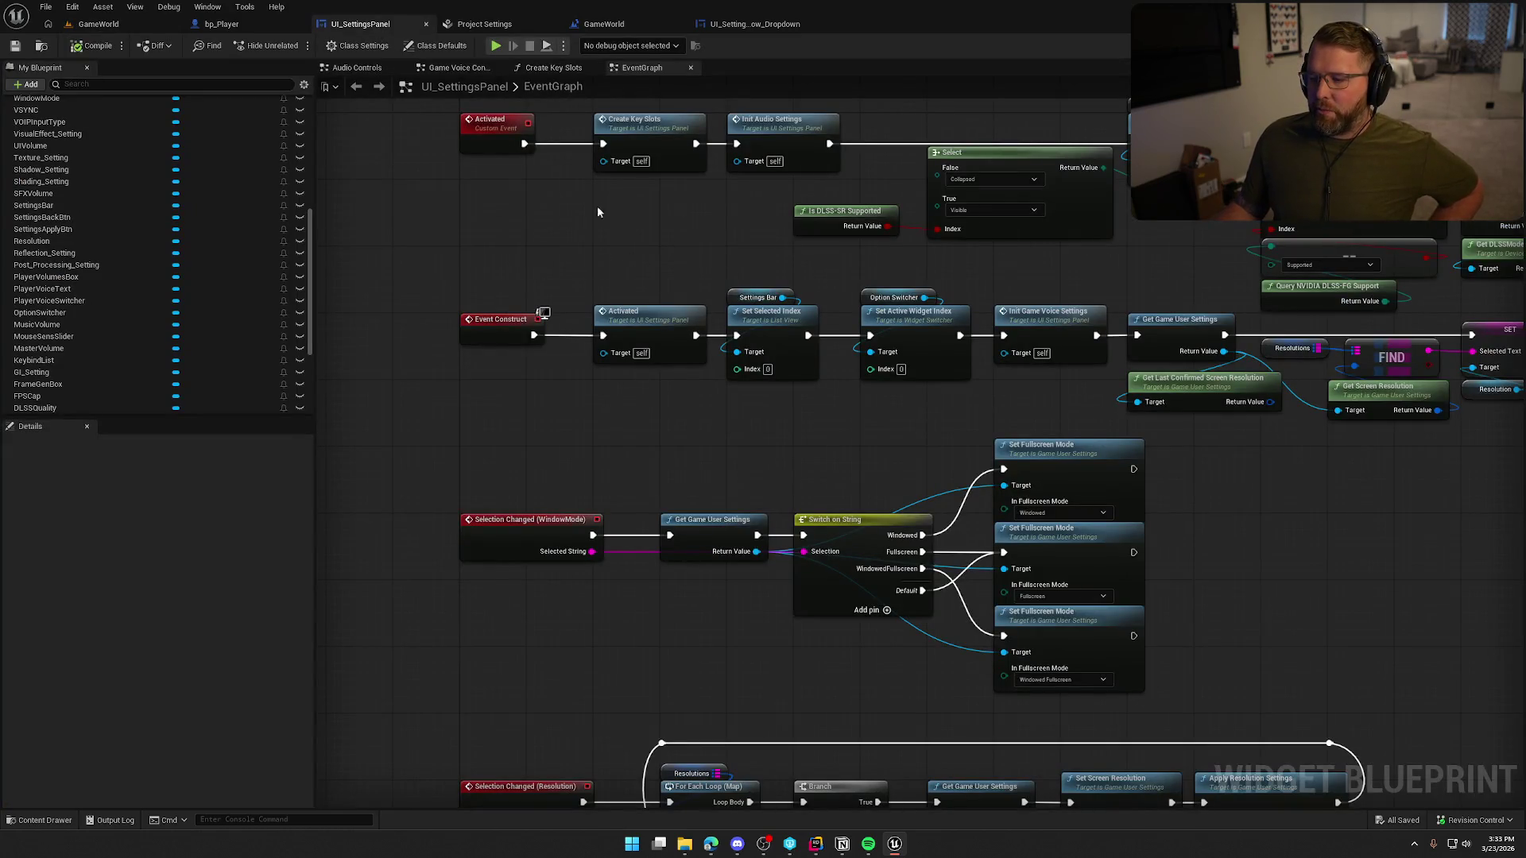
- Delete Event Pre Construct in UI_SettingsRow_Dropdown, move Event Construct into its spot, and compile
left_click(751, 24)
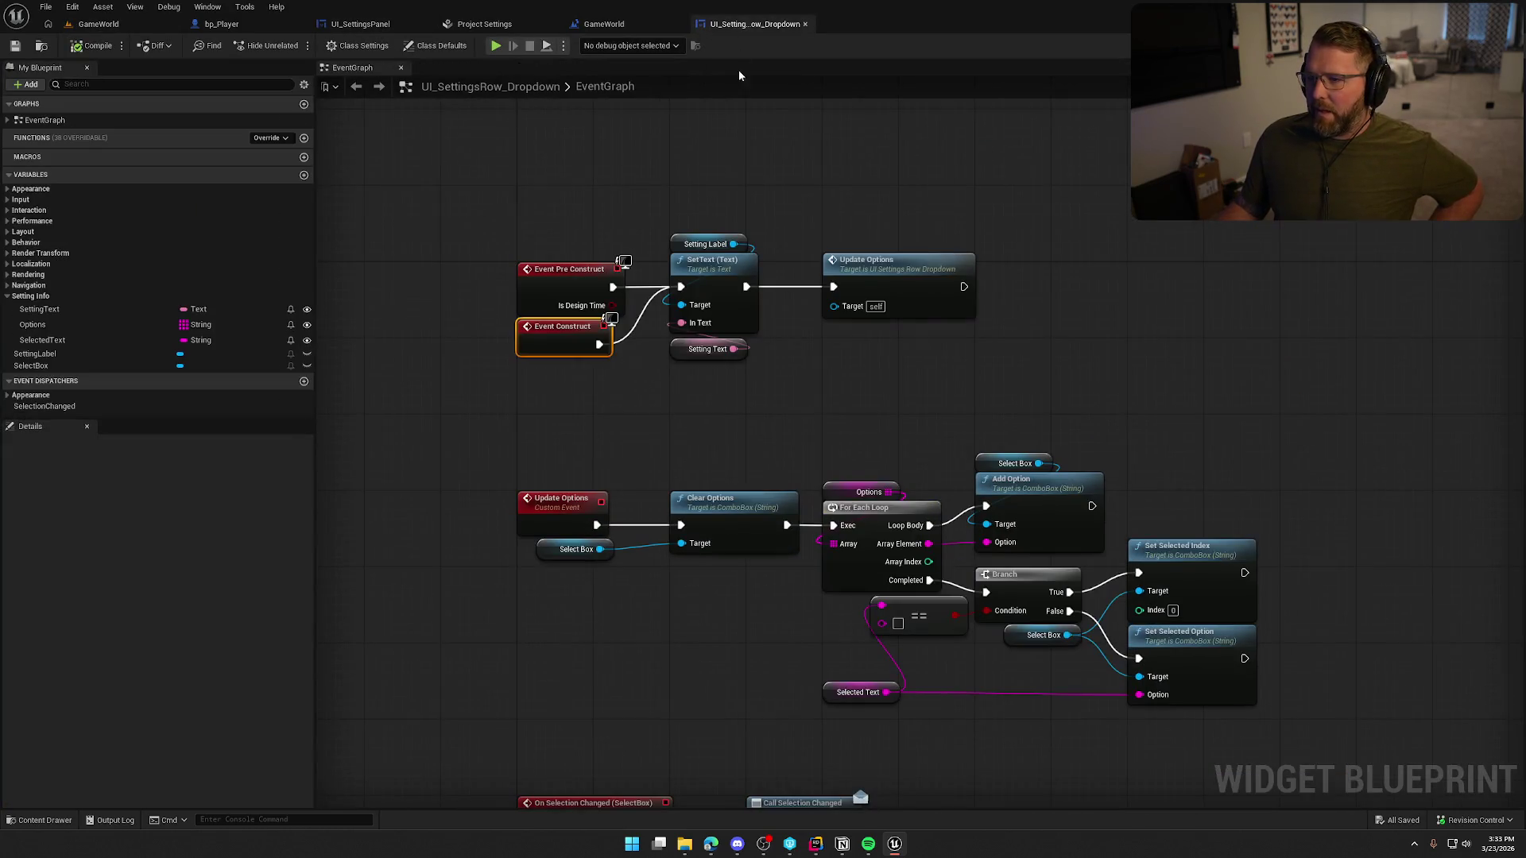
left_click(540, 273)
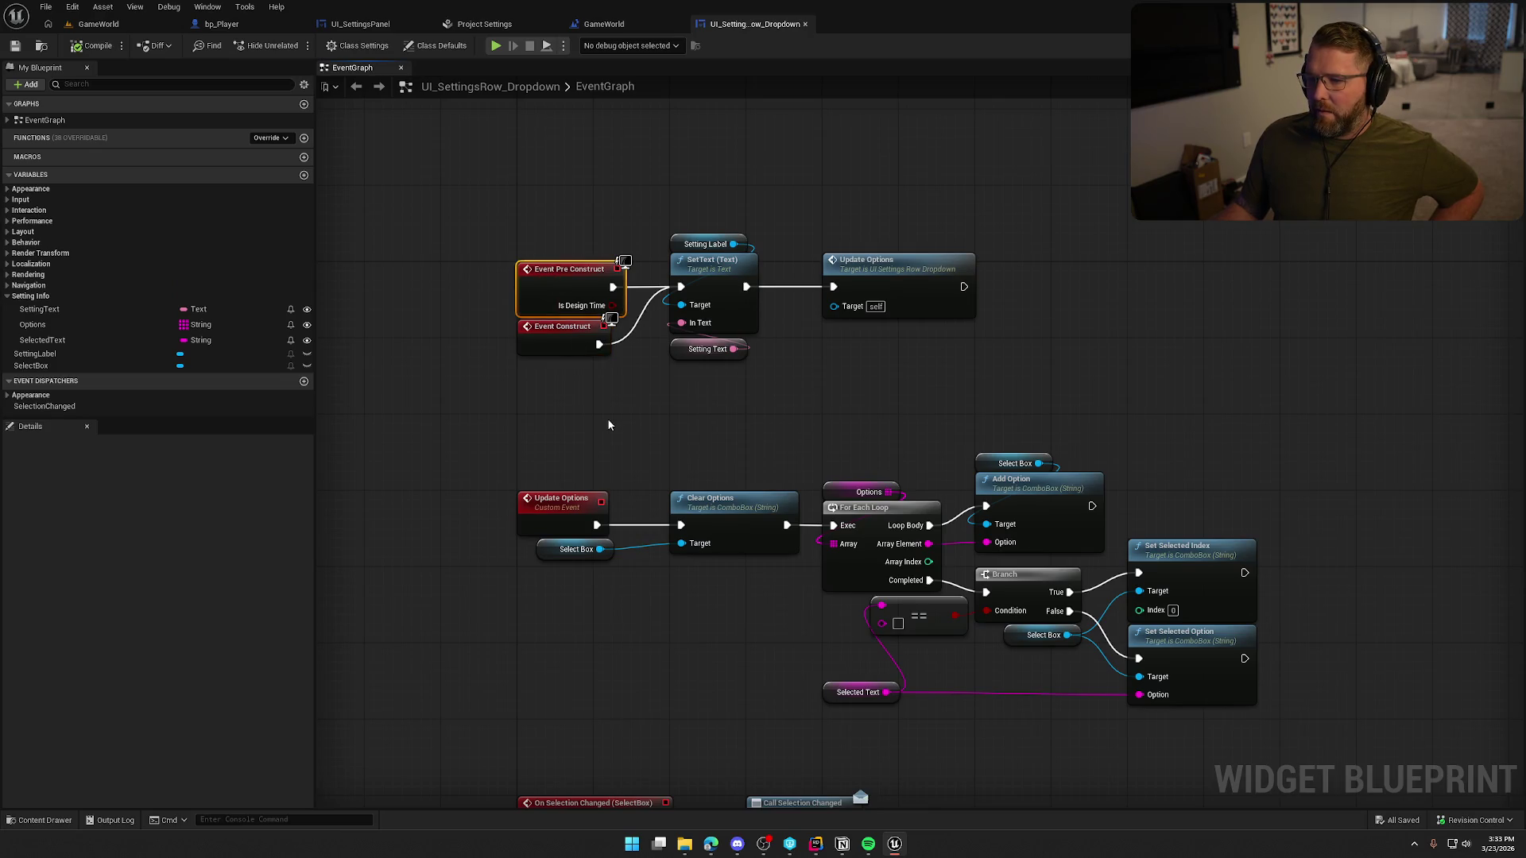
key("Delete")
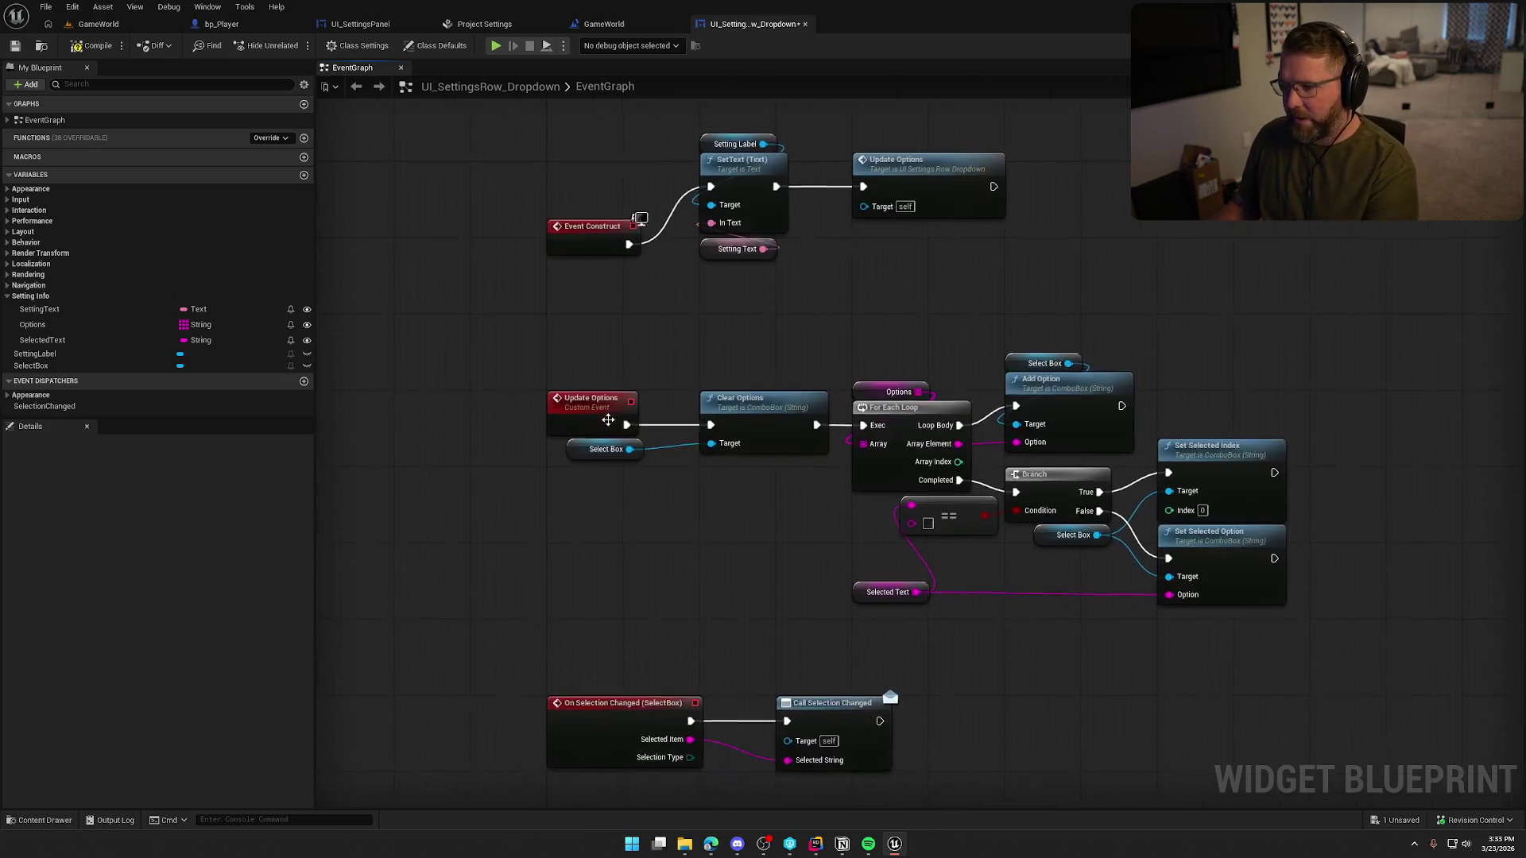
left_click_drag(573, 289, 578, 232)
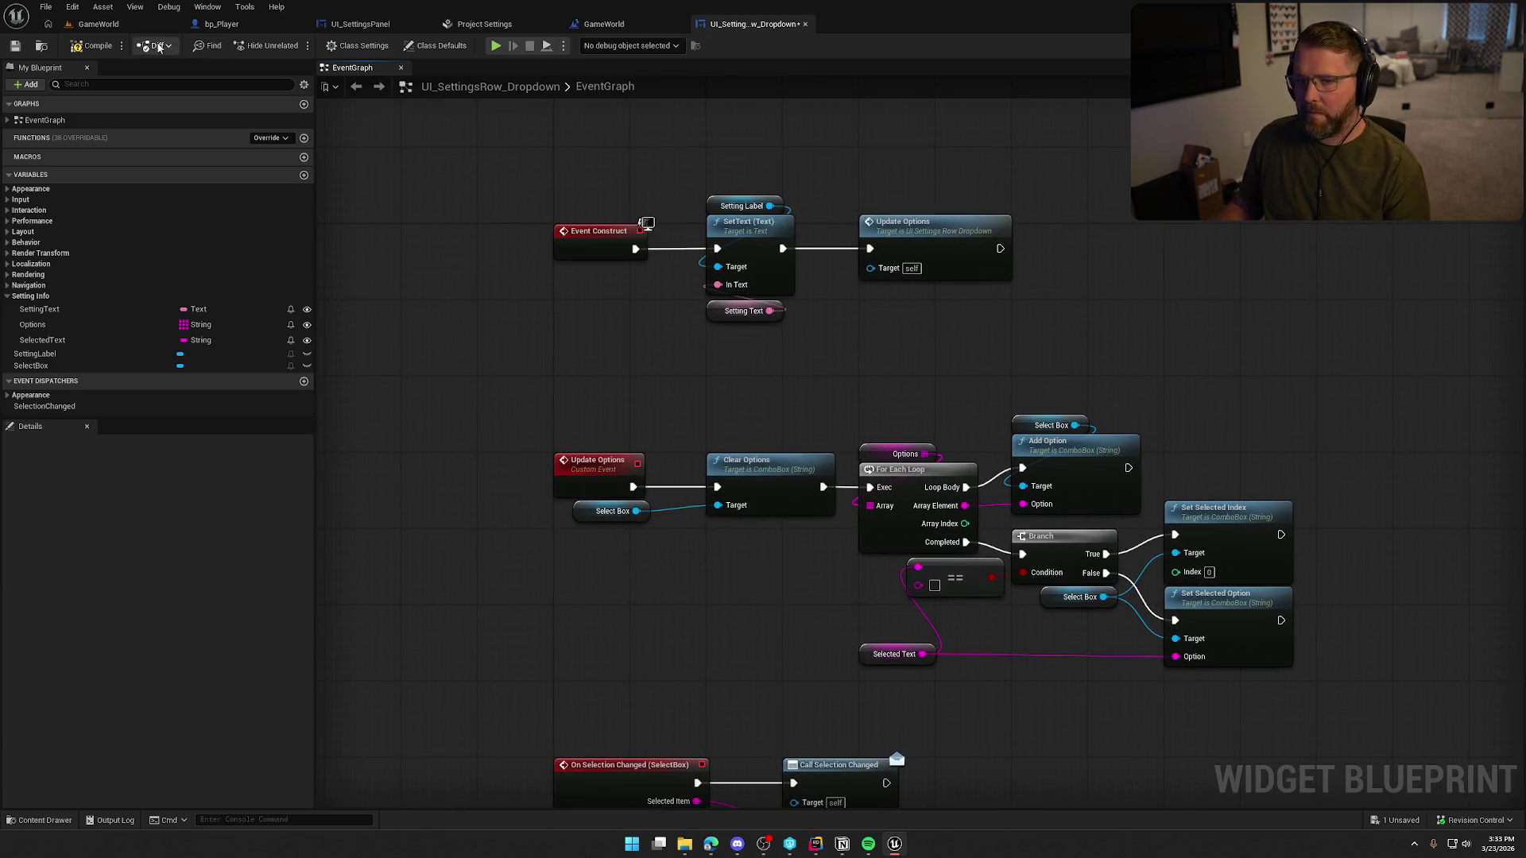
left_click(96, 41)
left_click(96, 34)
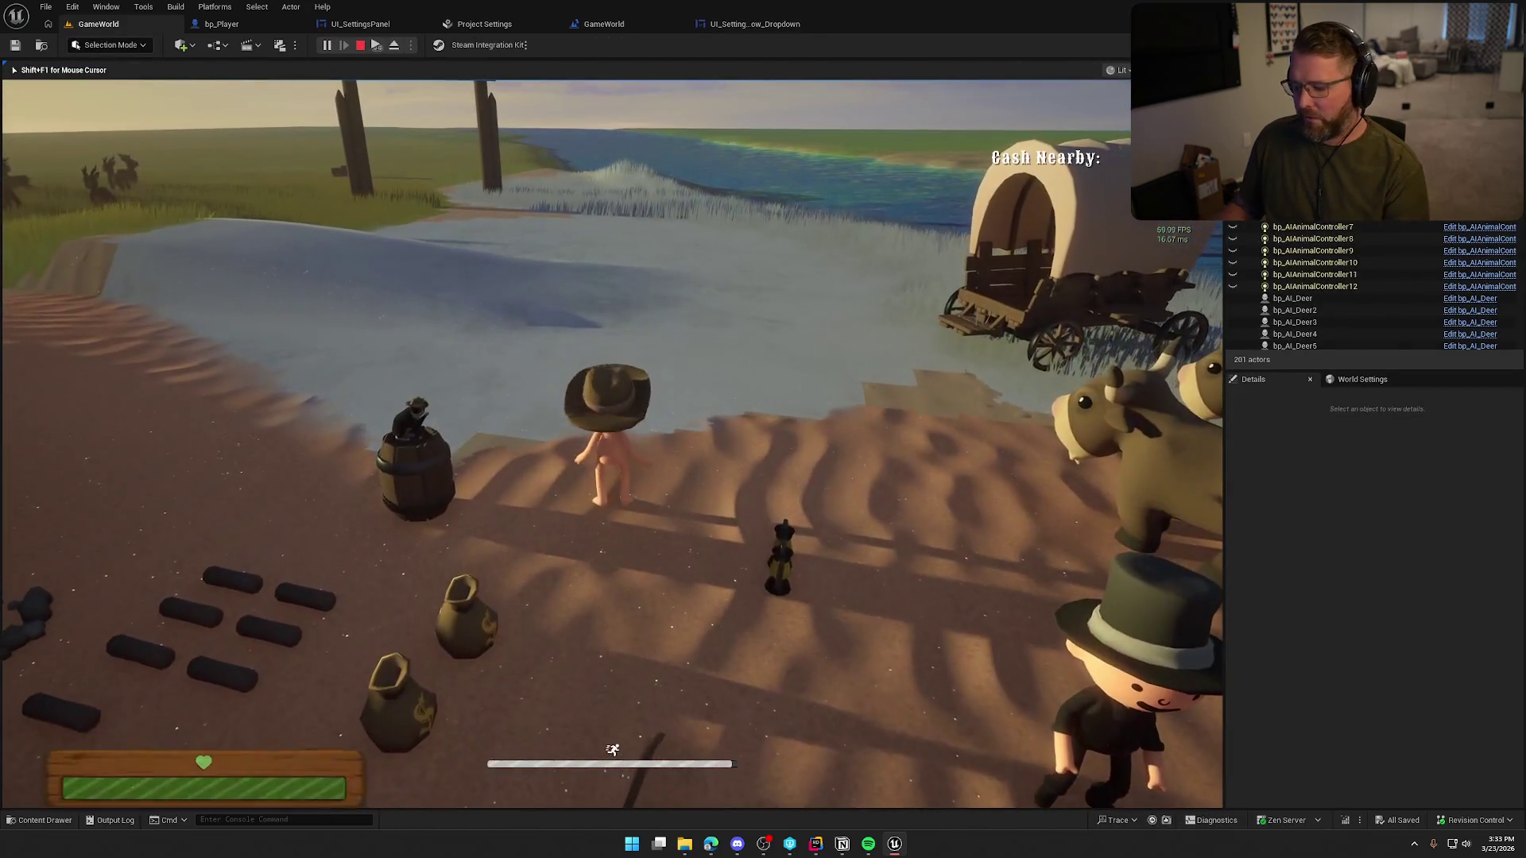
- Open the pause menu in the running game, stop the session, and switch to Rider
key("Escape")
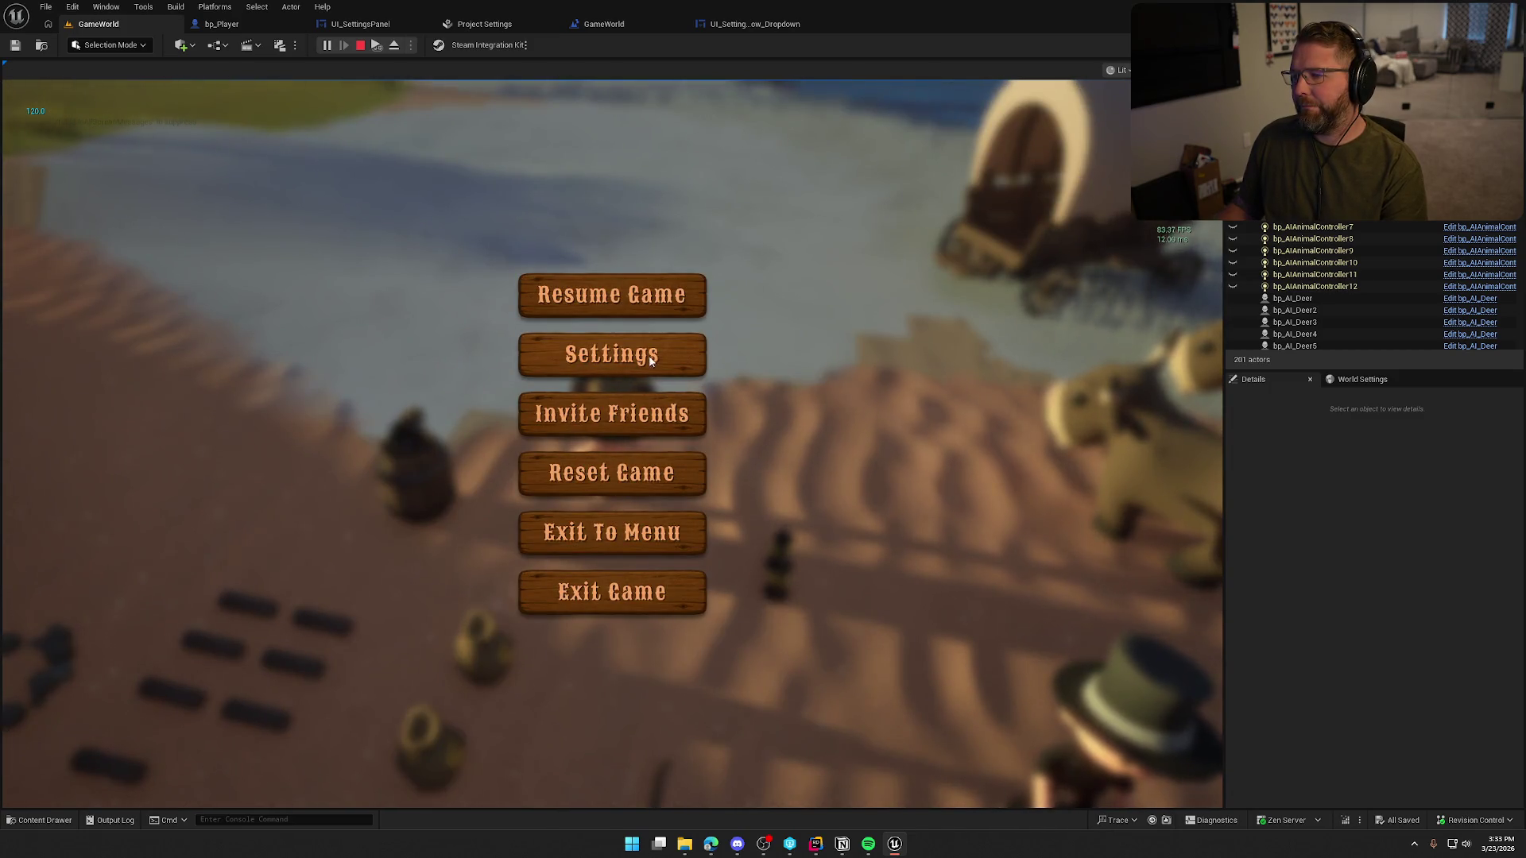
key("Escape")
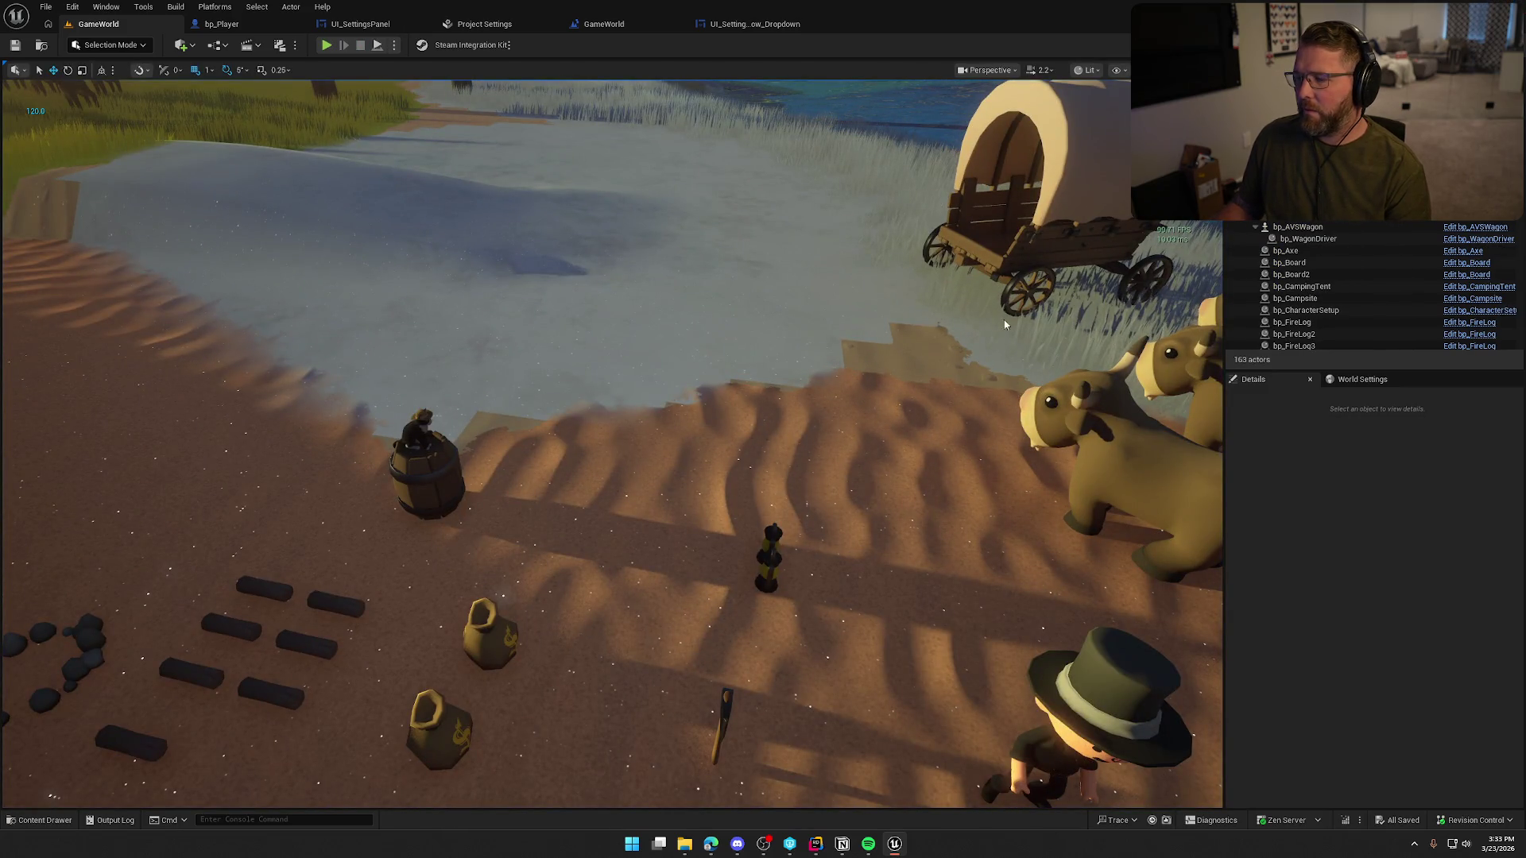
key("alt+Tab")
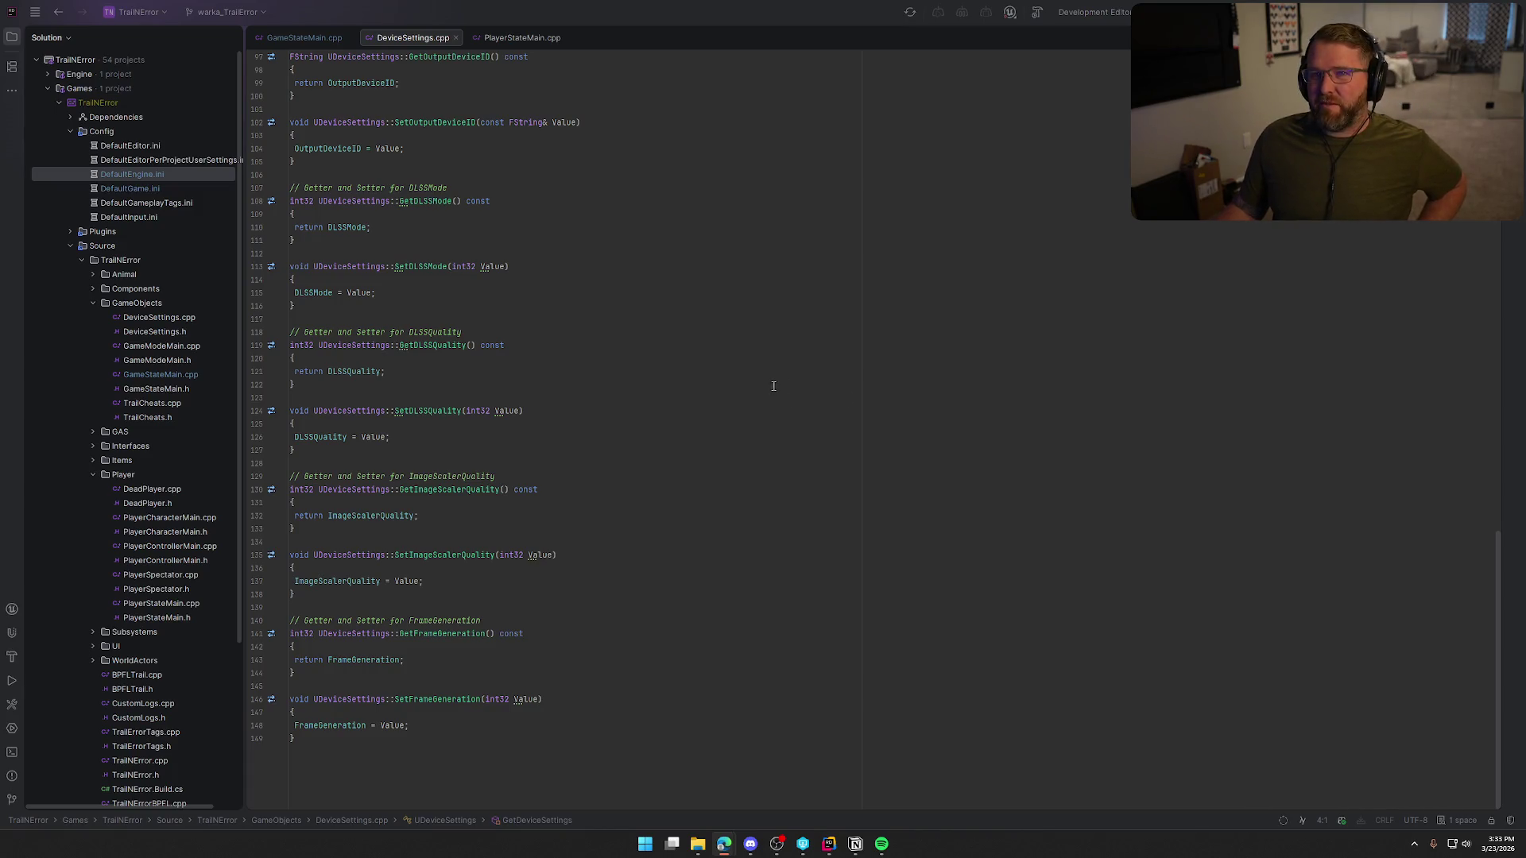
- Build the DeviceSettings code in Rider with Ctrl+Shift+B, collapse the log, and return to Unreal Editor
left_click(1173, 243)
key("ctrl+shift+b")
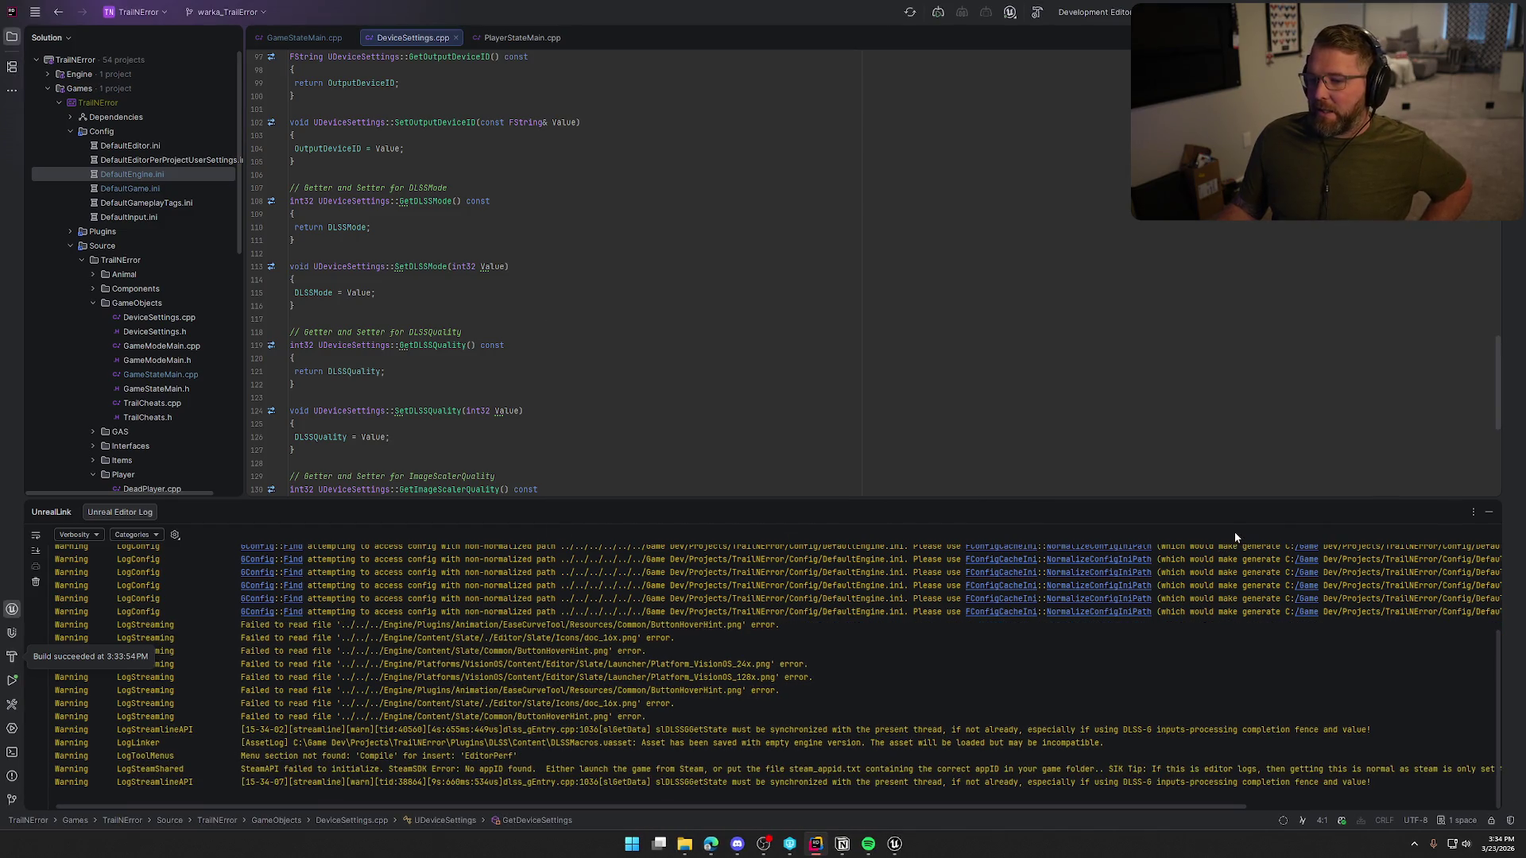
left_click(1490, 513)
left_click(894, 843)
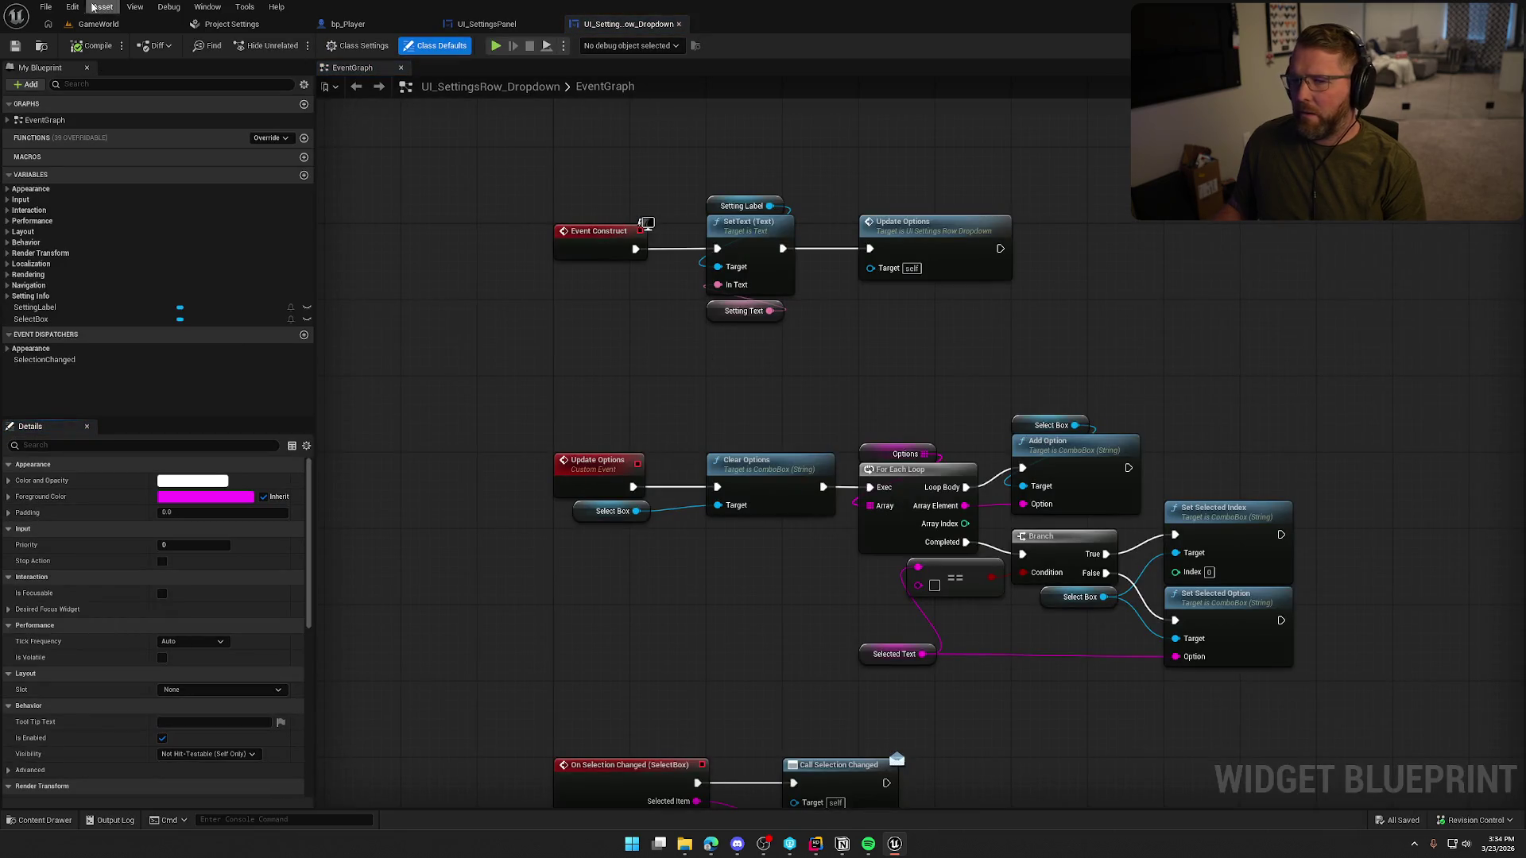
- Play the game and apply a 60 FPS frame rate cap in the Graphics settings
left_click(98, 24)
key("ctrl+space")
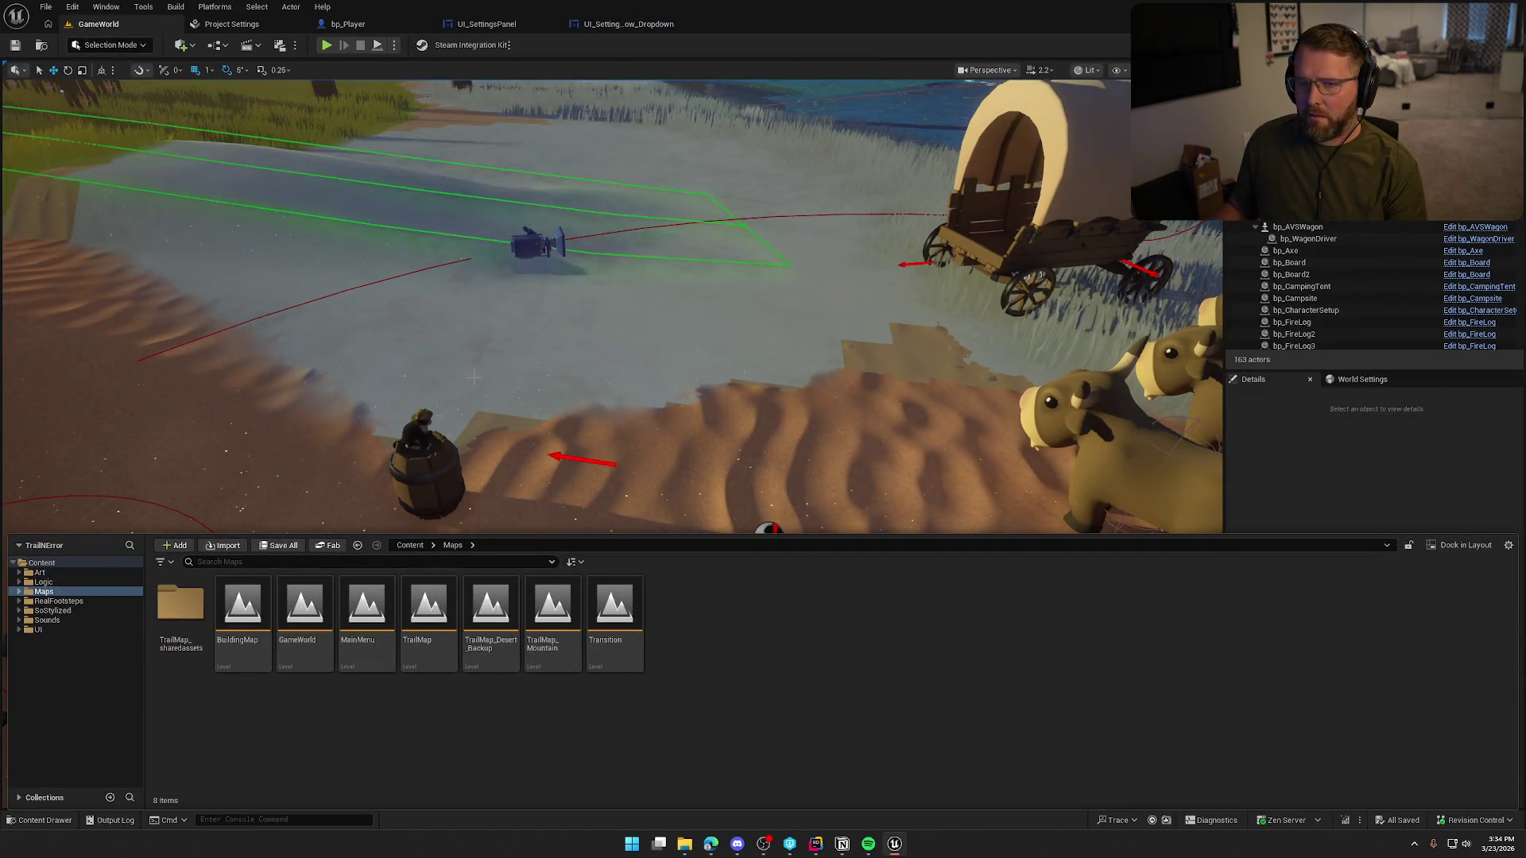
scroll(474, 378, "down", 5)
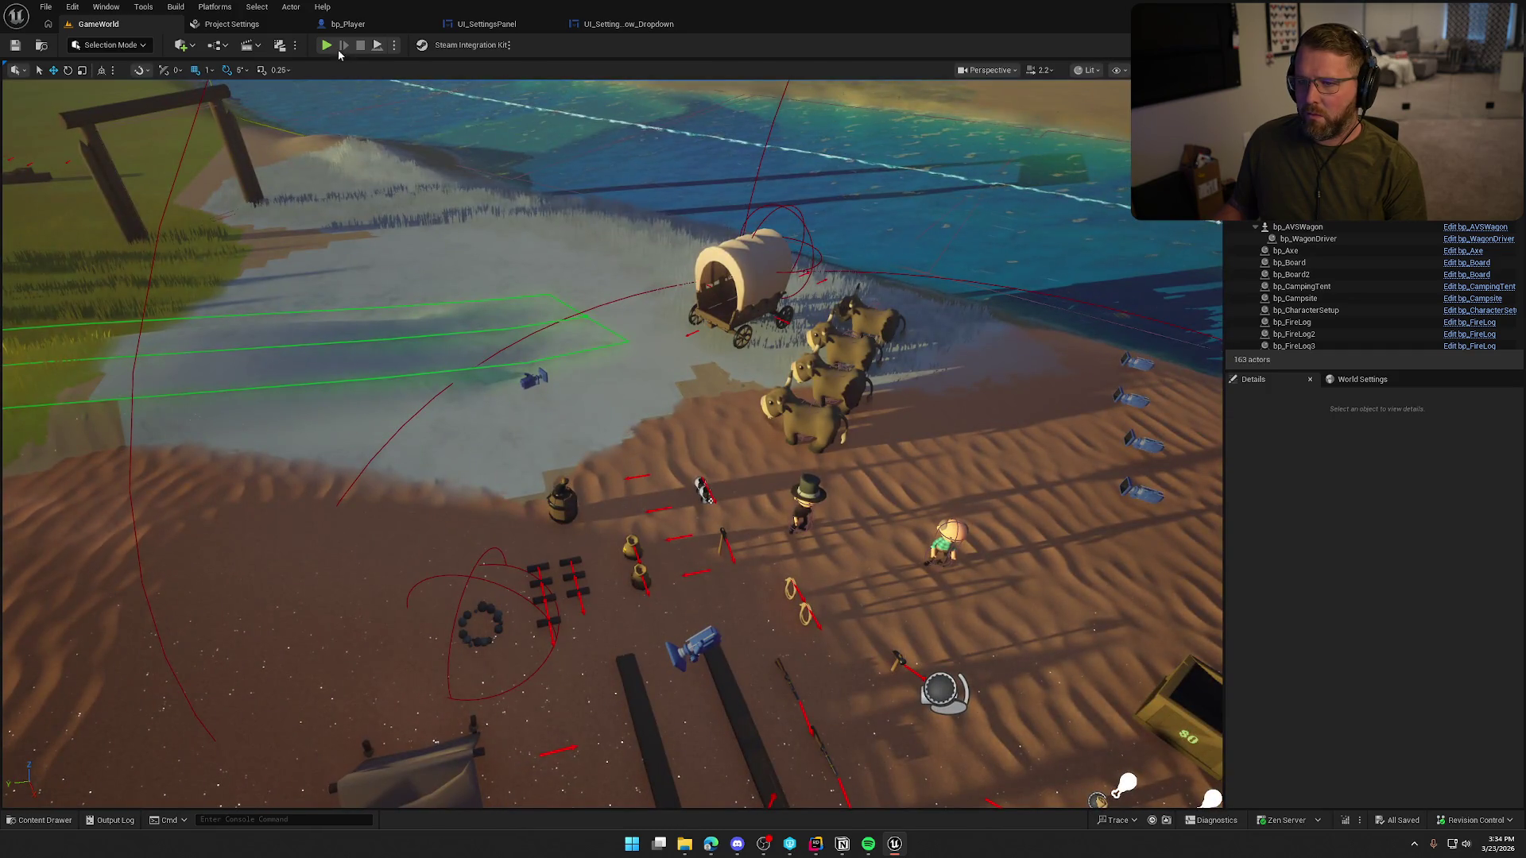
left_click(326, 45)
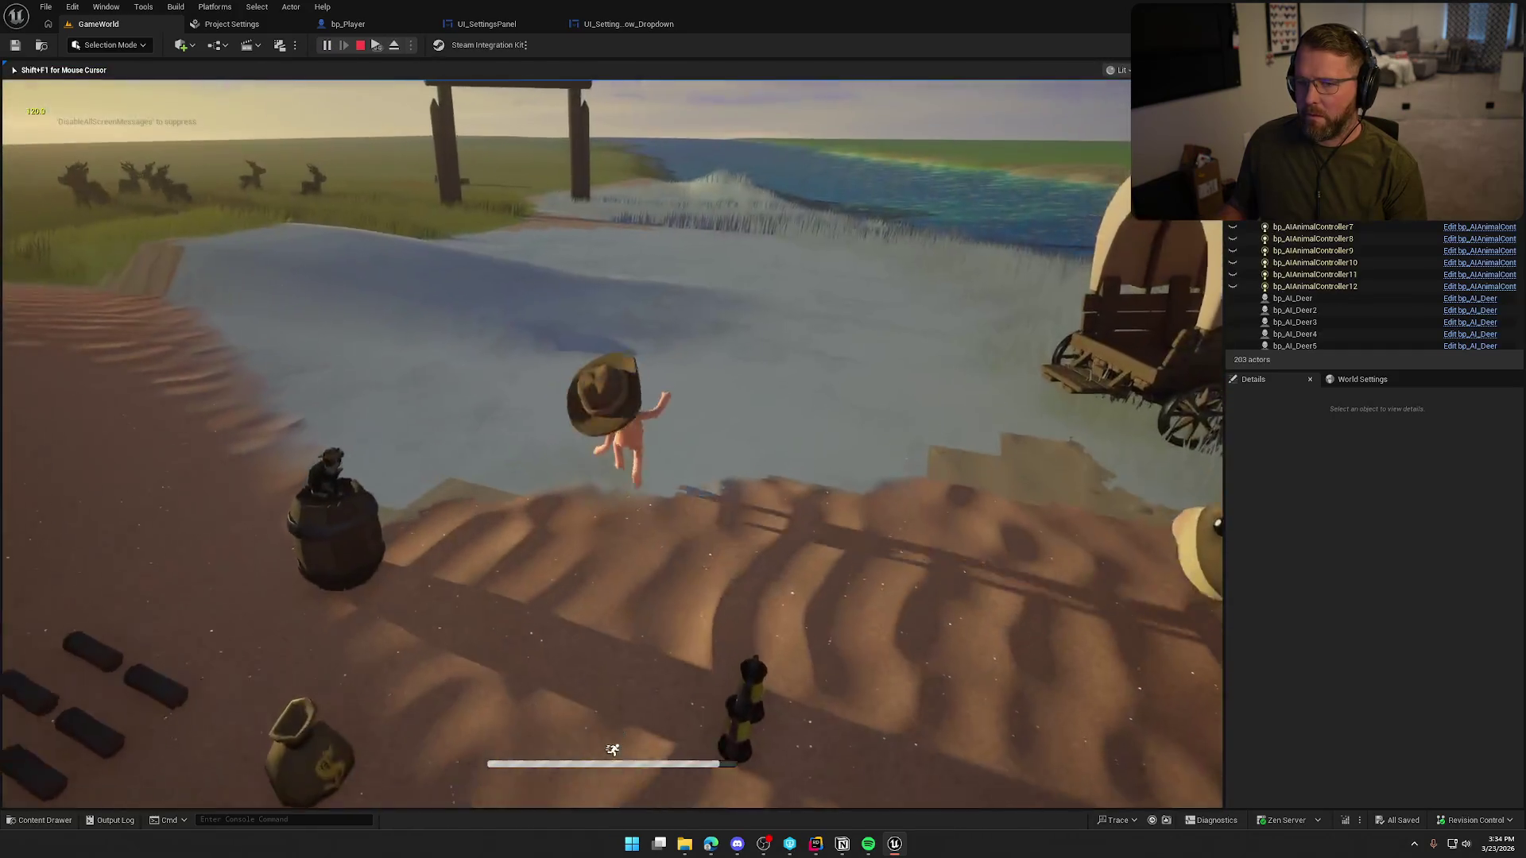
key("Escape")
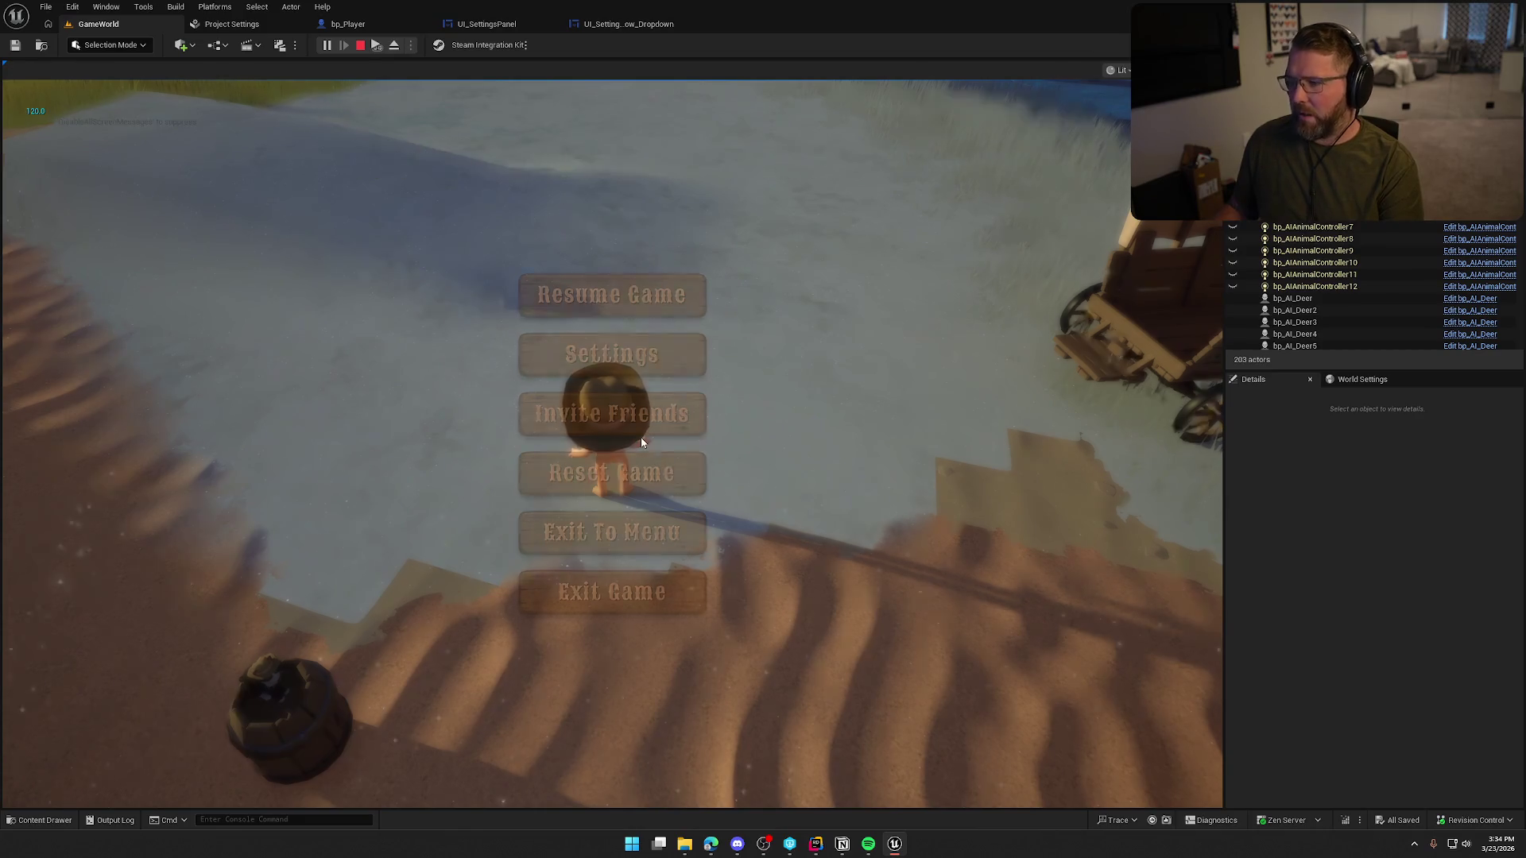
left_click(605, 358)
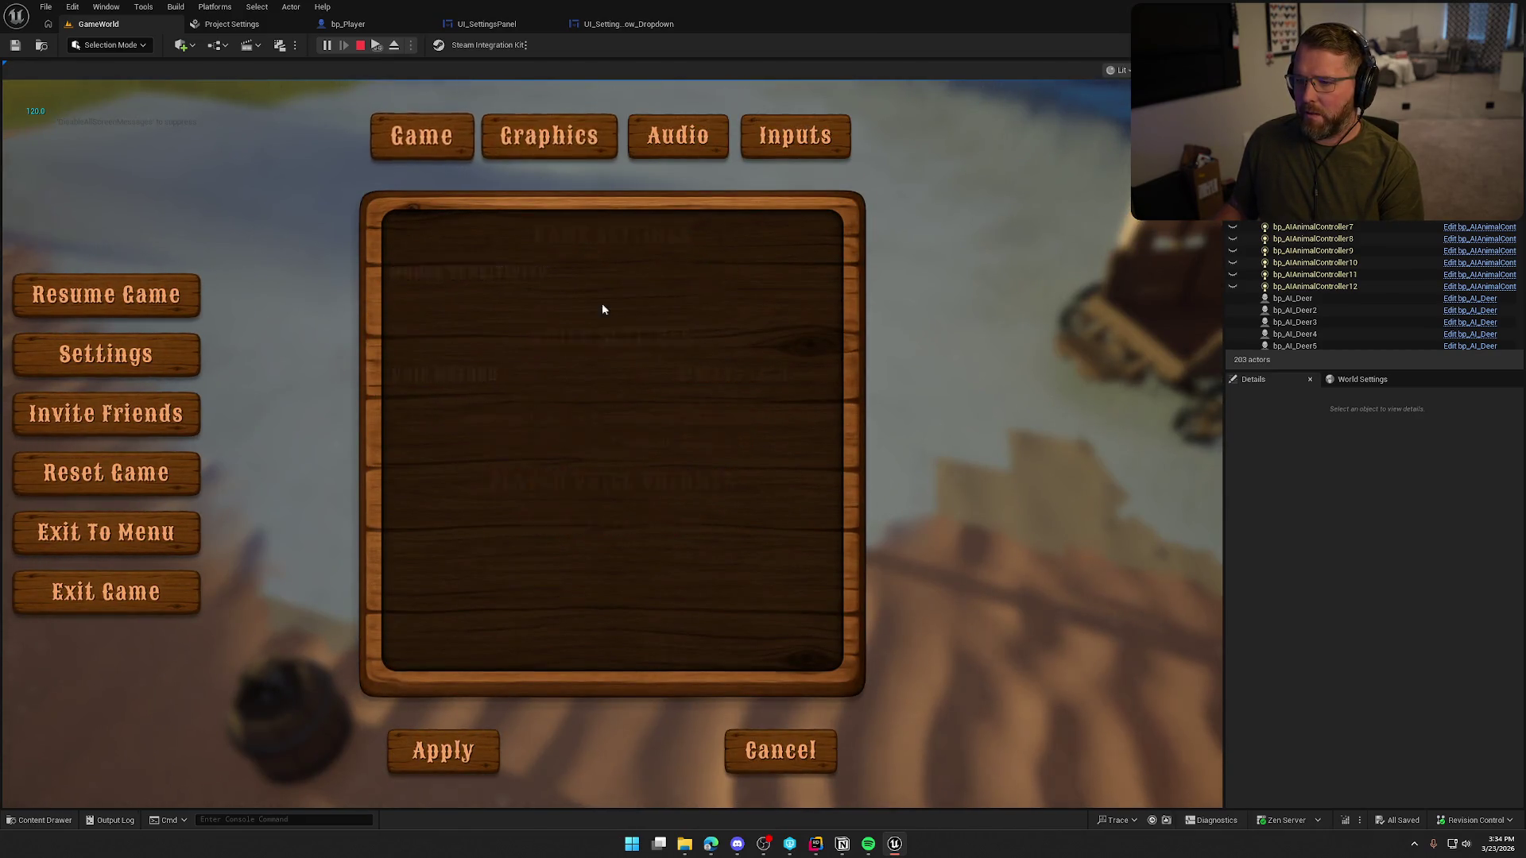
left_click(644, 322)
left_click(648, 374)
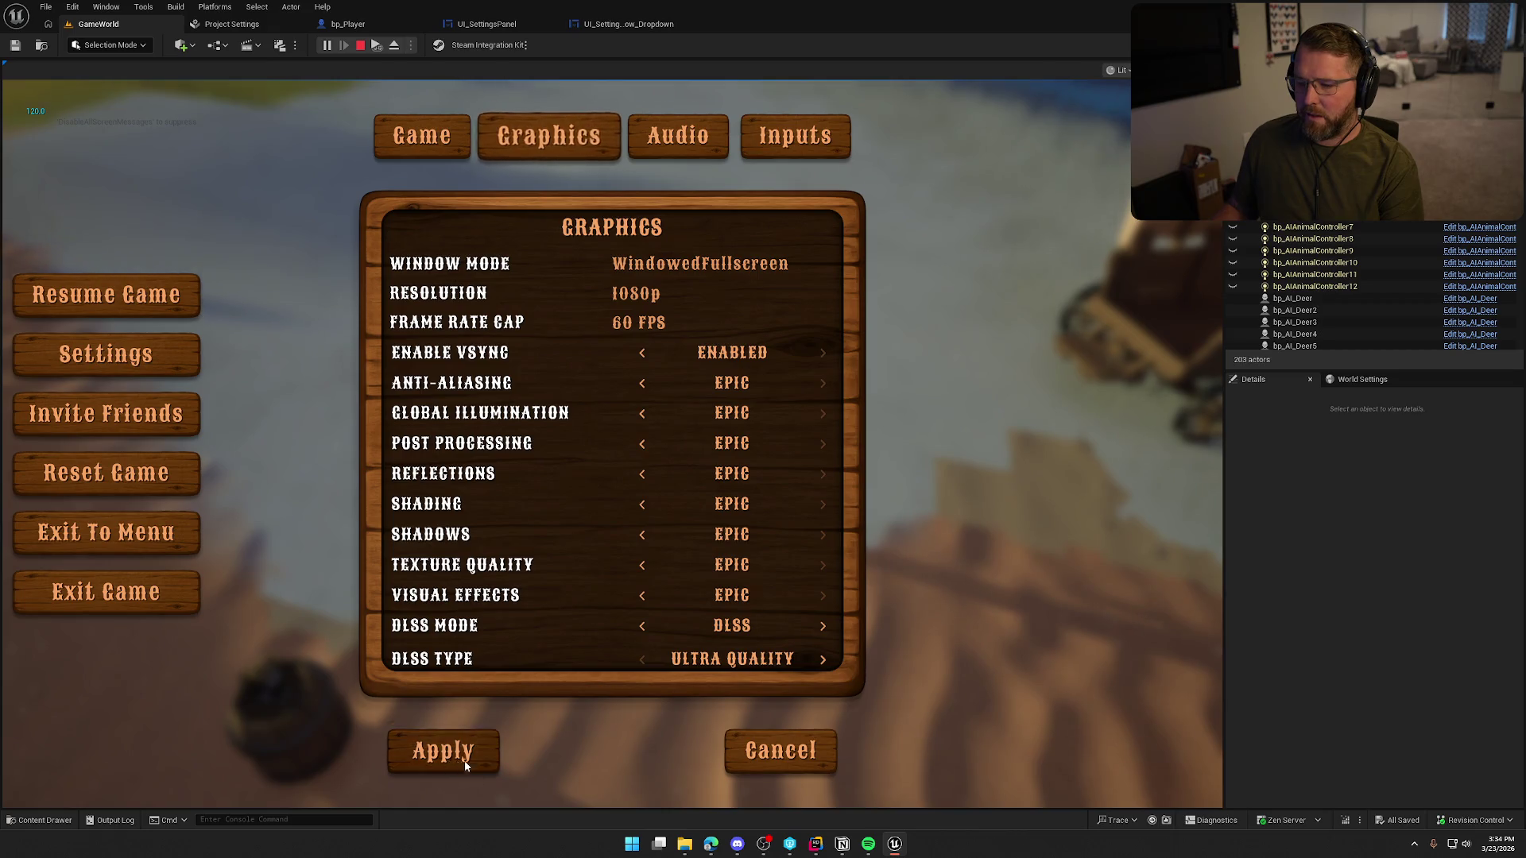
left_click(466, 765)
key("Escape")
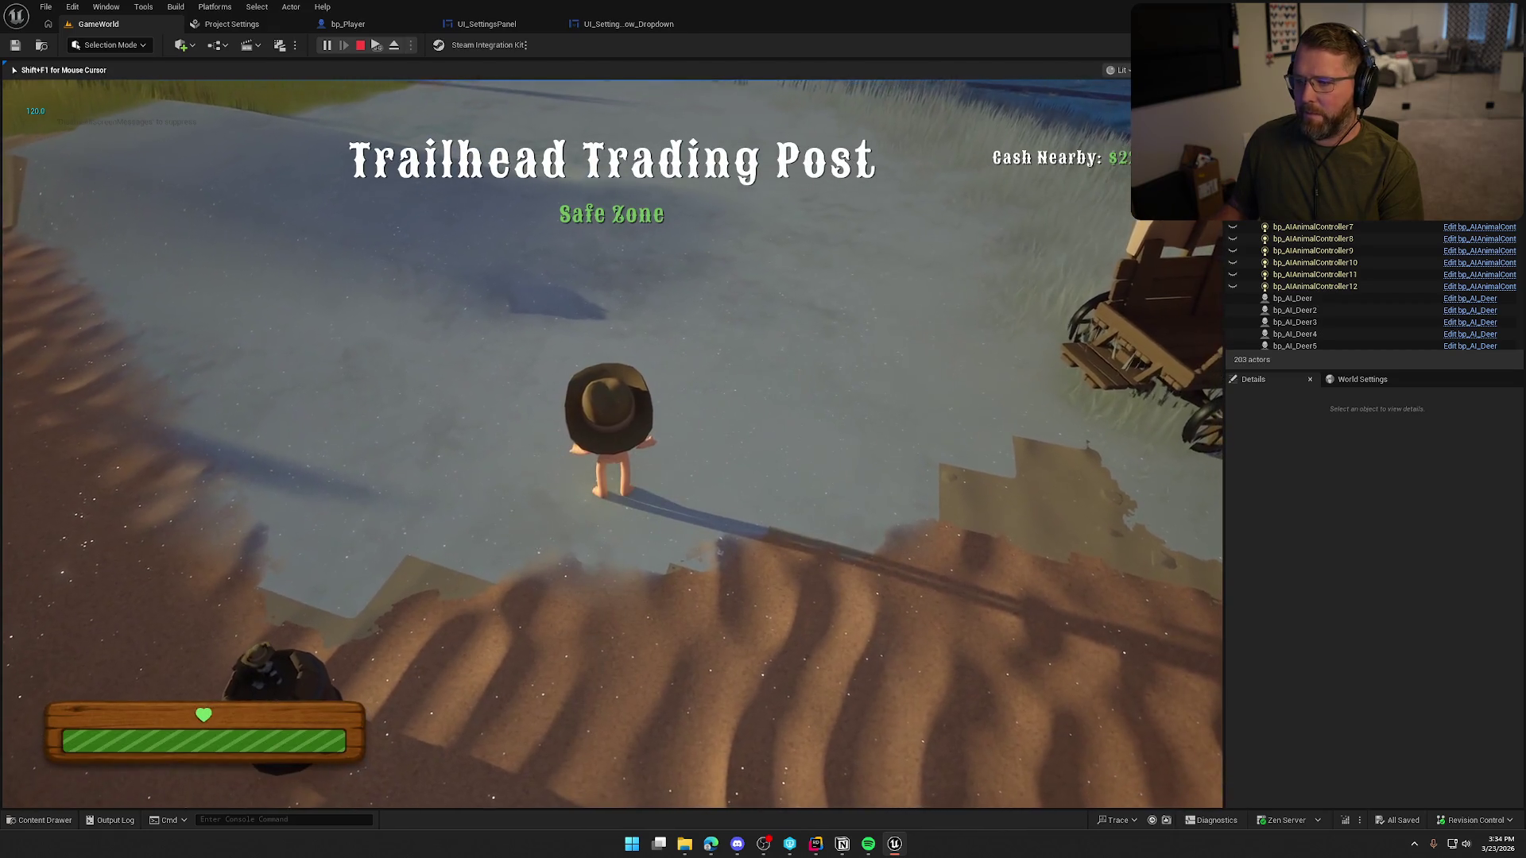
- Check the frame rate with the stat fps console command, then stop the session
key("shift+F1")
key("grave")
type("stat fps")
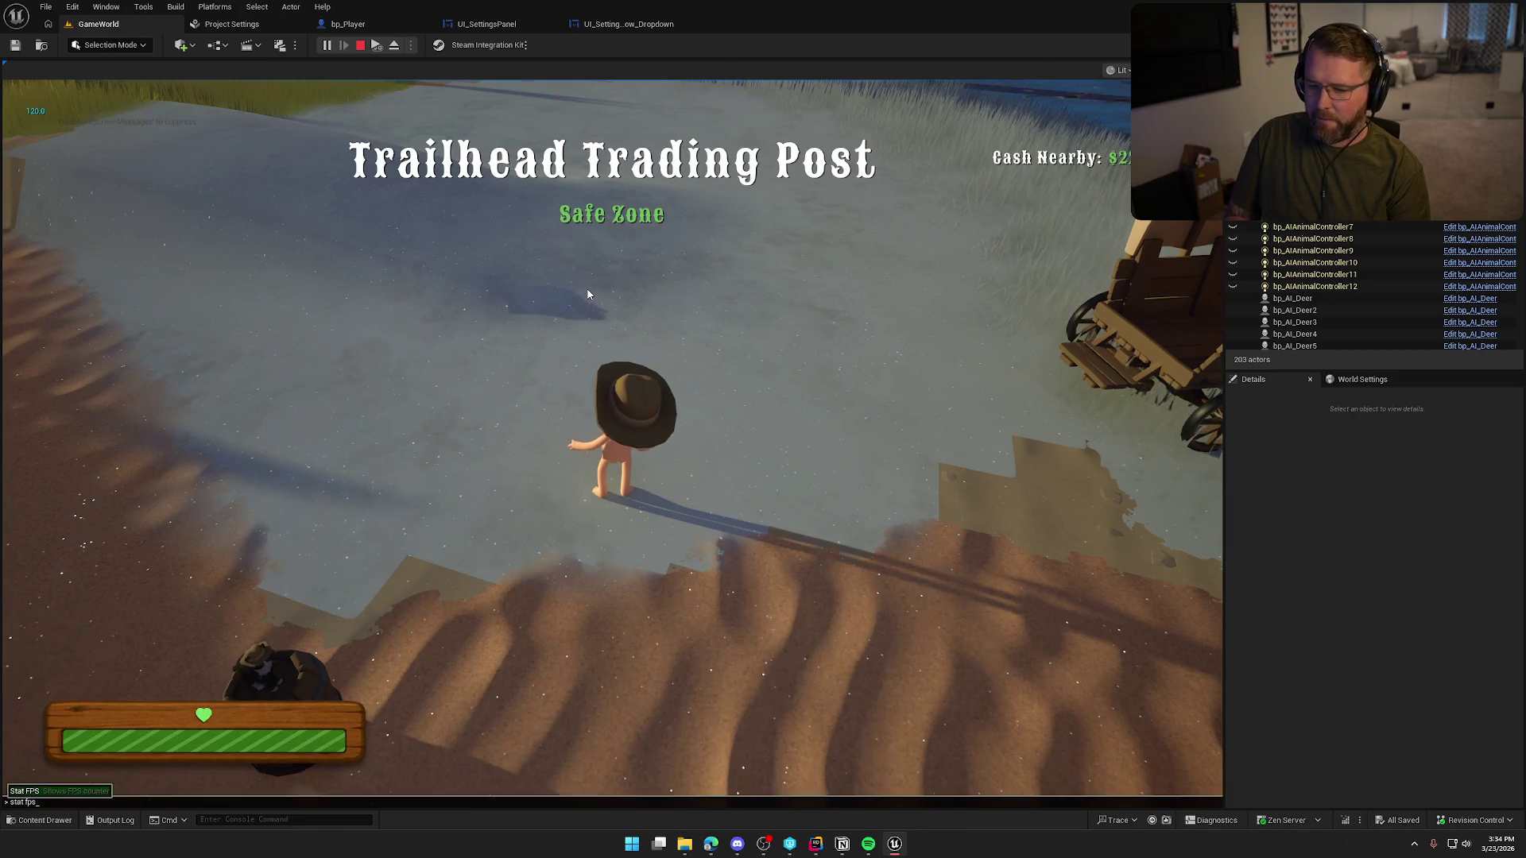
key("Return")
left_click(588, 294)
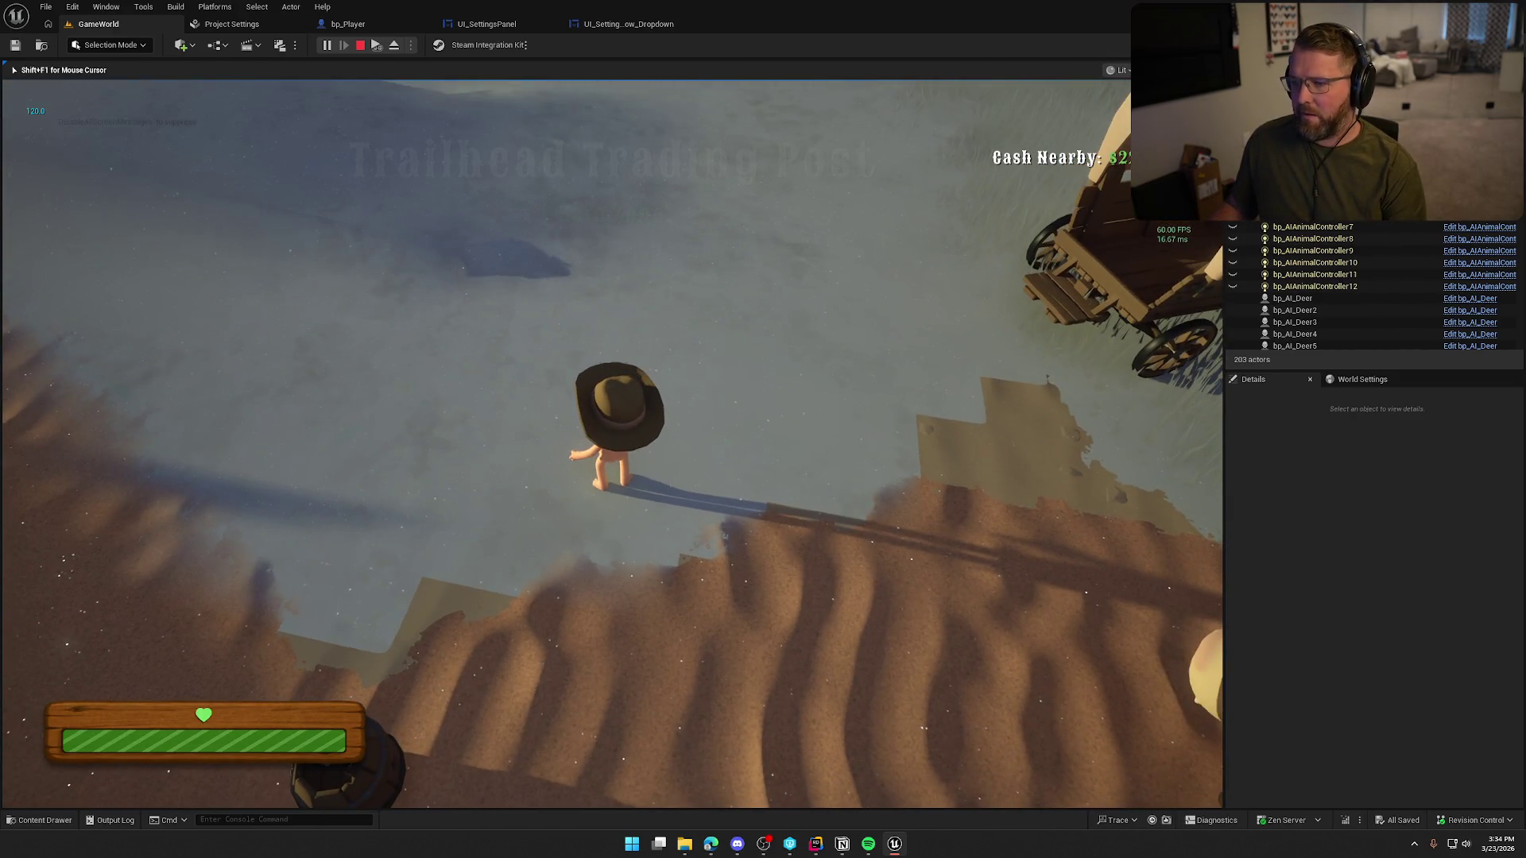
key("Escape")
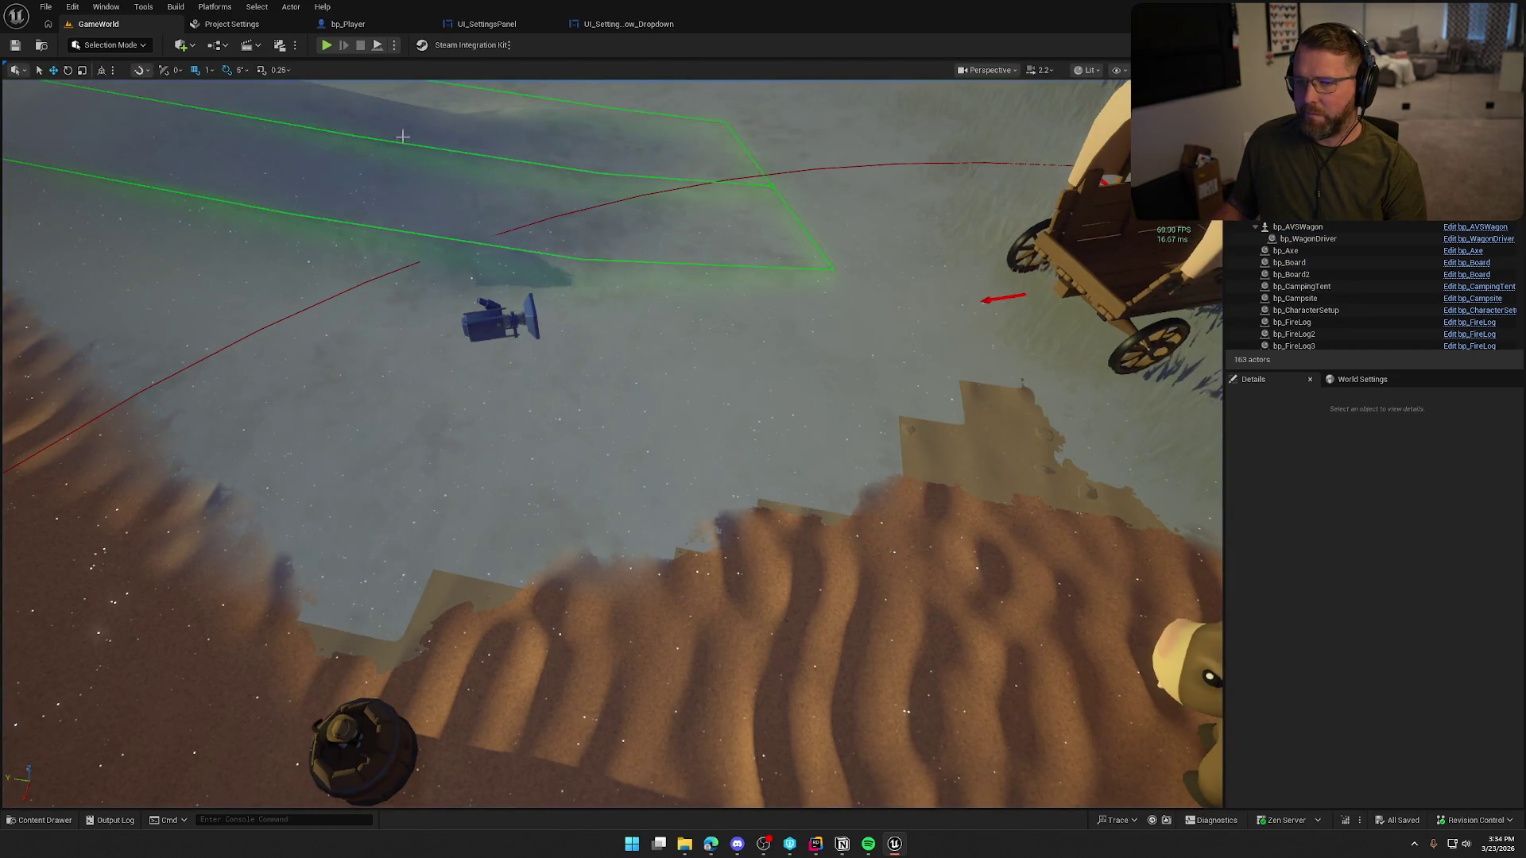
- Replay briefly, then break the Event Construct→SetText wire in UI_SettingsRow_Dropdown and save
key("alt+p")
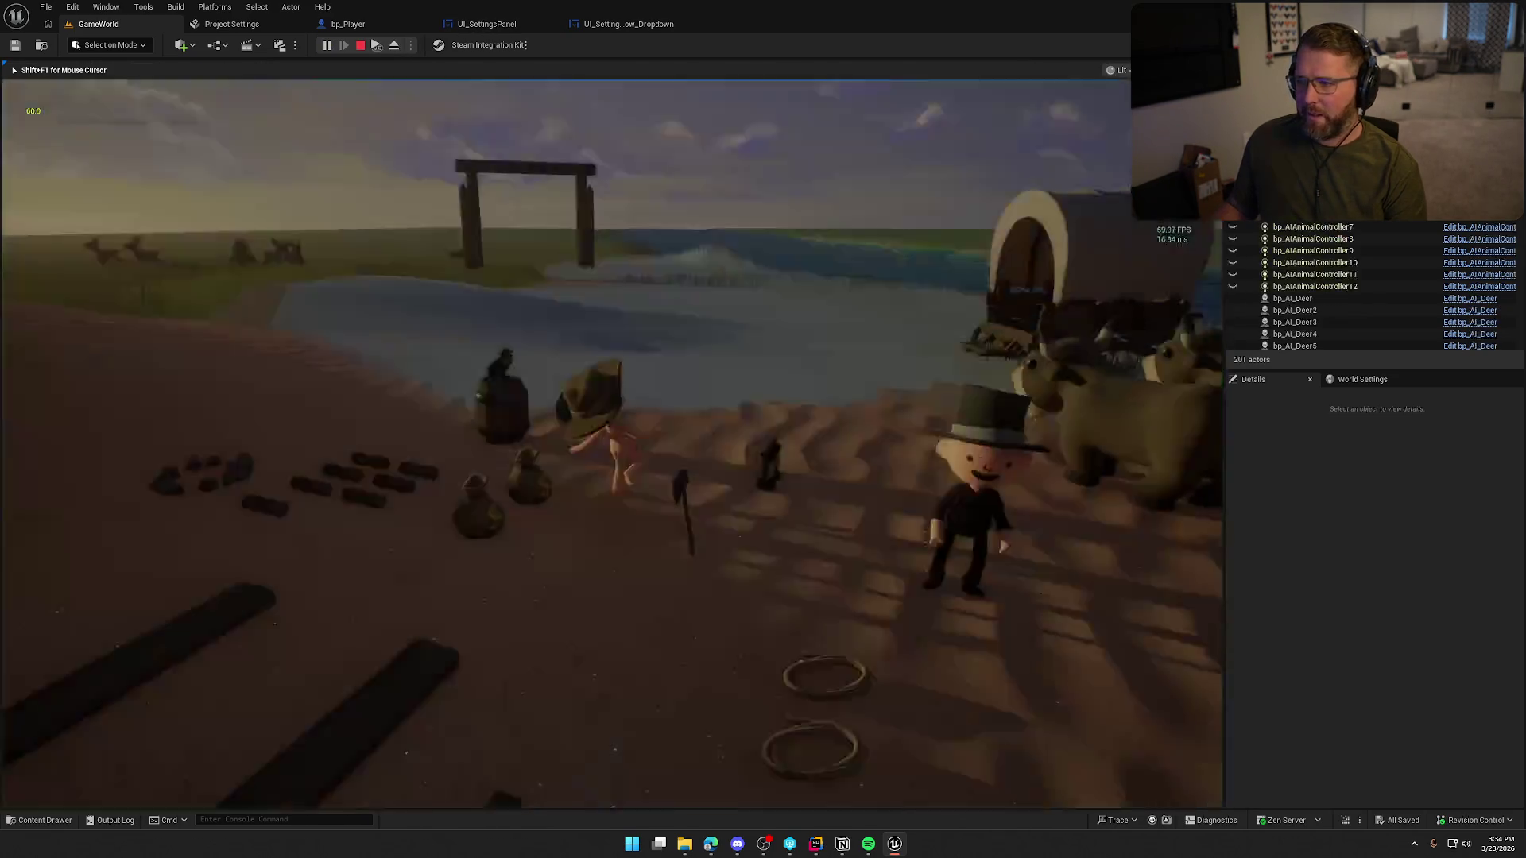
key("Escape")
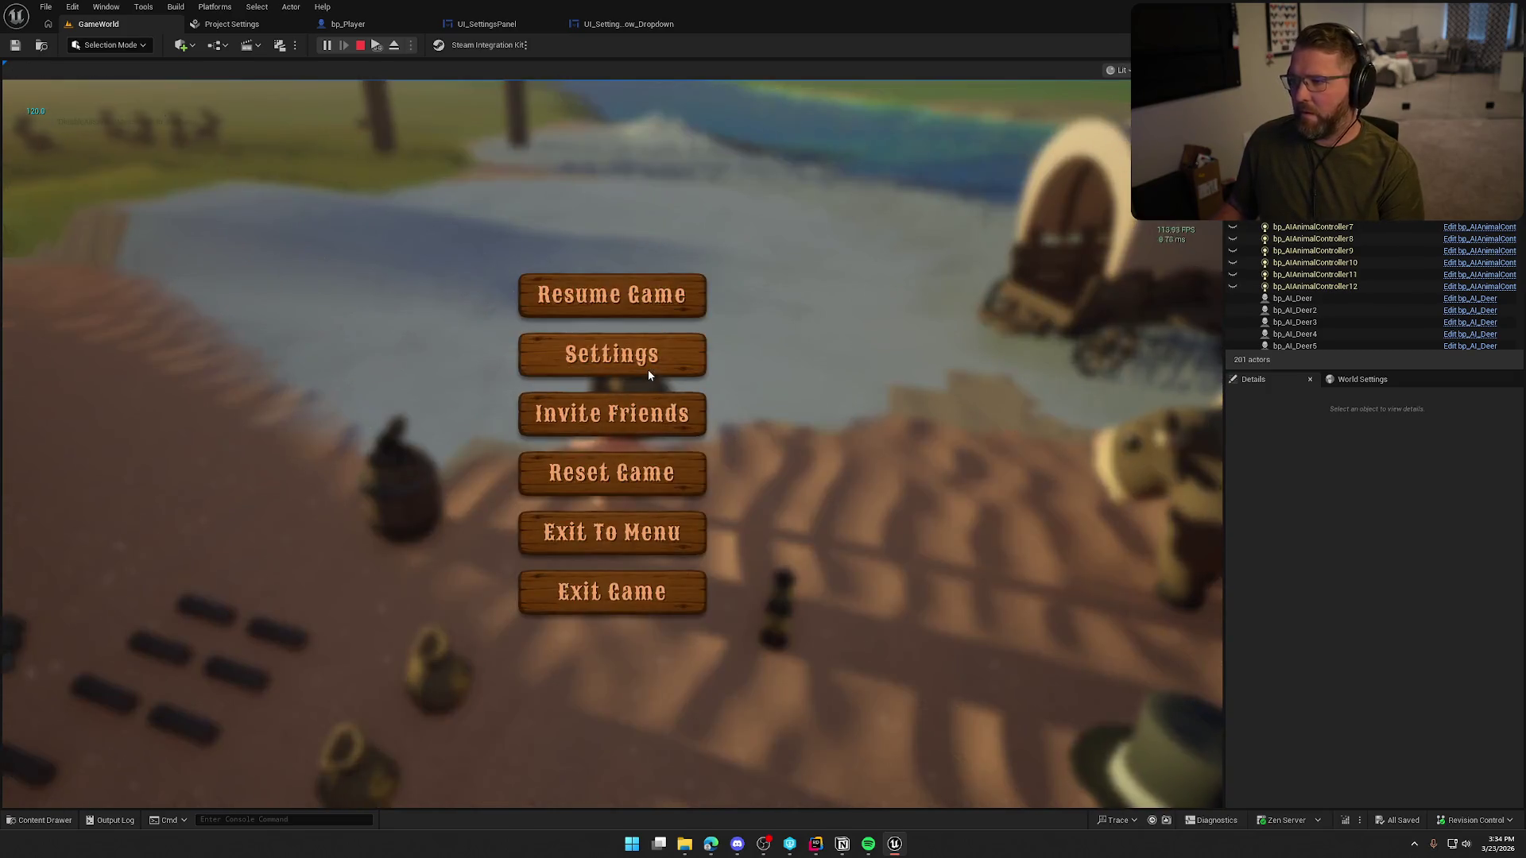
key("Escape")
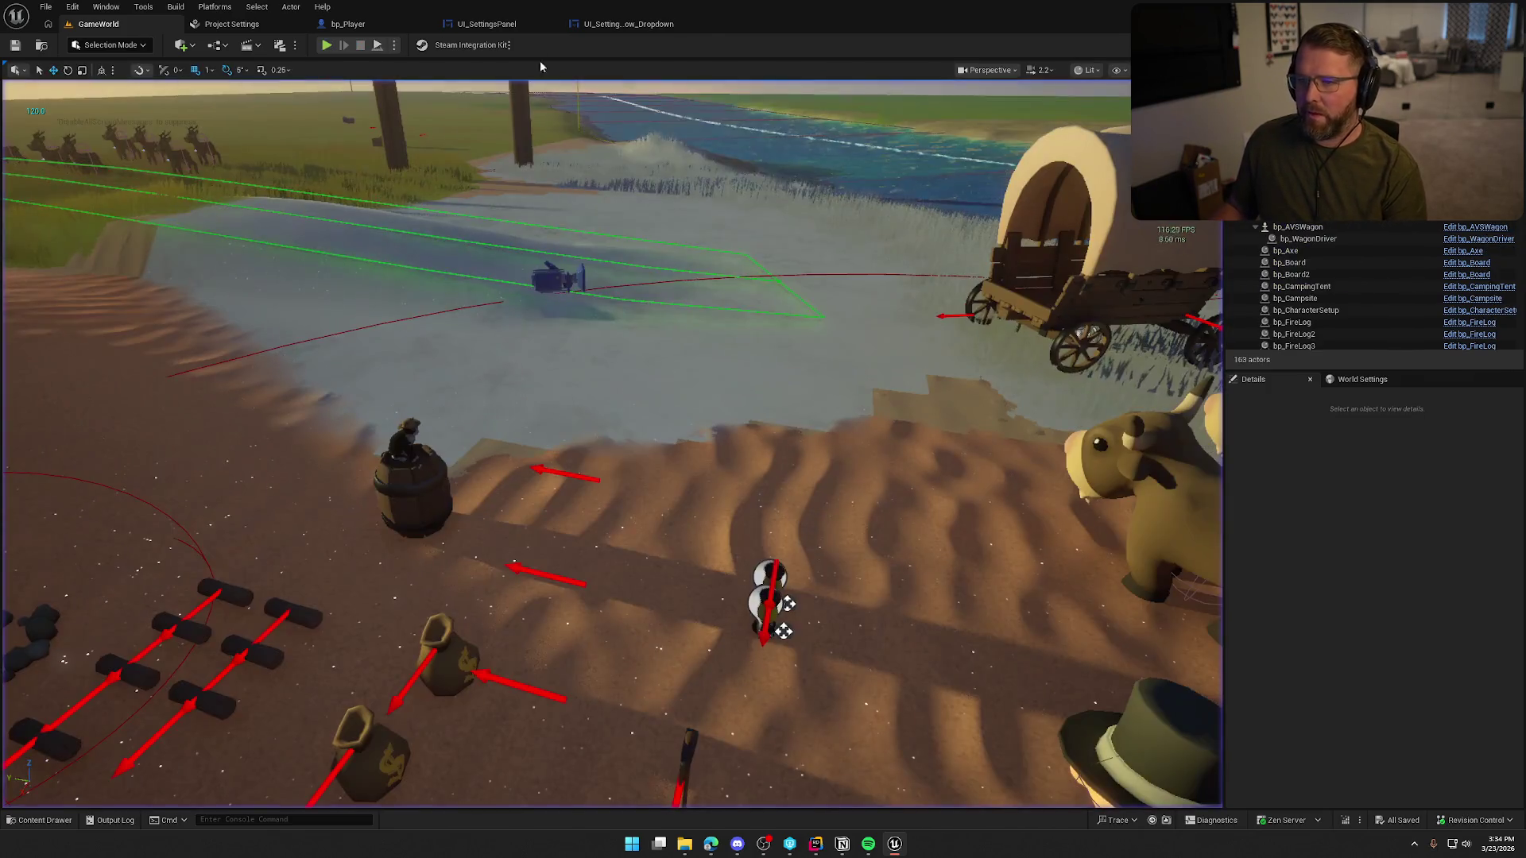
left_click(666, 26)
left_click(635, 249, "alt")
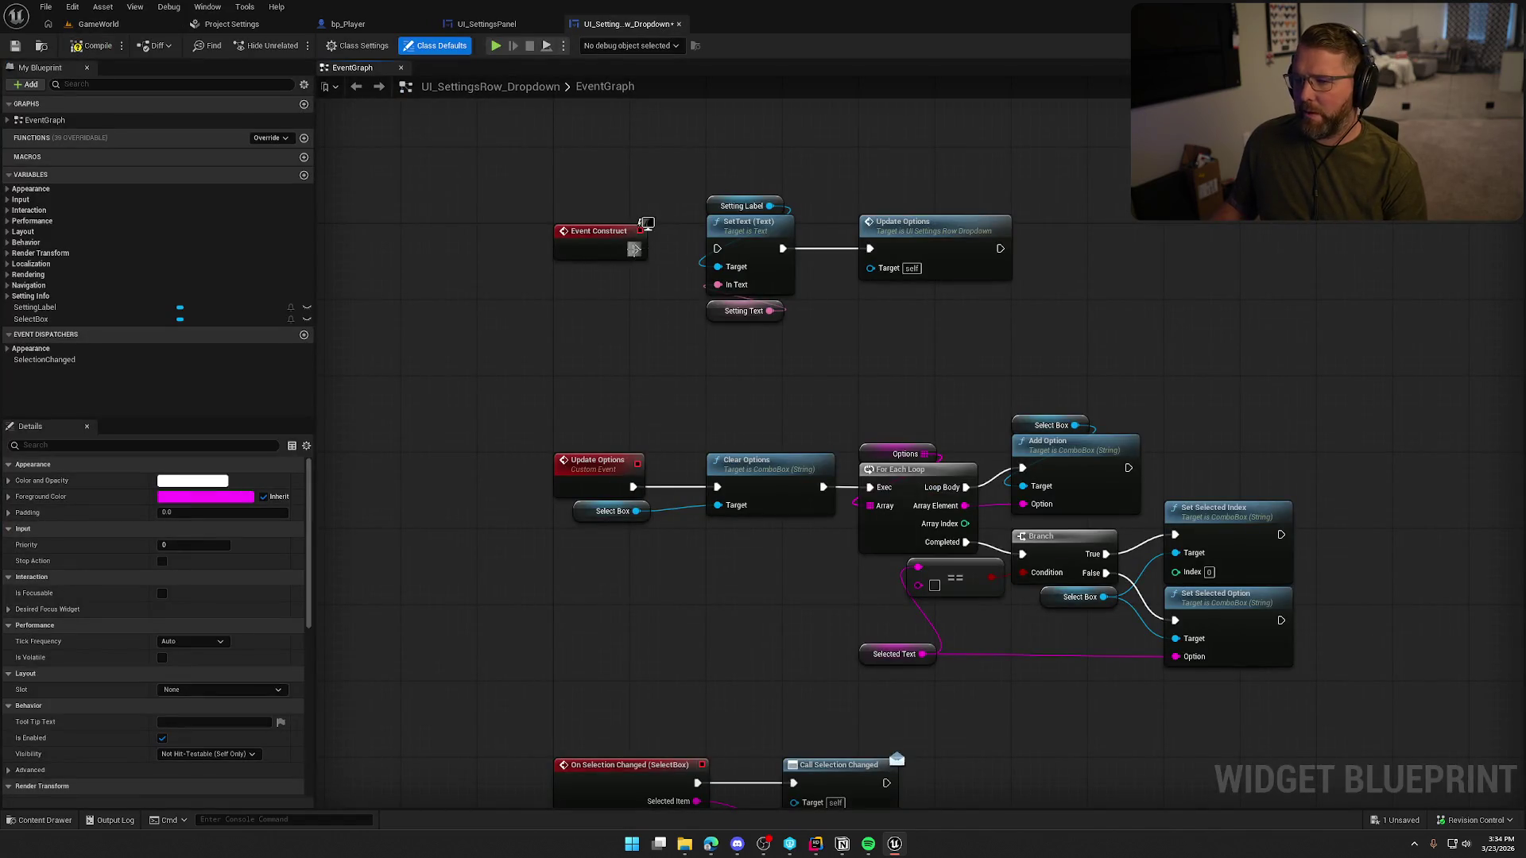
key("ctrl+s")
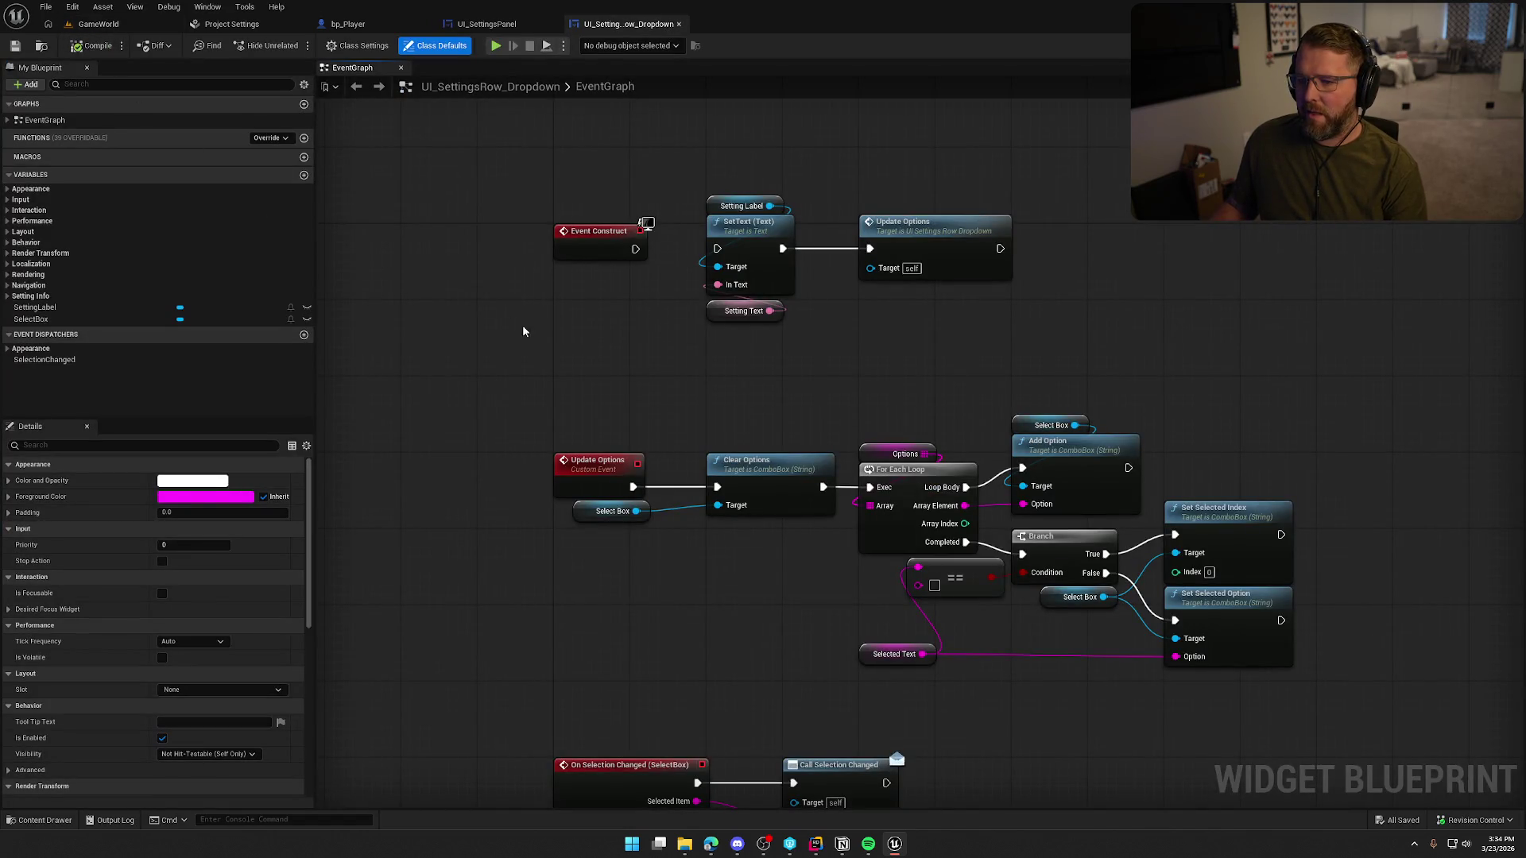
- Play-test again and inspect the Graphics settings page's dropdown rows
left_click(87, 25)
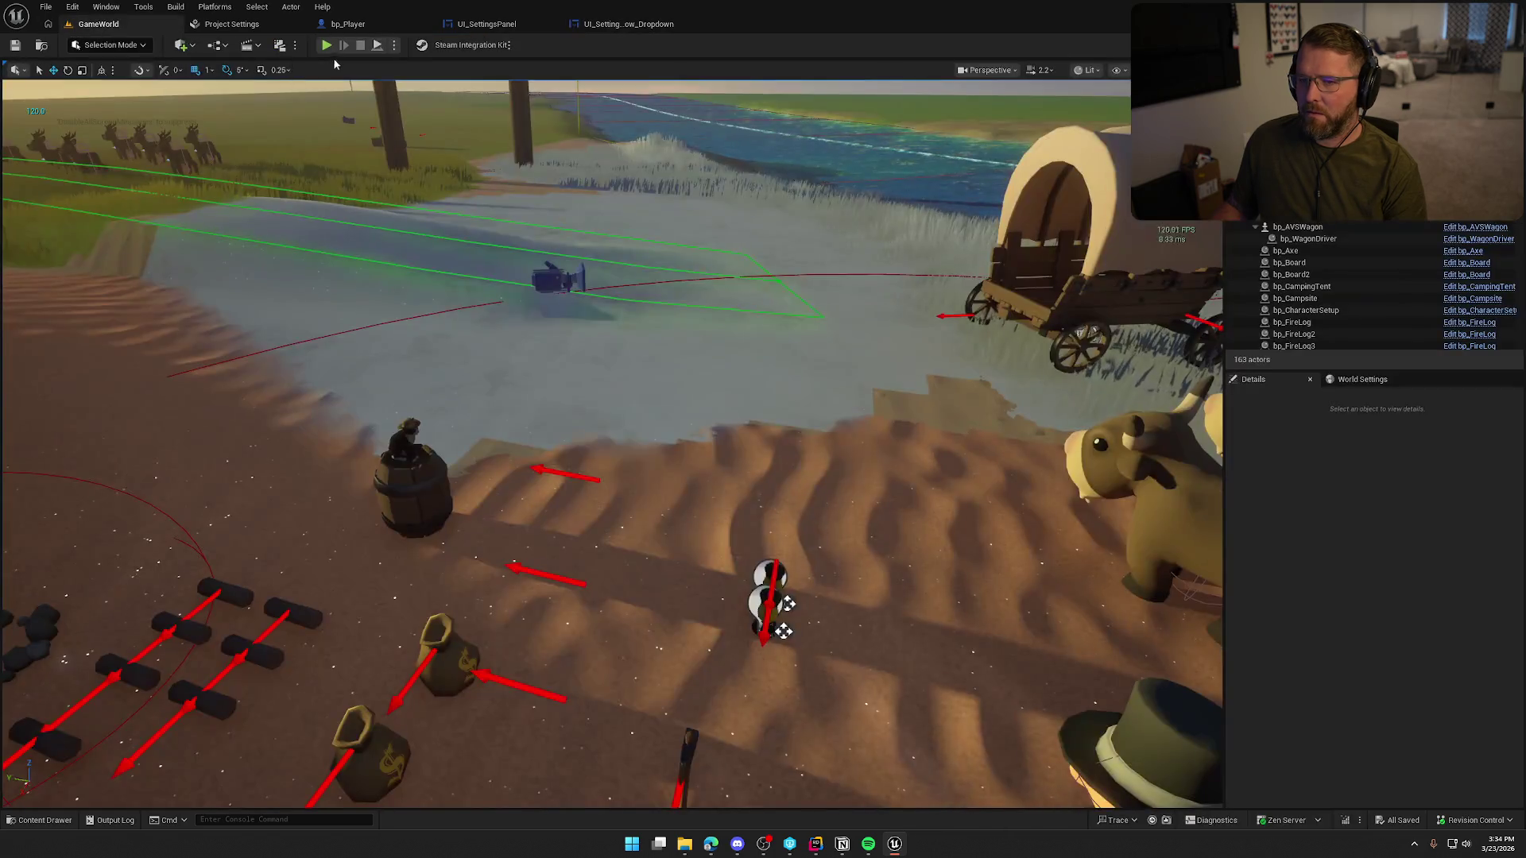
left_click(326, 46)
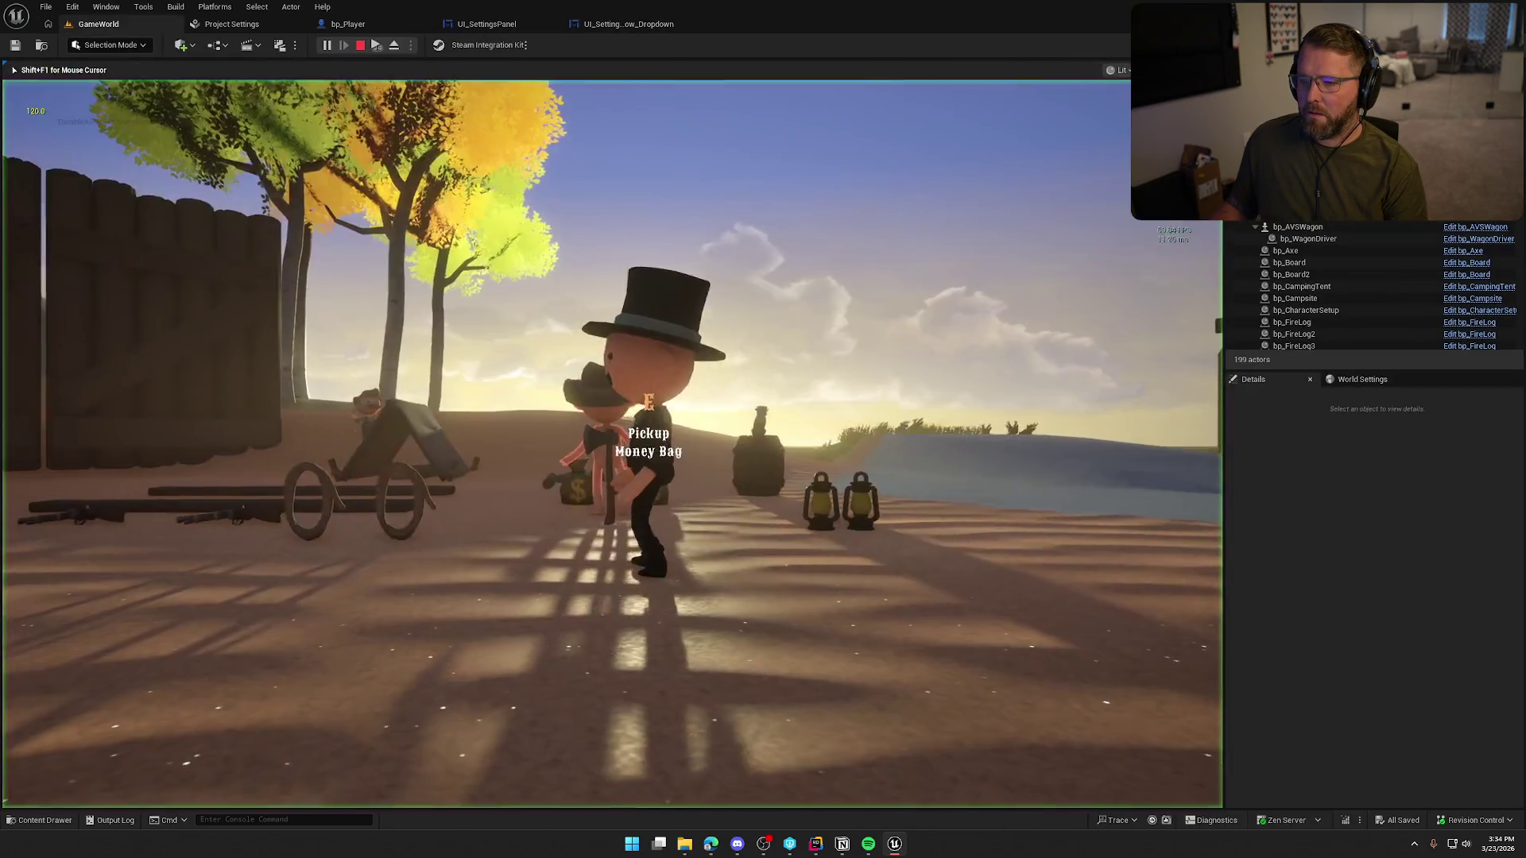
key("Escape")
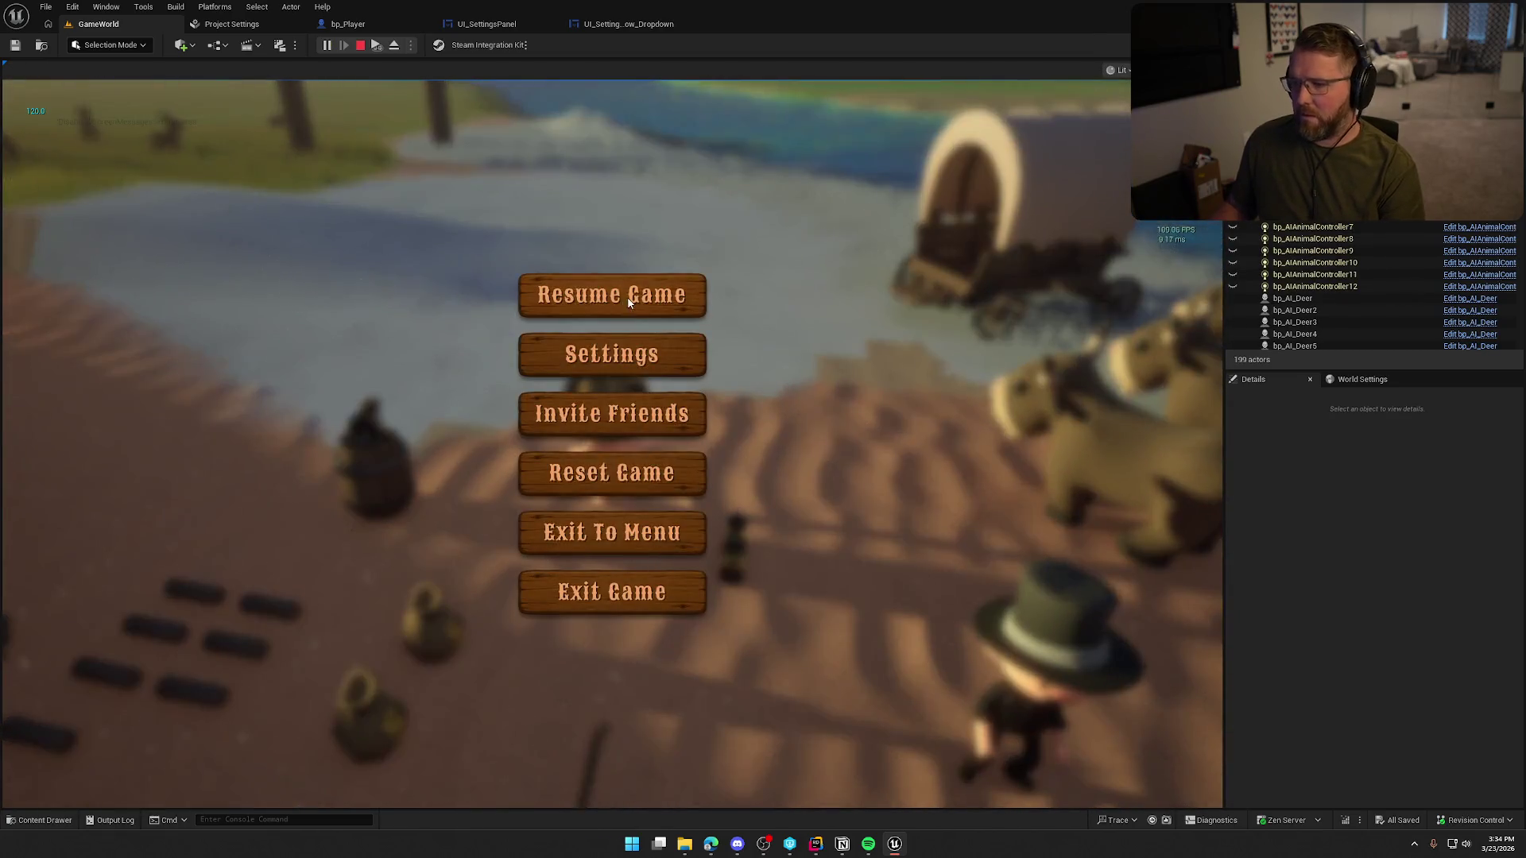
left_click(623, 362)
left_click(508, 149)
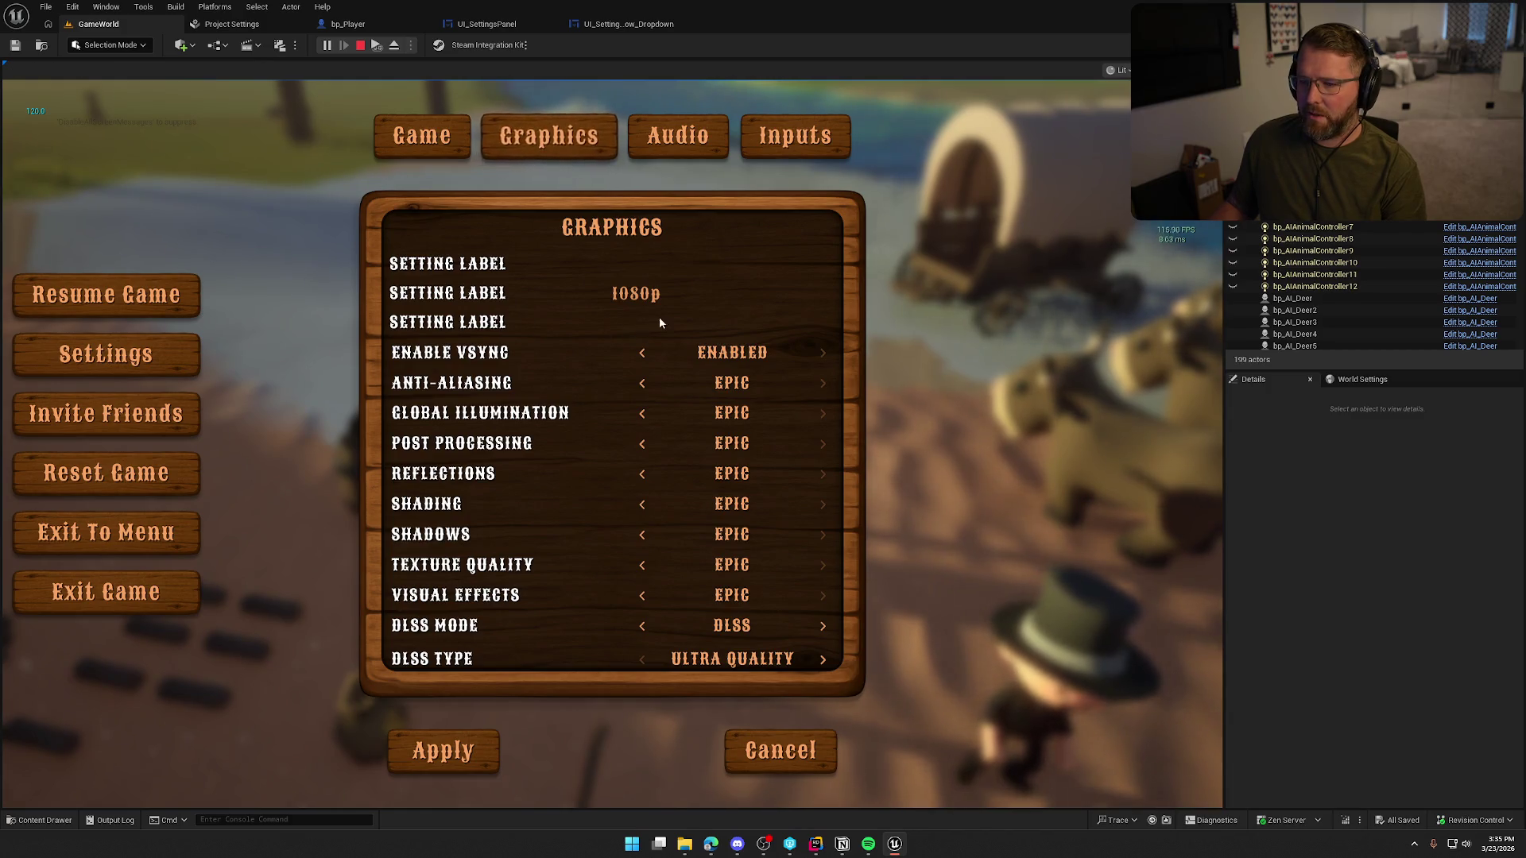
key("Escape")
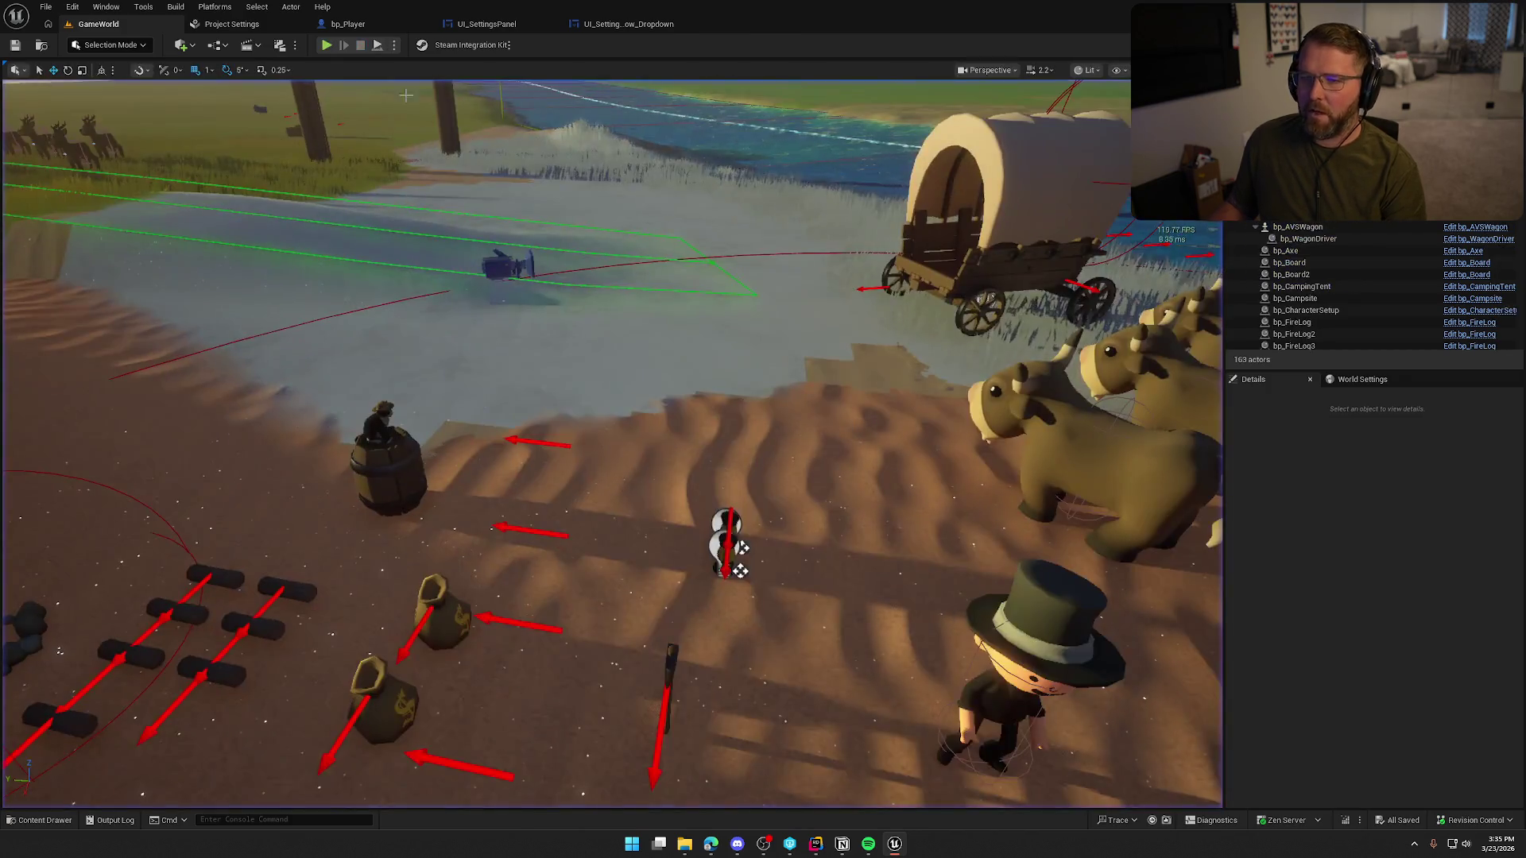
- Reconnect Event Construct to SetText, save, and nudge the Update Options node upward
left_click(609, 29)
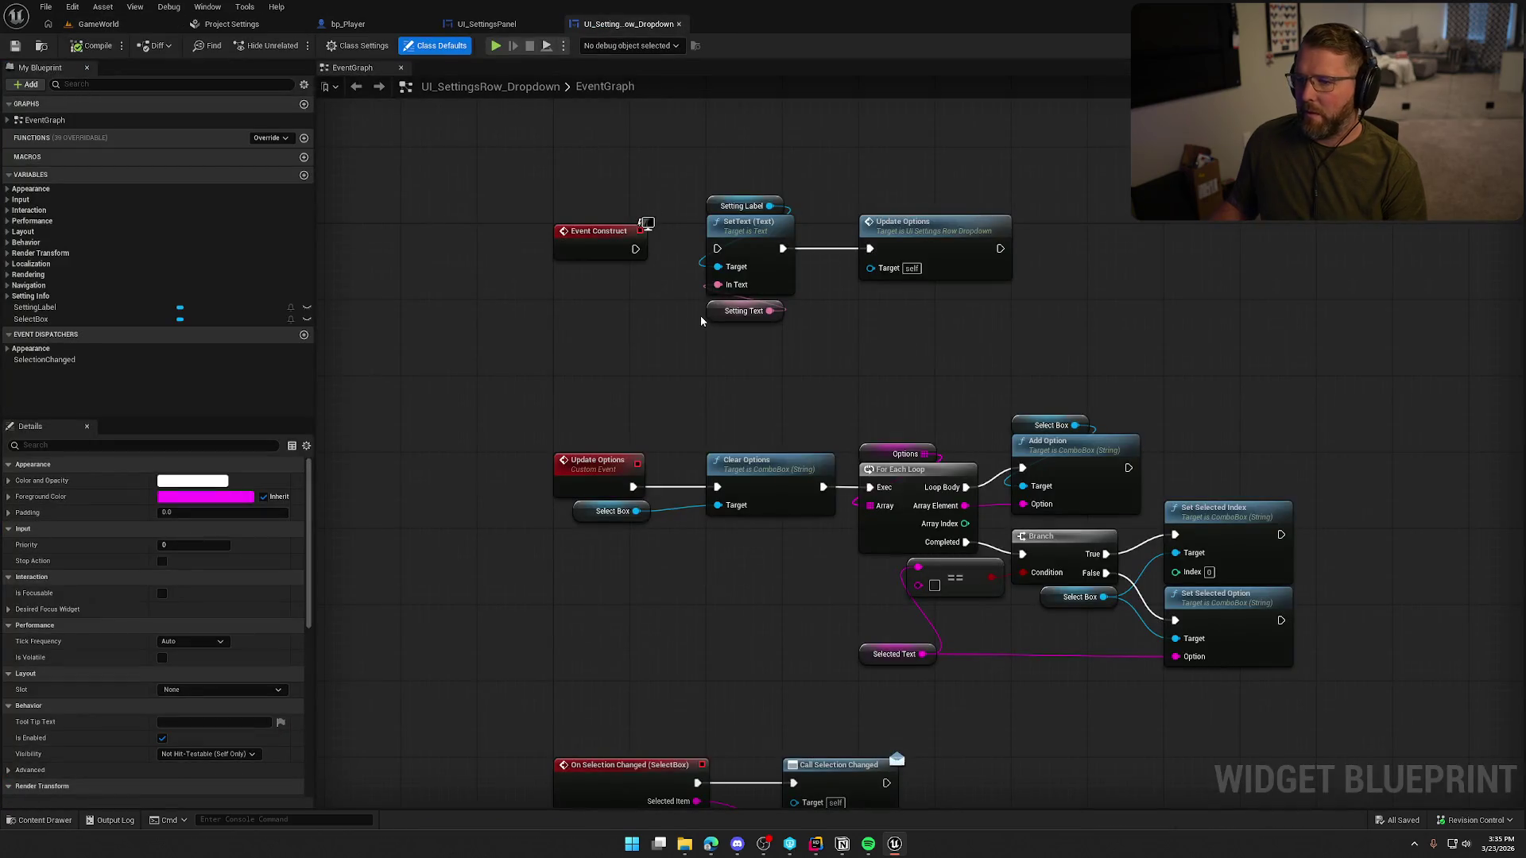
mouse_move(635, 248)
left_mouse_down()
mouse_move(711, 266)
mouse_move(716, 249)
left_mouse_up()
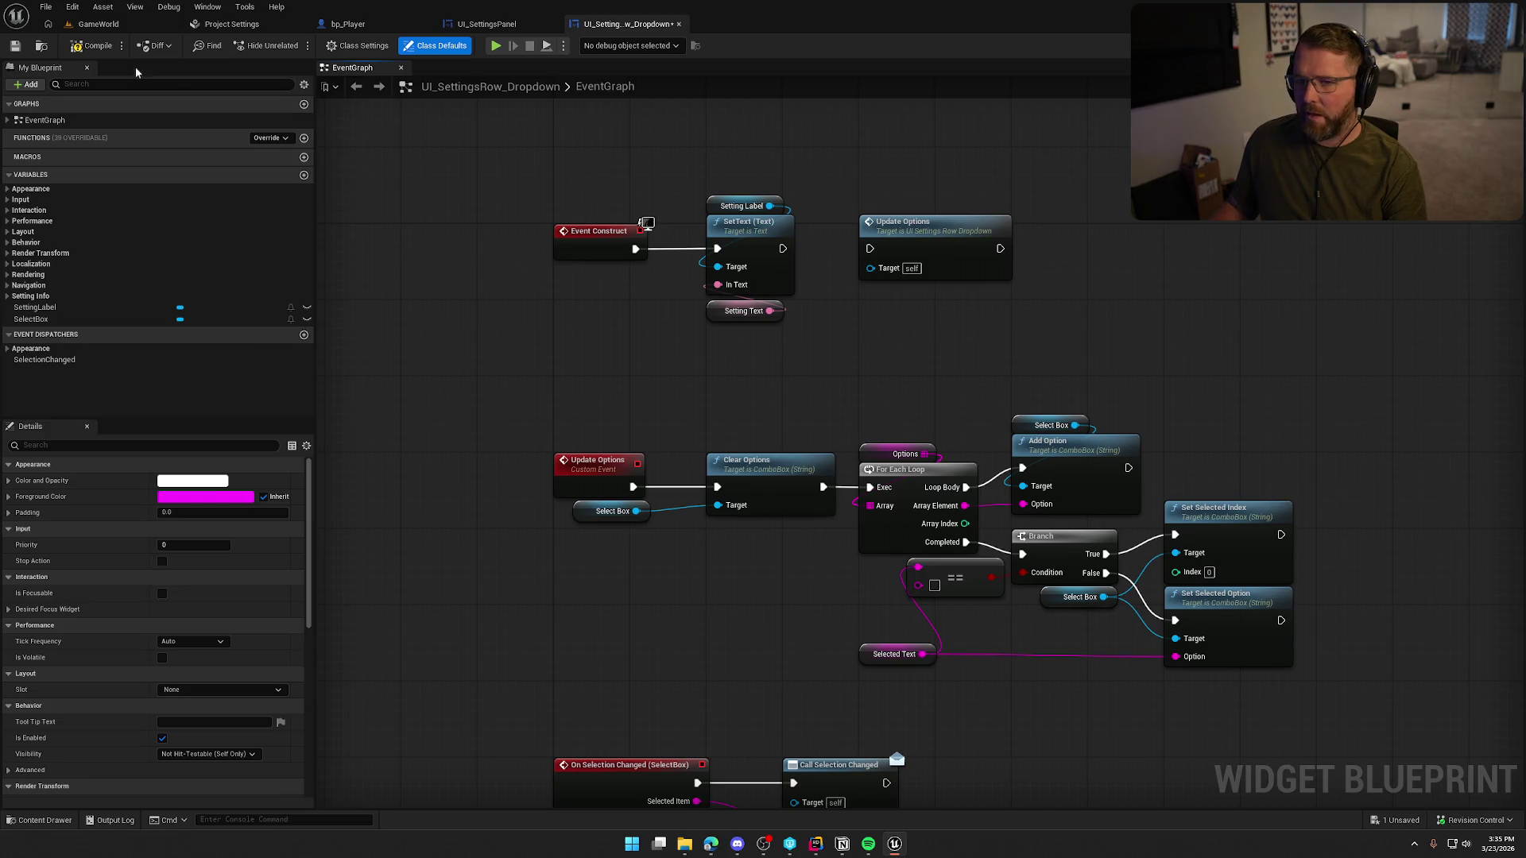
key("ctrl+s")
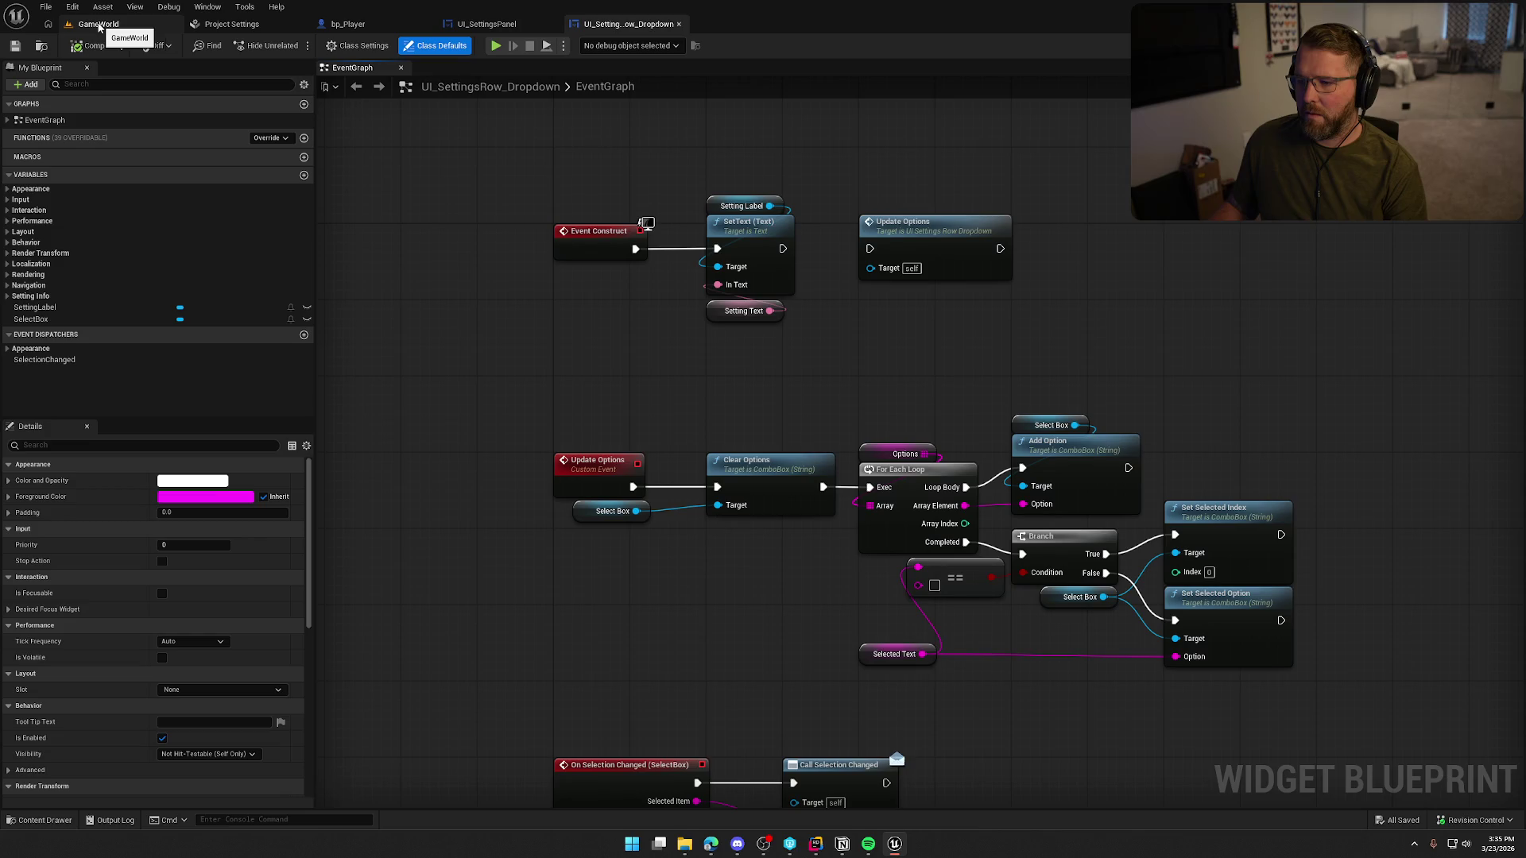
left_click_drag(867, 458, 692, 430)
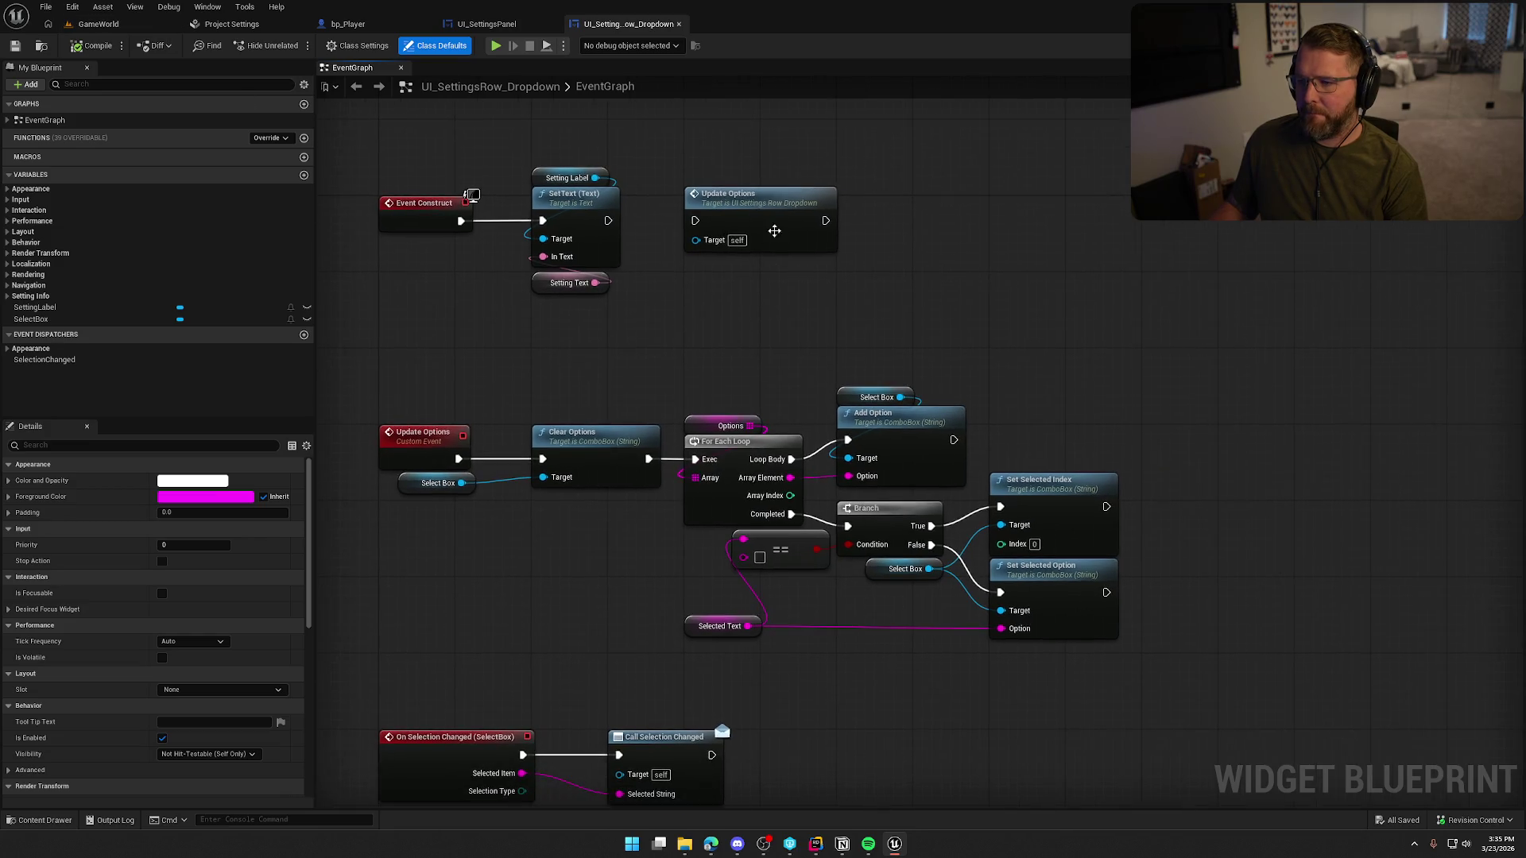
left_click(938, 220)
left_click_drag(931, 219, 932, 210)
left_click(776, 335)
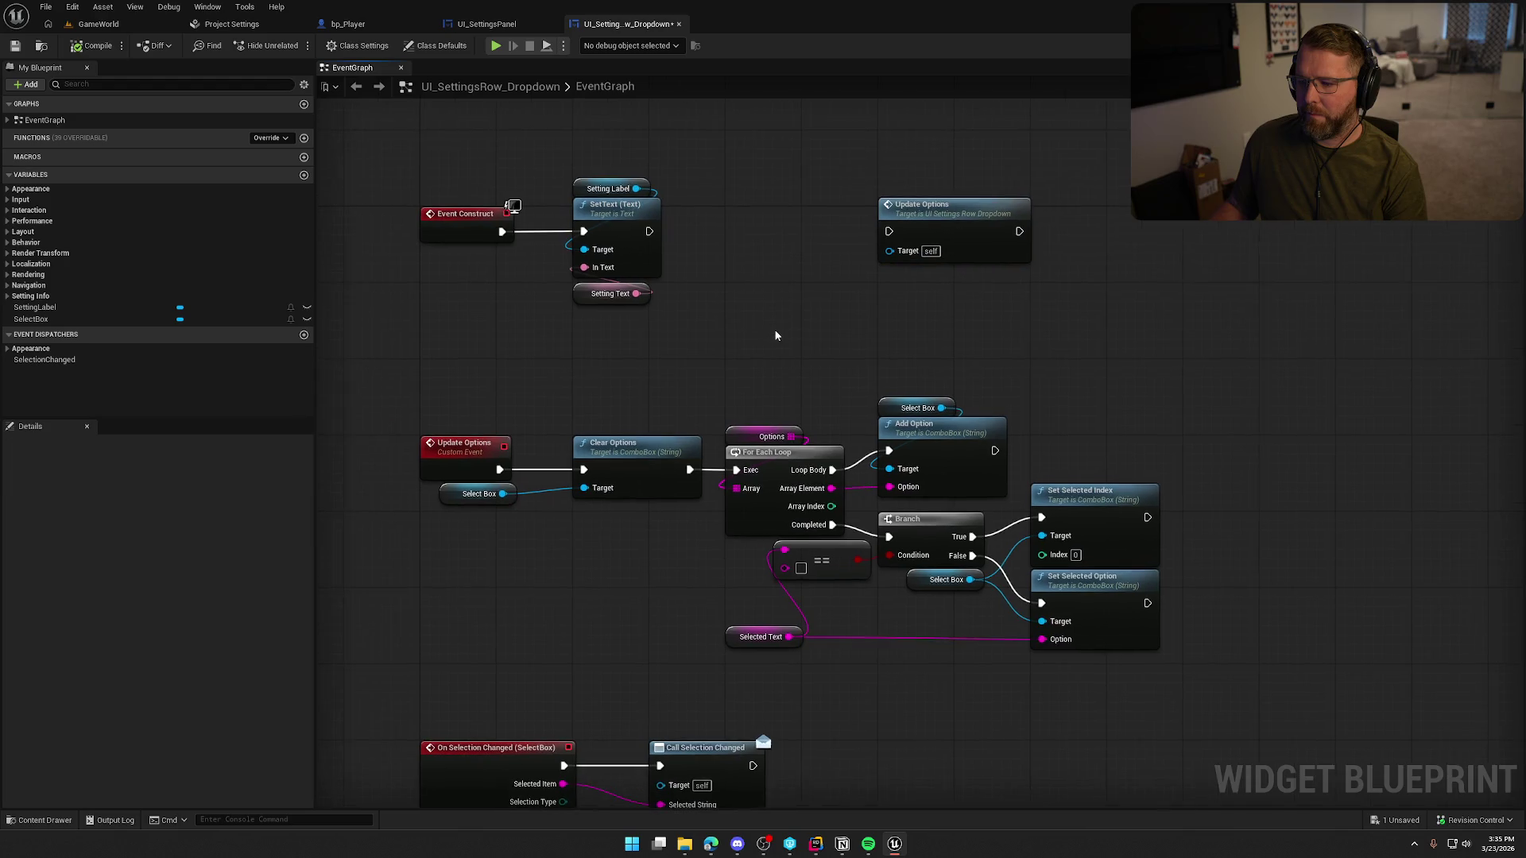
- Inspect the lower graph nodes, compile and save the dropdown row, and run a brief play test
left_click(751, 637)
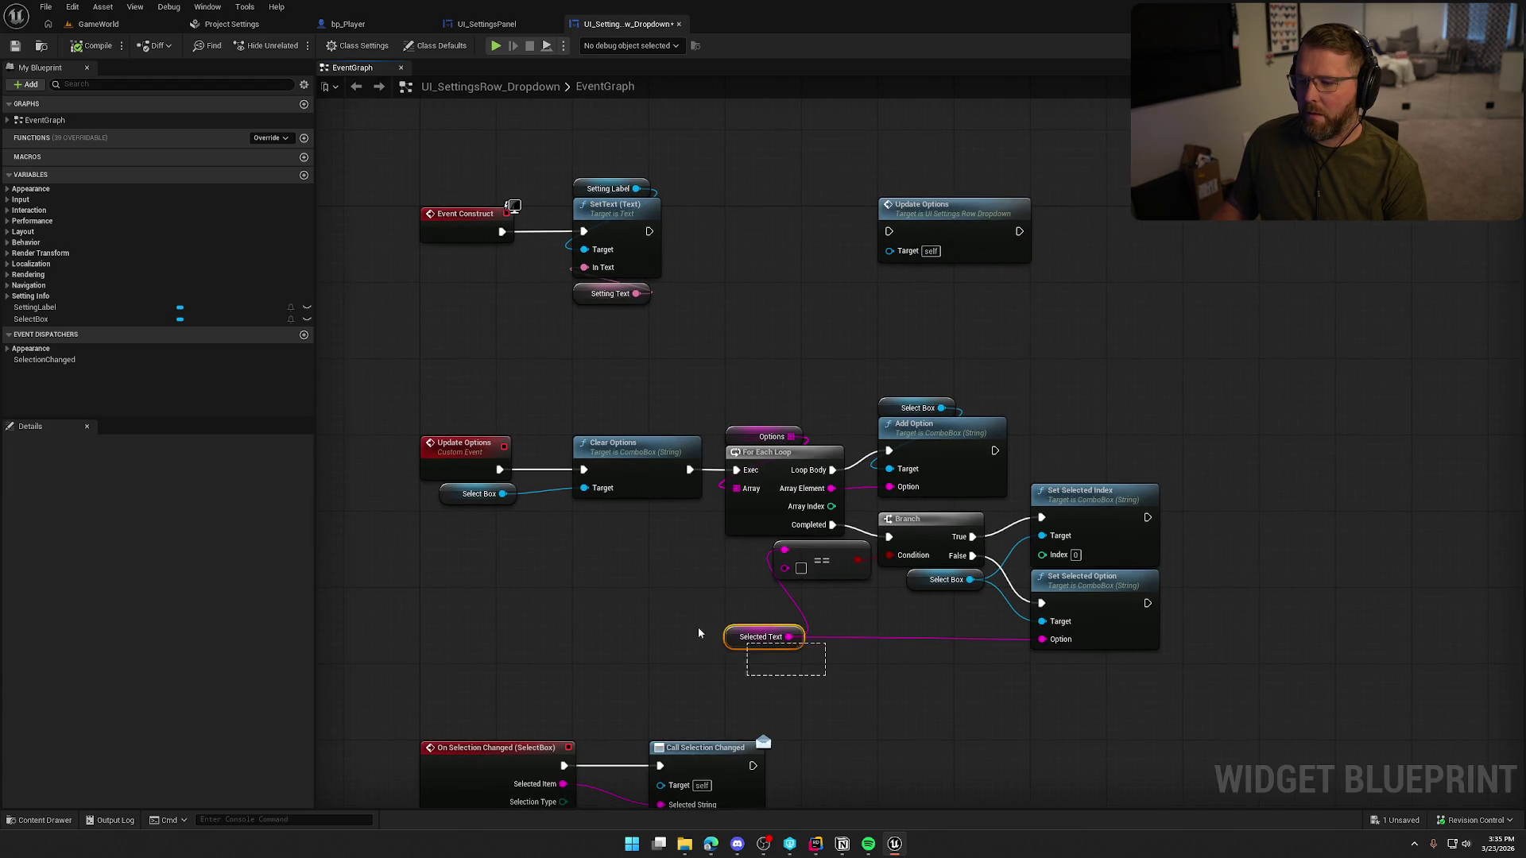
left_click(638, 624)
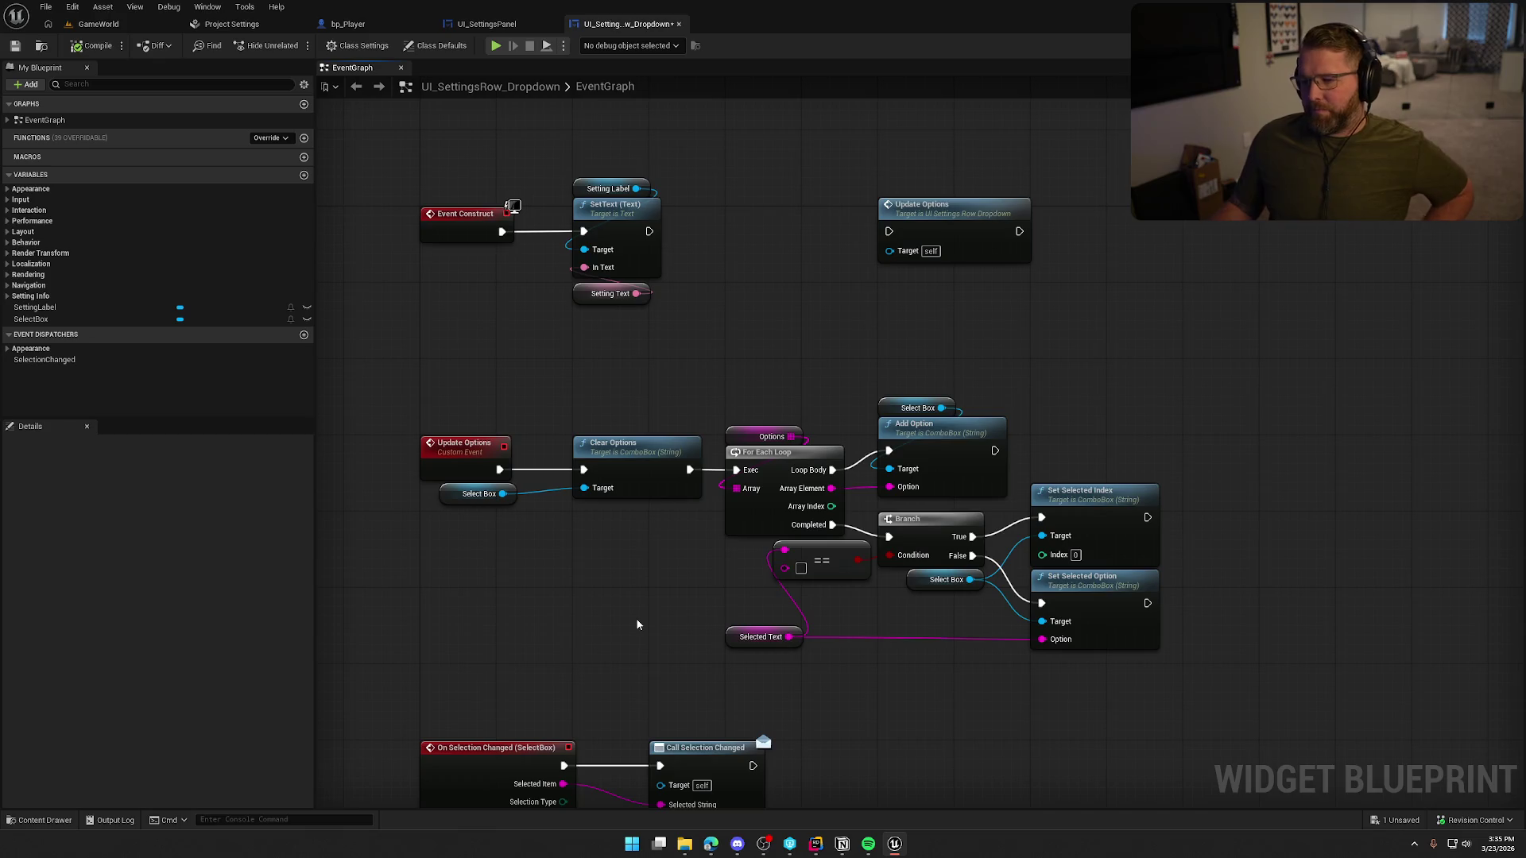
mouse_move(638, 624)
left_mouse_down()
mouse_move(661, 486)
mouse_move(684, 542)
left_mouse_up()
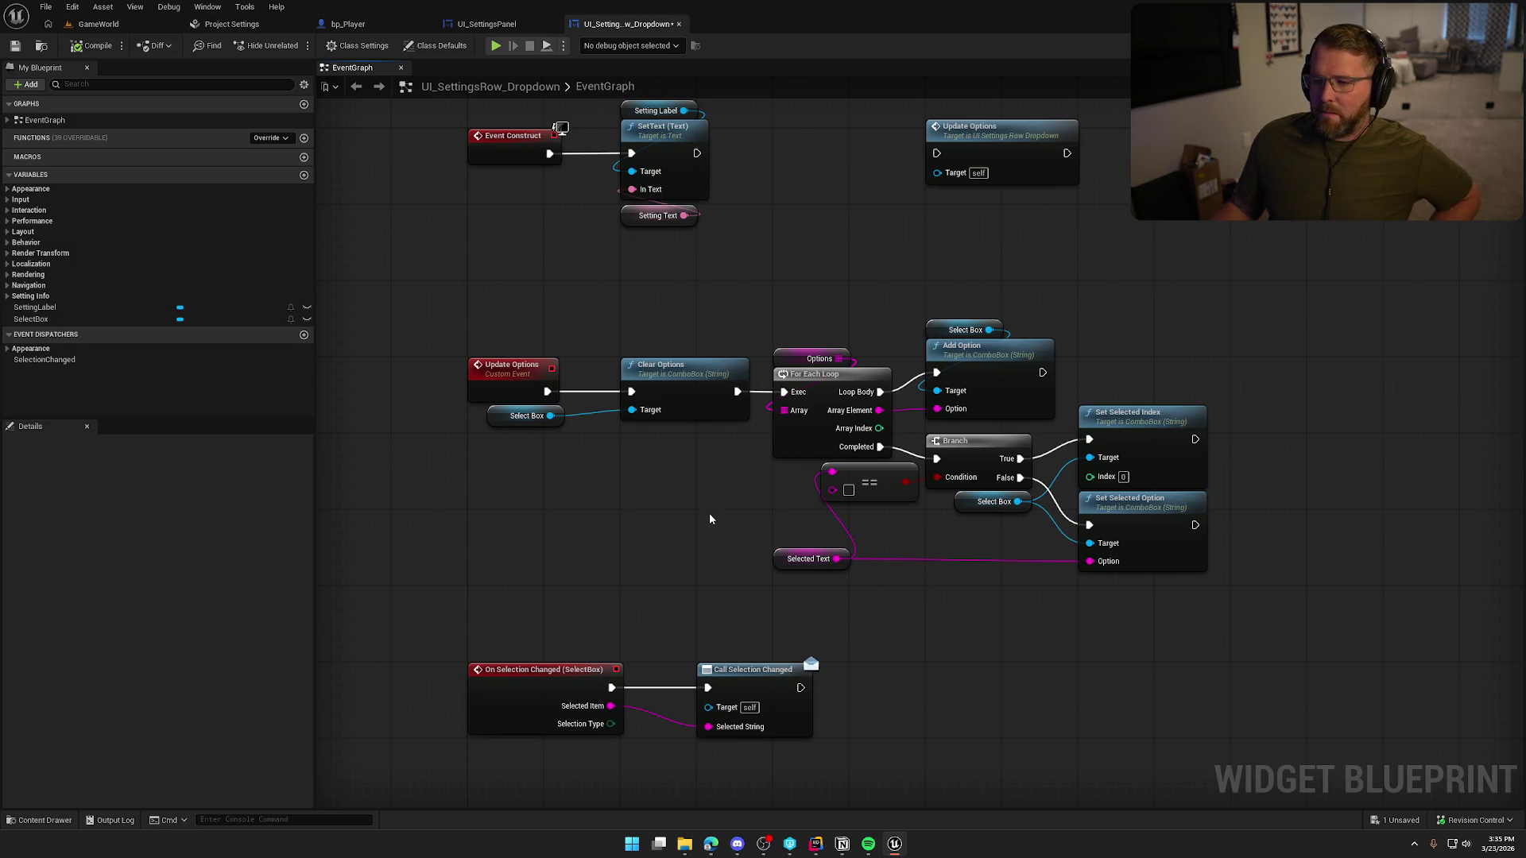
left_click_drag(495, 306, 1244, 588)
left_click(591, 498)
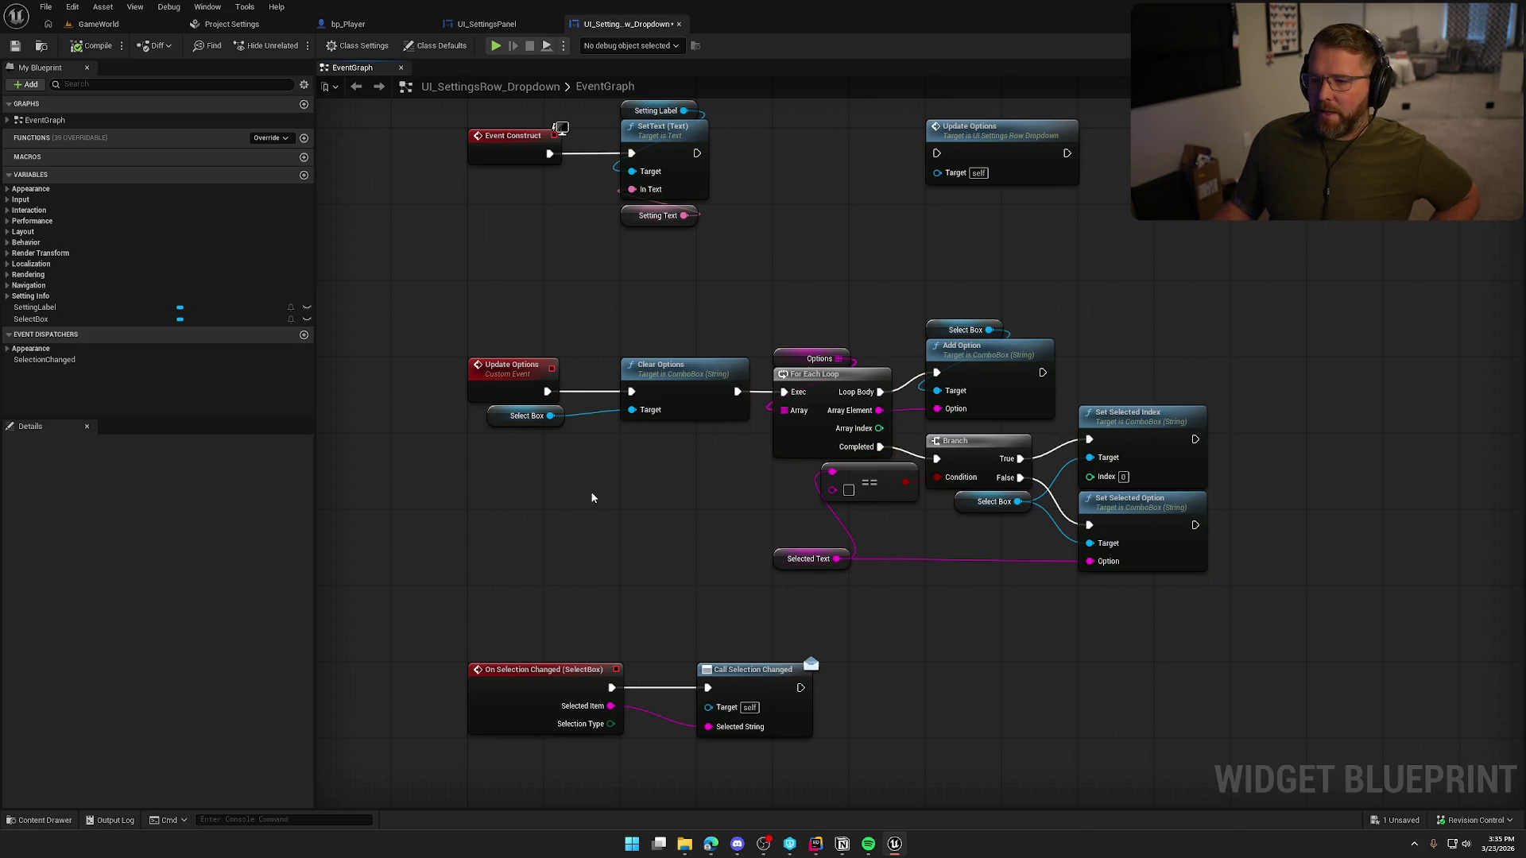
left_click(94, 45)
left_click(92, 23)
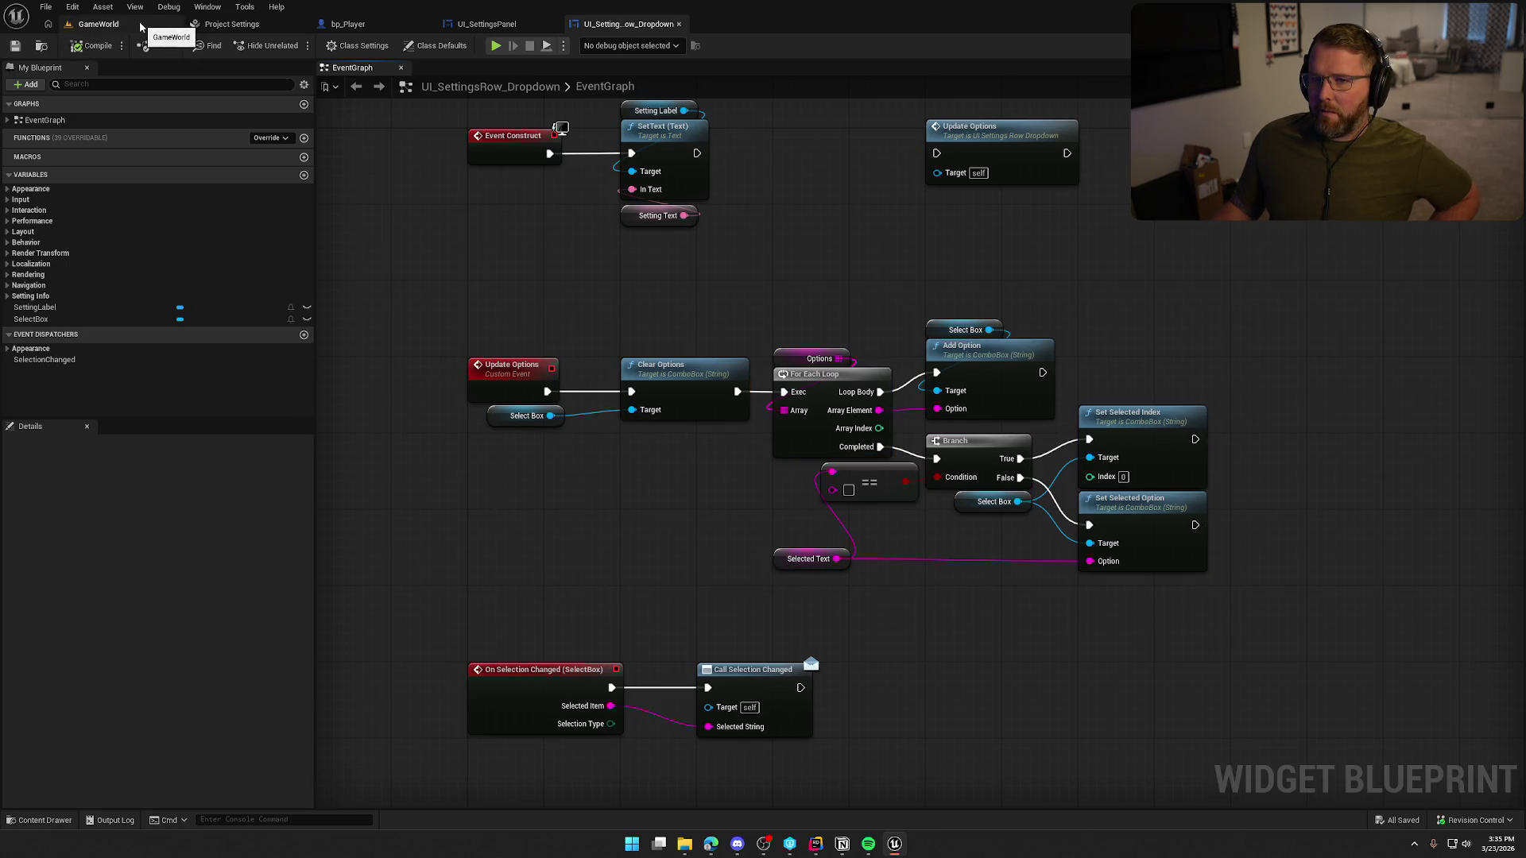
left_click(659, 25)
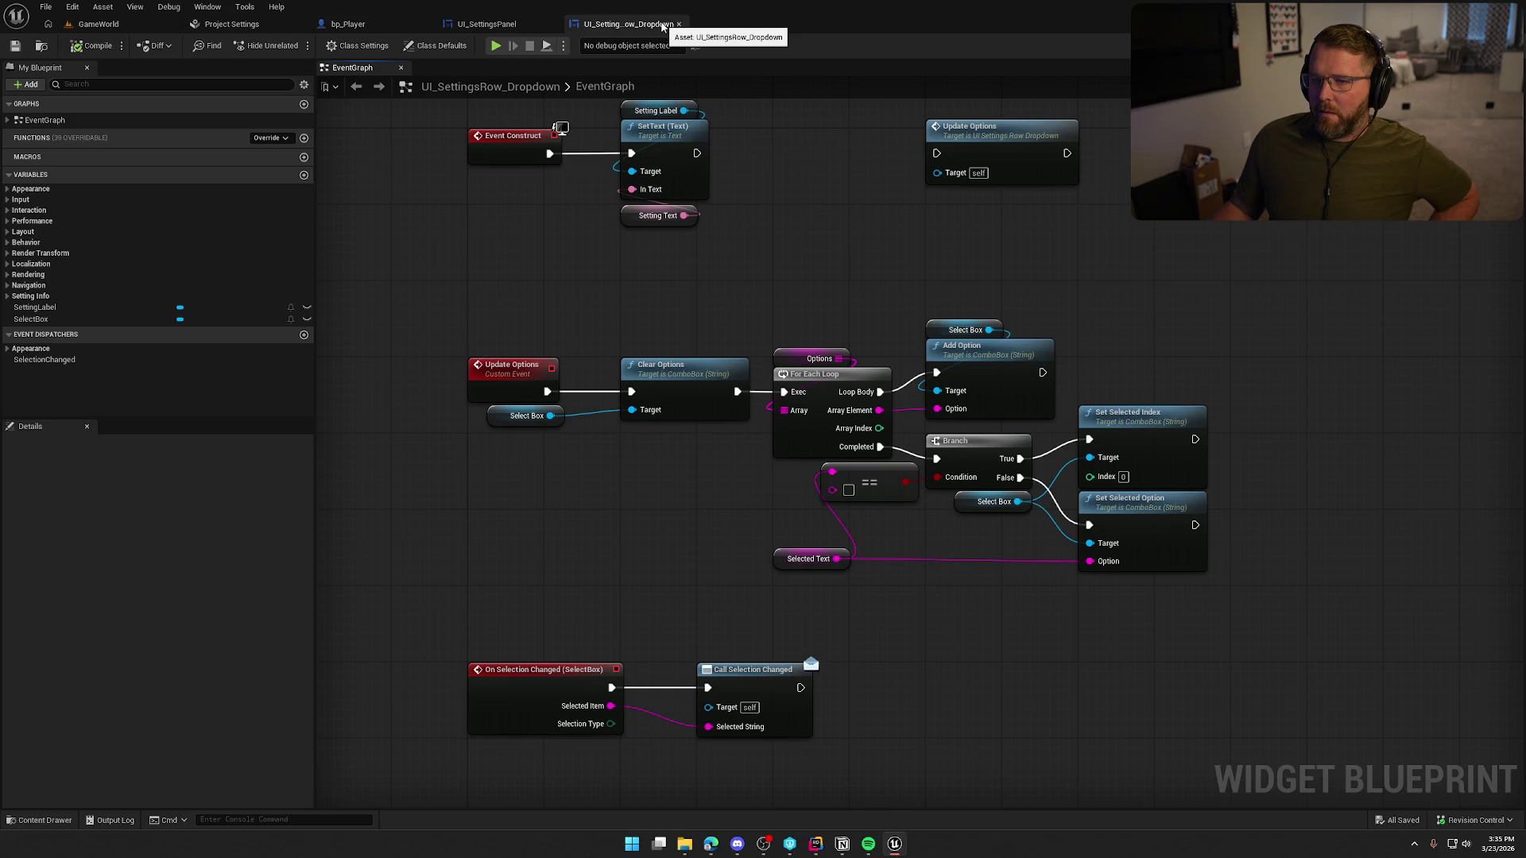
left_click(91, 24)
left_click(327, 46)
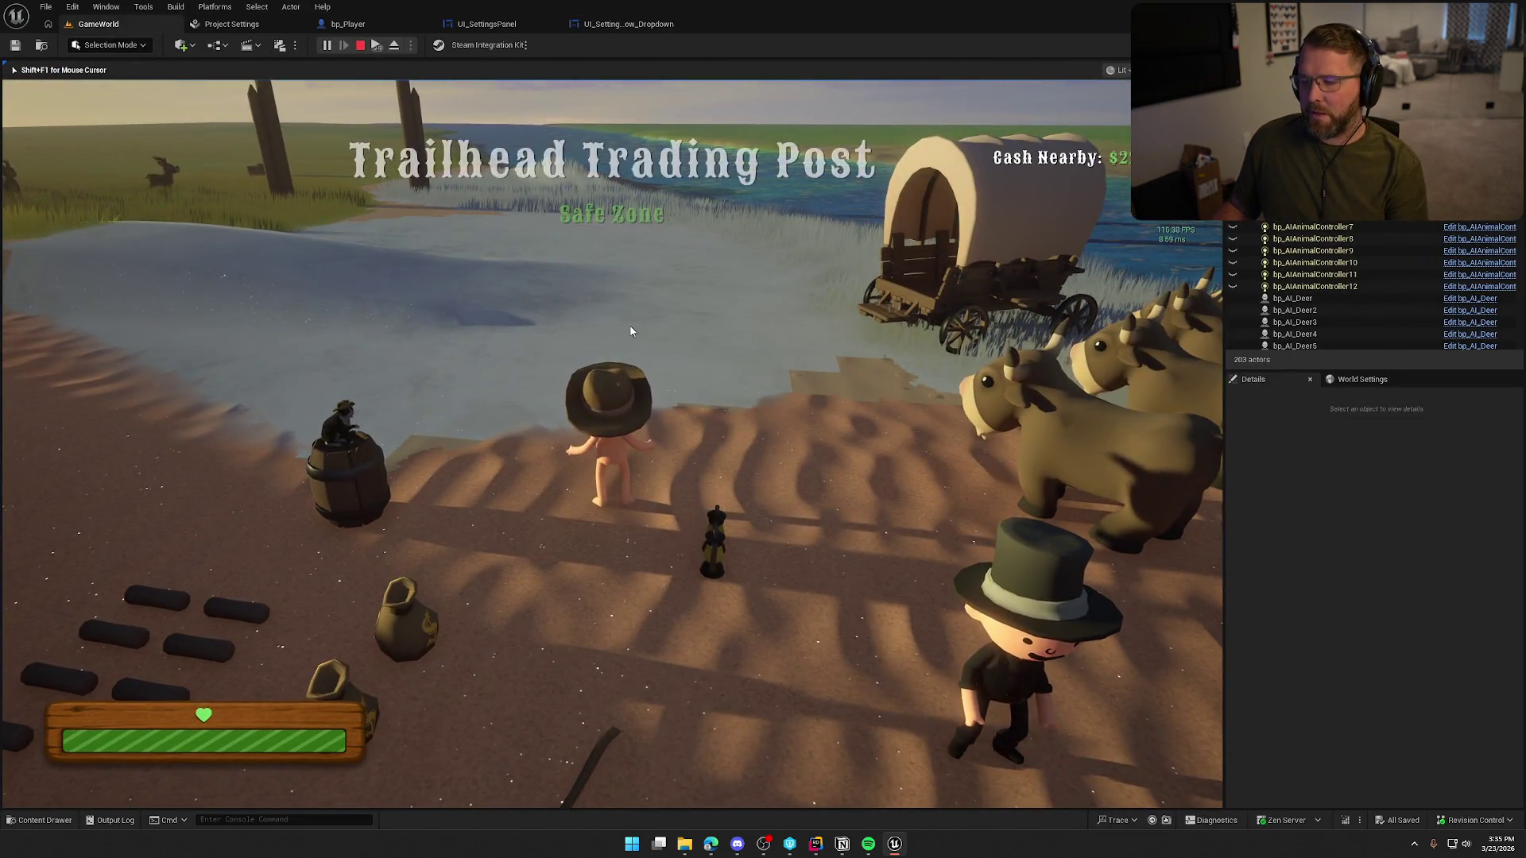
key("Escape")
- Wire SetText's exec output into the Update Options call and place it beside SetText
left_click(598, 24)
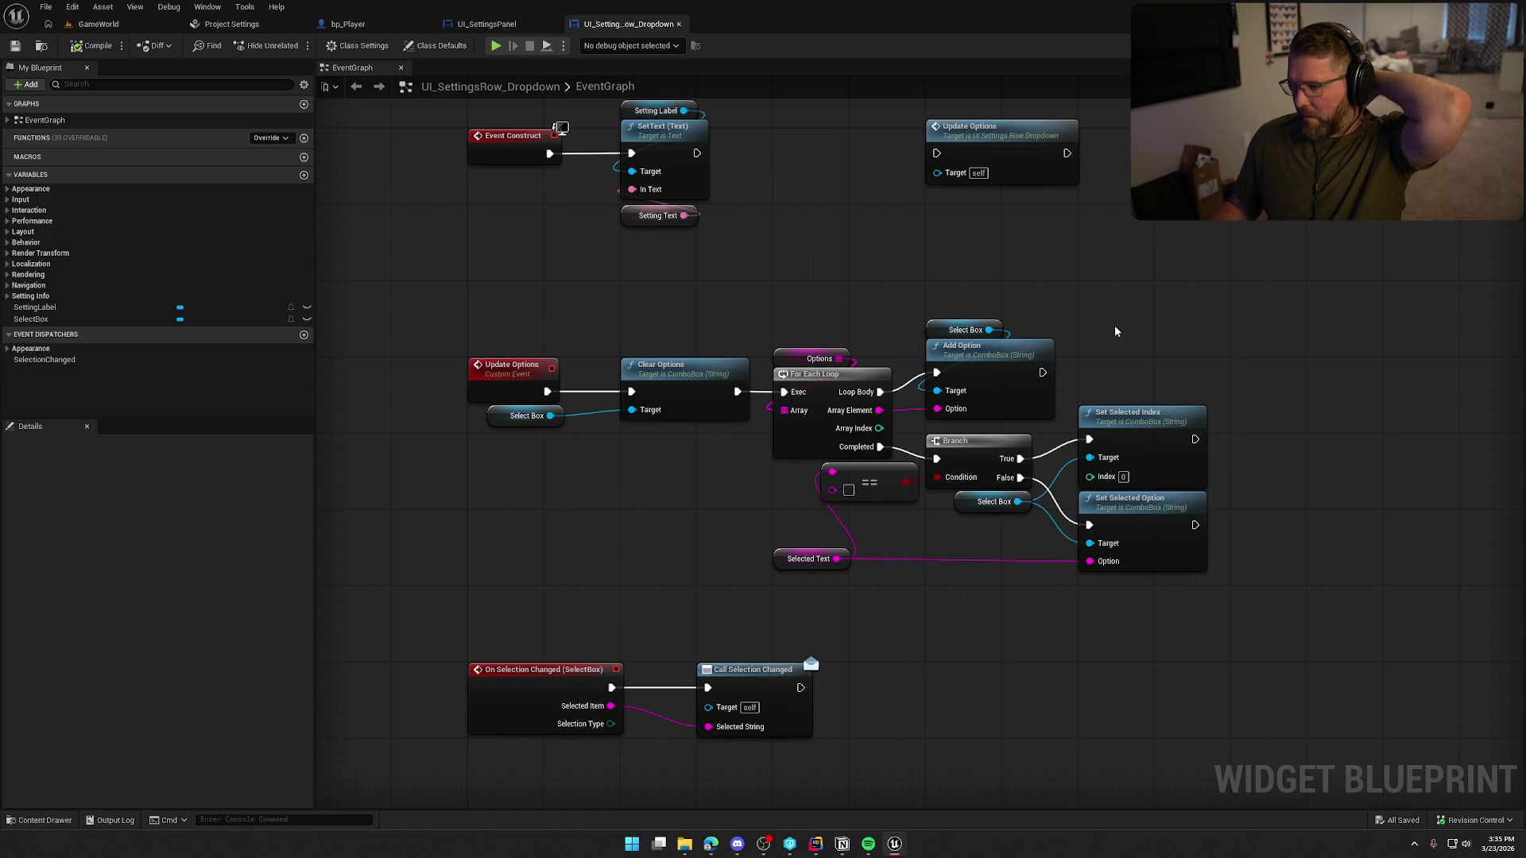
left_click_drag(937, 153, 696, 152)
left_click_drag(999, 141, 846, 142)
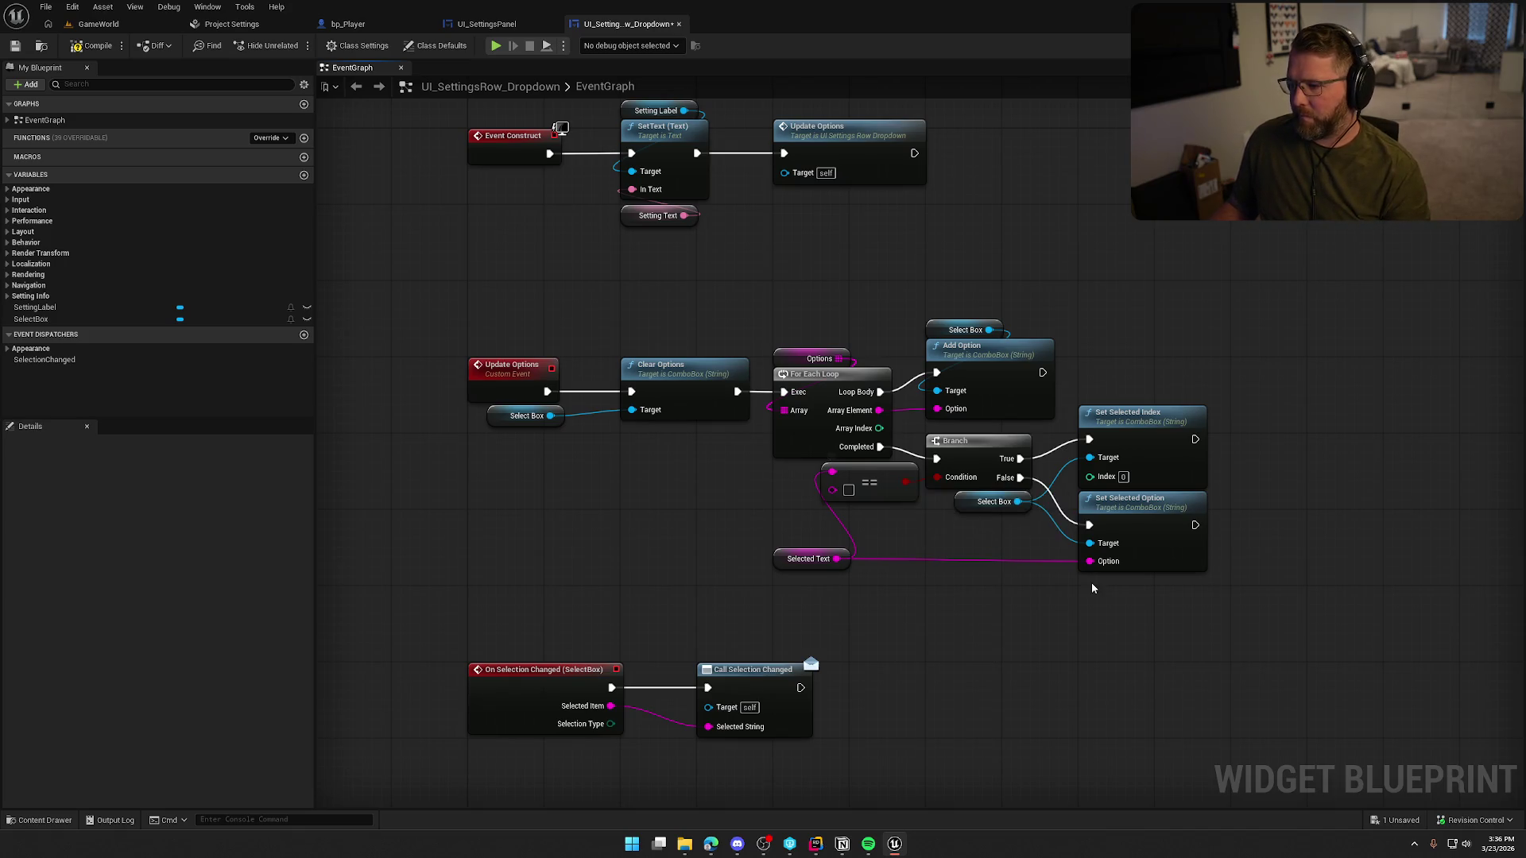
- Break and relink the For Each Loop's Completed output to the Branch node
left_click(898, 460, "alt")
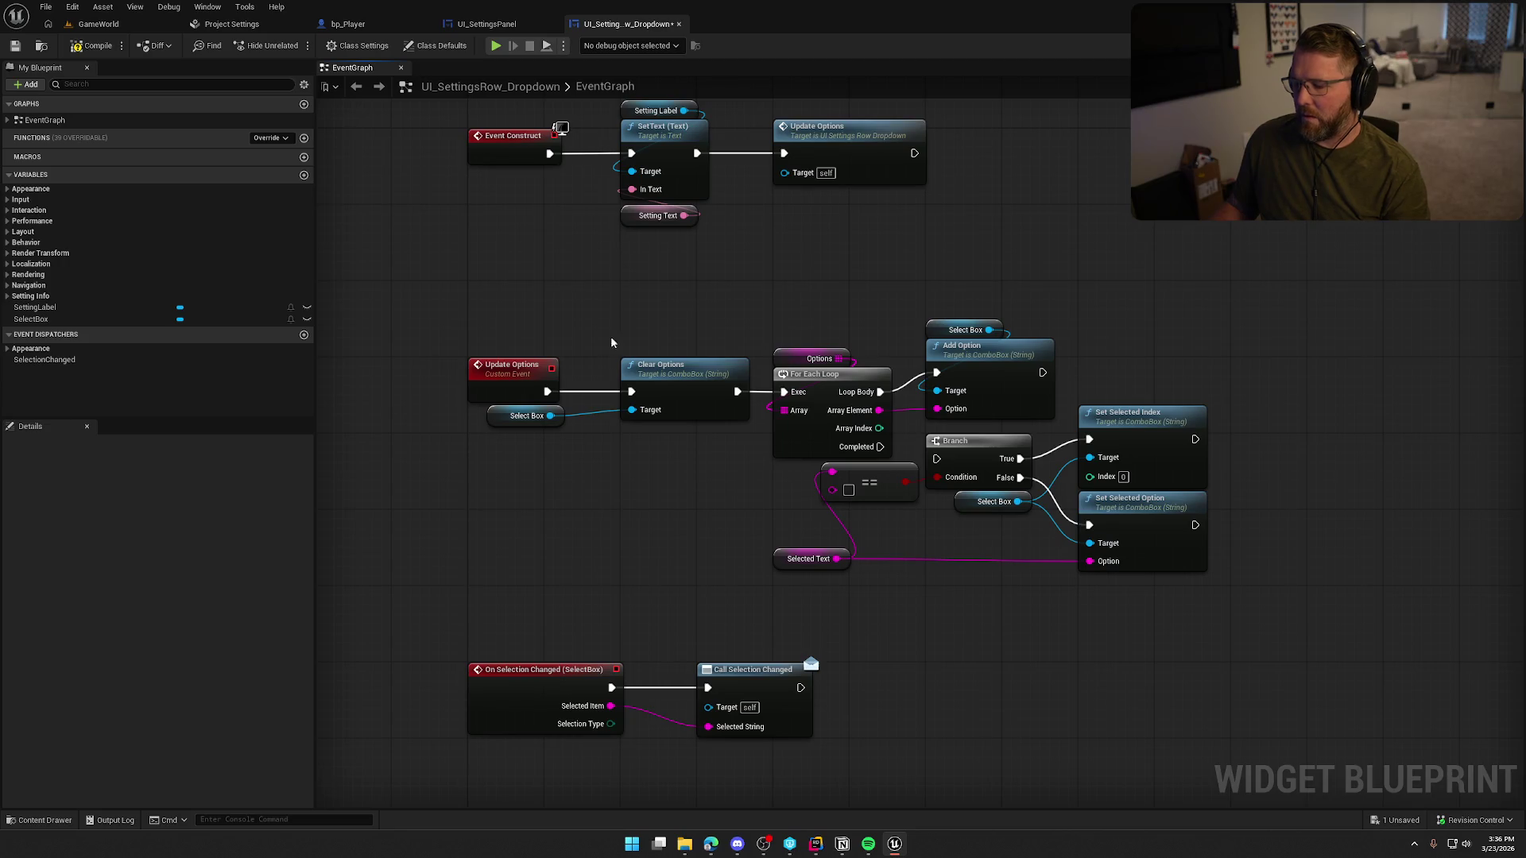
left_click_drag(880, 447, 937, 458)
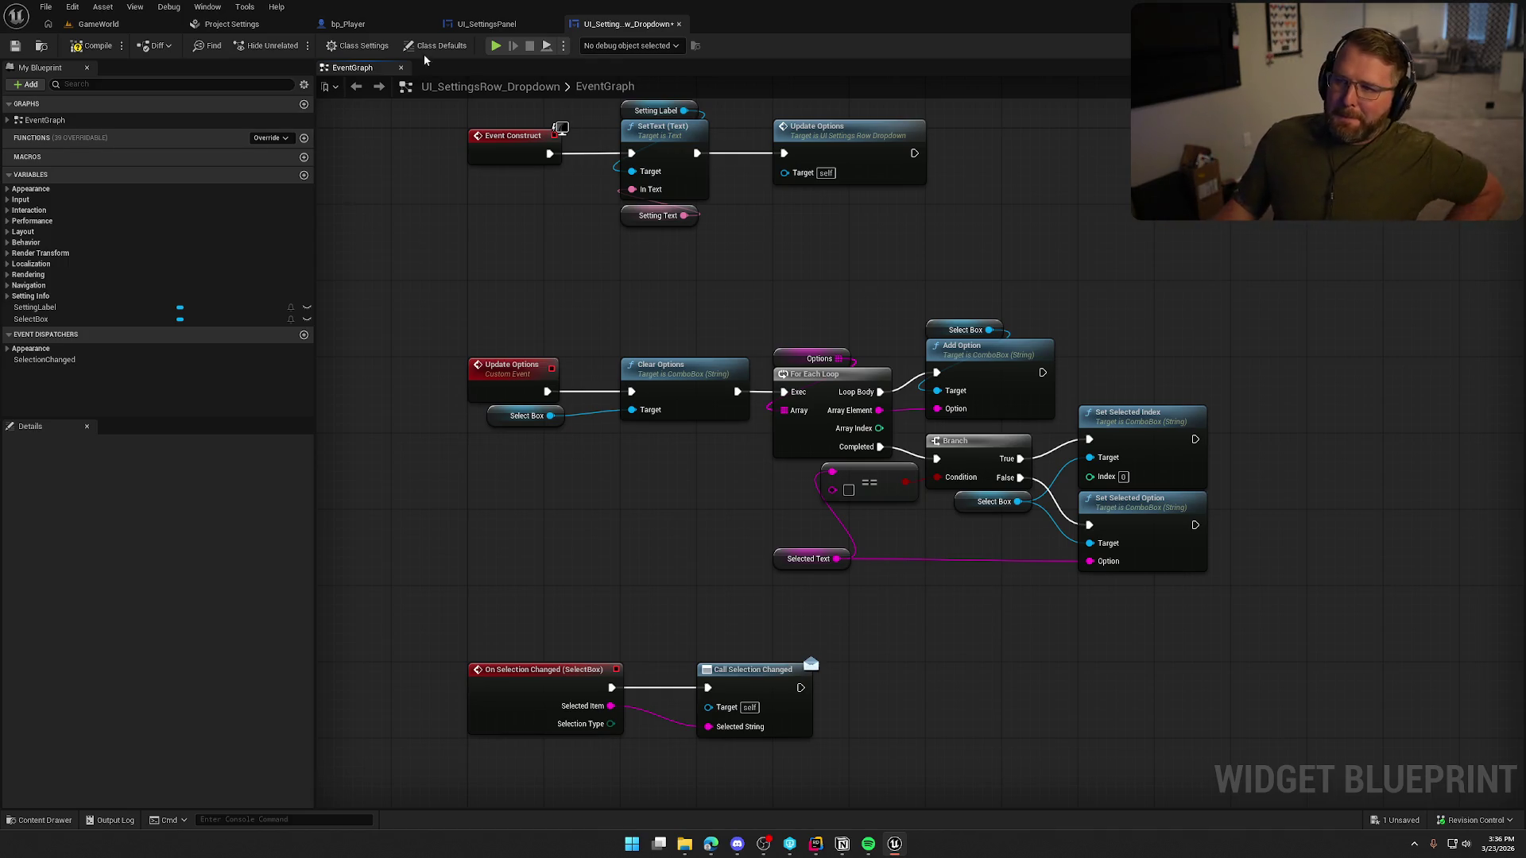
left_click(484, 26)
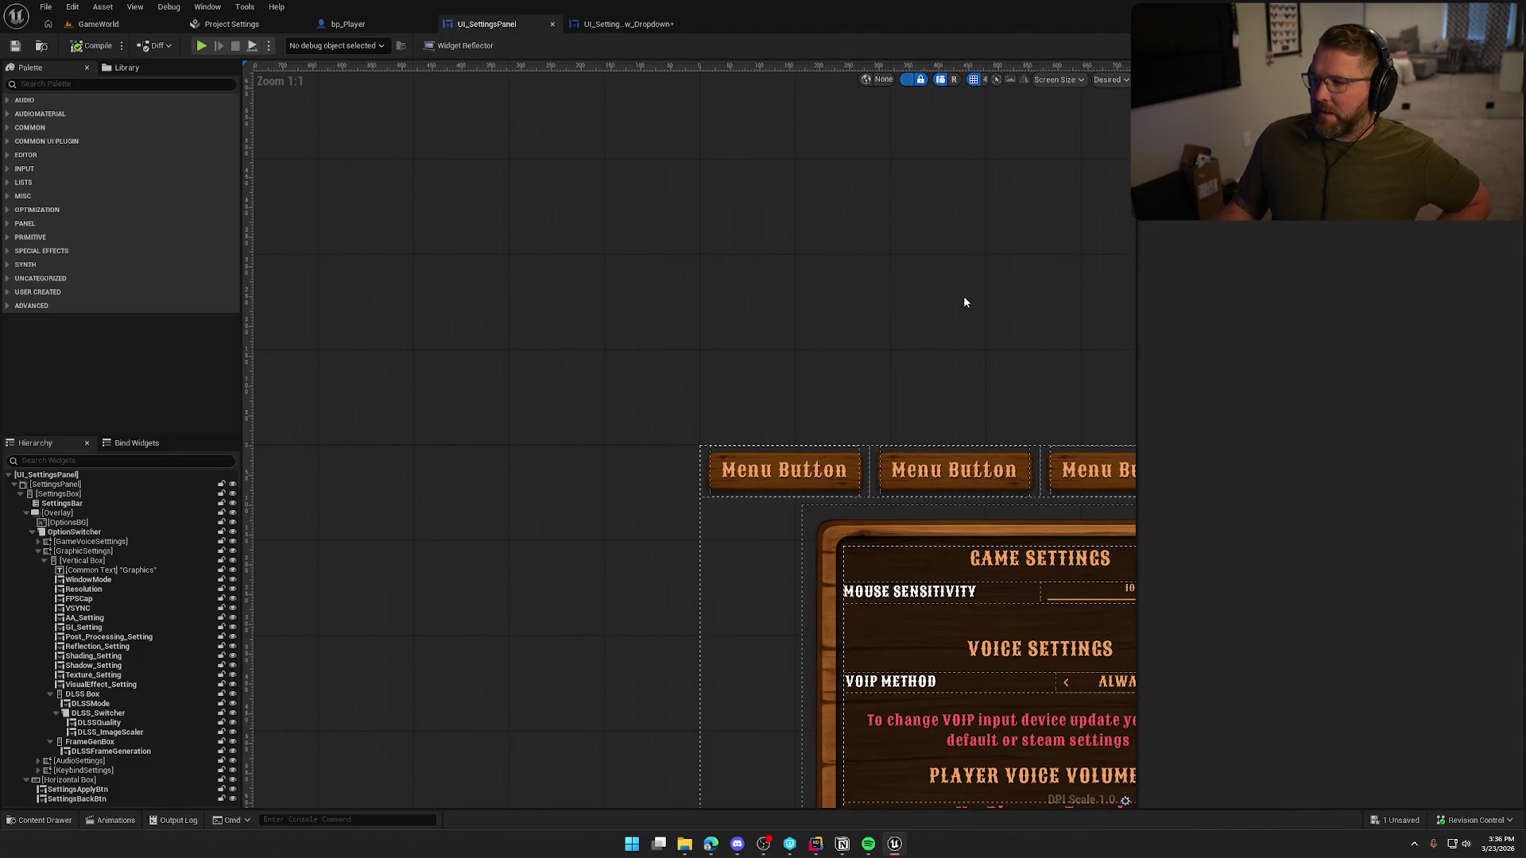
- Inspect the UI_SettingsPanel event graph's FPSCap, resolution and window mode handler nodes
key("ctrl+shift+alt+g")
mouse_move(425, 431)
left_mouse_down()
mouse_move(895, 521)
mouse_move(1146, 550)
mouse_move(1151, 565)
mouse_move(1114, 420)
mouse_move(631, 514)
left_mouse_up()
left_click(1077, 570)
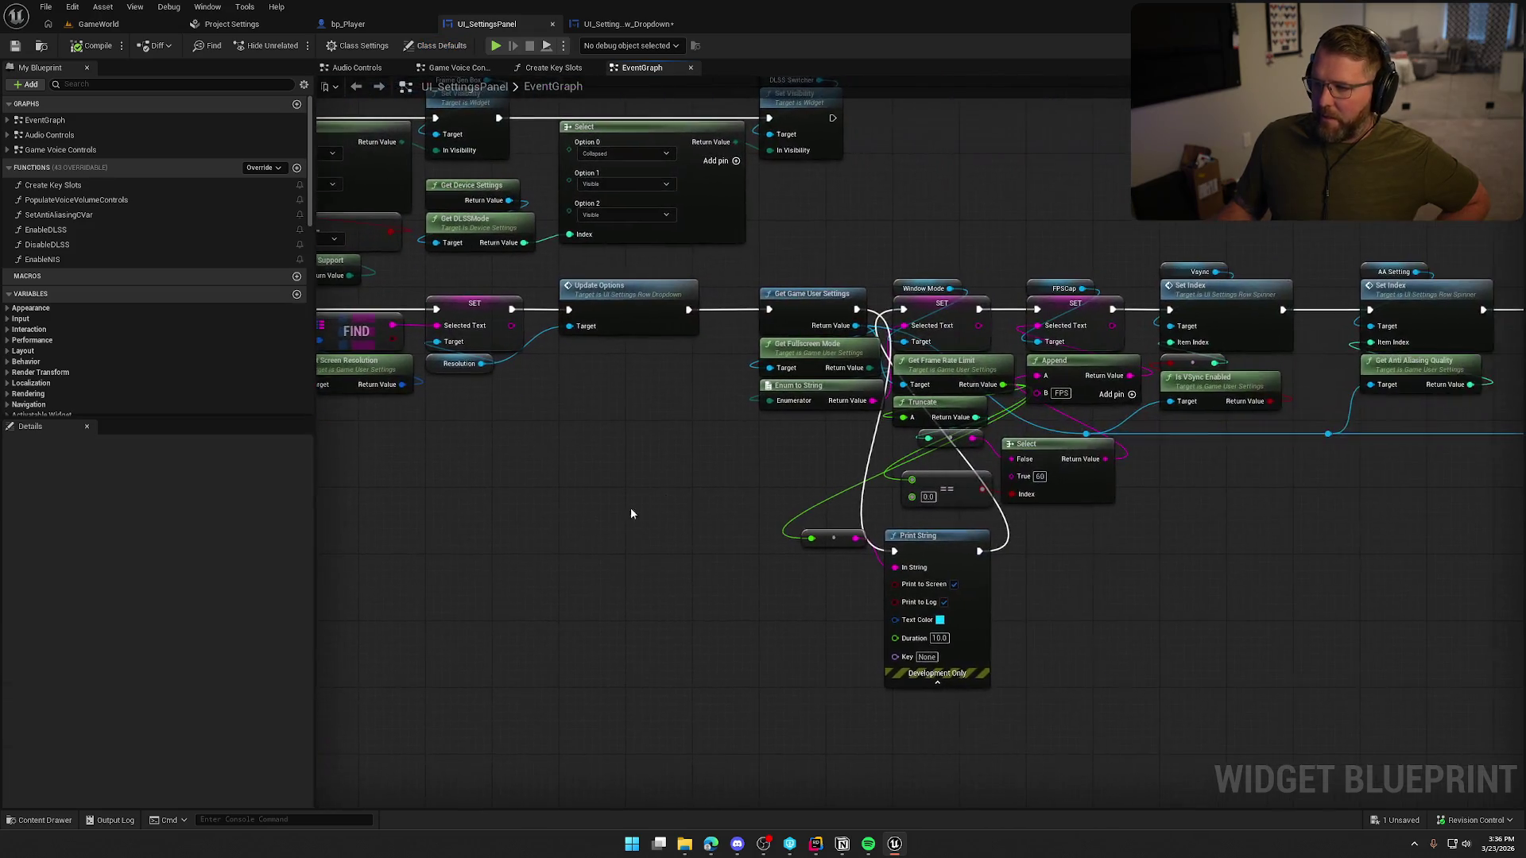
left_click_drag(806, 259, 1013, 715)
mouse_move(866, 559)
left_mouse_down()
mouse_move(382, 469)
mouse_move(750, 695)
mouse_move(655, 546)
left_mouse_up()
left_click_drag(766, 240, 1025, 731)
left_click(623, 521)
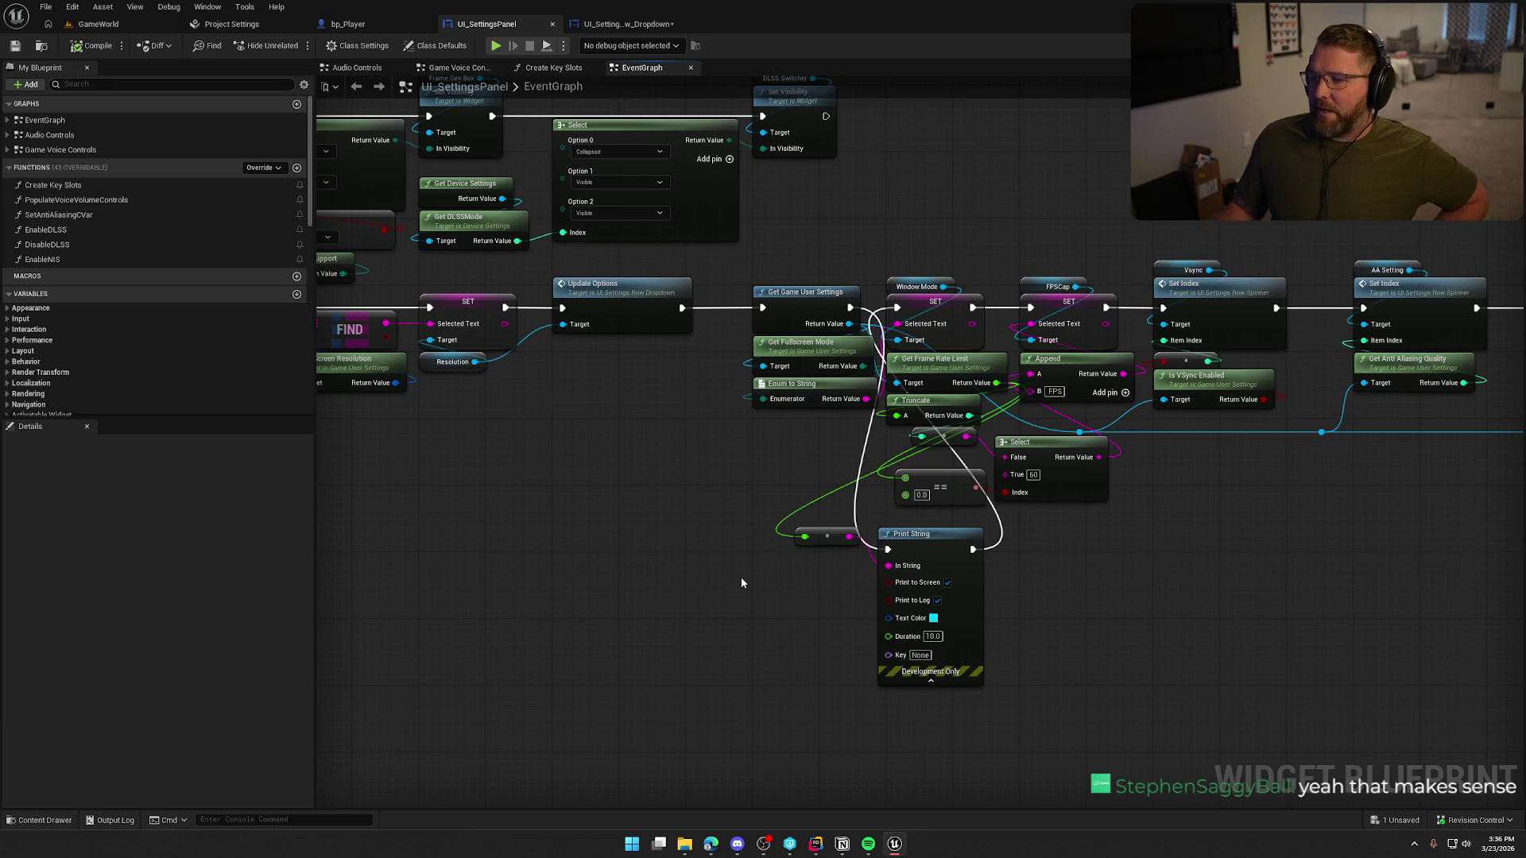
mouse_move(767, 461)
left_mouse_down()
mouse_move(928, 624)
mouse_move(950, 437)
mouse_move(1146, 329)
mouse_move(1303, 303)
left_mouse_up()
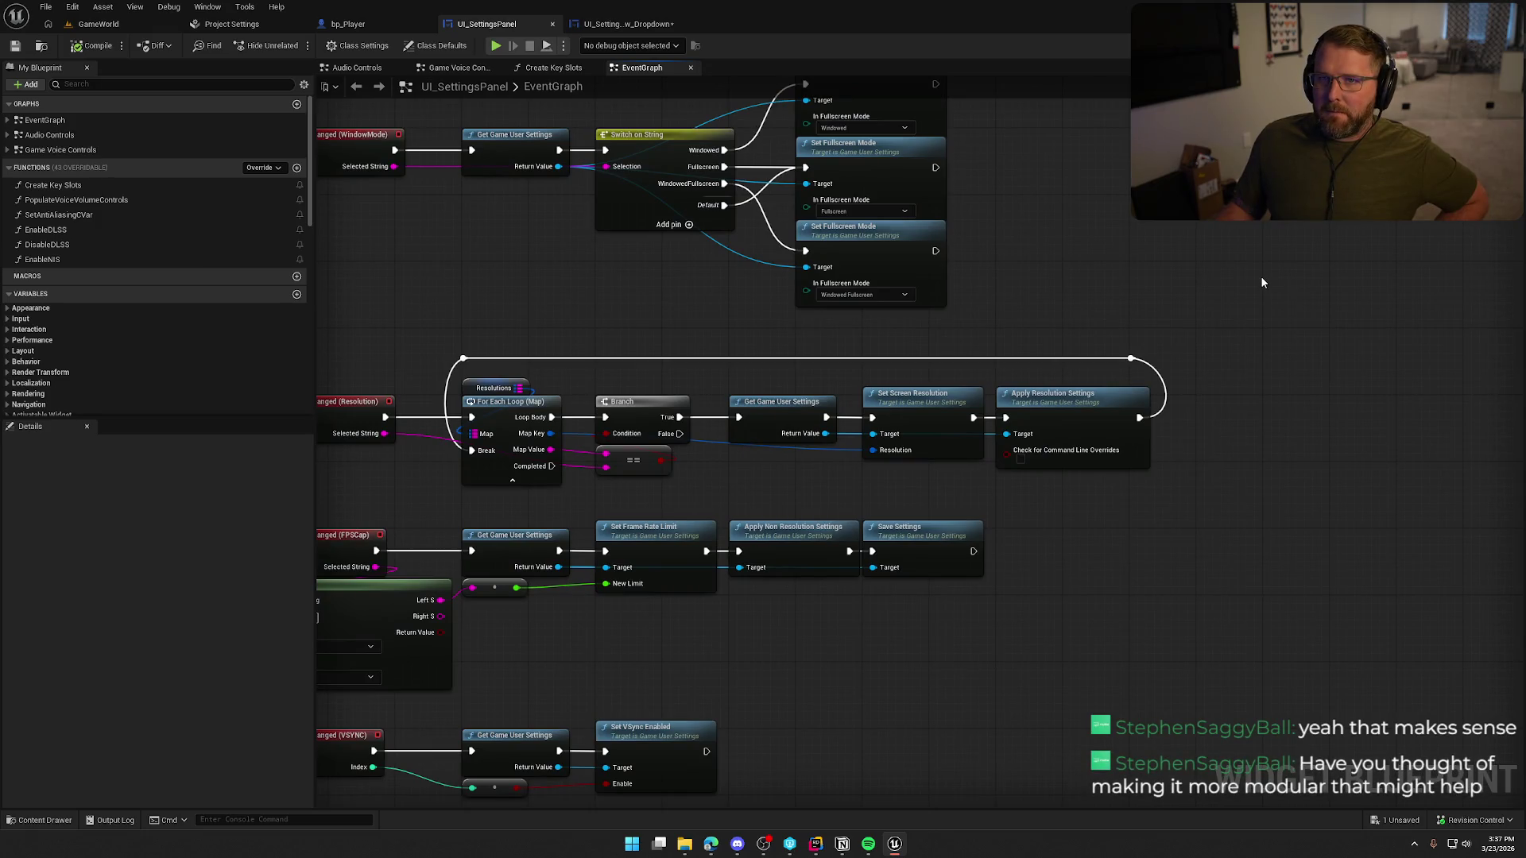
- Check the Selected Text variable, then compile and save UI_SettingsRow_Dropdown and return to GameWorld
left_click(628, 24)
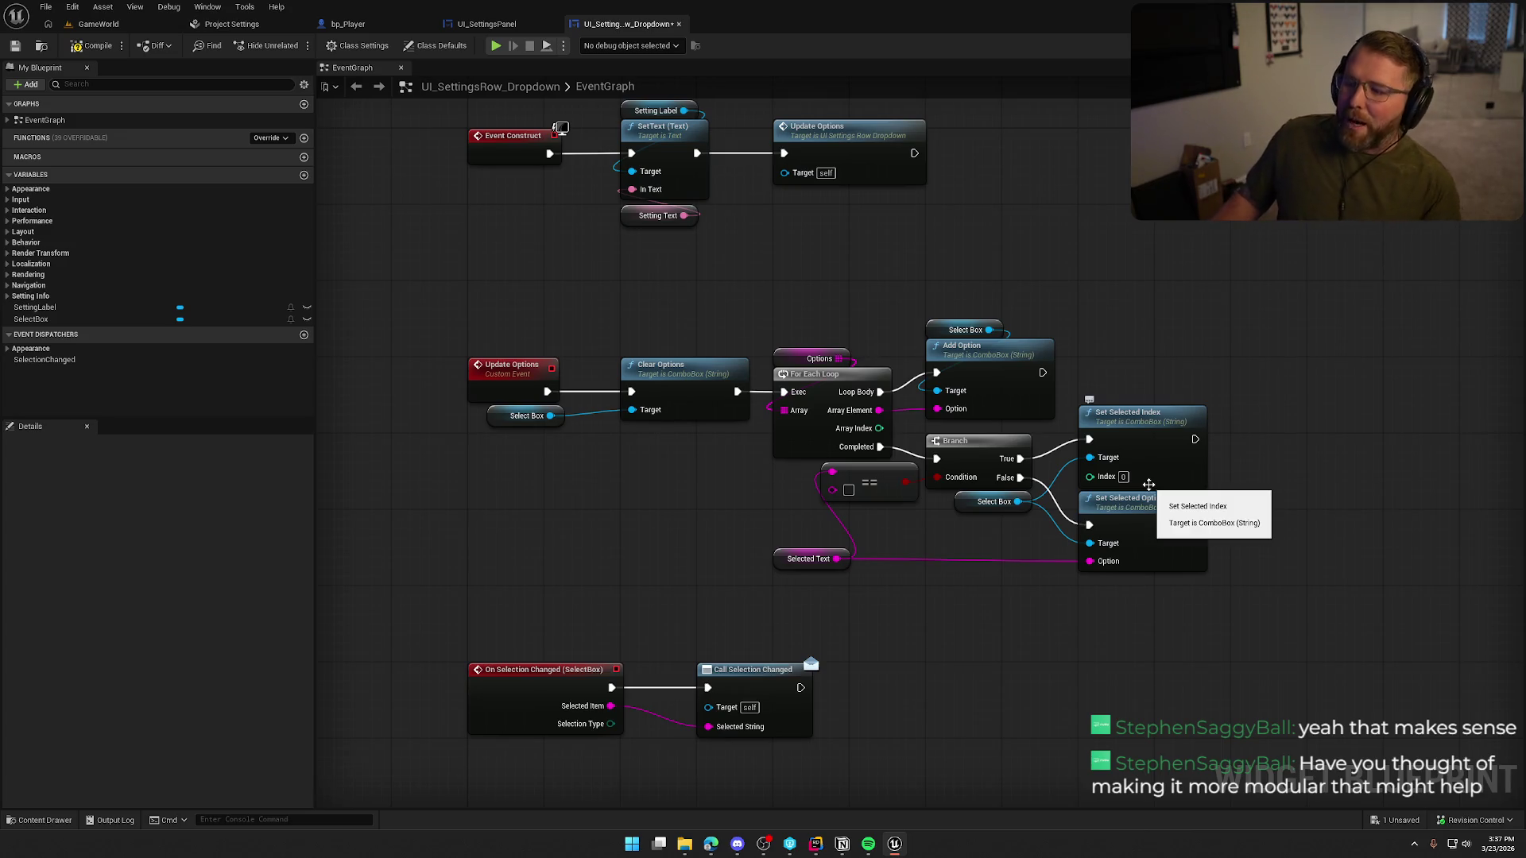
left_click(808, 559)
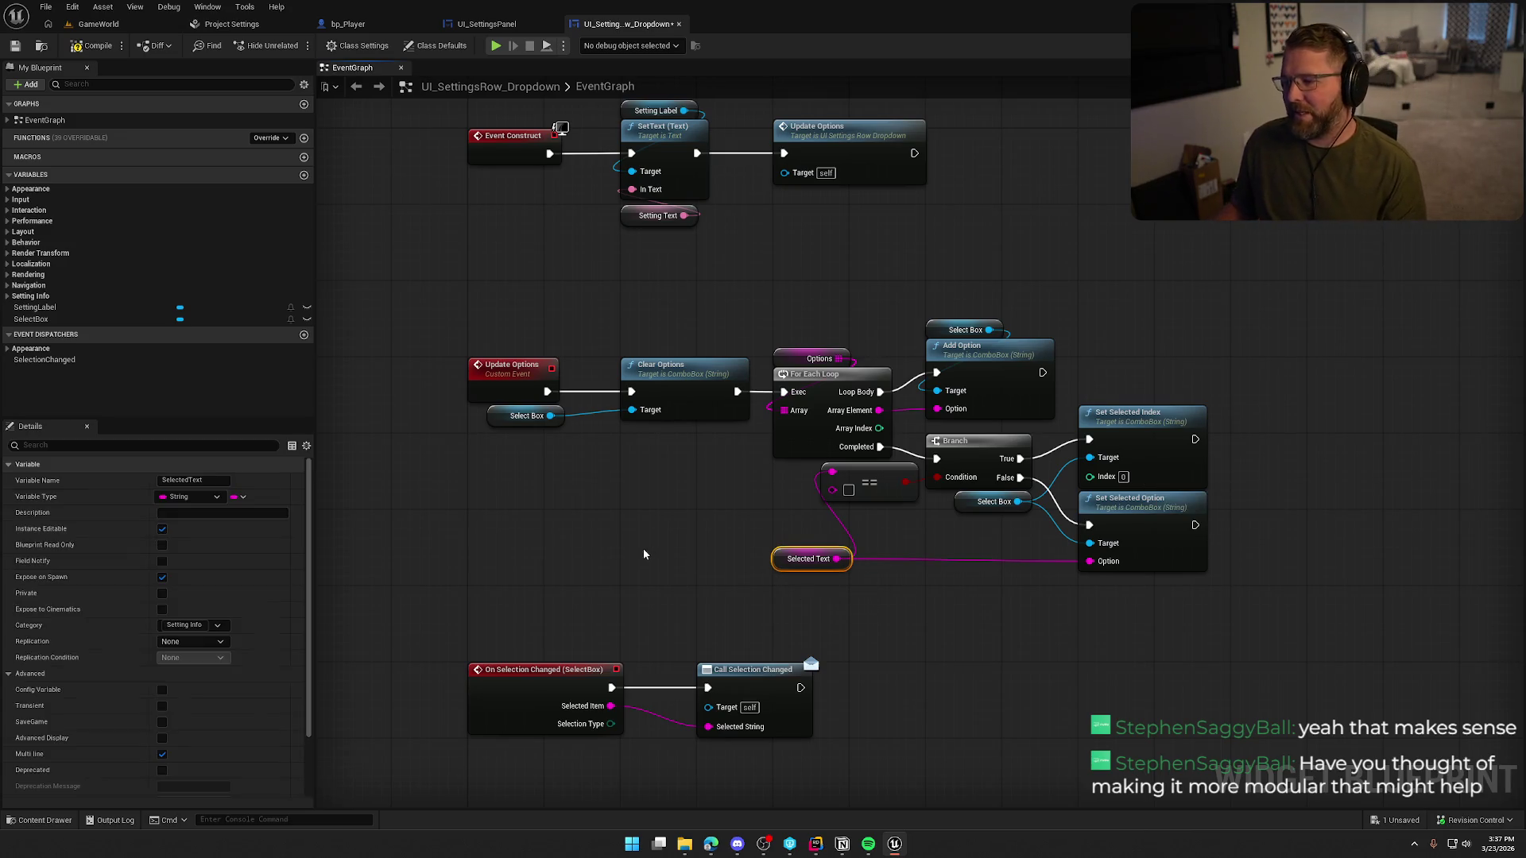
left_click(86, 50)
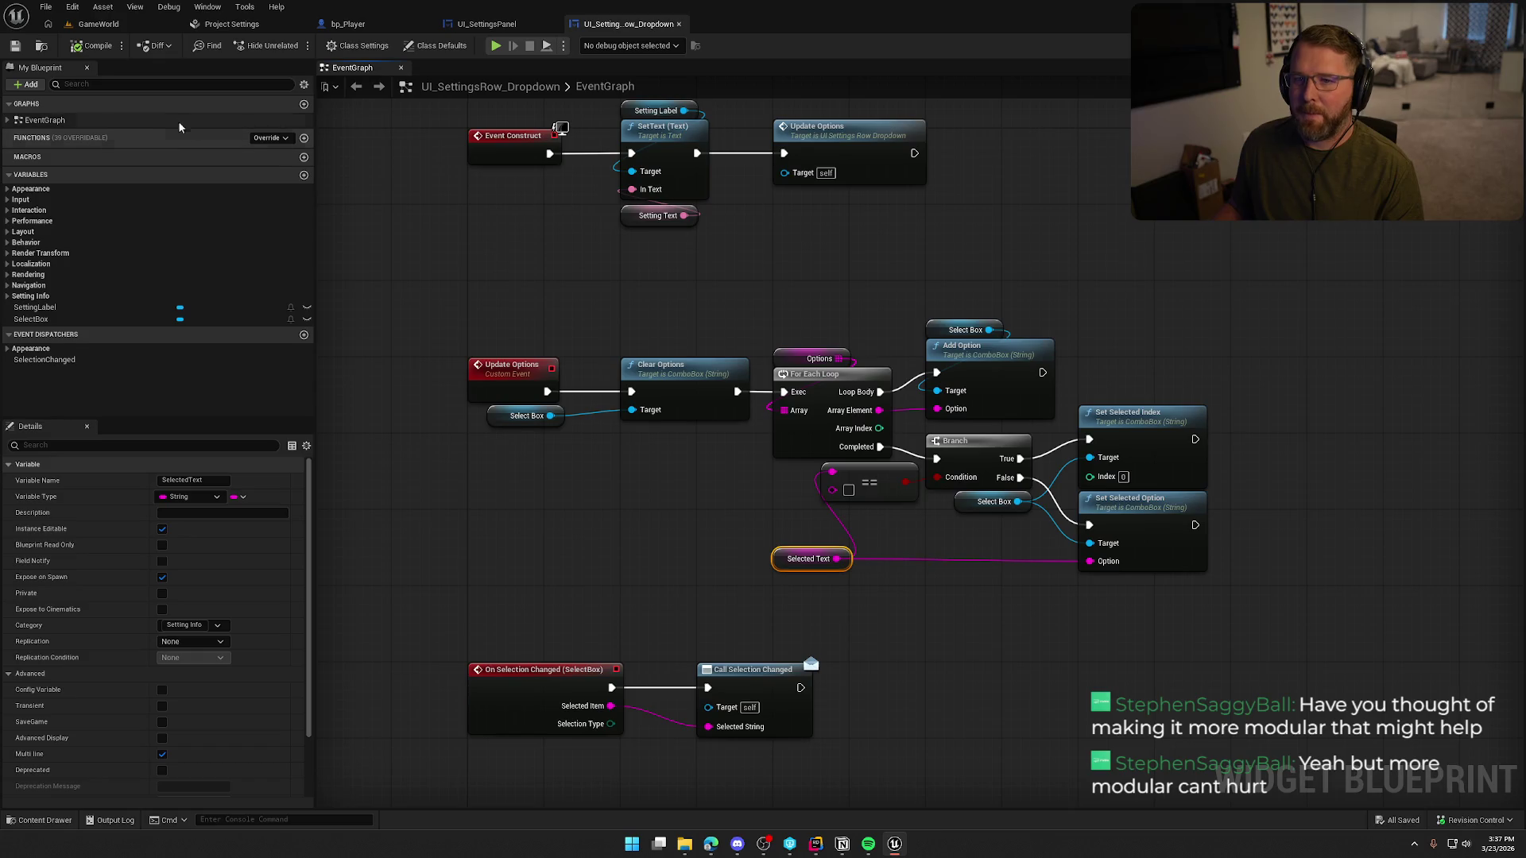
left_click(99, 24)
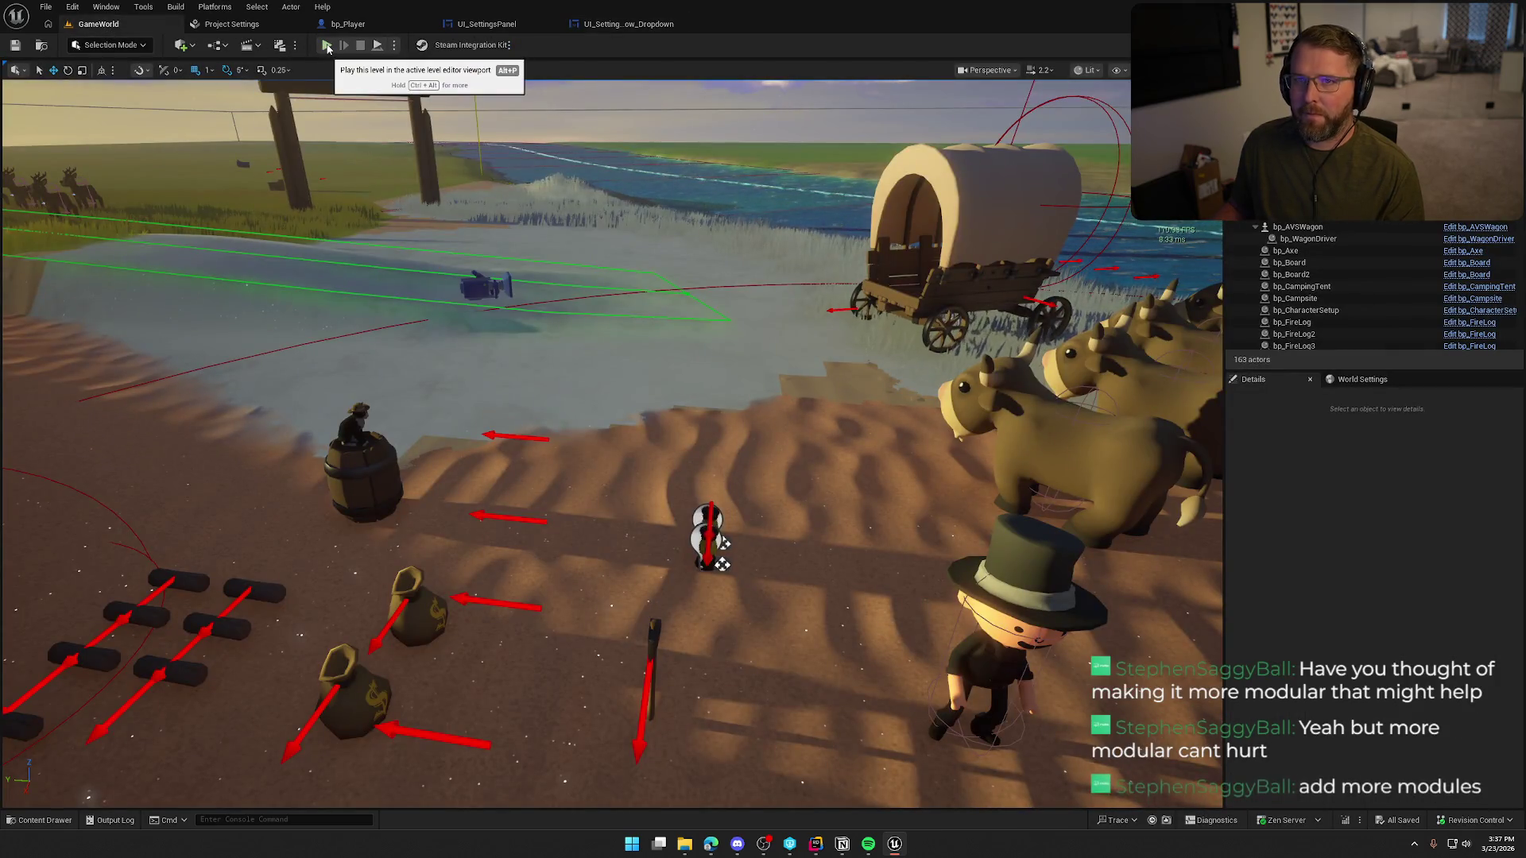
- In a play session, set Graphics Frame Rate Cap to 60 FPS, apply it, resume, then stop playing
left_click(326, 45)
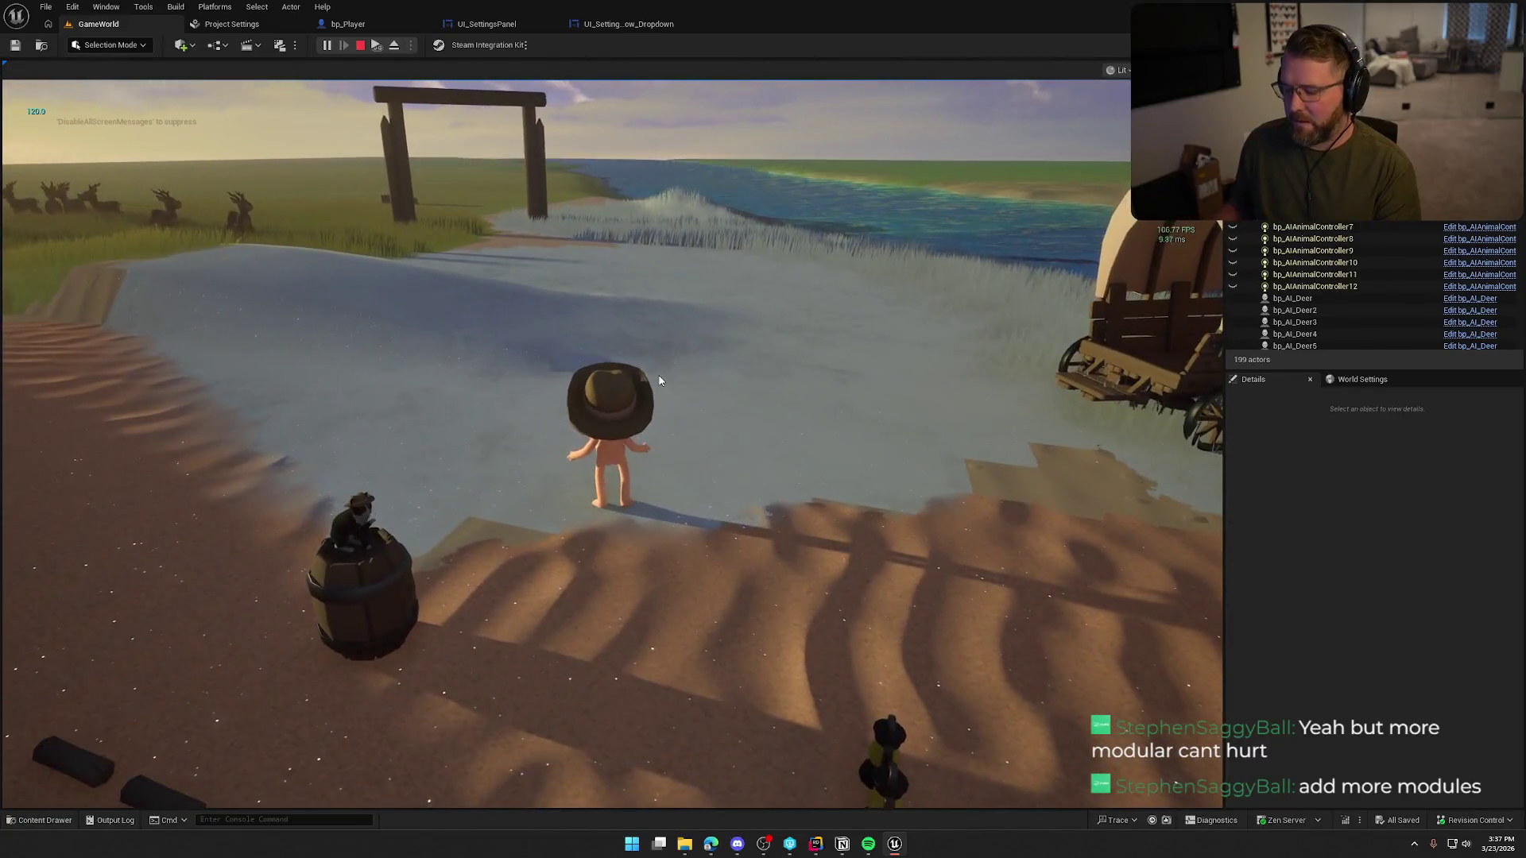
key("Escape")
left_click(675, 365)
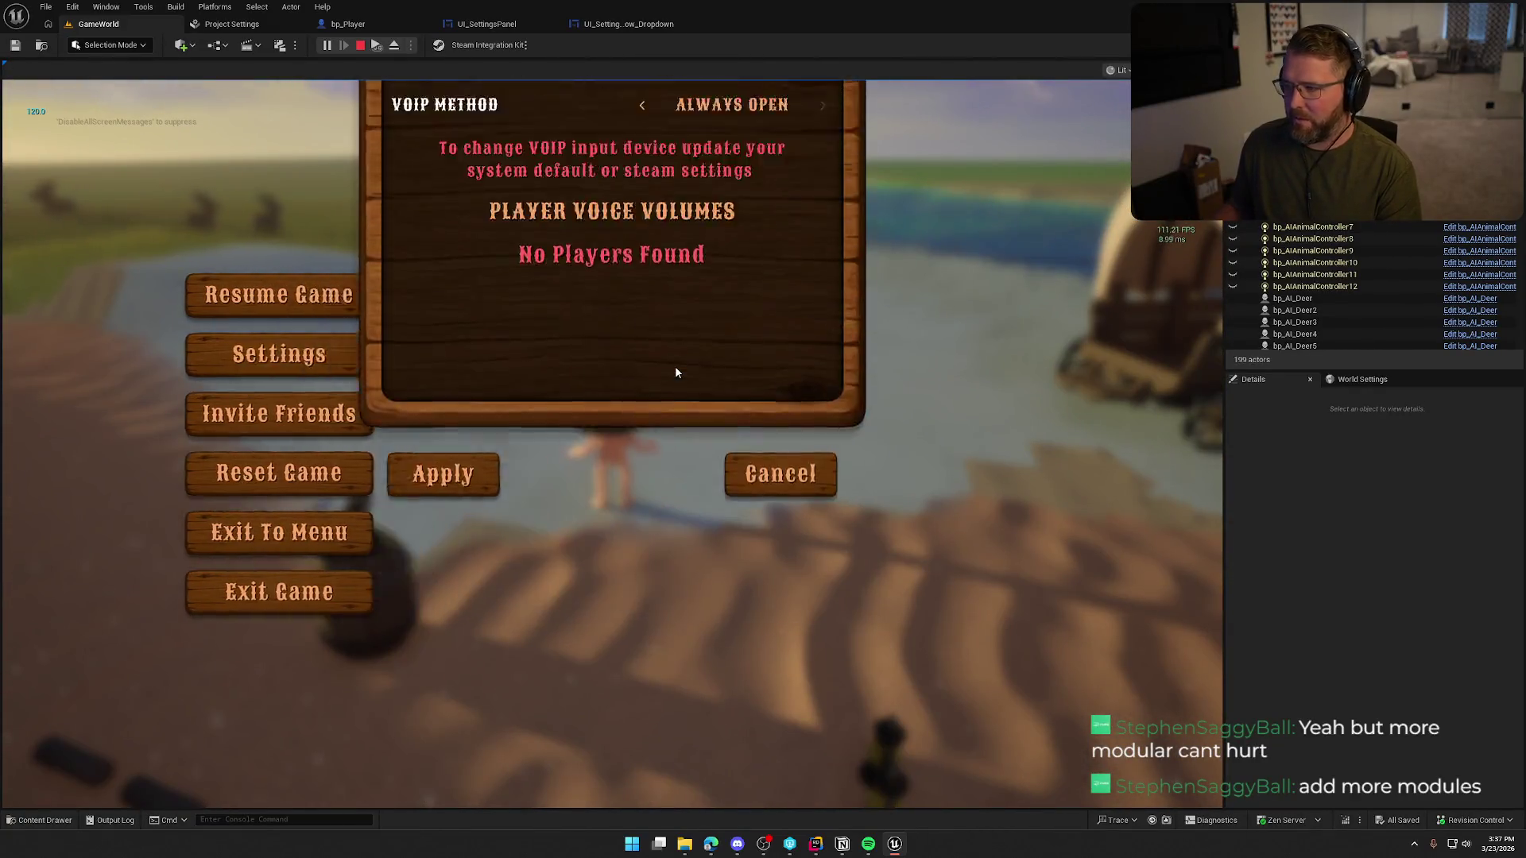
left_click(642, 322)
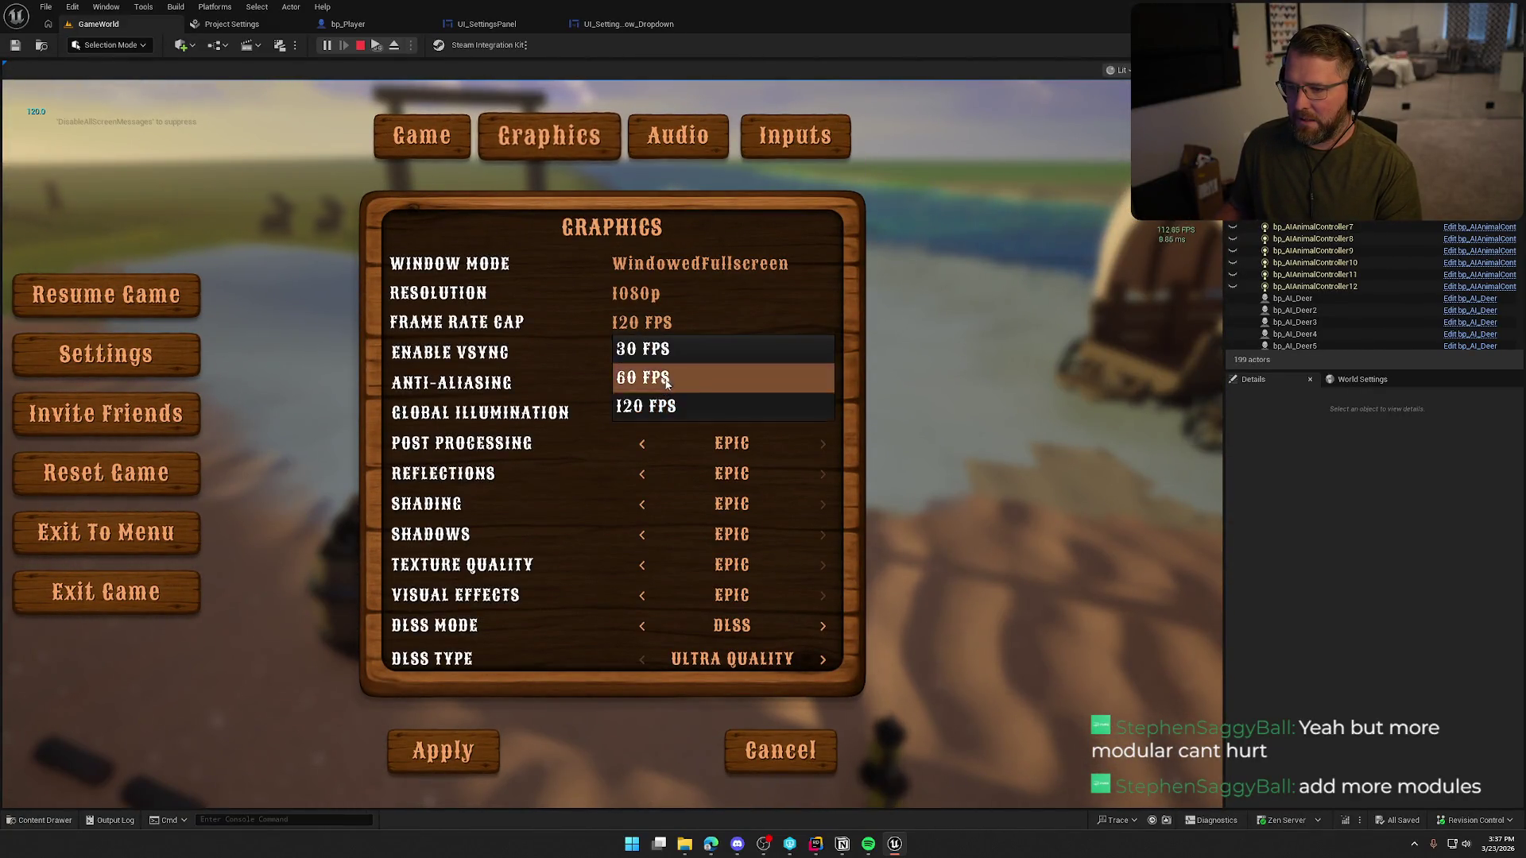
left_click(641, 375)
left_click(467, 752)
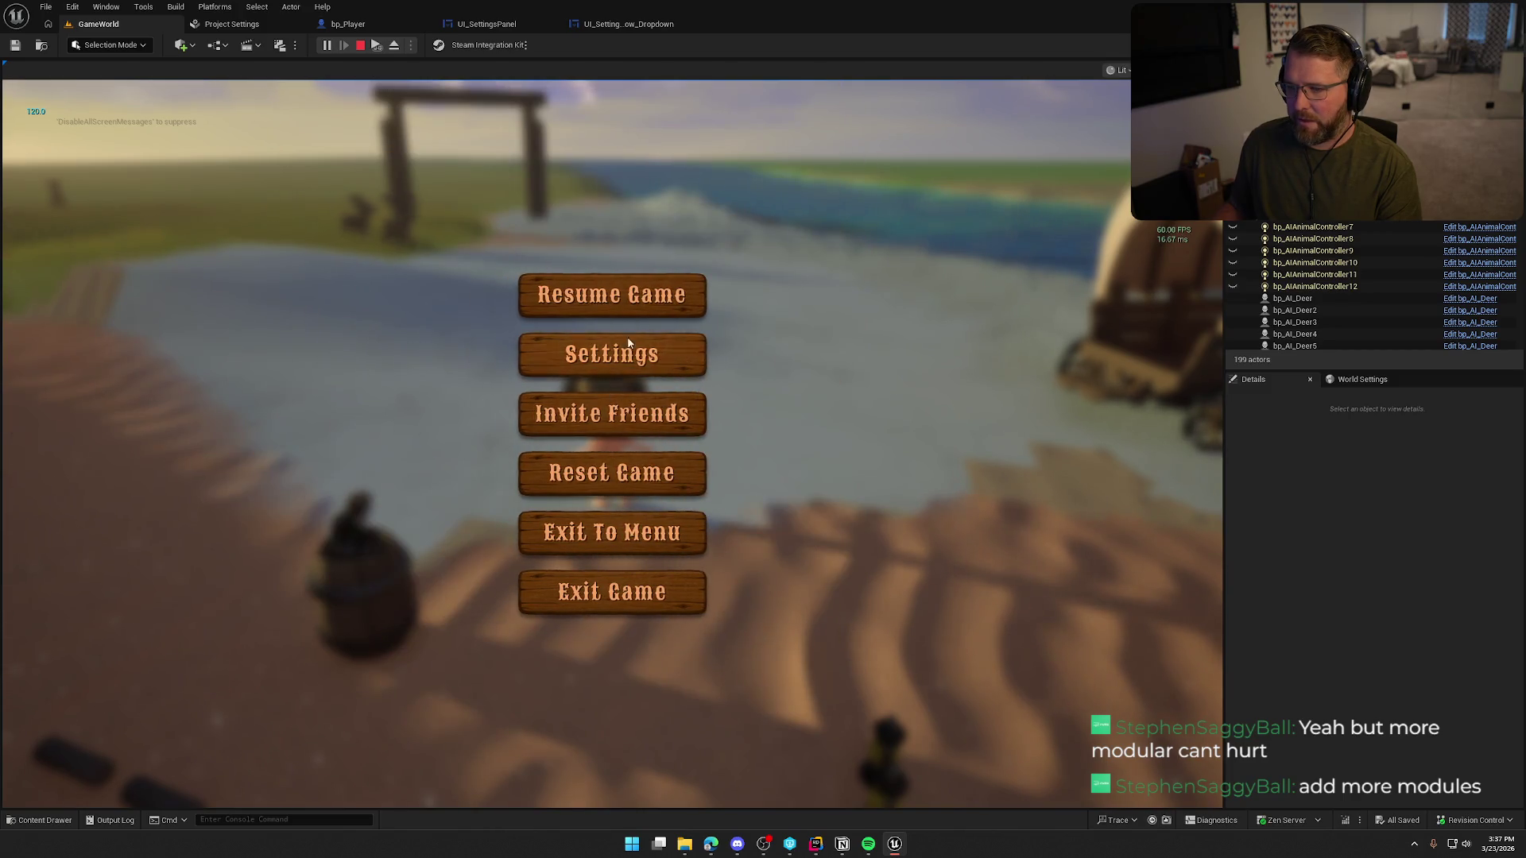
left_click(613, 294)
key("Escape")
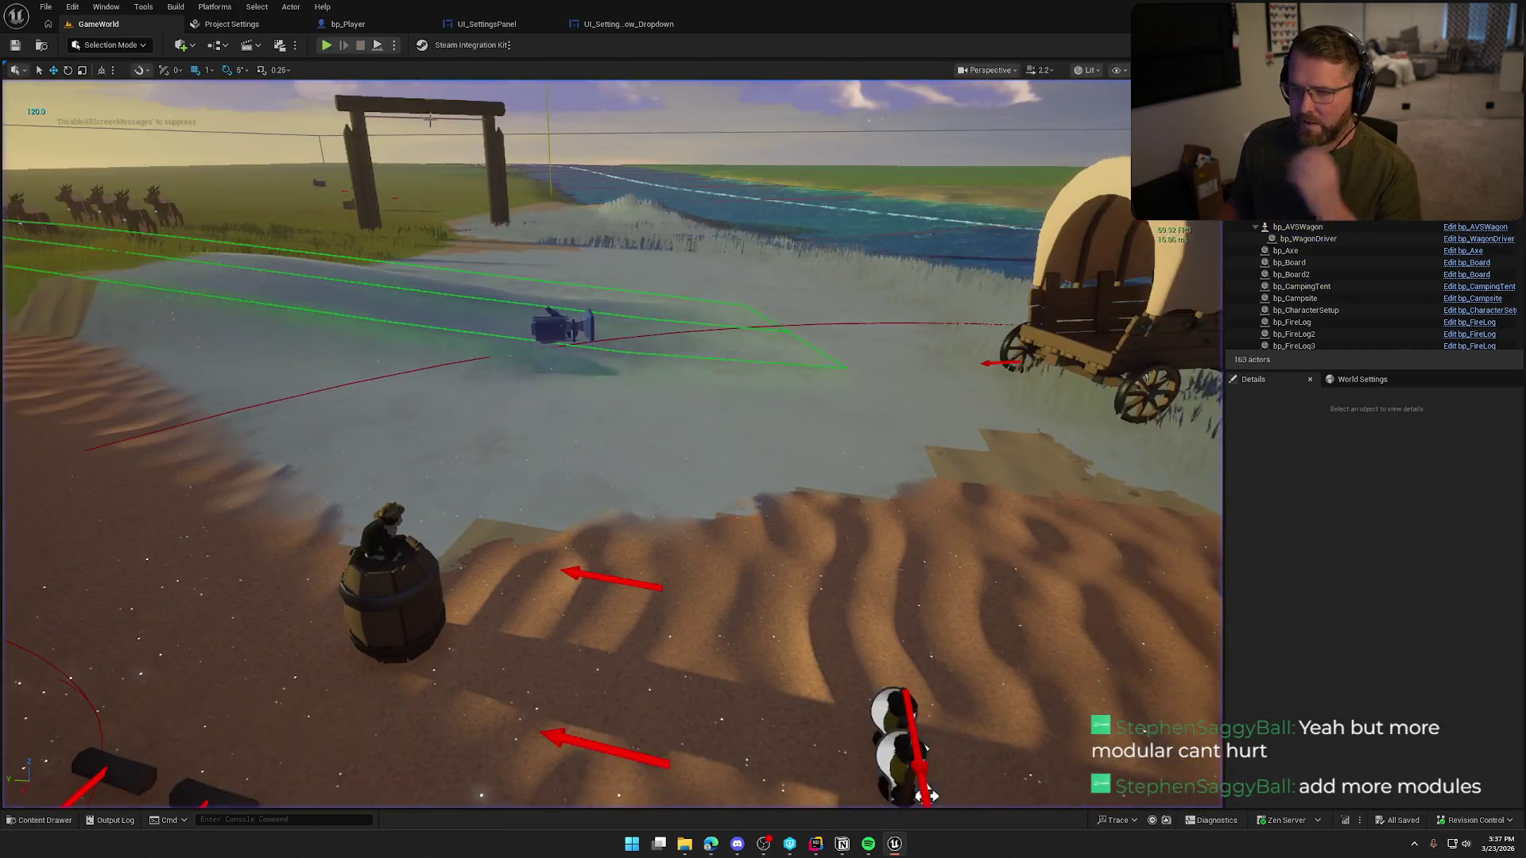
- Inspect the FPSCap row of nodes in the settings panel's event graph
left_click(505, 25)
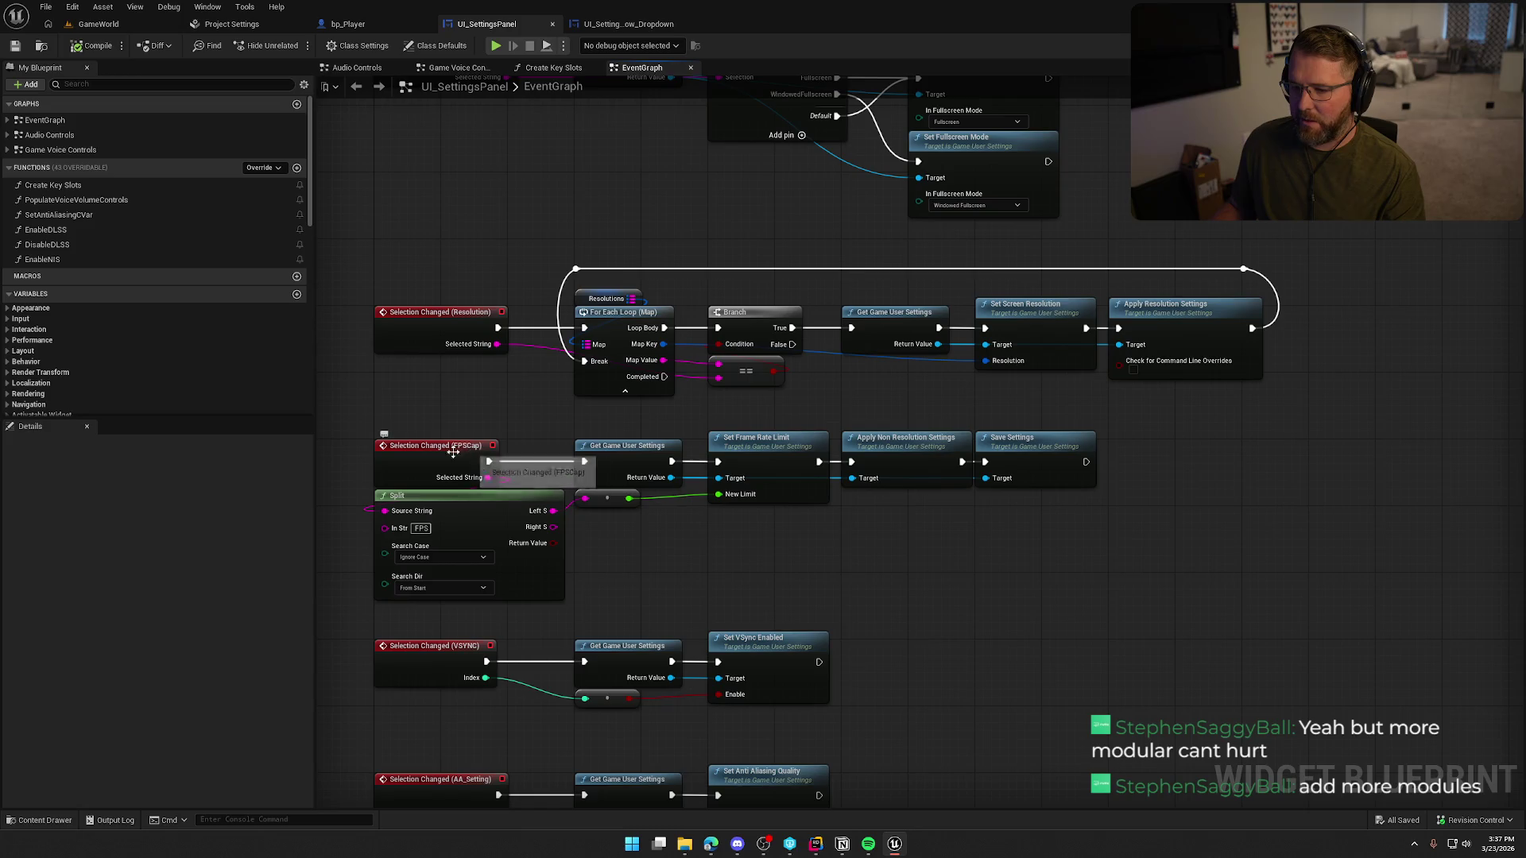
left_click_drag(1109, 429, 561, 524)
left_click(694, 580)
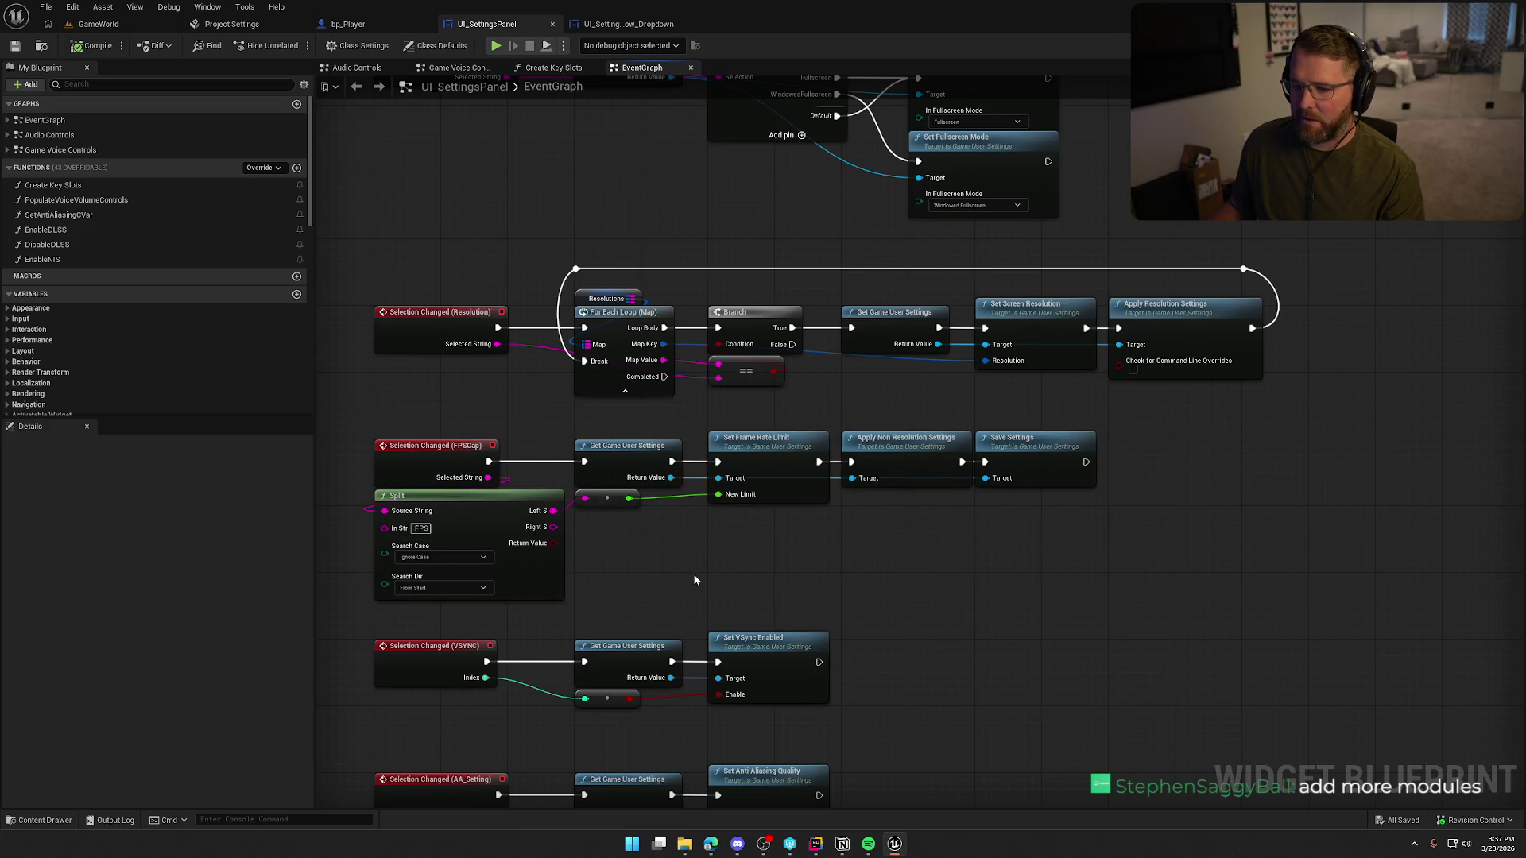
- Review the dropdown row's Event Construct, Update Options, branch and set-selection nodes
left_click(617, 25)
left_click_drag(992, 240, 541, 115)
left_click(723, 259)
left_click_drag(450, 312, 1234, 590)
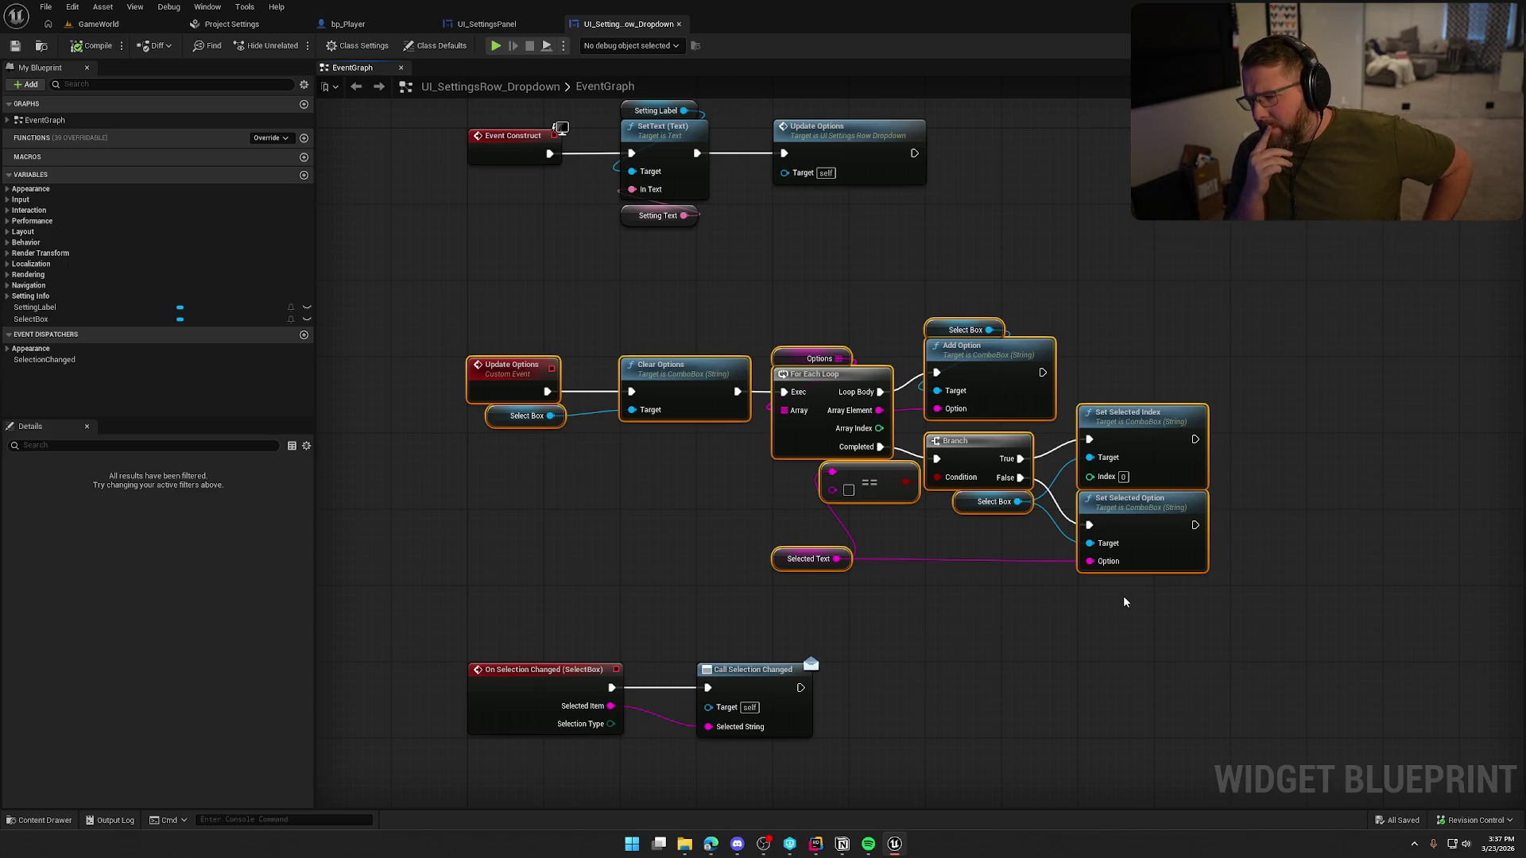
left_click(552, 524)
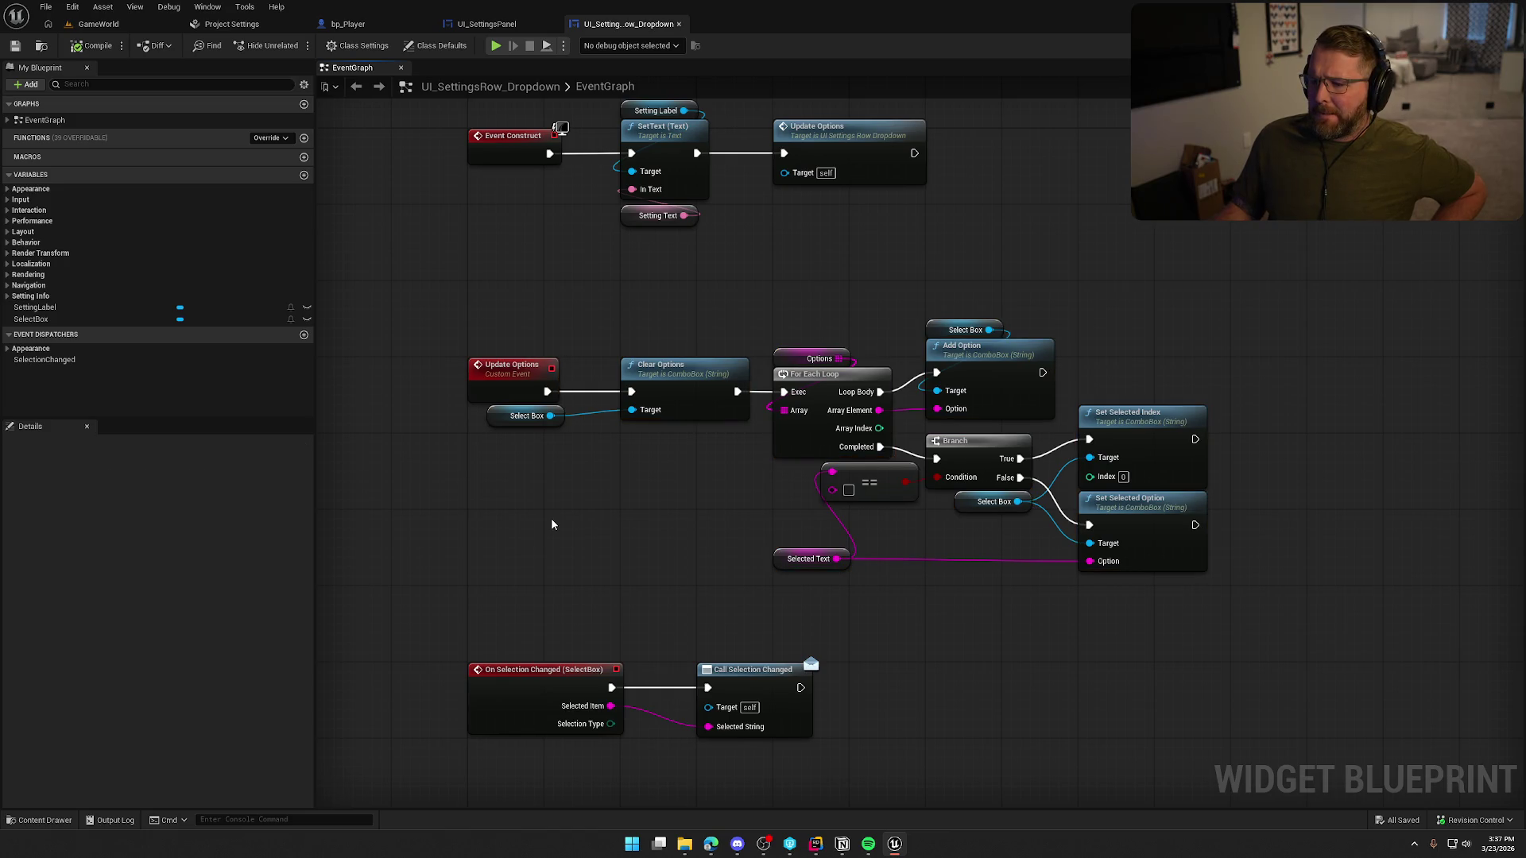
left_click_drag(1183, 638, 747, 475)
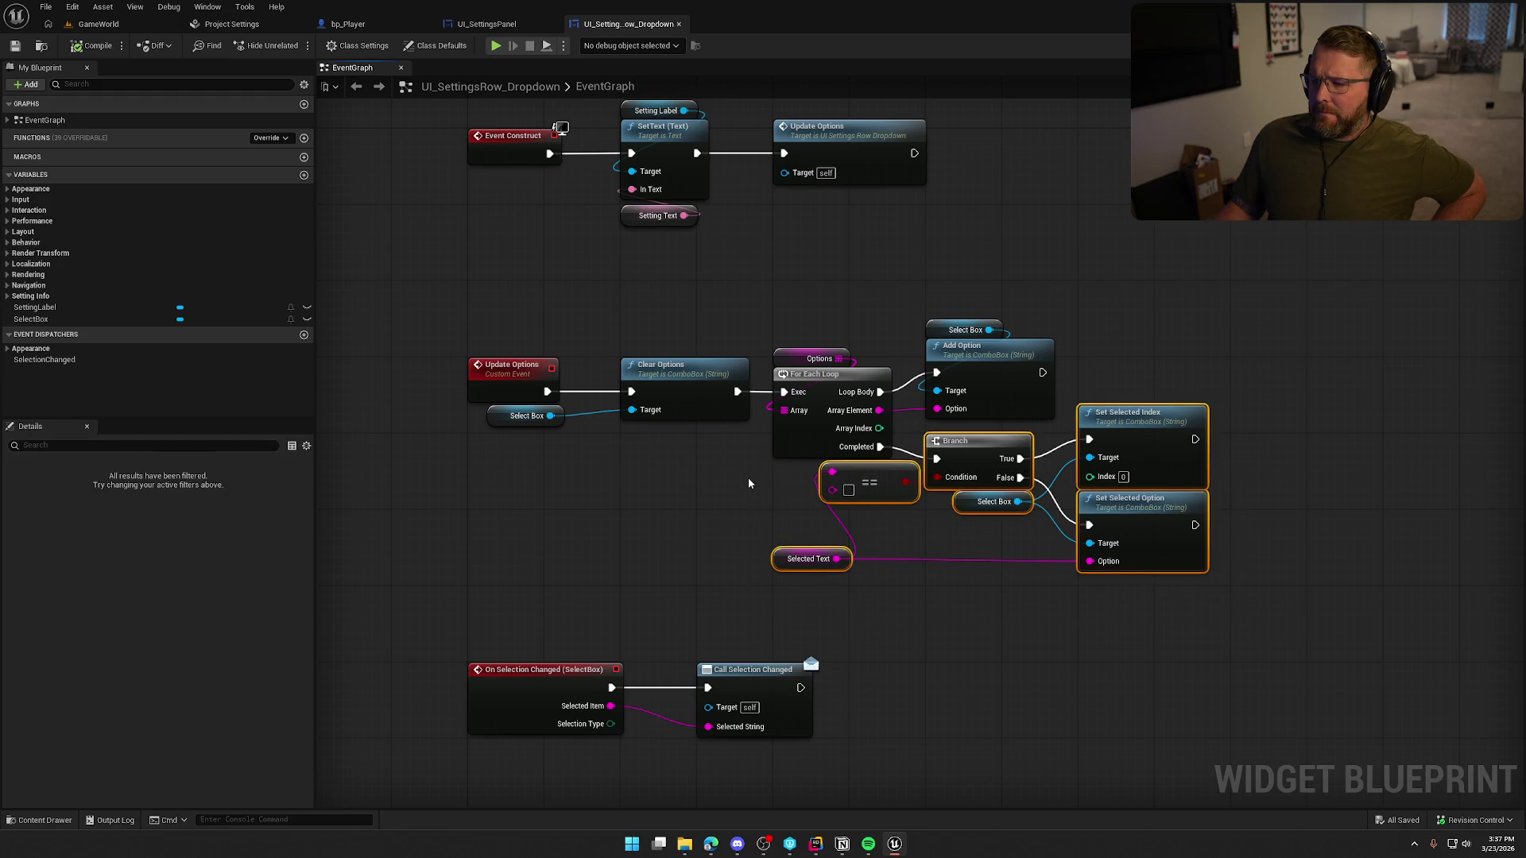
left_click(748, 483)
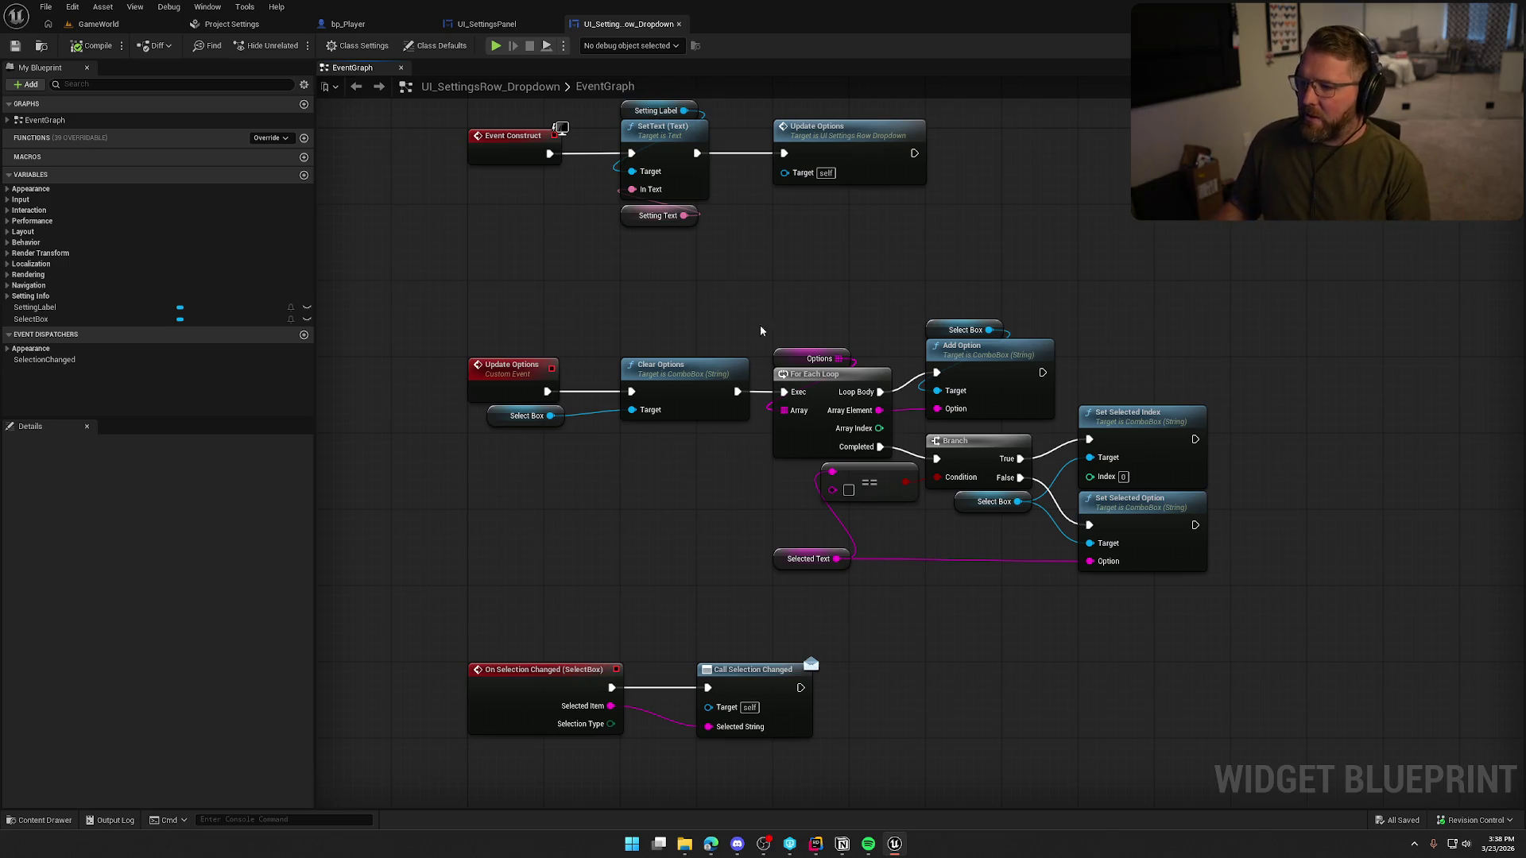
- Unhook Update Options from the SetText step and view the panel's Update Options and Print String nodes
left_click(784, 153, "alt")
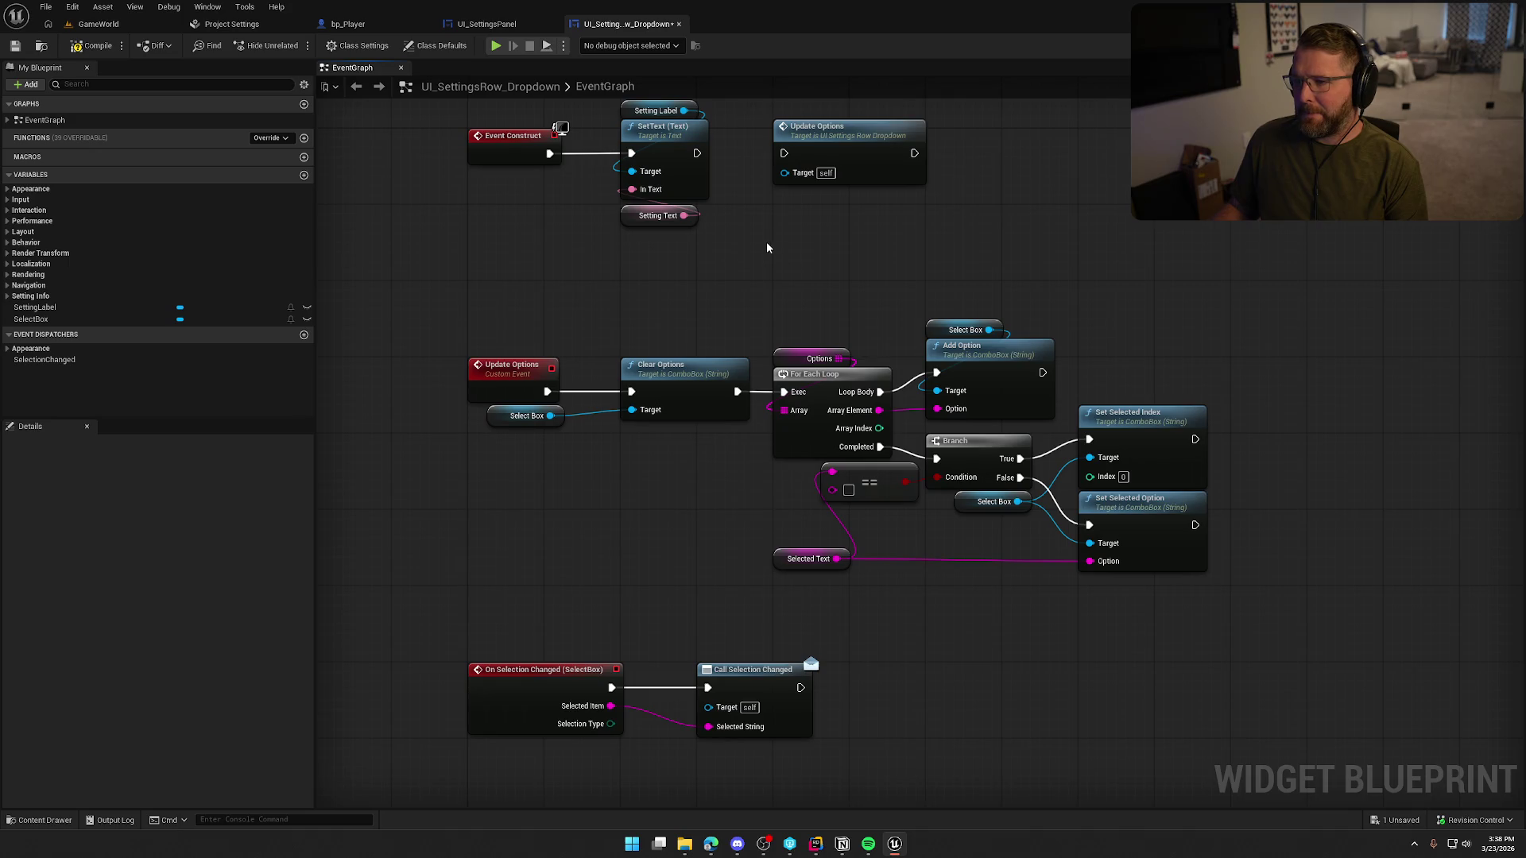
left_click(491, 25)
mouse_move(657, 284)
left_mouse_down()
mouse_move(473, 465)
mouse_move(895, 537)
mouse_move(451, 485)
left_mouse_up()
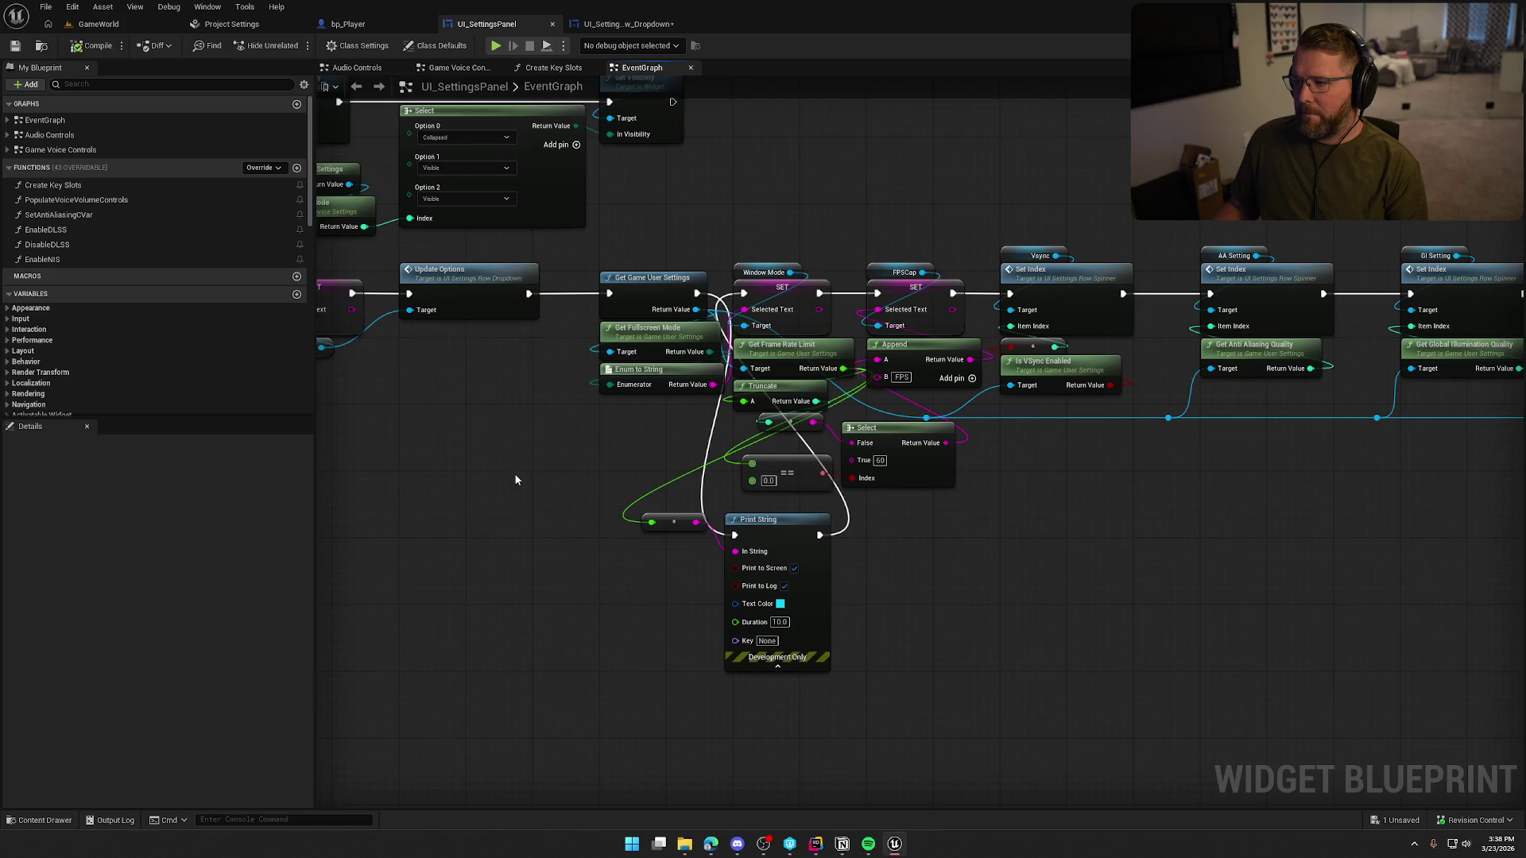
- Add an FPSCap Update Options call after setting its text, before the Vsync step, and compile
left_click_drag(550, 475, 354, 502)
left_click_drag(725, 299, 764, 211)
type("update")
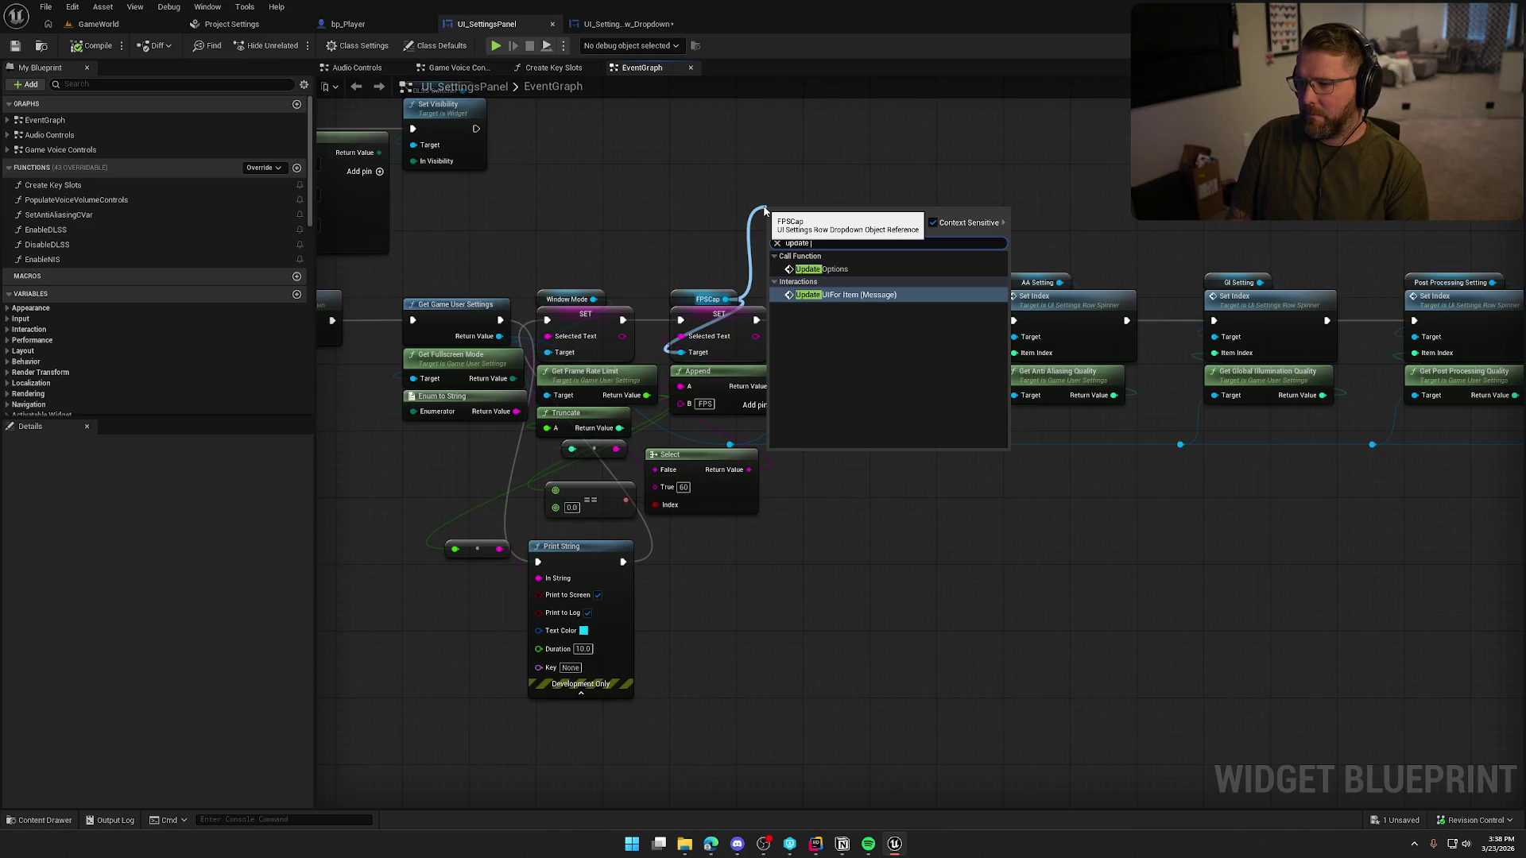
left_click(822, 269)
left_click_drag(757, 317, 771, 212)
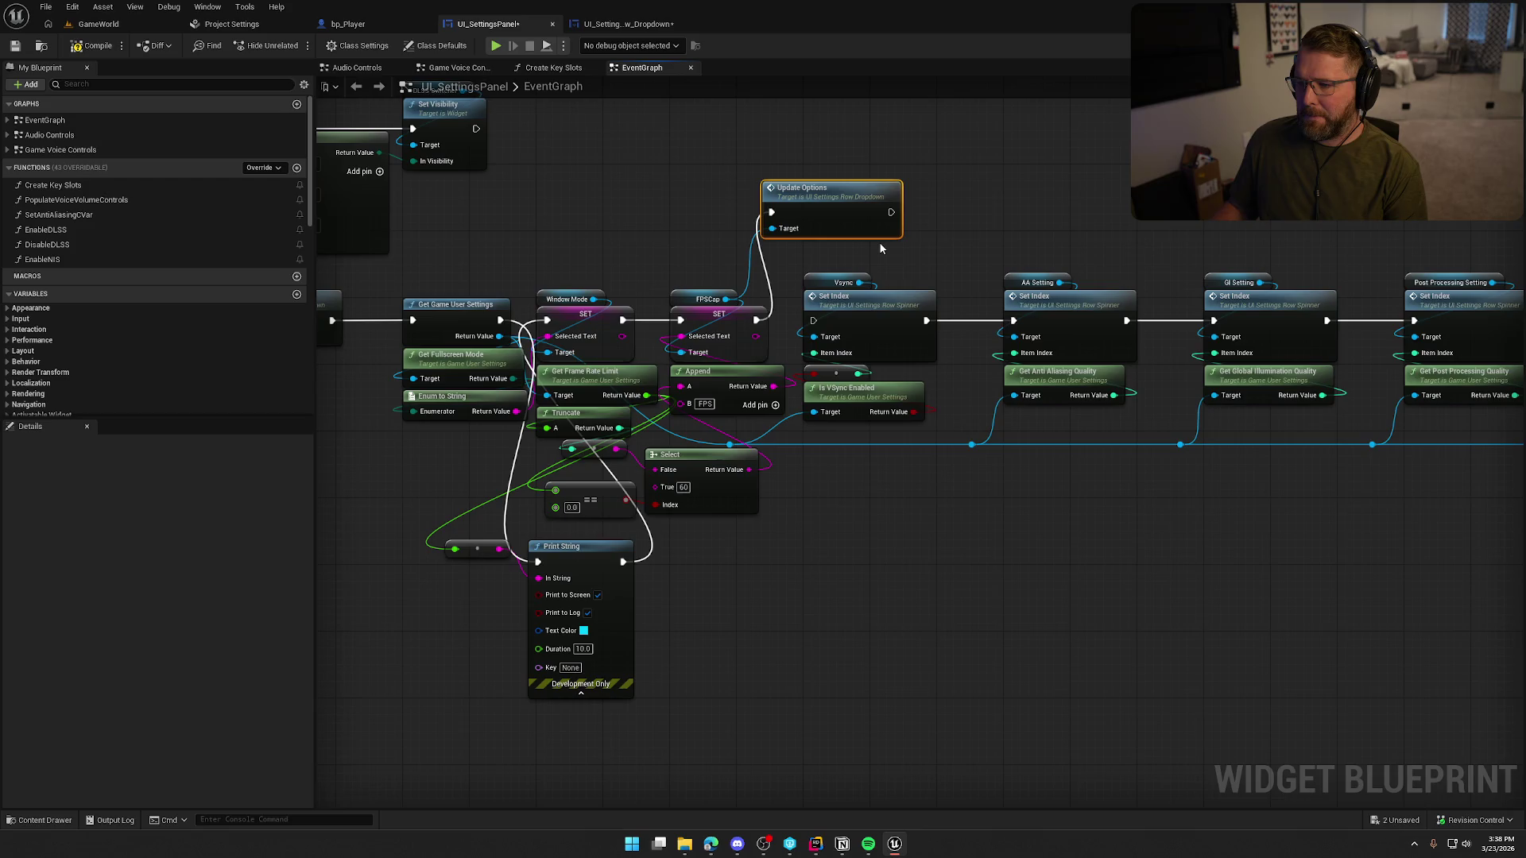
mouse_move(891, 212)
left_mouse_down()
mouse_move(918, 238)
mouse_move(799, 318)
mouse_move(813, 321)
left_mouse_up()
left_click(91, 45)
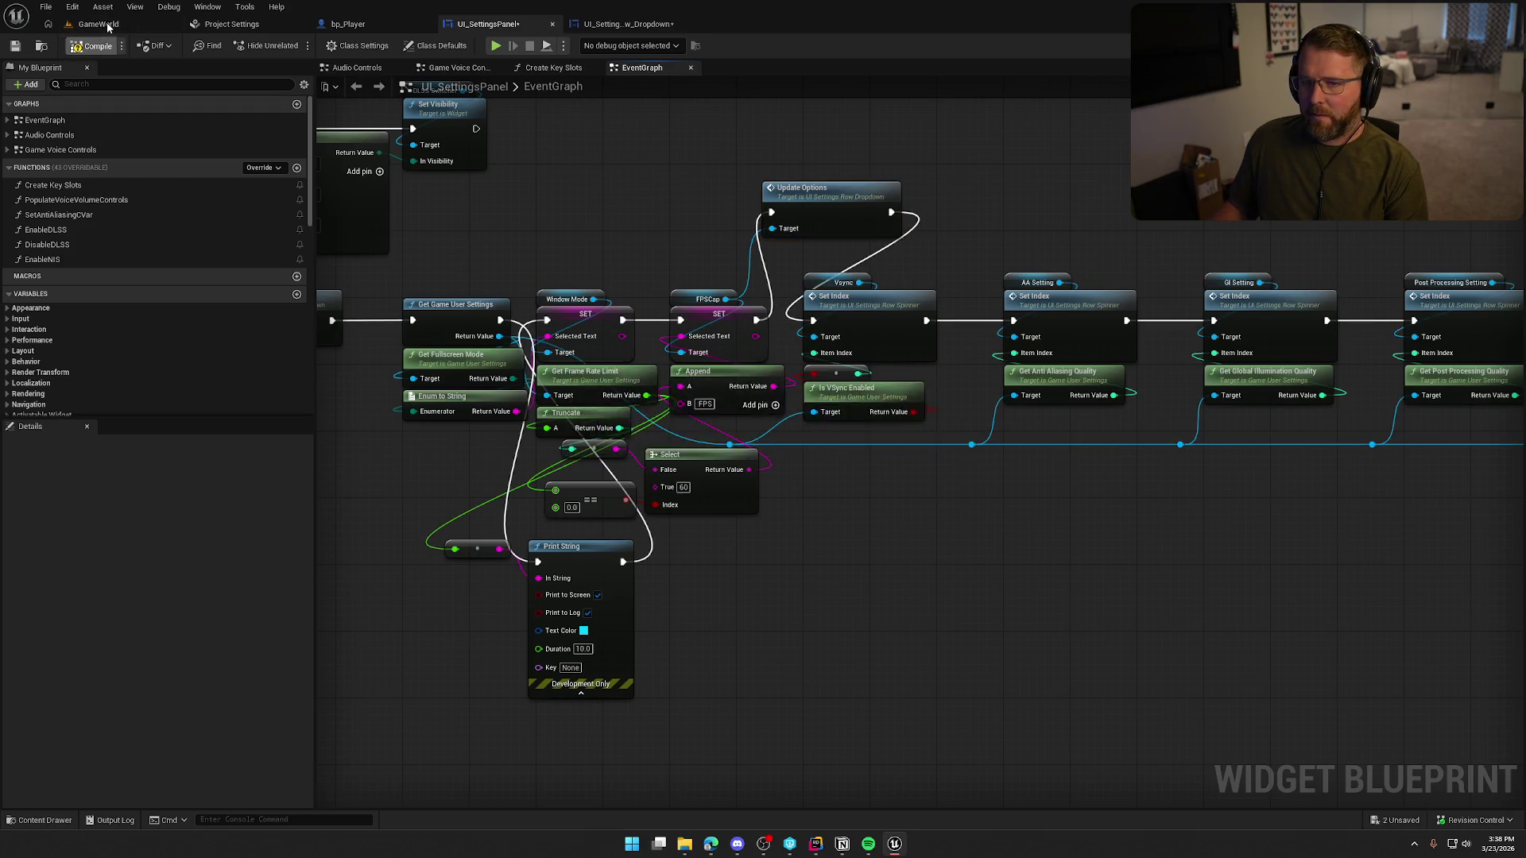
- In the running game, set the Frame Rate Cap to 30 FPS, apply it, and stop playing
left_click(109, 26)
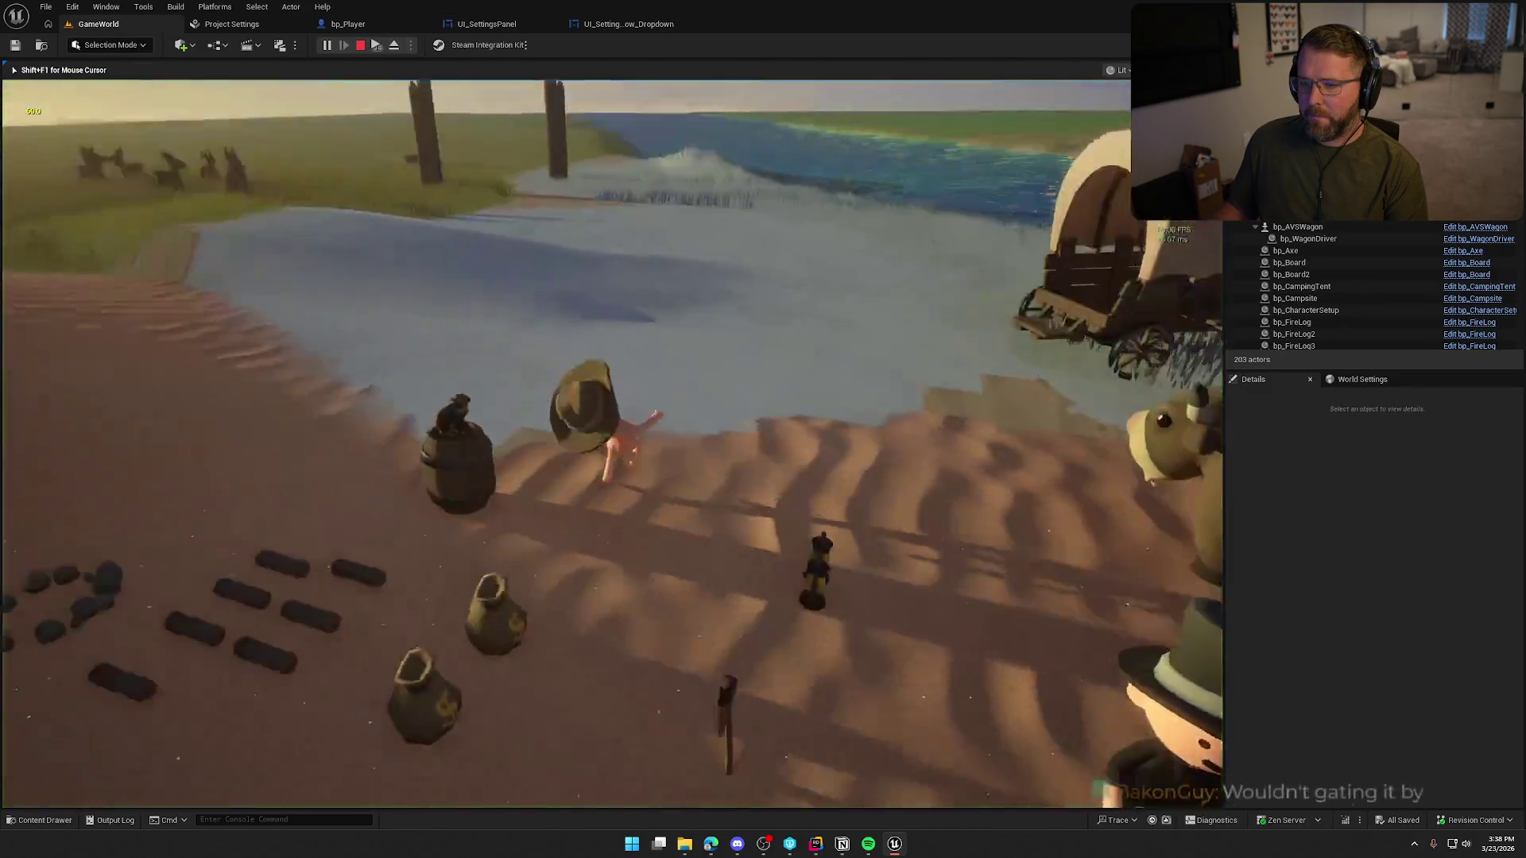
key("Escape")
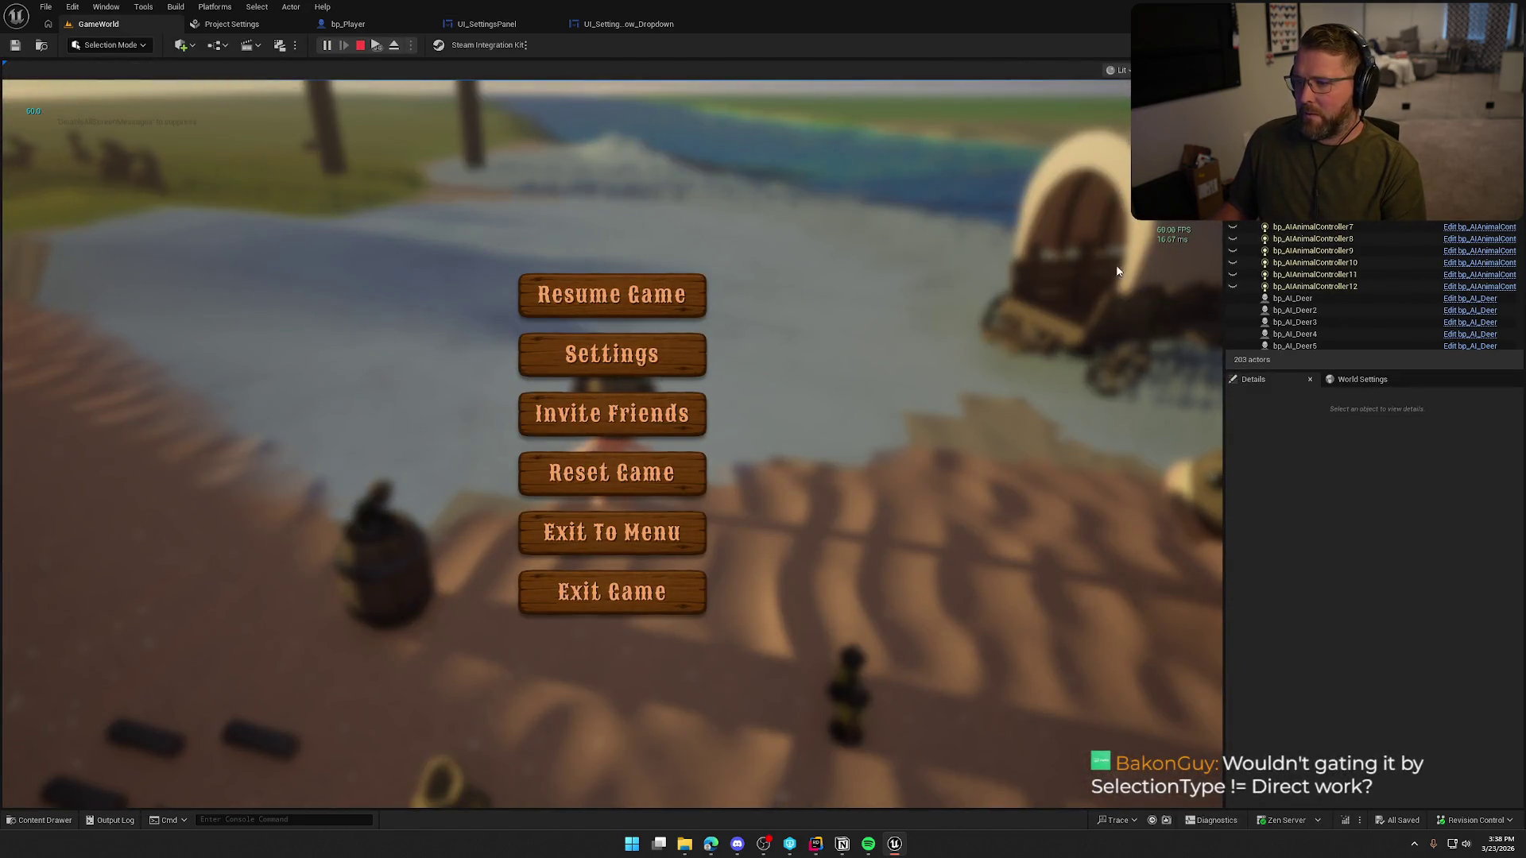
left_click(648, 352)
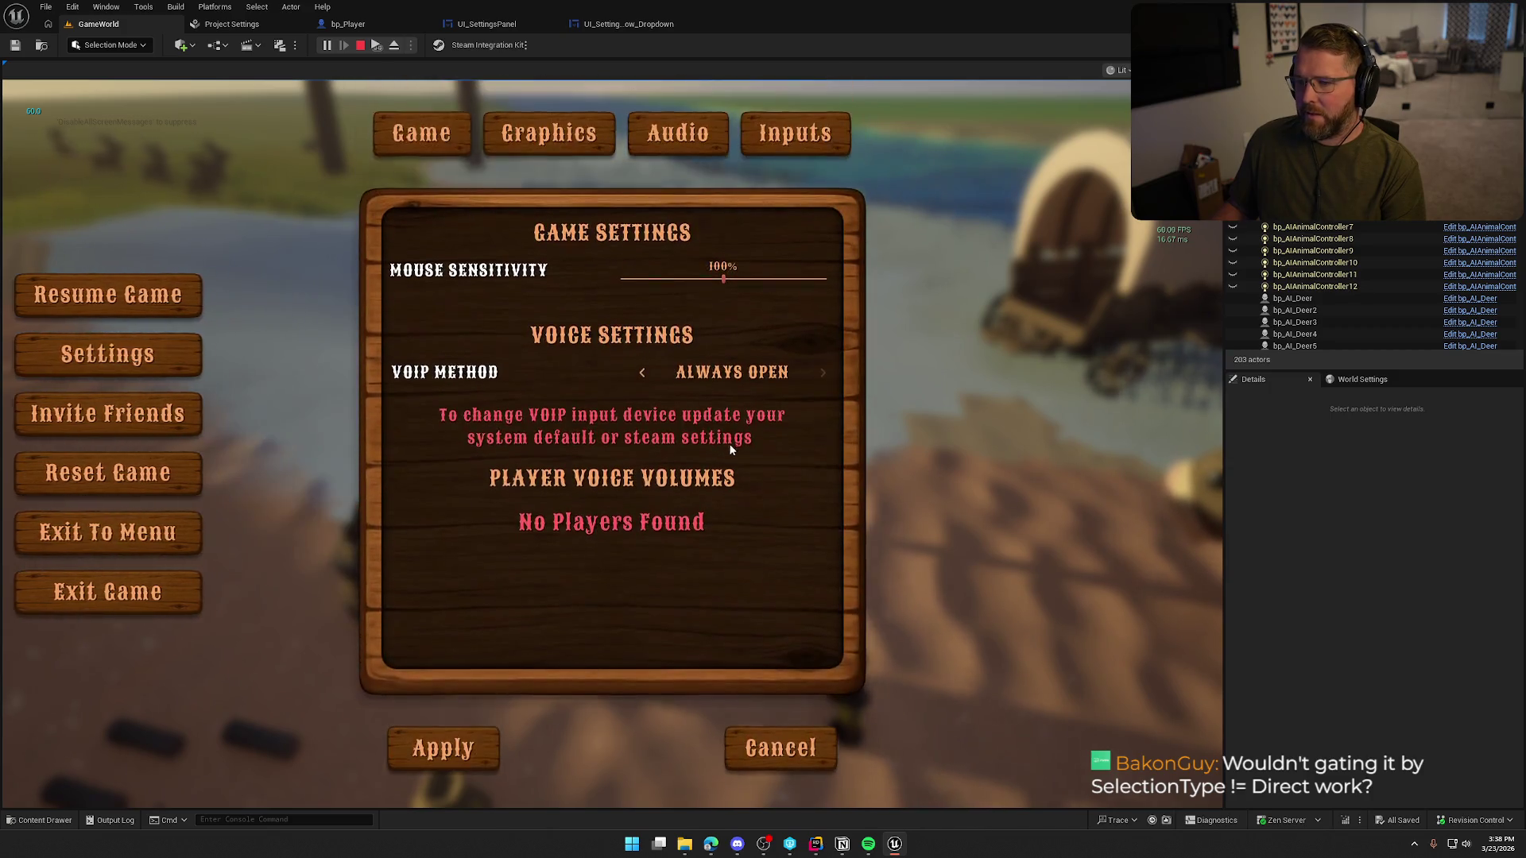
left_click(593, 142)
left_click(668, 327)
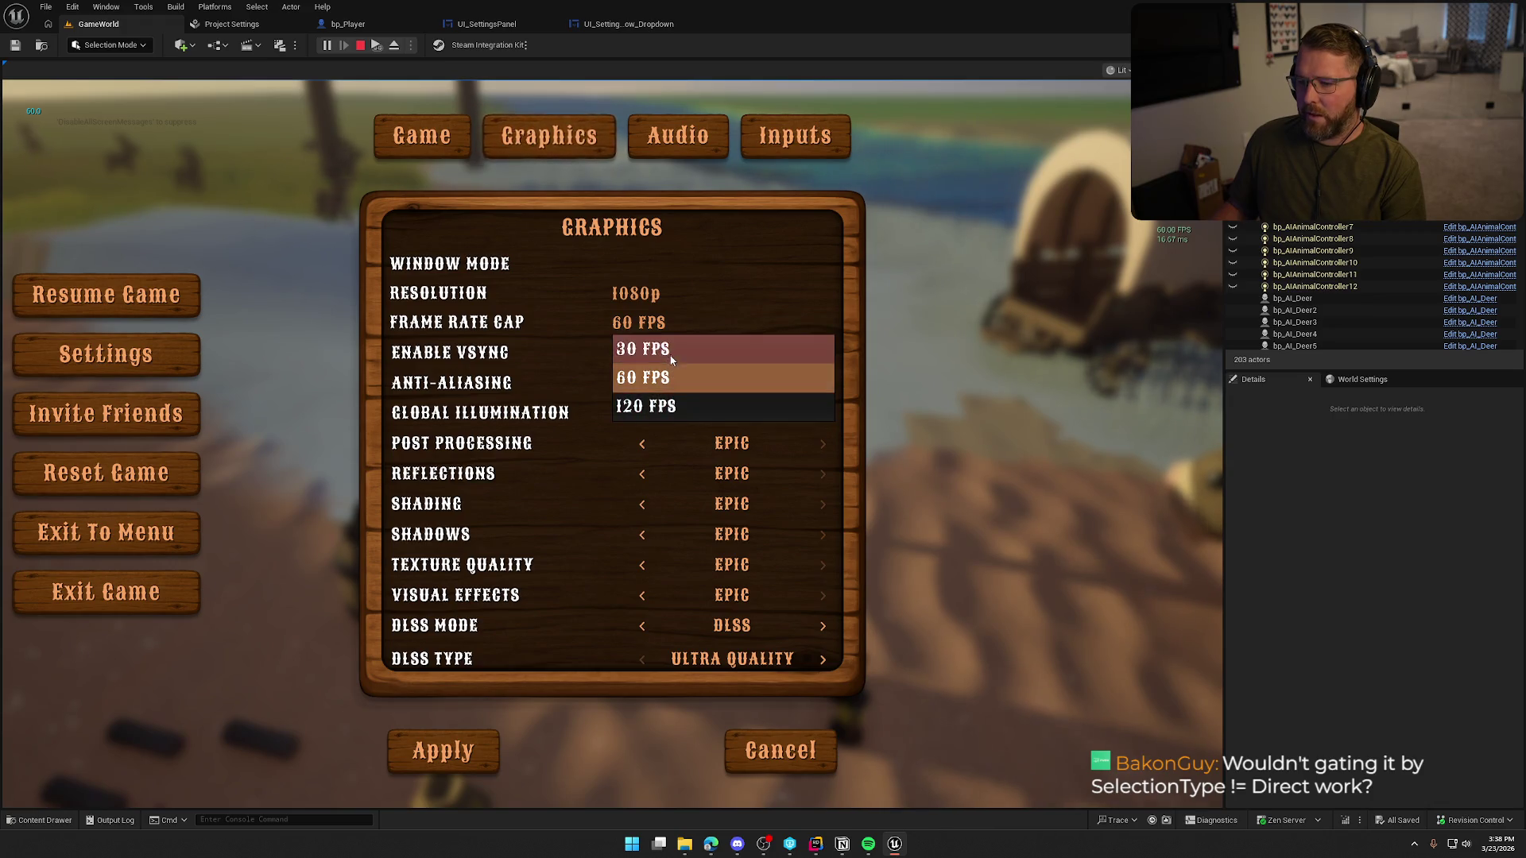
left_click(670, 349)
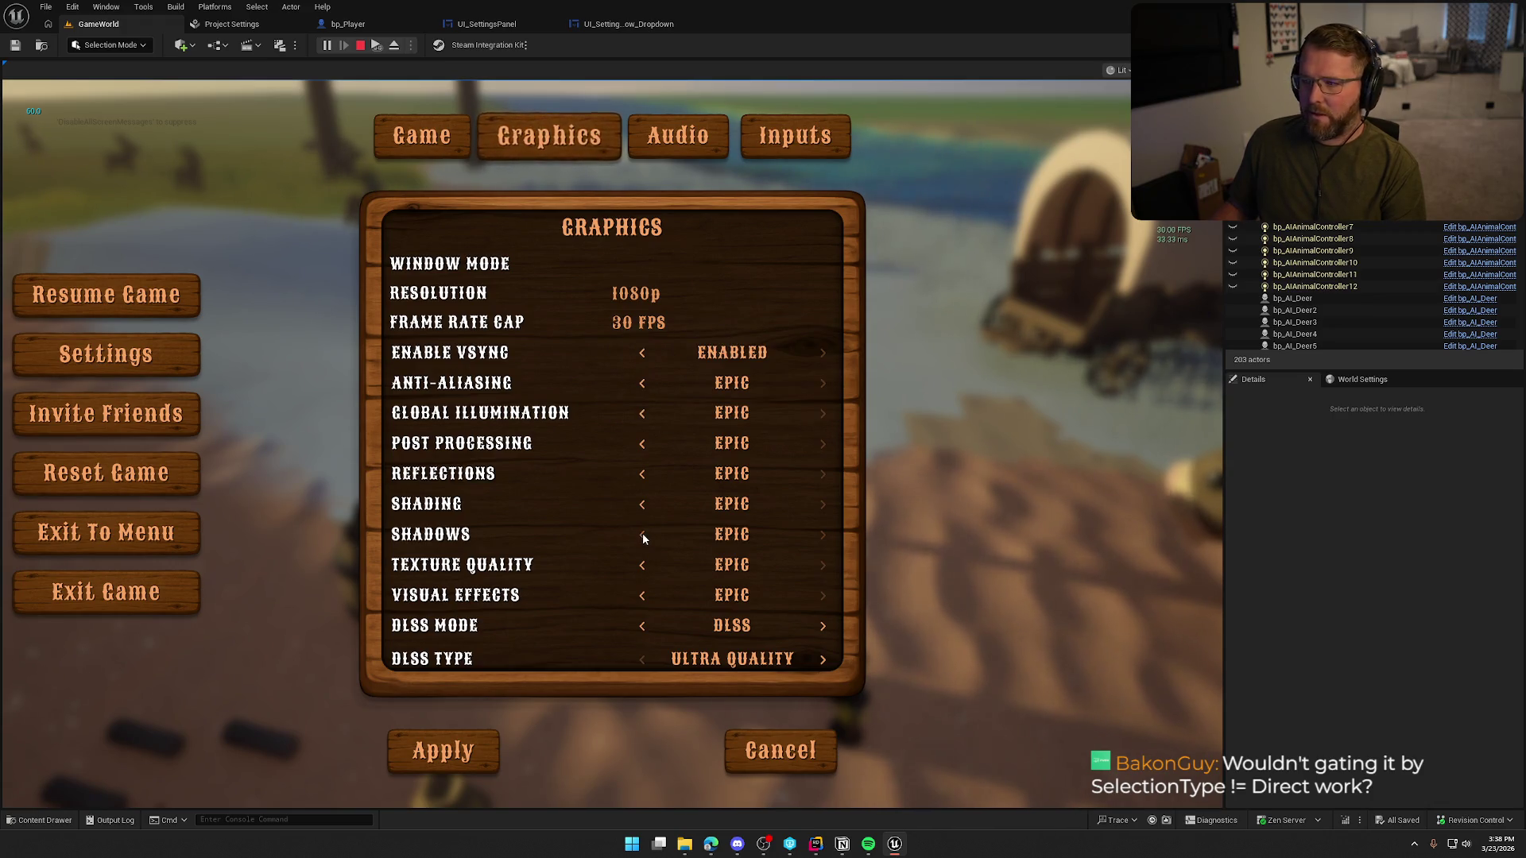
left_click(478, 735)
key("Escape")
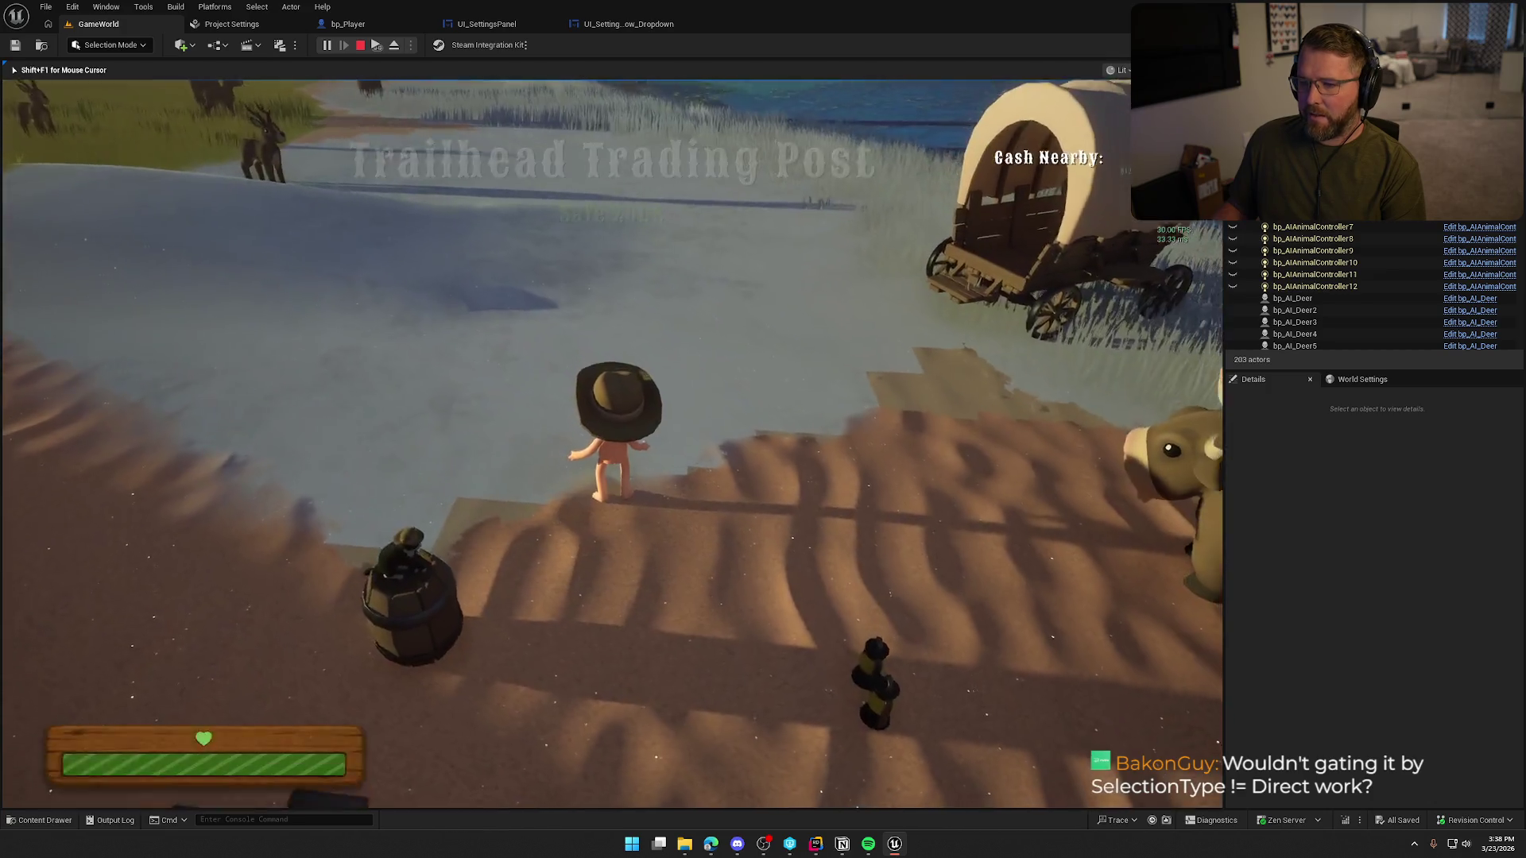
key("Escape")
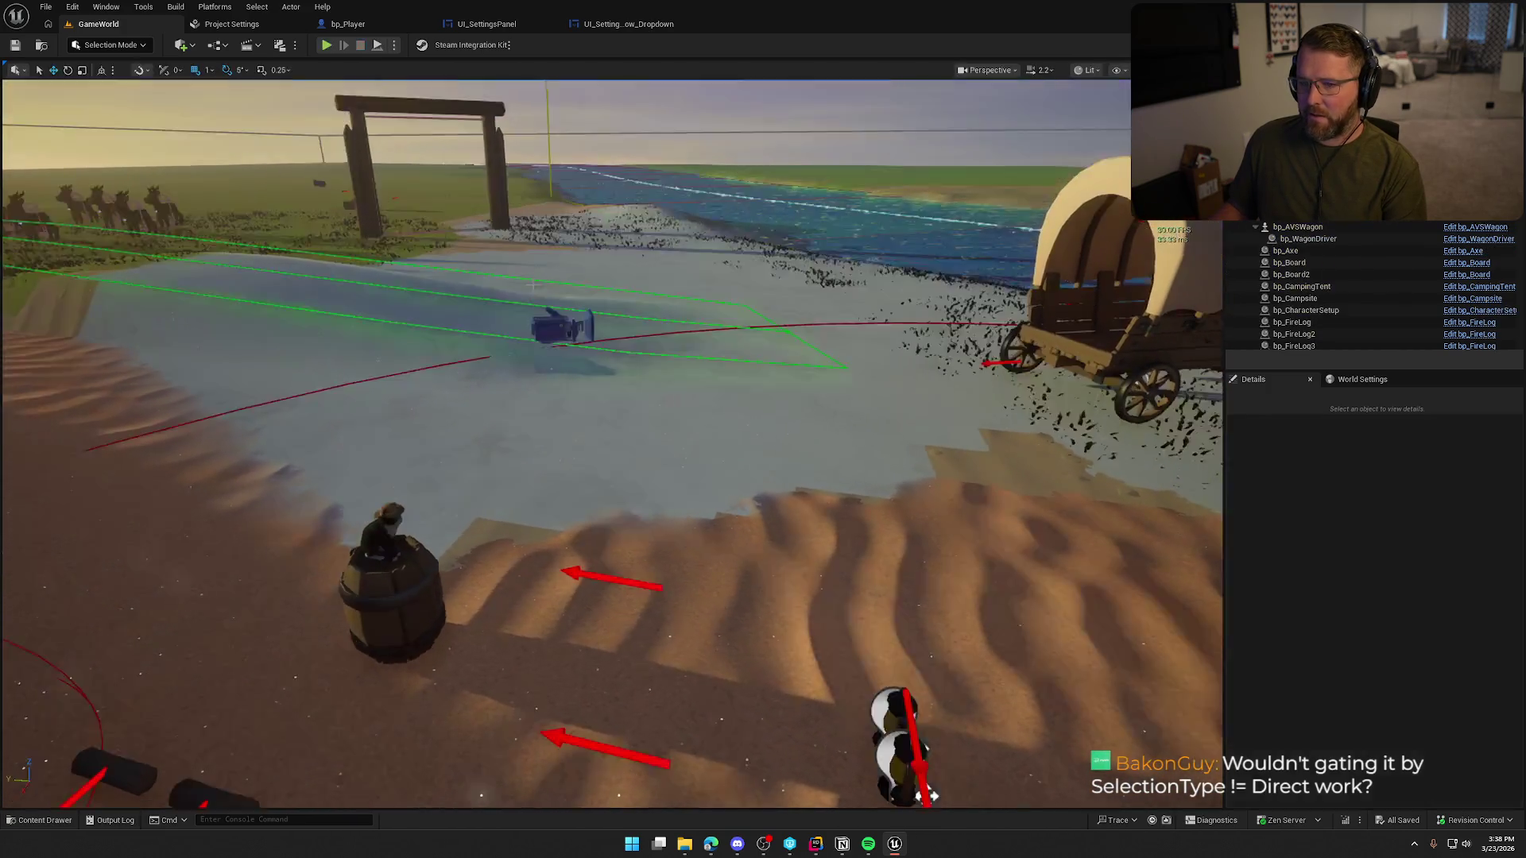
- Replay the game, change the Frame Rate Cap to 120 FPS, apply, and resume gameplay
left_click(337, 43)
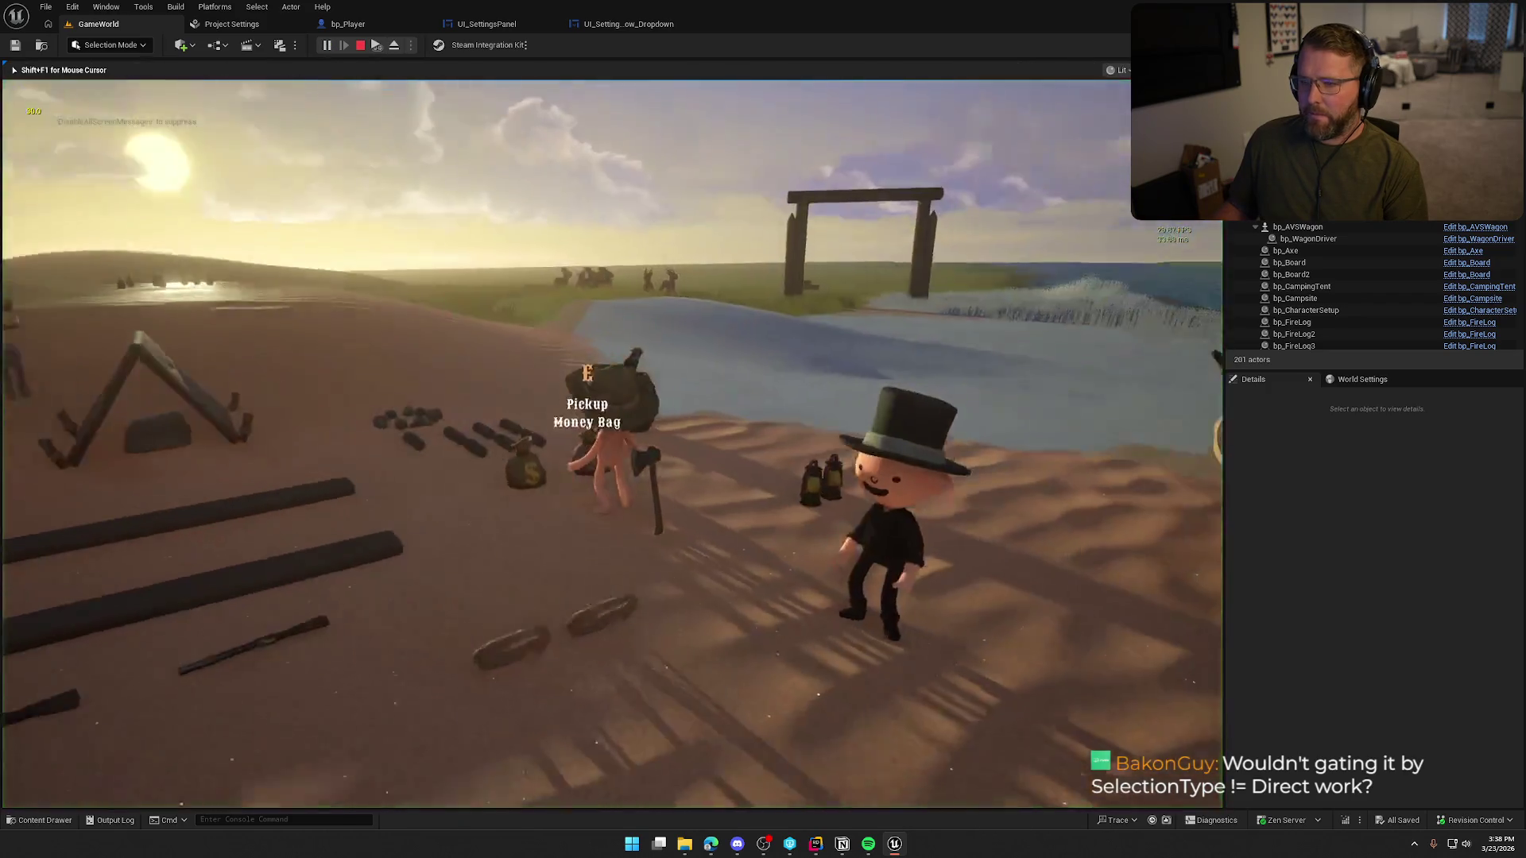
key("Escape")
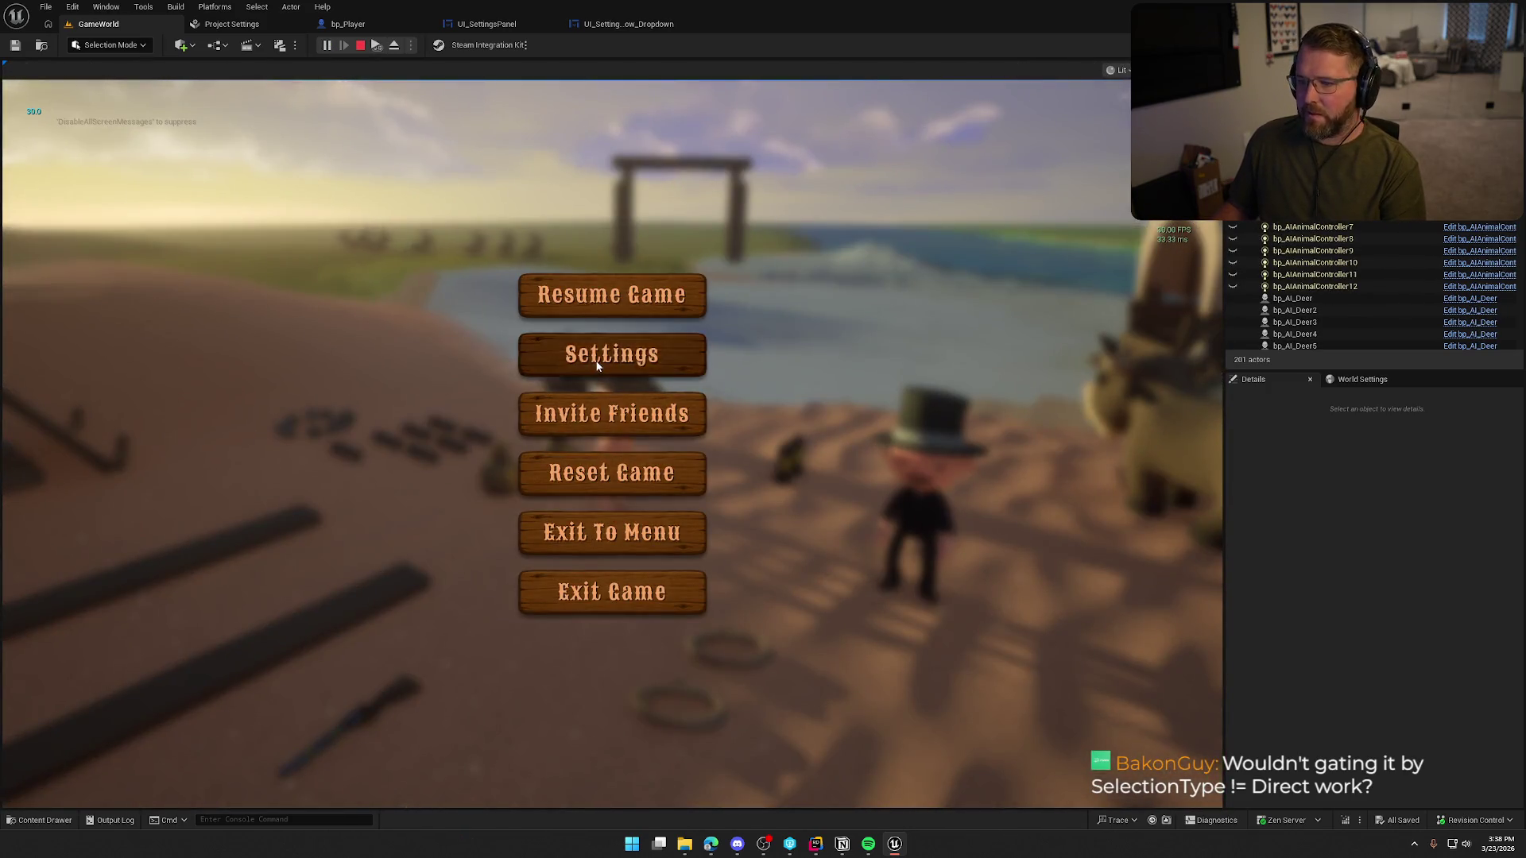
left_click(612, 351)
left_click(549, 127)
left_click(639, 322)
left_click(640, 375)
left_click(639, 322)
left_click(640, 405)
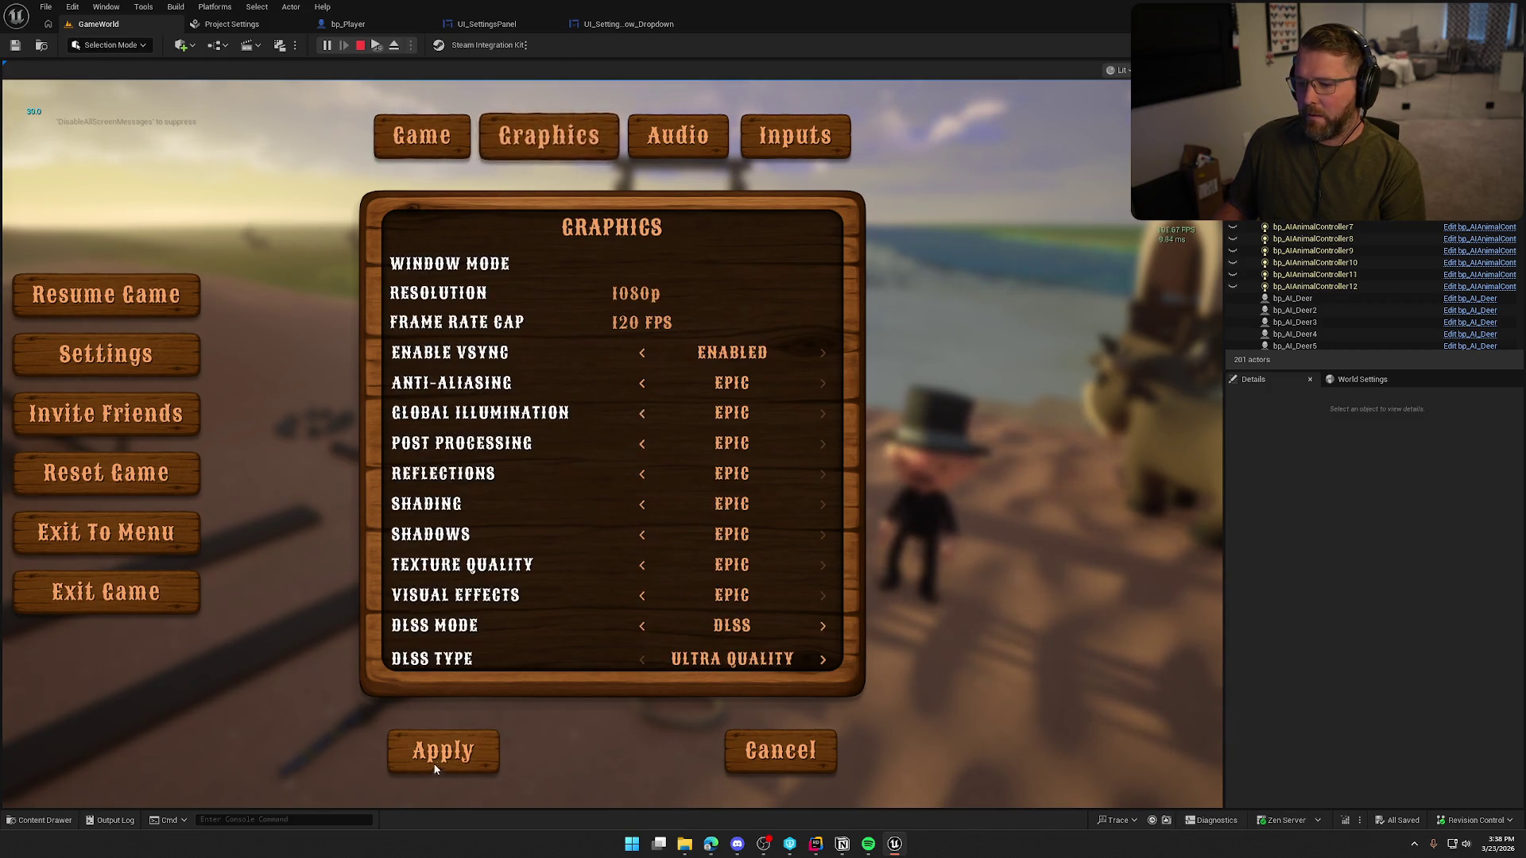
left_click(435, 761)
key("Escape")
key("Escape")
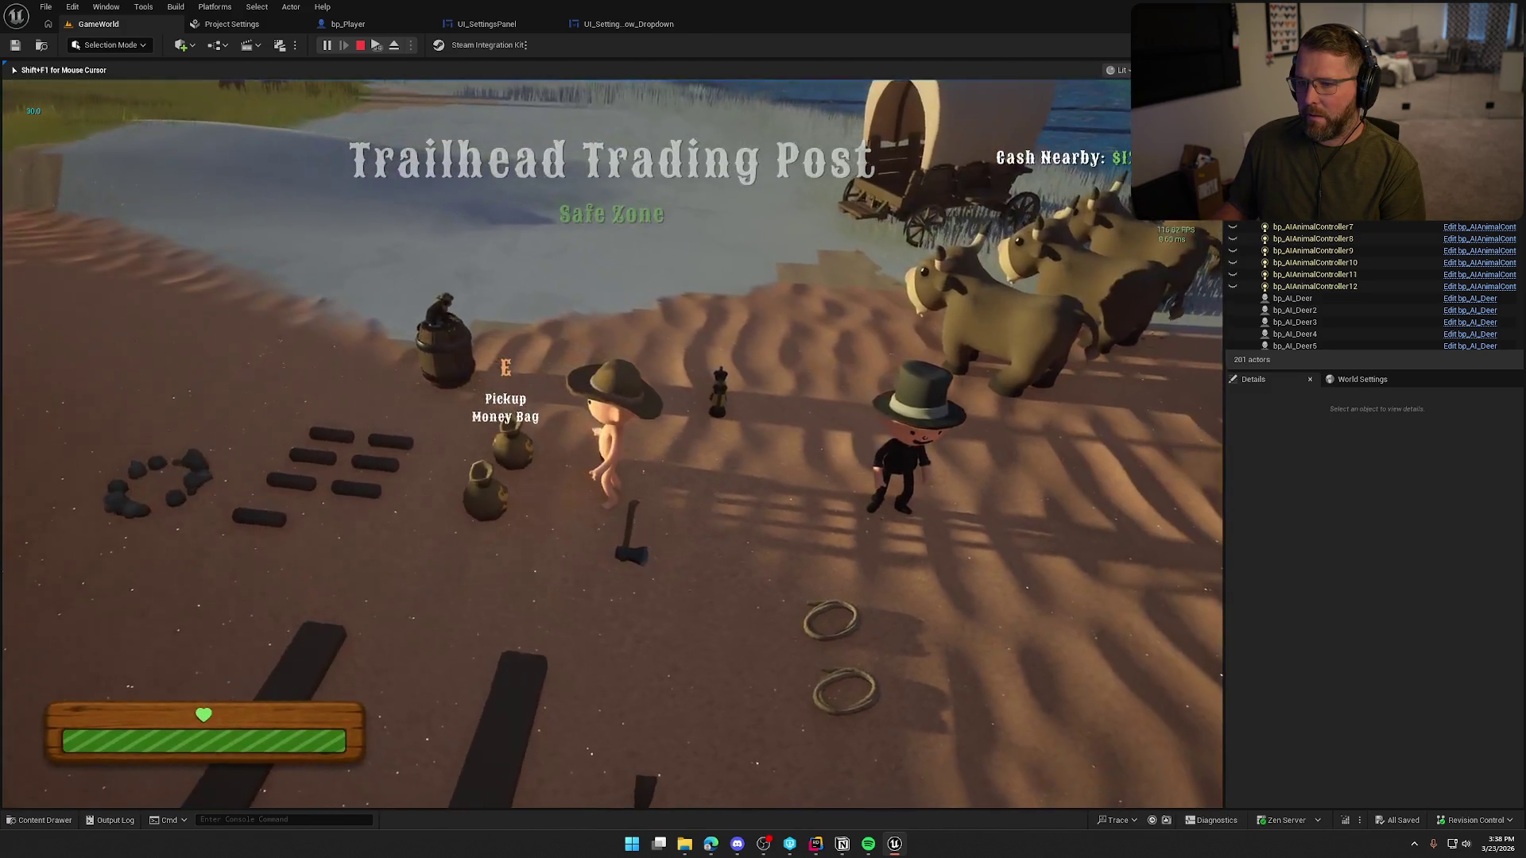
key("Escape")
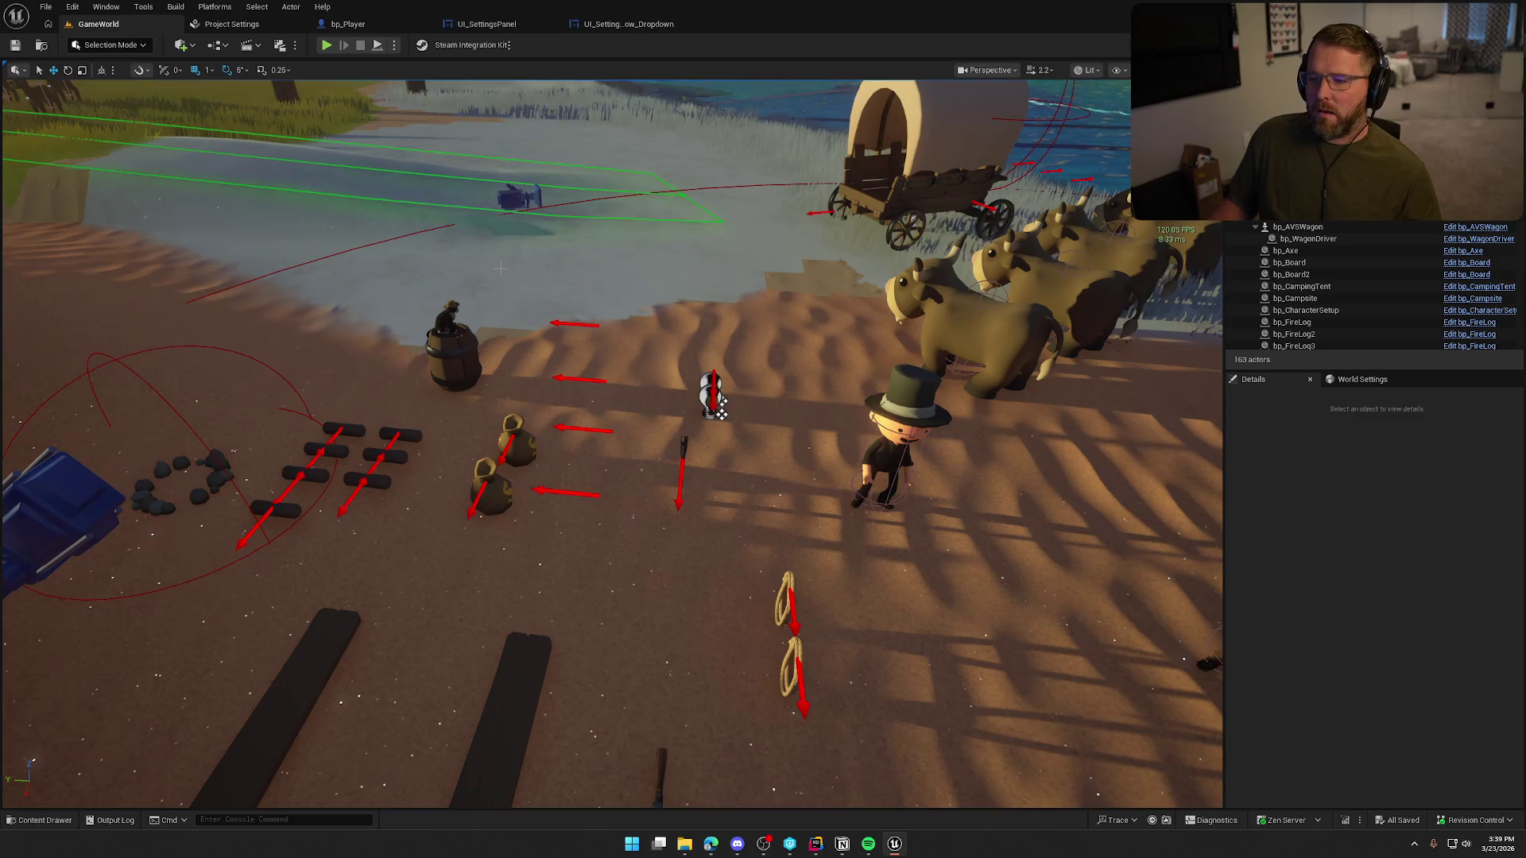
- Back in the settings panel graph, view the Selection Changed handlers including FPSCap's
left_click(347, 24)
left_click(487, 24)
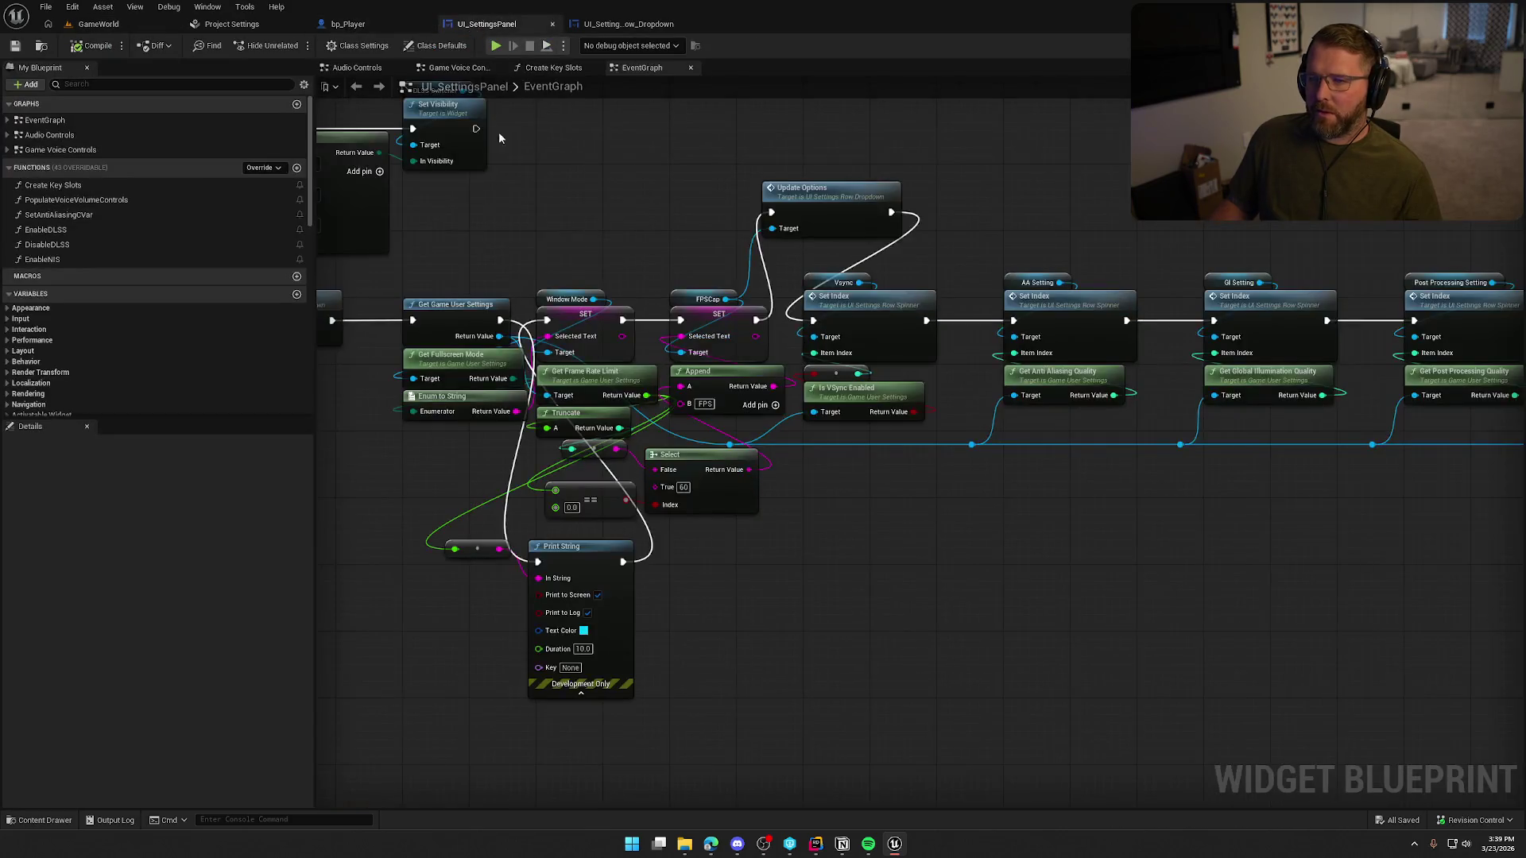
mouse_move(879, 519)
left_mouse_down()
mouse_move(967, 493)
mouse_move(848, 579)
left_mouse_up()
mouse_move(619, 582)
left_mouse_down()
mouse_move(896, 573)
mouse_move(1202, 331)
mouse_move(1271, 355)
left_mouse_up()
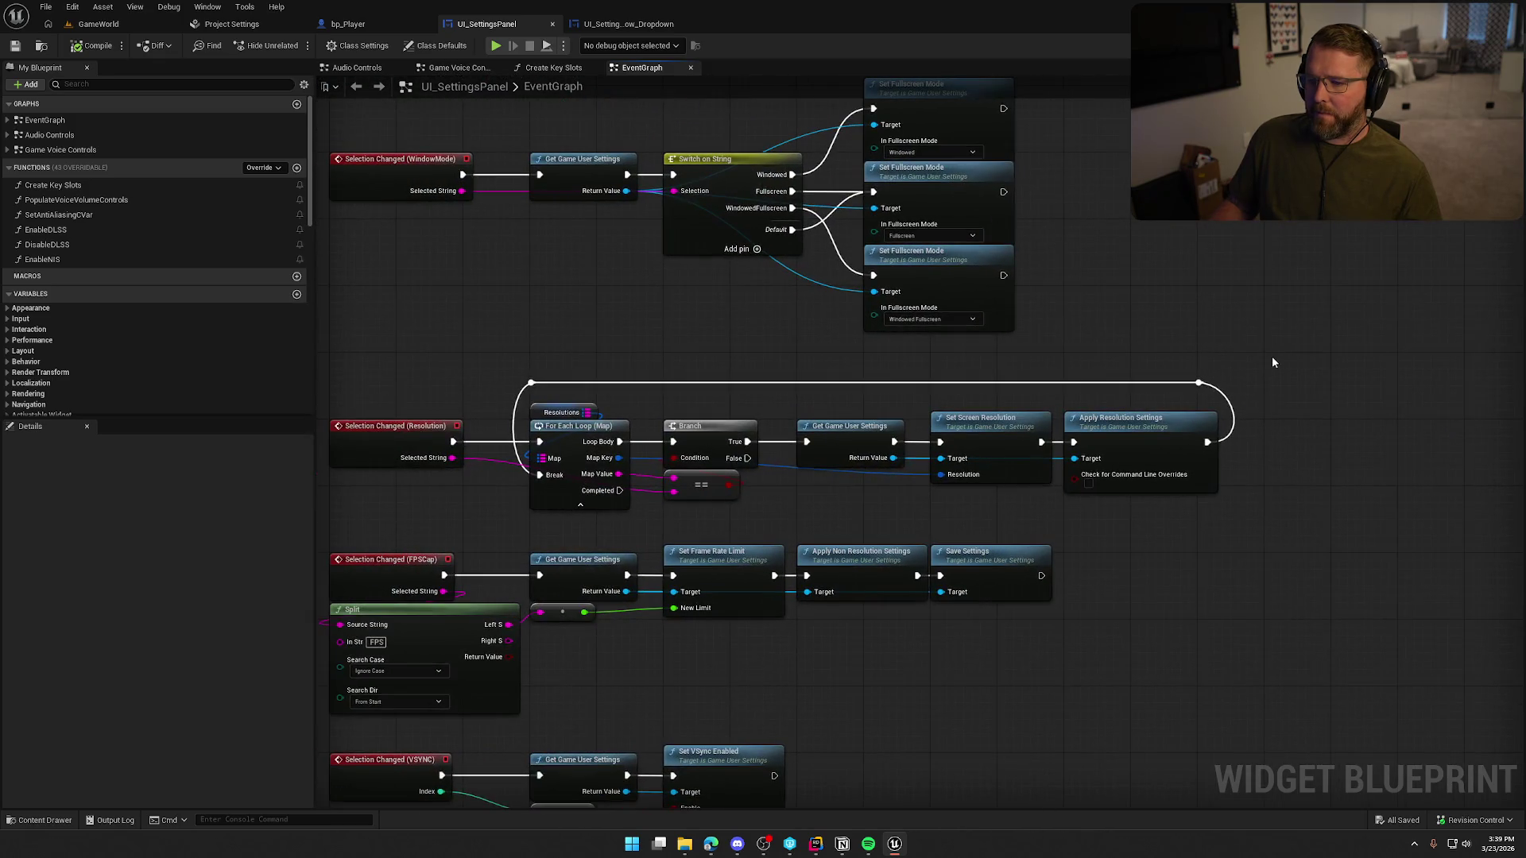
mouse_move(425, 532)
left_mouse_down()
mouse_move(470, 314)
mouse_move(1136, 457)
left_mouse_up()
- Inspect the dropdown row graph's Update Options event chain and select its Select Box reference node
left_click(628, 24)
left_click_drag(653, 506, 669, 337)
left_click_drag(513, 461, 889, 600)
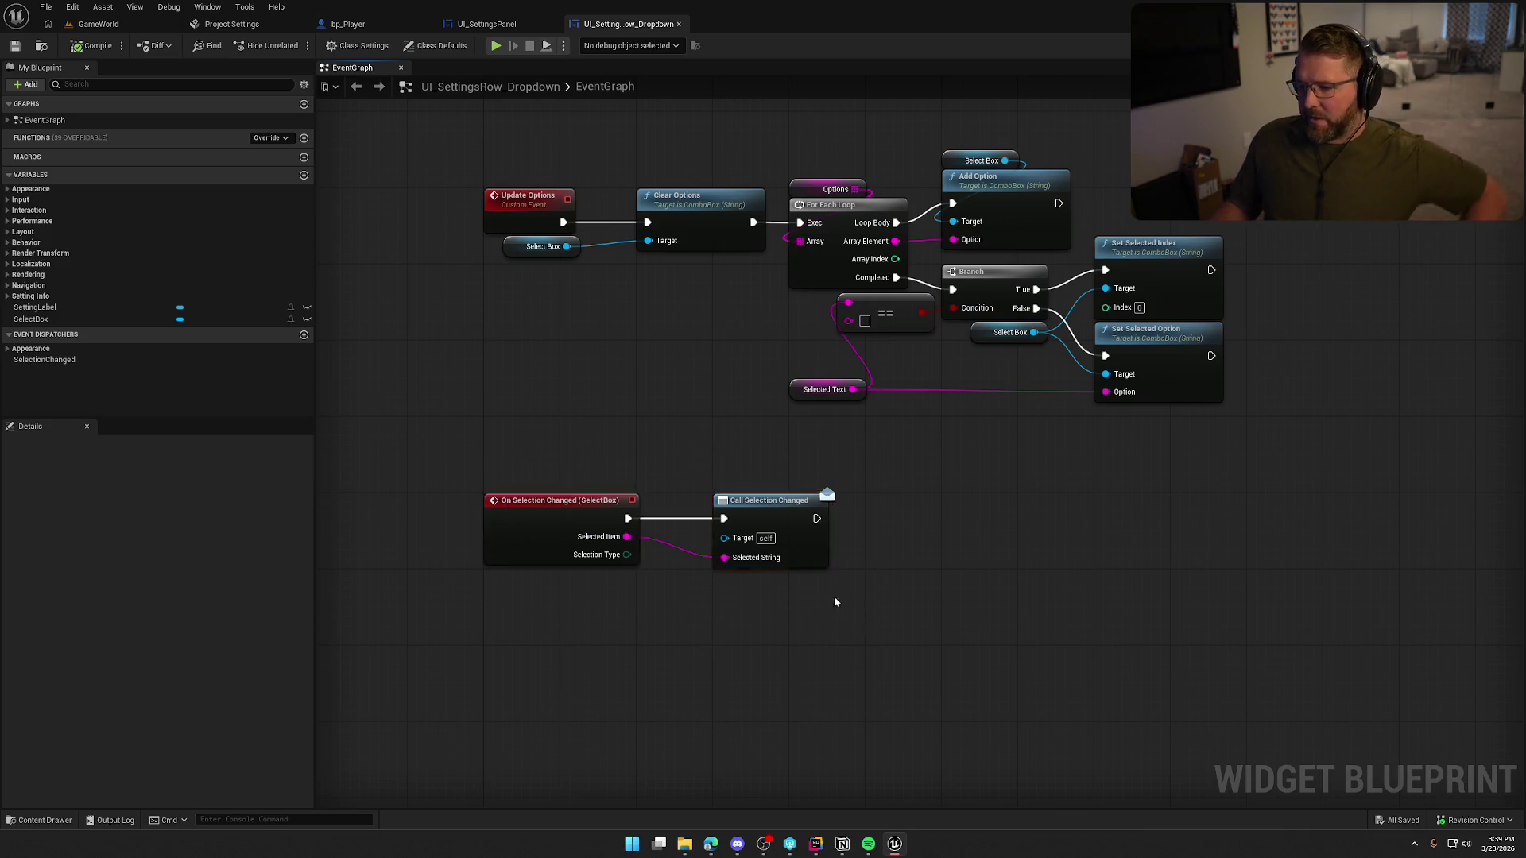
left_click_drag(533, 435, 511, 600)
left_click(481, 425)
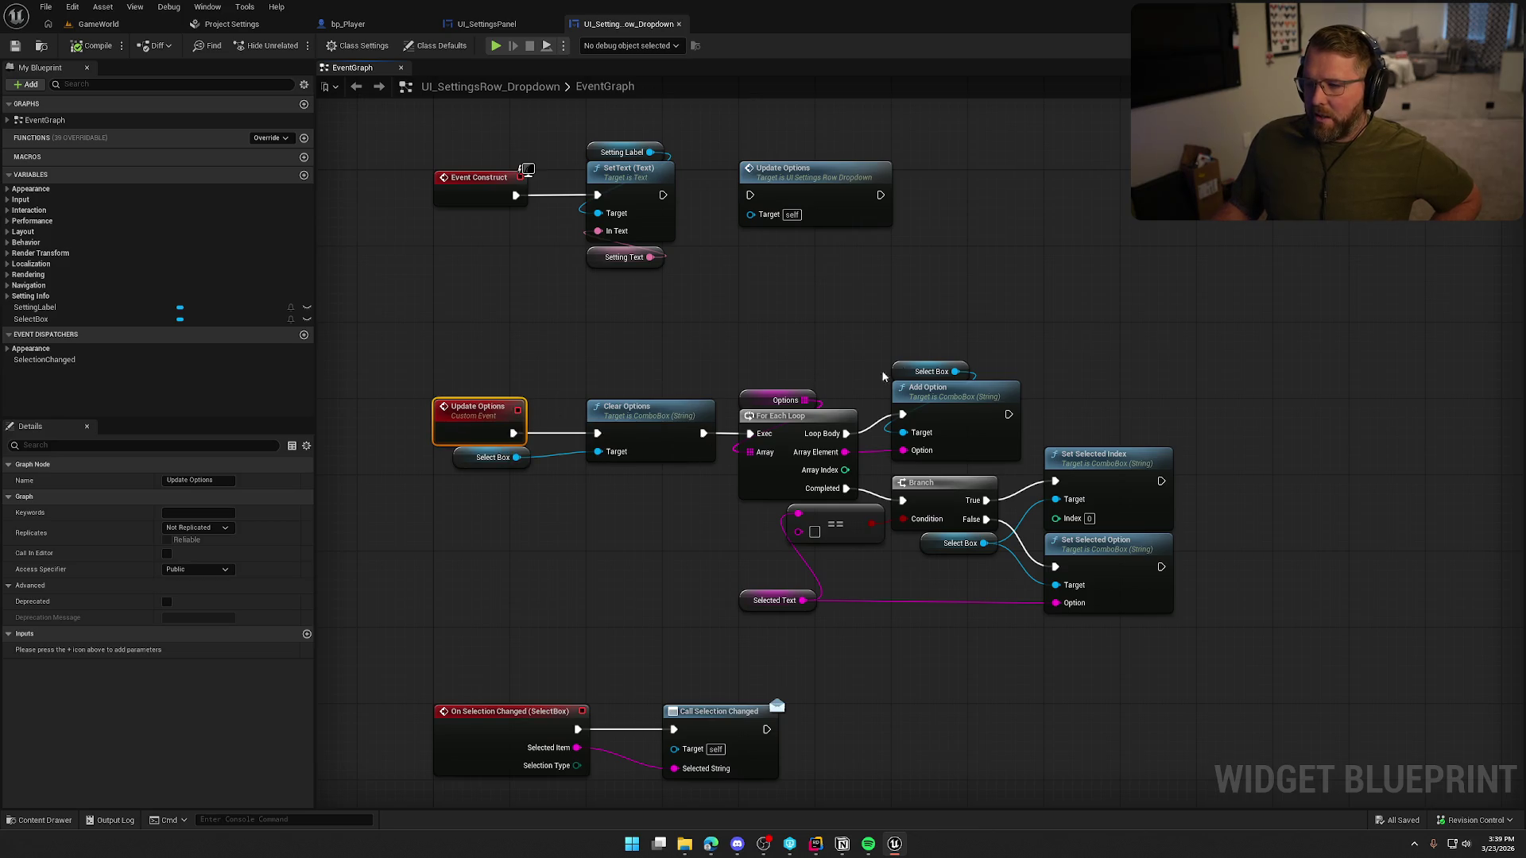
left_click_drag(449, 331, 1208, 606)
left_click(1185, 635)
mouse_move(1185, 664)
left_mouse_down()
mouse_move(584, 425)
mouse_move(572, 323)
left_mouse_up()
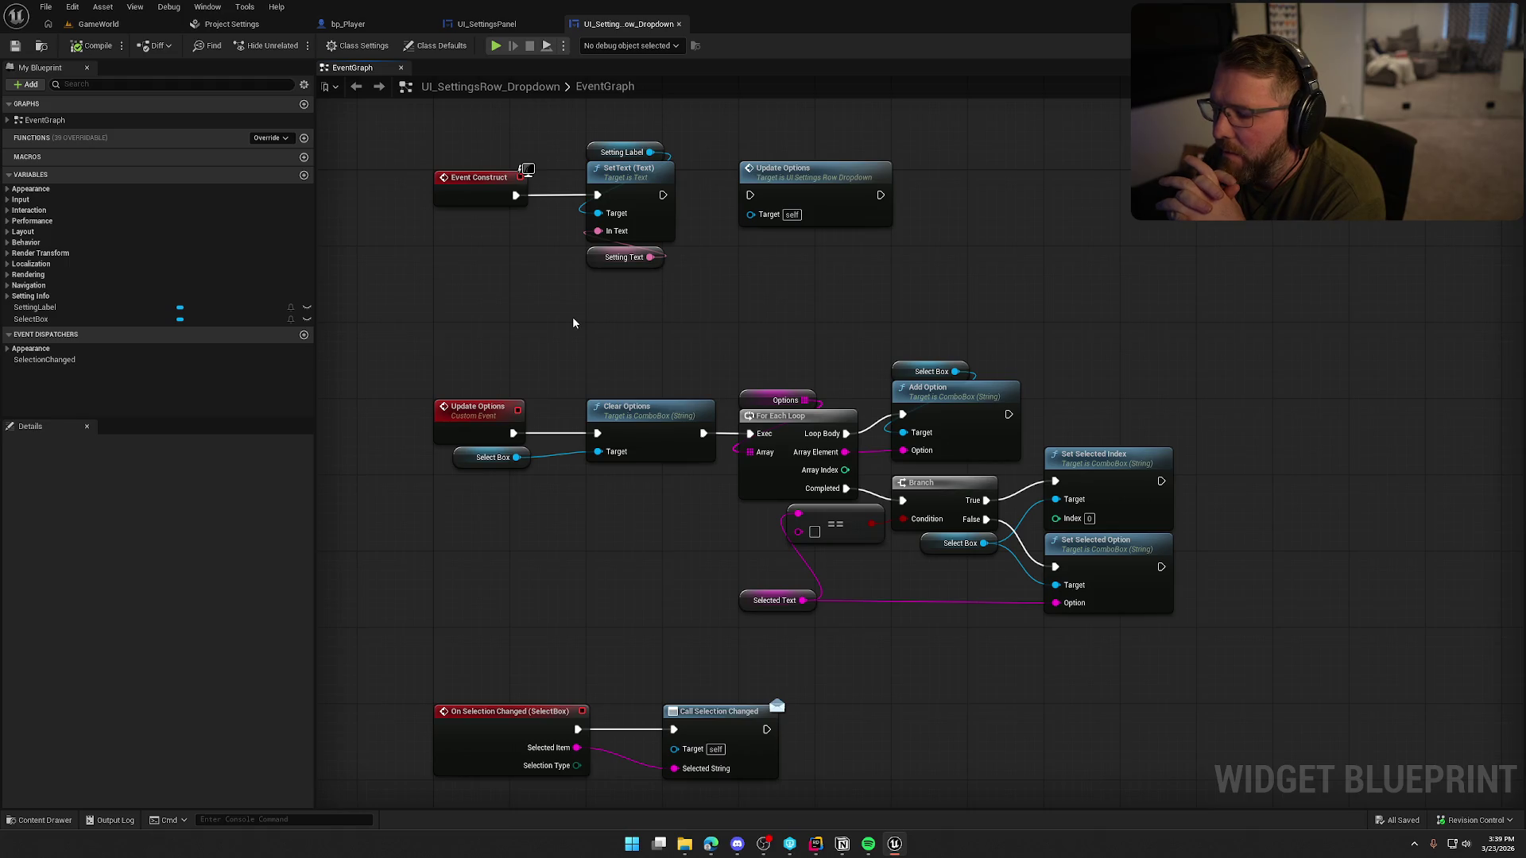
left_click(472, 467)
- Tuck the Select Box node under Clear Options and review the loop, branch and set nodes
left_click_drag(472, 467, 605, 487)
left_click(579, 507)
left_click_drag(579, 554, 606, 469)
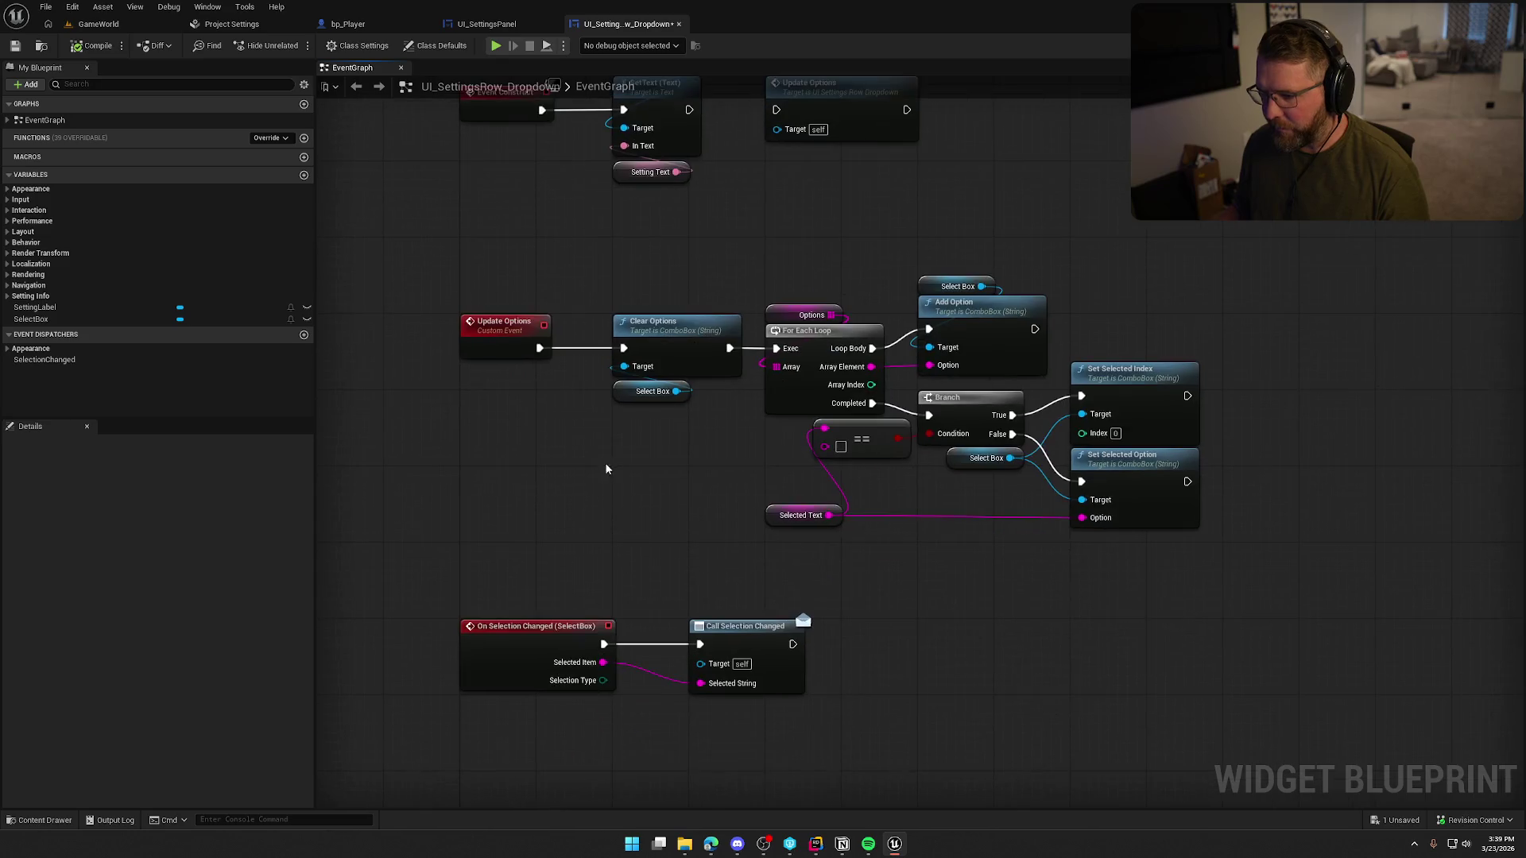
mouse_move(786, 272)
left_mouse_down()
mouse_move(1144, 540)
mouse_move(493, 398)
mouse_move(509, 350)
left_mouse_up()
left_click(648, 532)
type("SelectedOption")
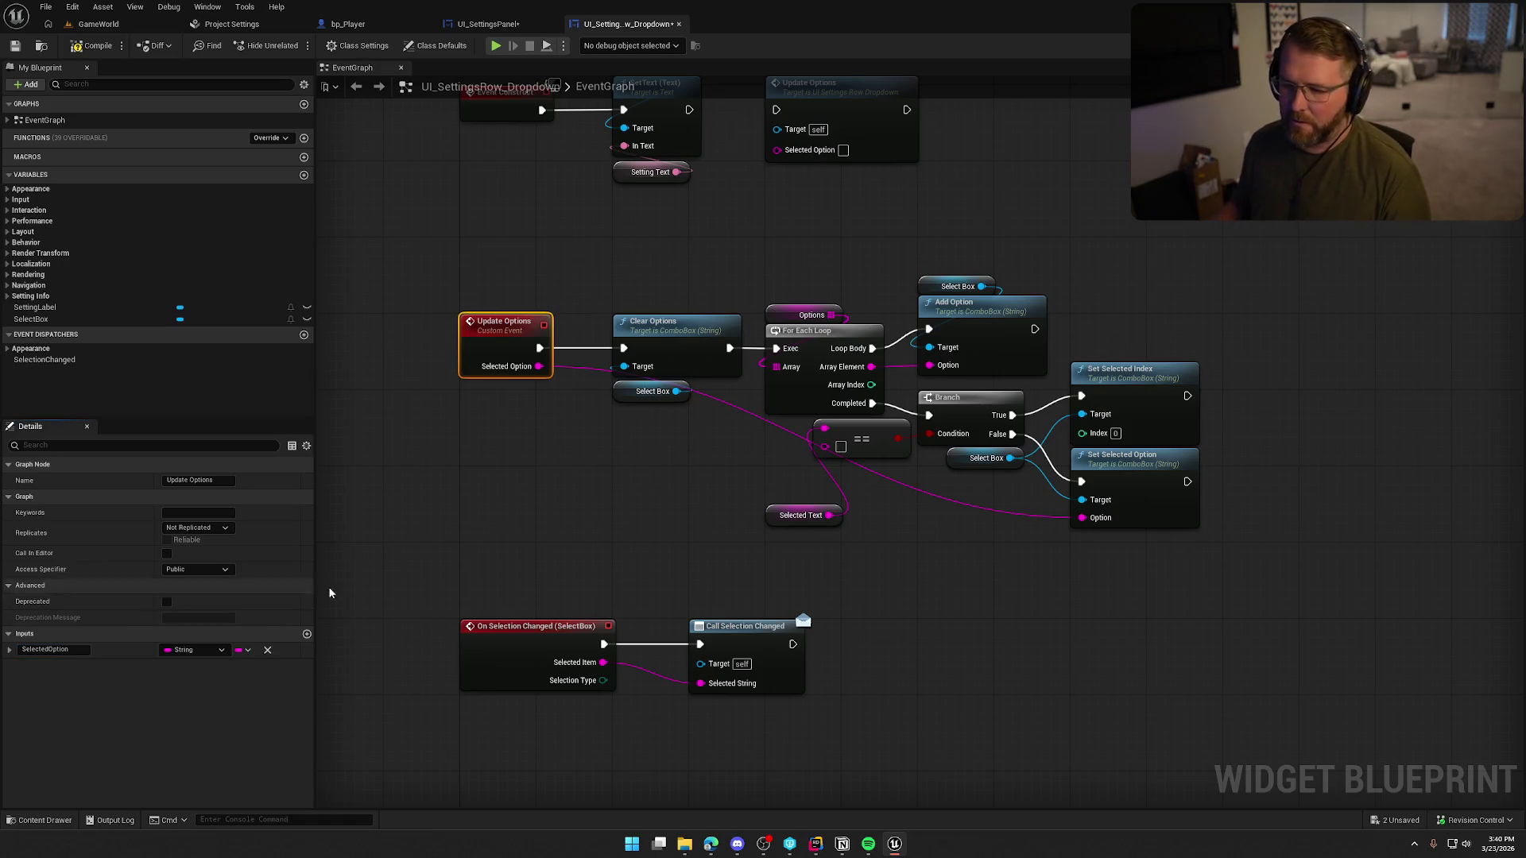
- Feed the new Selected Option input into the comparison and delete the unused Selected Text node
left_click(516, 509)
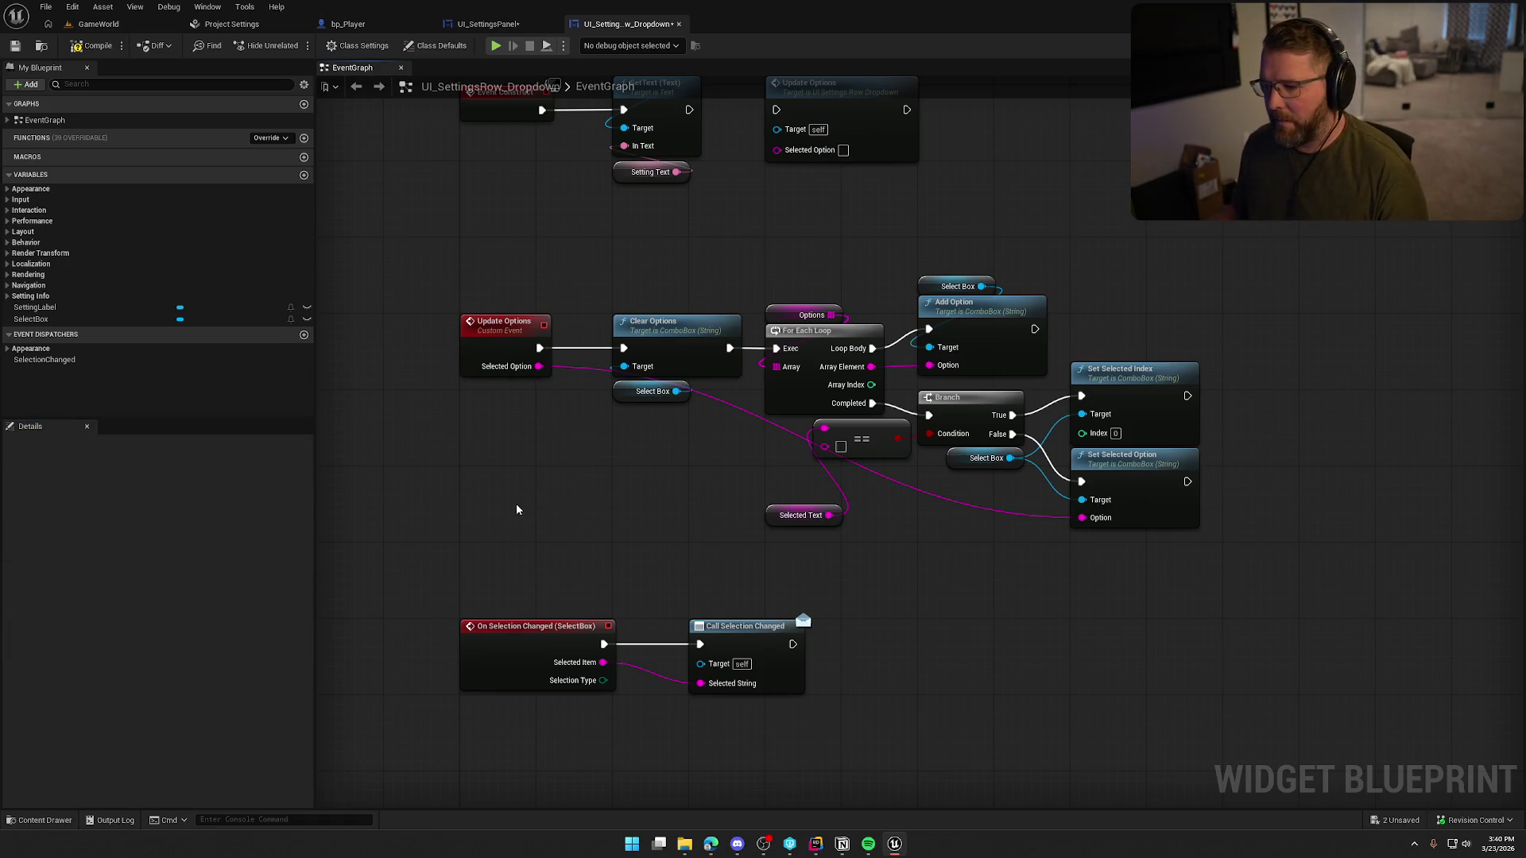
mouse_move(787, 524)
left_mouse_down()
mouse_move(556, 499)
mouse_move(656, 564)
left_mouse_up()
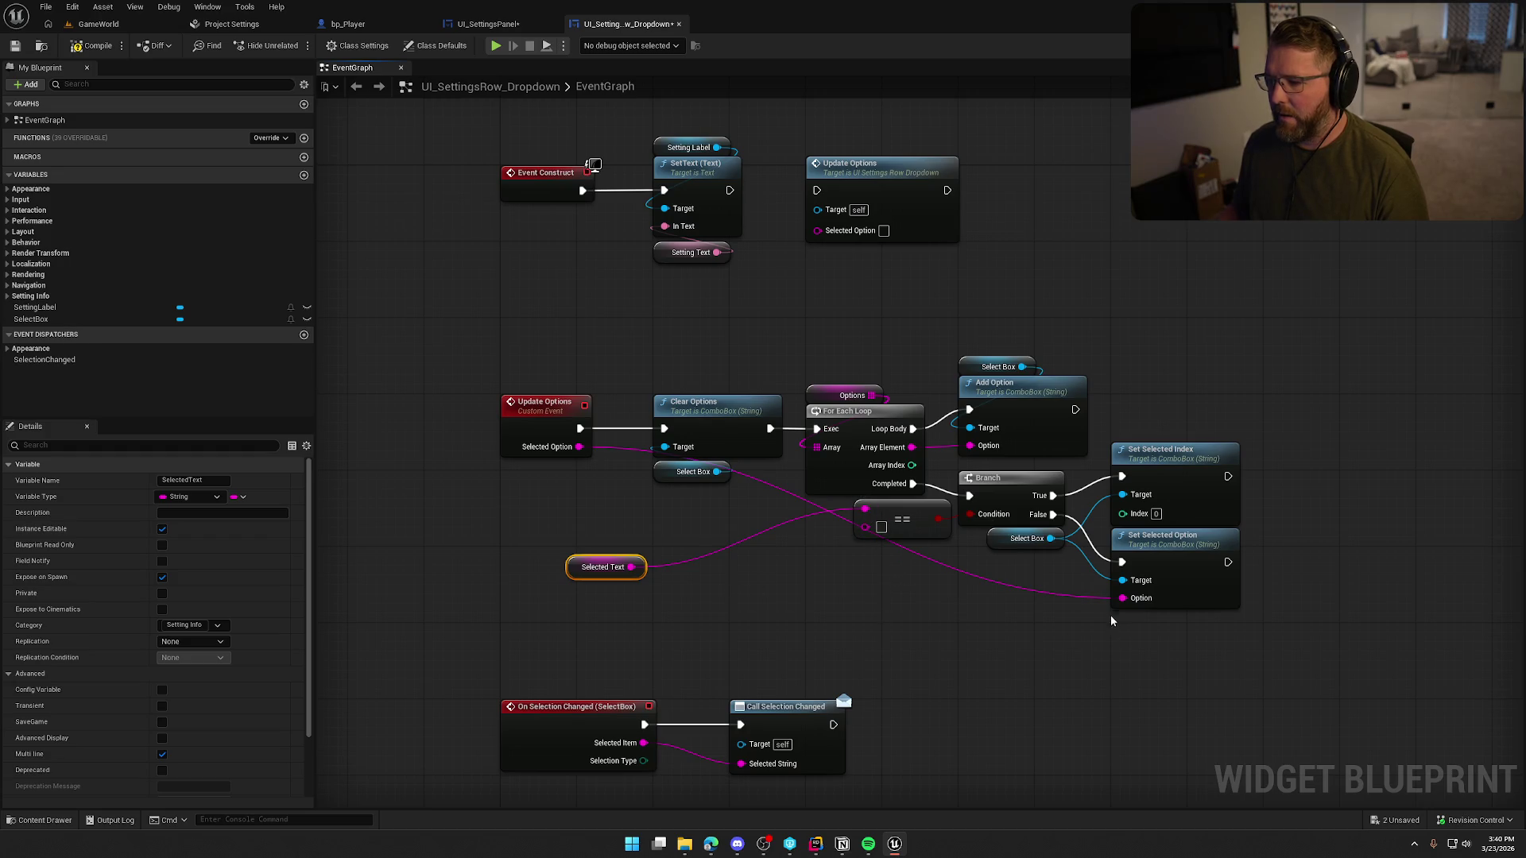
mouse_move(867, 510)
left_mouse_down()
mouse_move(636, 473)
mouse_move(579, 447)
left_mouse_up()
left_click(712, 633)
left_click(606, 566)
key("Delete")
- Delete the old Update Options call and compile the dropdown row blueprint
mouse_move(688, 646)
left_mouse_down()
mouse_move(616, 610)
mouse_move(662, 641)
left_mouse_up()
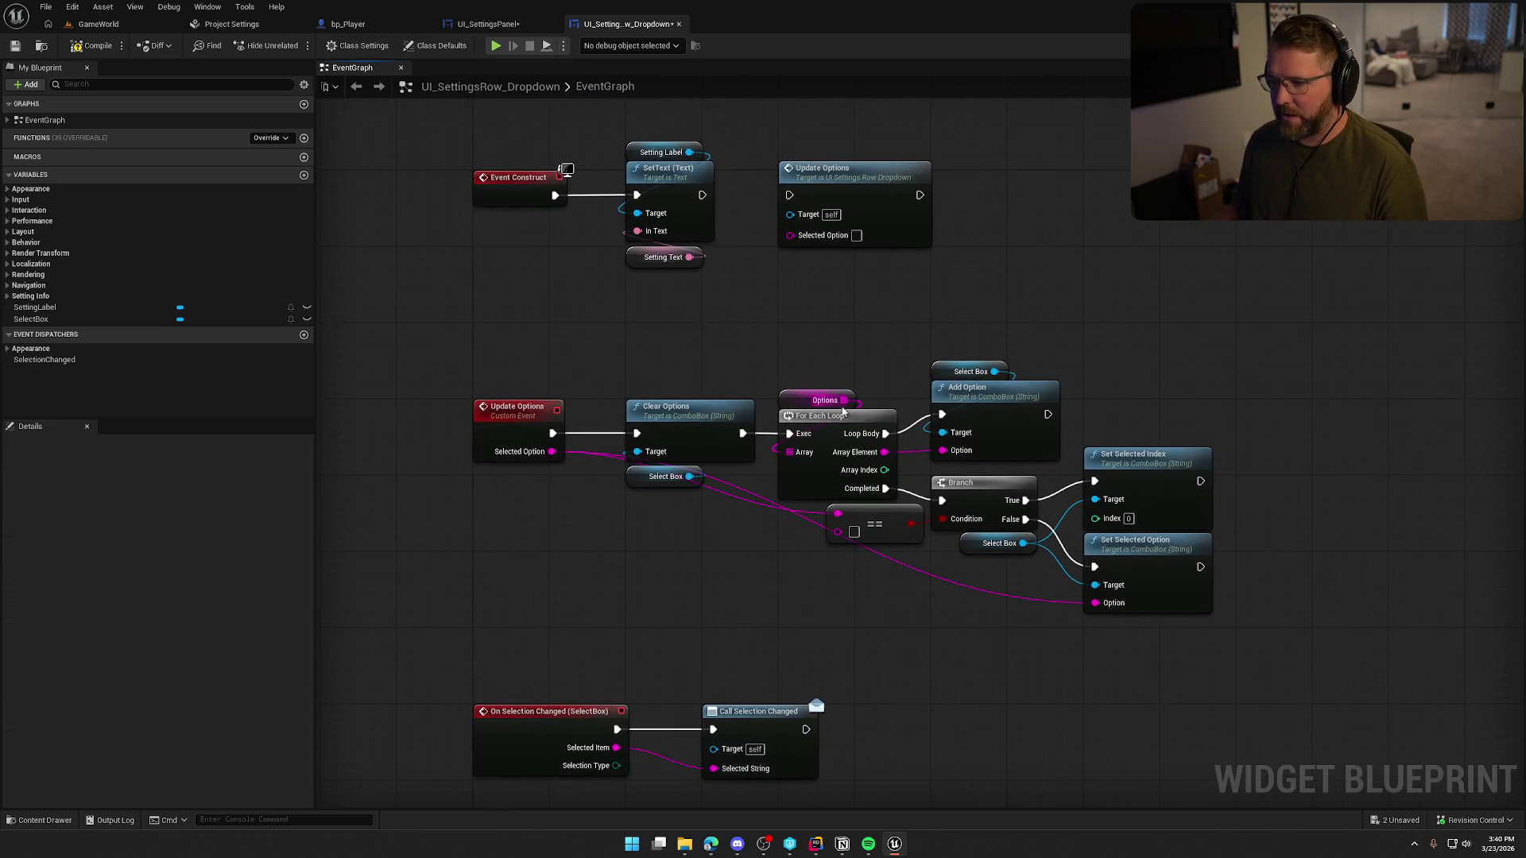
left_click(872, 210)
key("Delete")
mouse_move(863, 294)
left_mouse_down()
mouse_move(933, 241)
mouse_move(786, 247)
left_mouse_up()
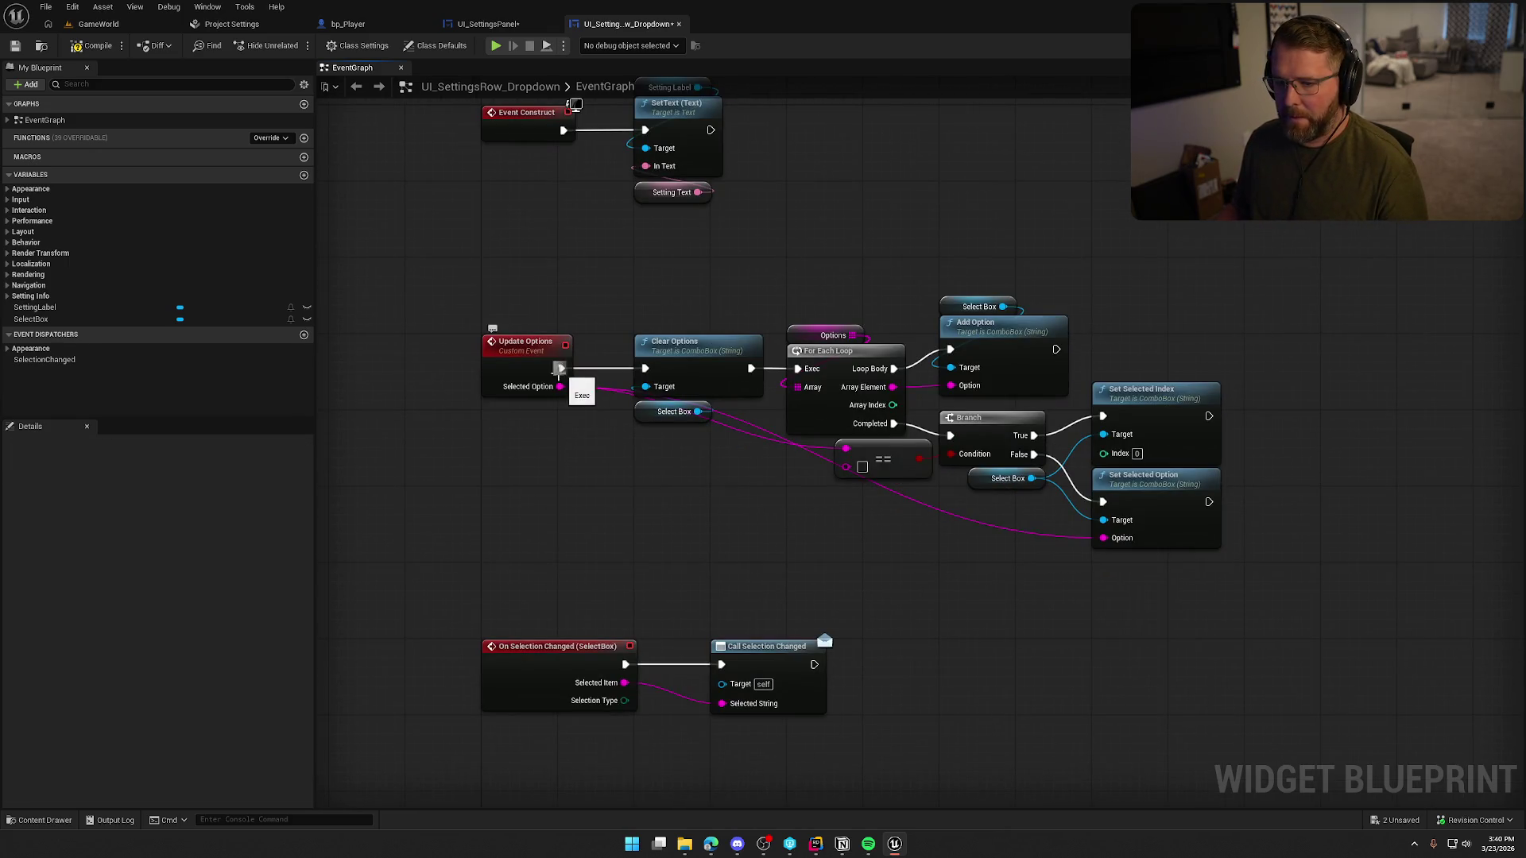
left_click(92, 46)
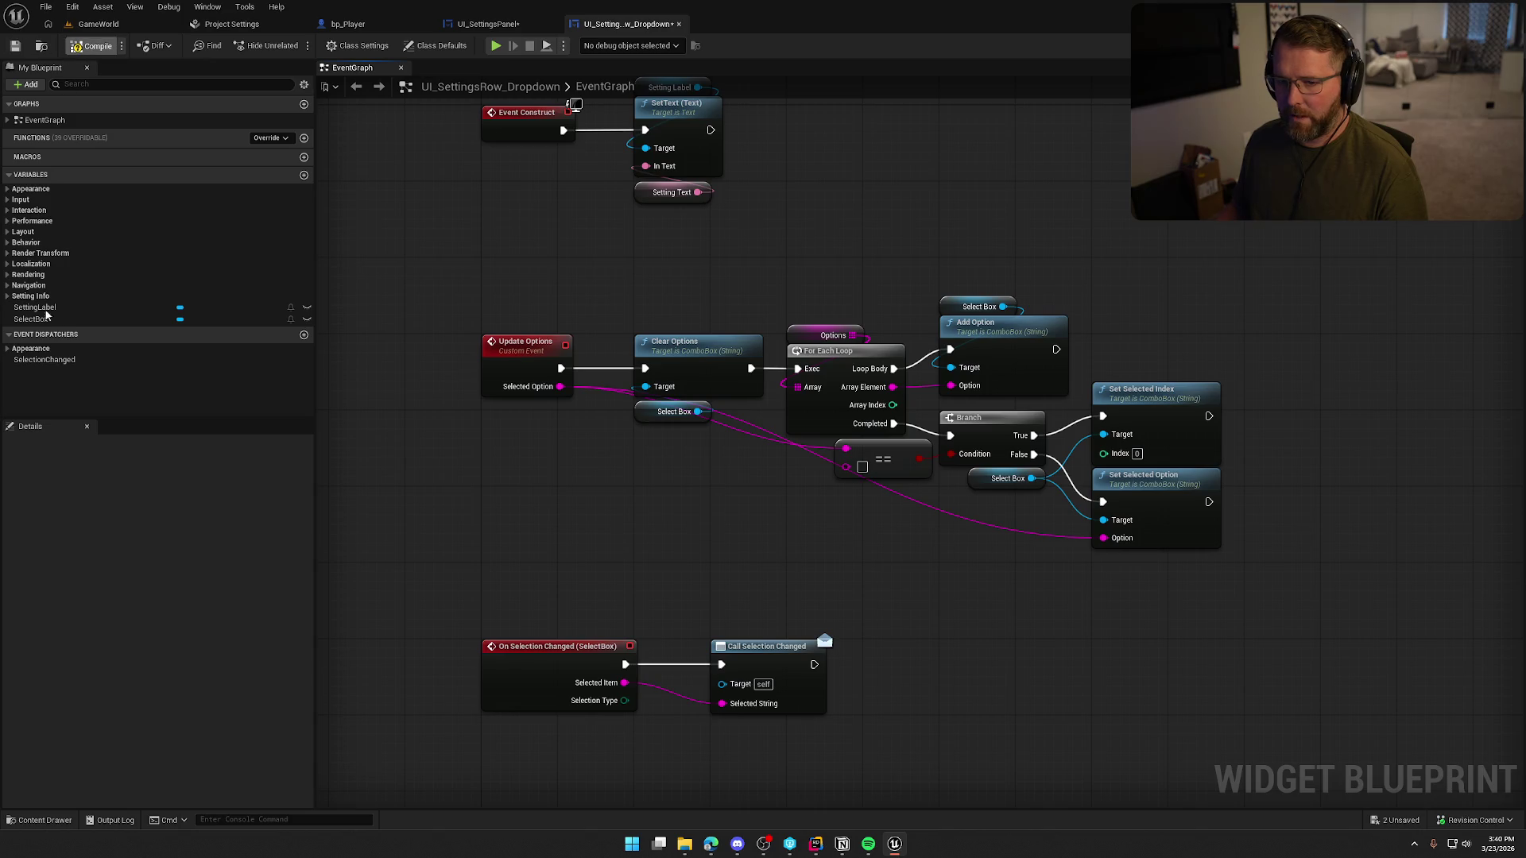
- Keep the SelectedText variable when prompted to delete it, review its options, and expand EventGraph
left_click(10, 296)
left_click(43, 340)
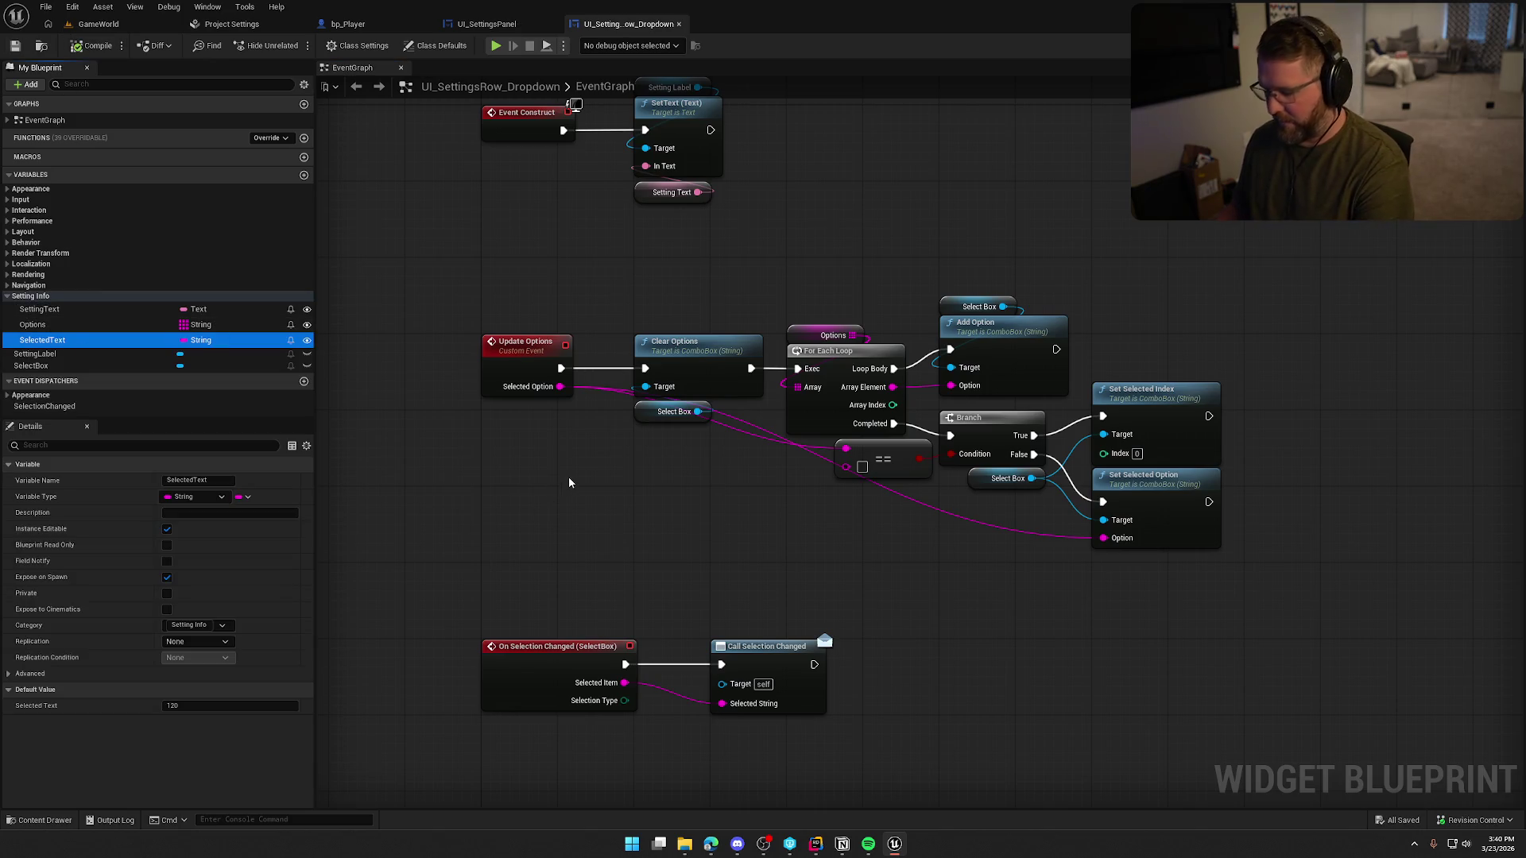
key("Delete")
left_click(869, 443)
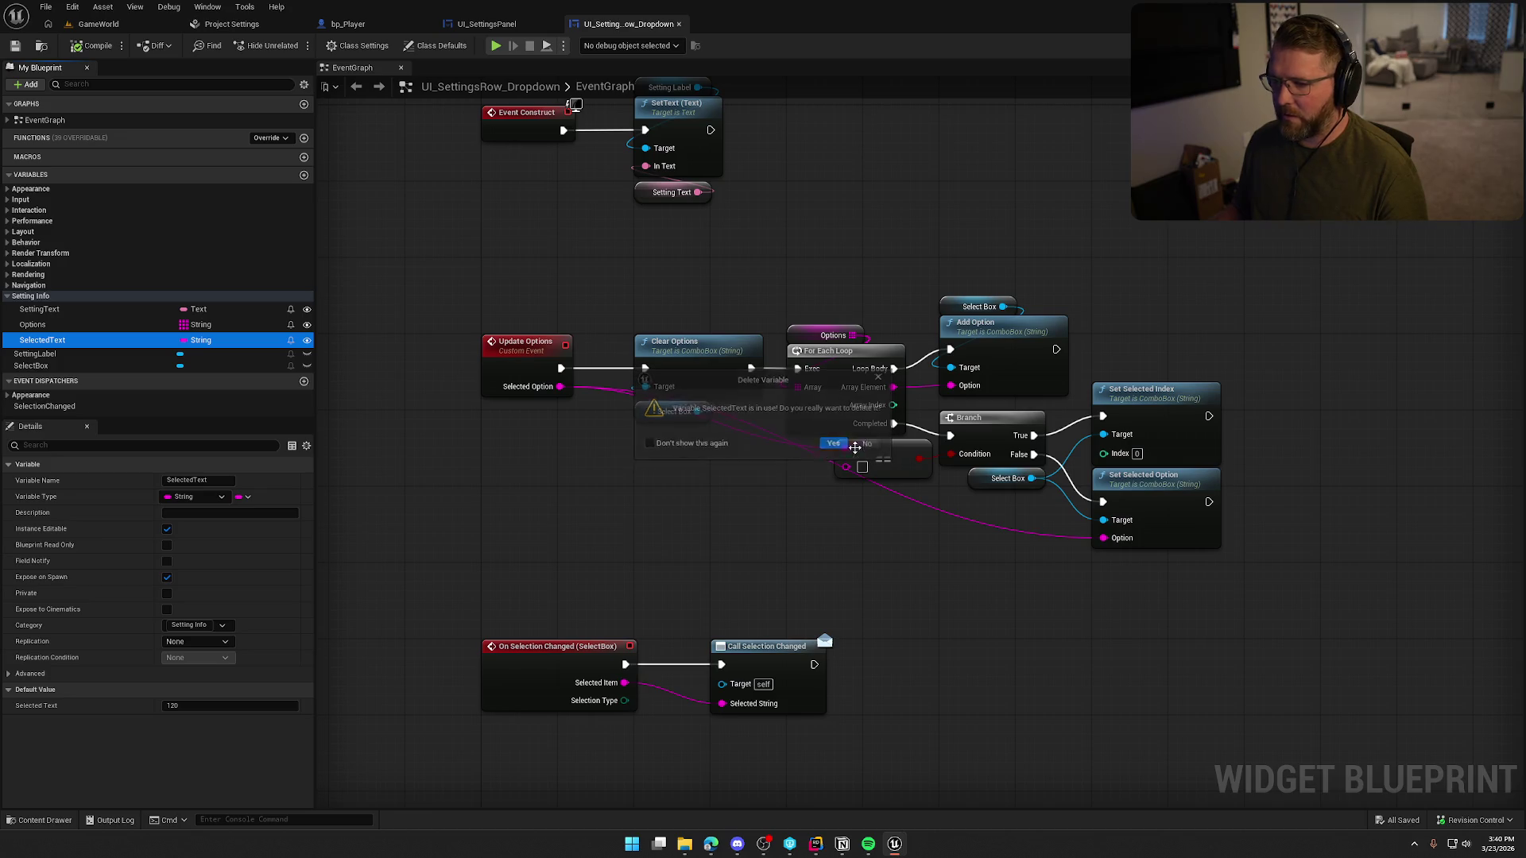
right_click(79, 340)
mouse_move(139, 380)
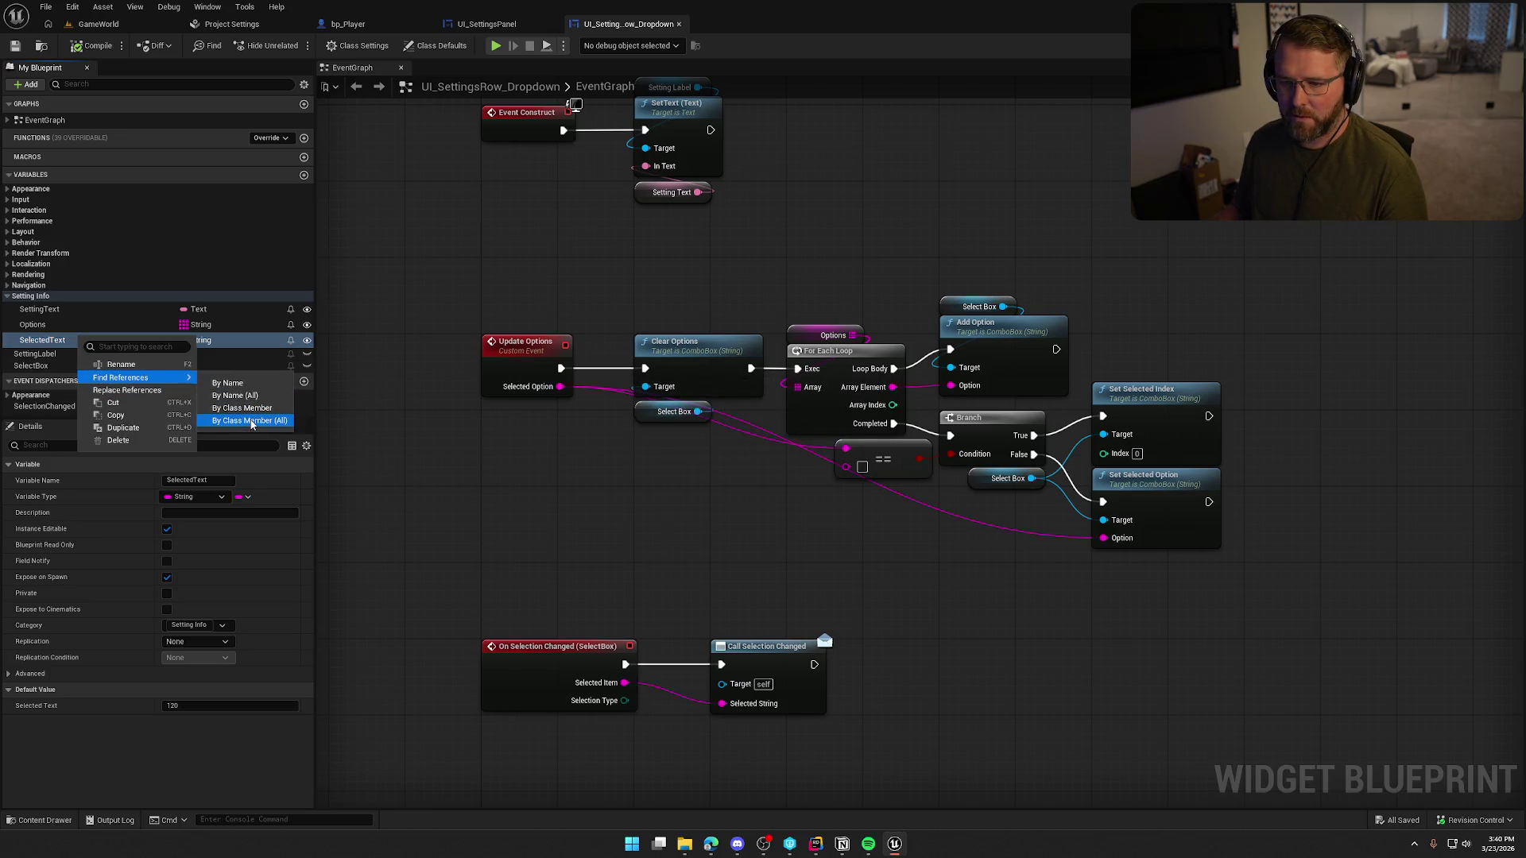
left_click(542, 484)
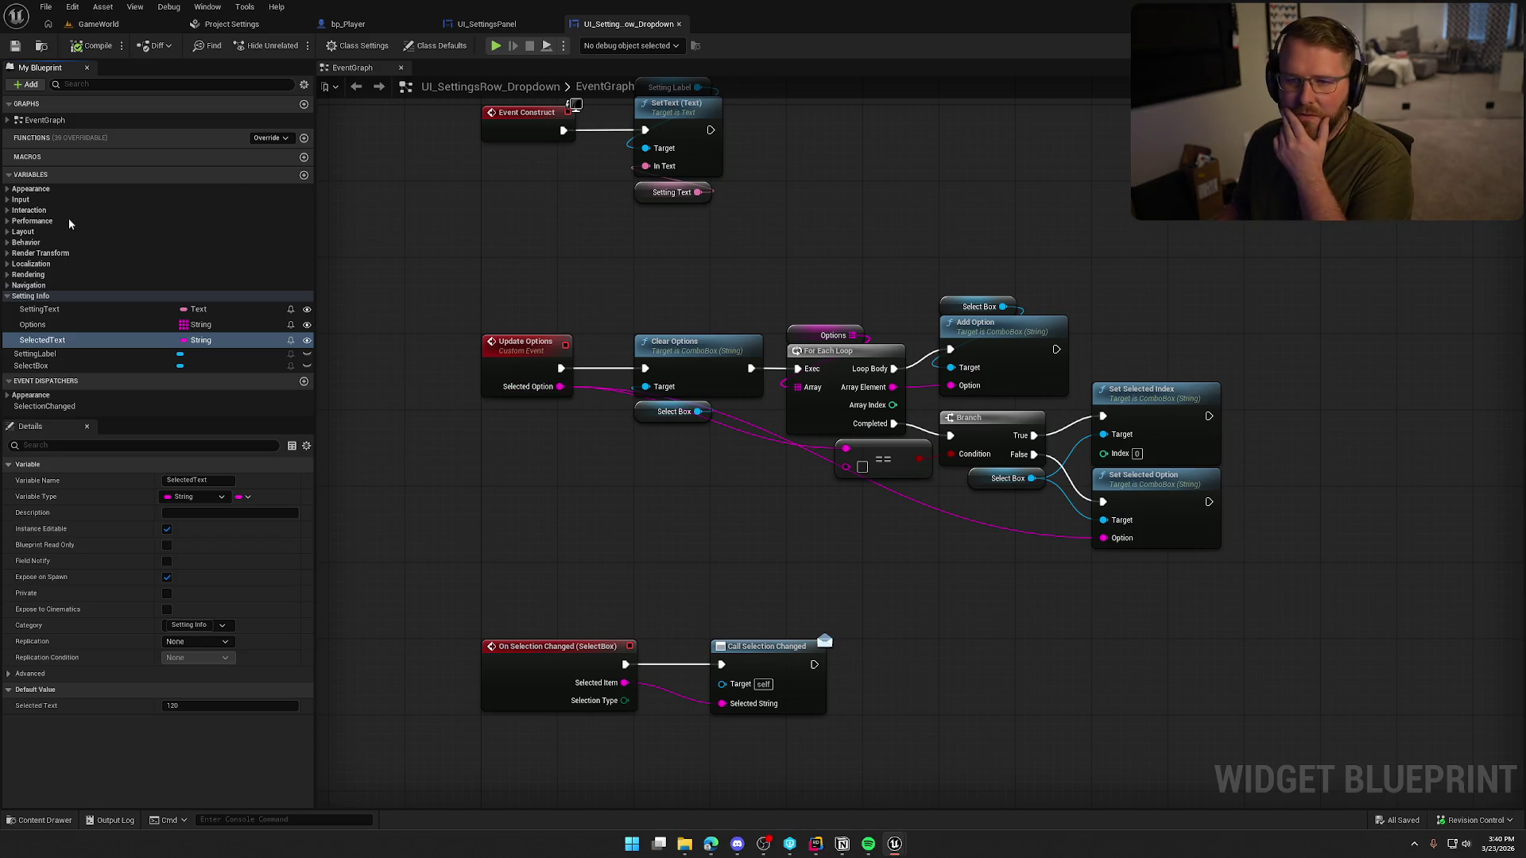
left_click(8, 120)
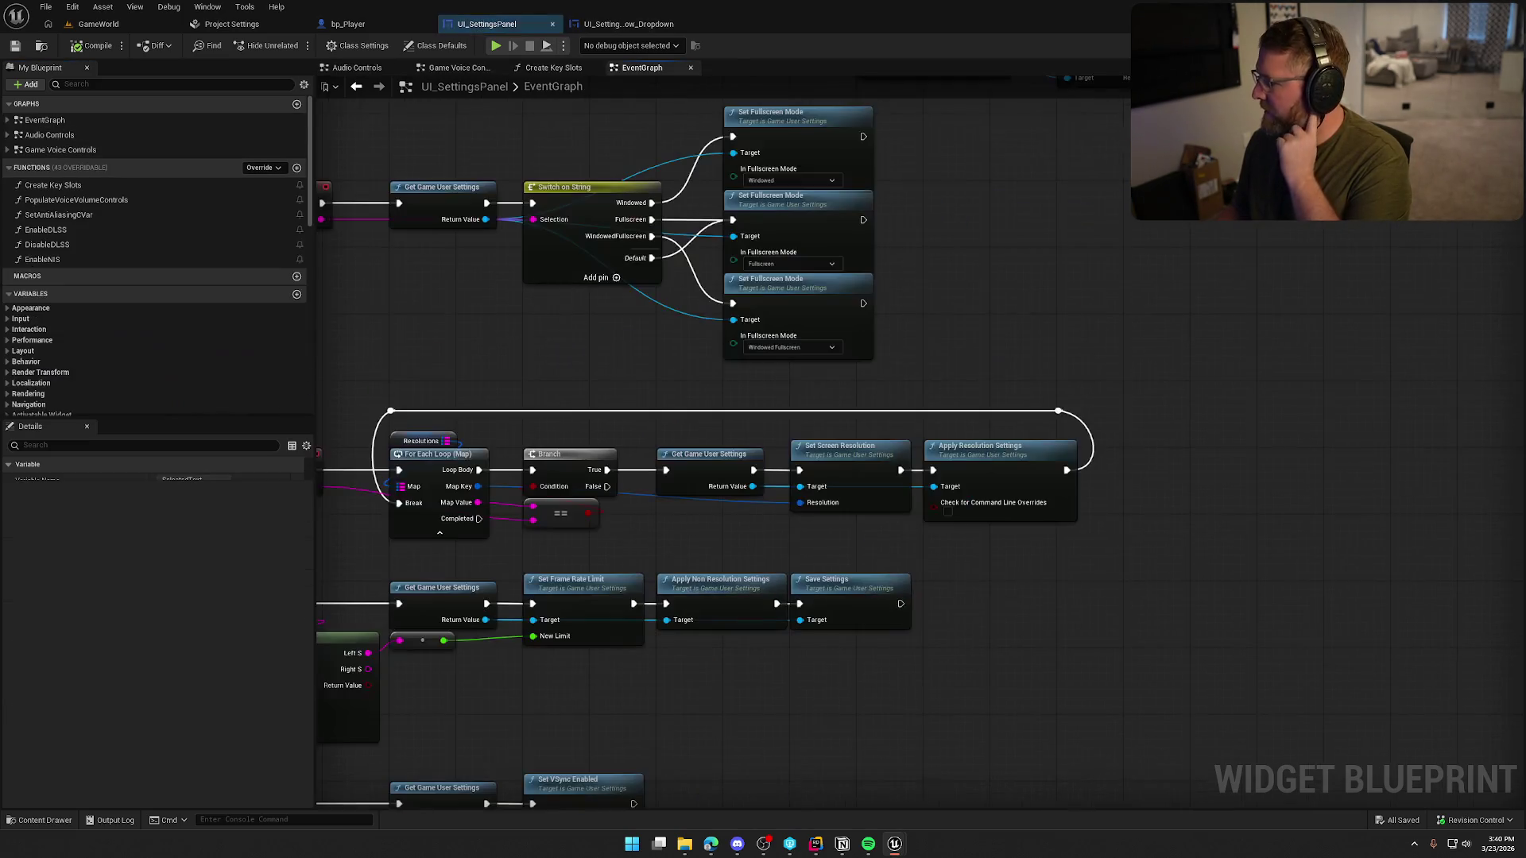
right_click(1035, 503)
- Wire Append into FPSCap's Update Options Selected Option and move it into the SET node's place
left_click(946, 574)
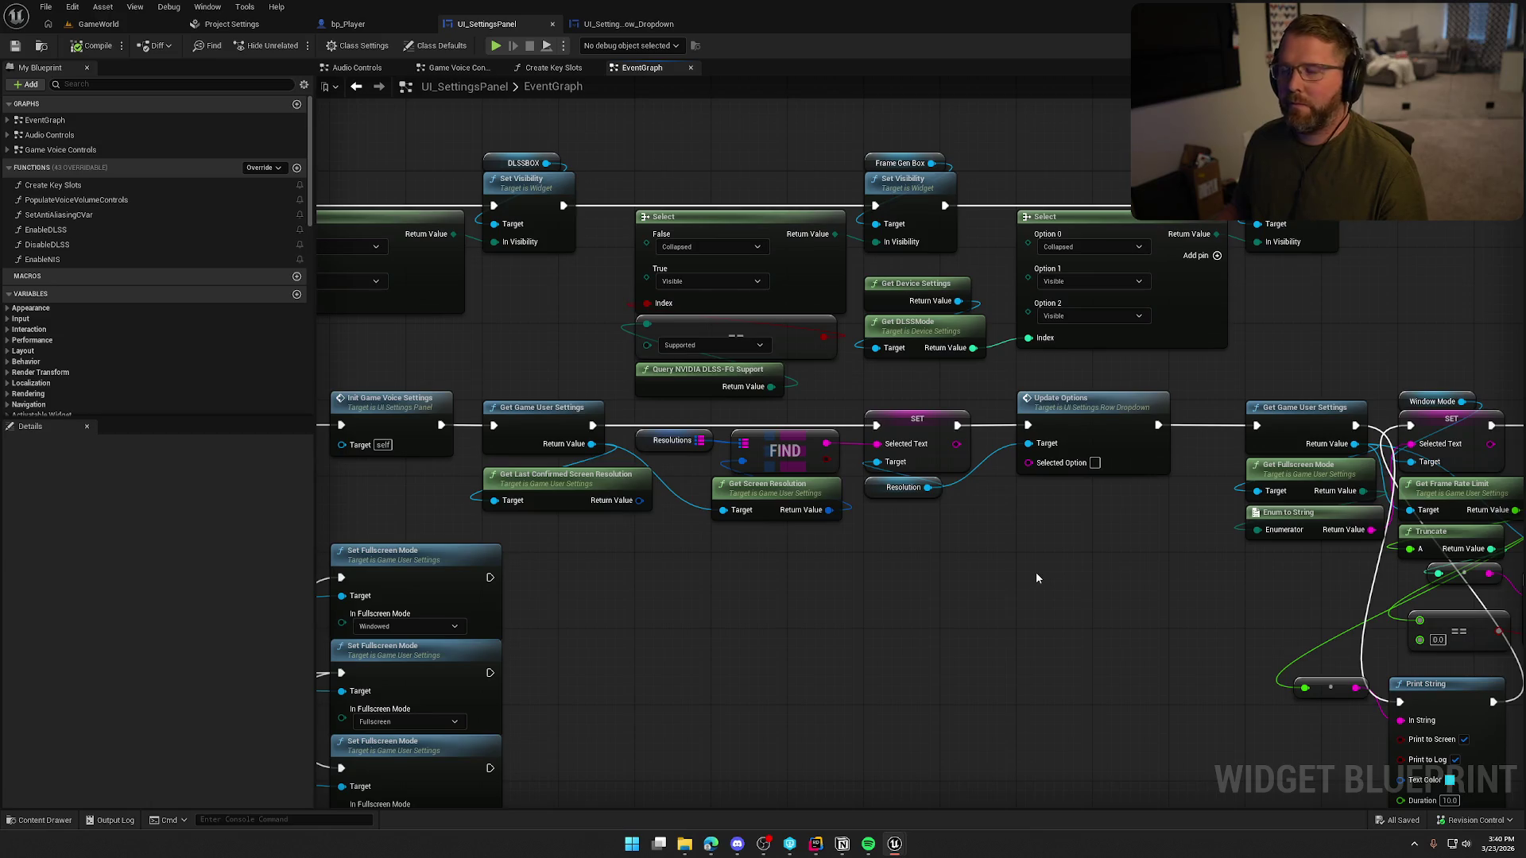
mouse_move(1139, 541)
left_mouse_down()
mouse_move(628, 522)
mouse_move(830, 296)
left_mouse_up()
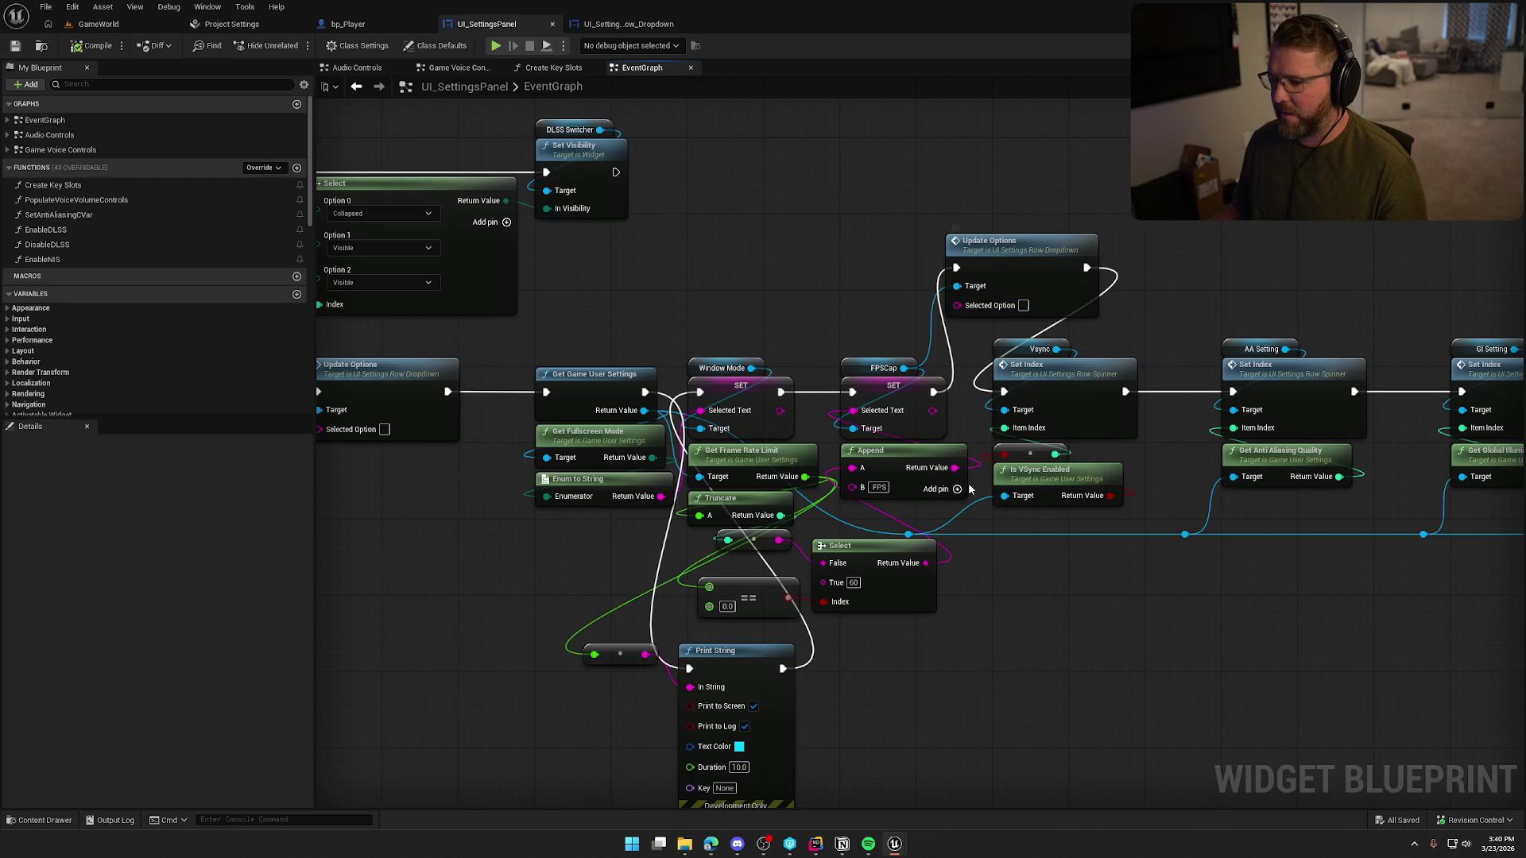
mouse_move(954, 467)
left_mouse_down()
mouse_move(970, 341)
mouse_move(957, 305)
left_mouse_up()
left_click(932, 430)
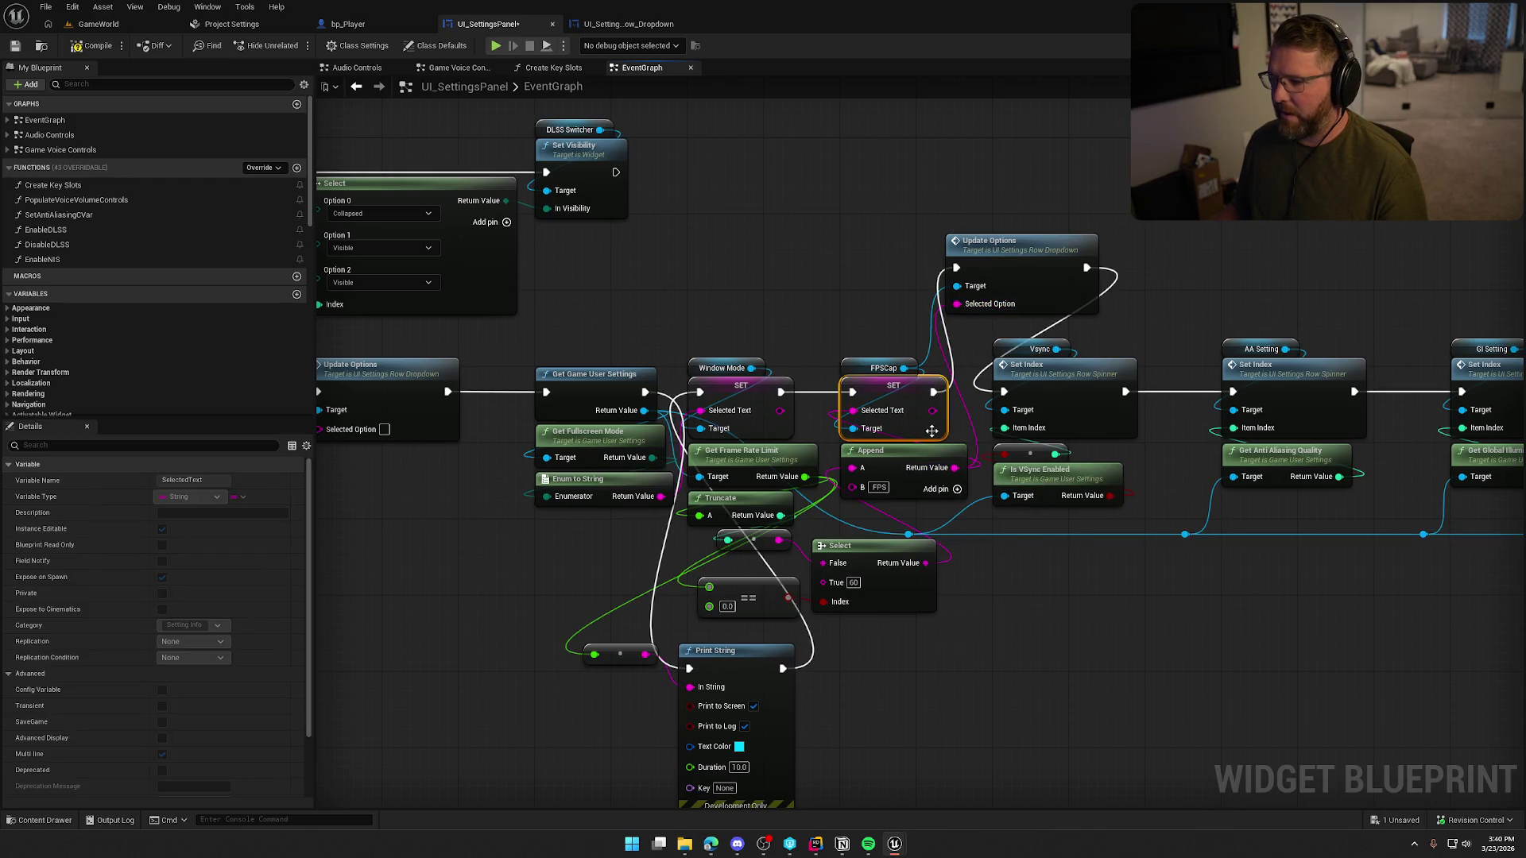
mouse_move(1011, 252)
left_mouse_down()
mouse_move(907, 385)
mouse_move(780, 392)
mouse_move(810, 335)
left_mouse_up()
left_click(760, 295)
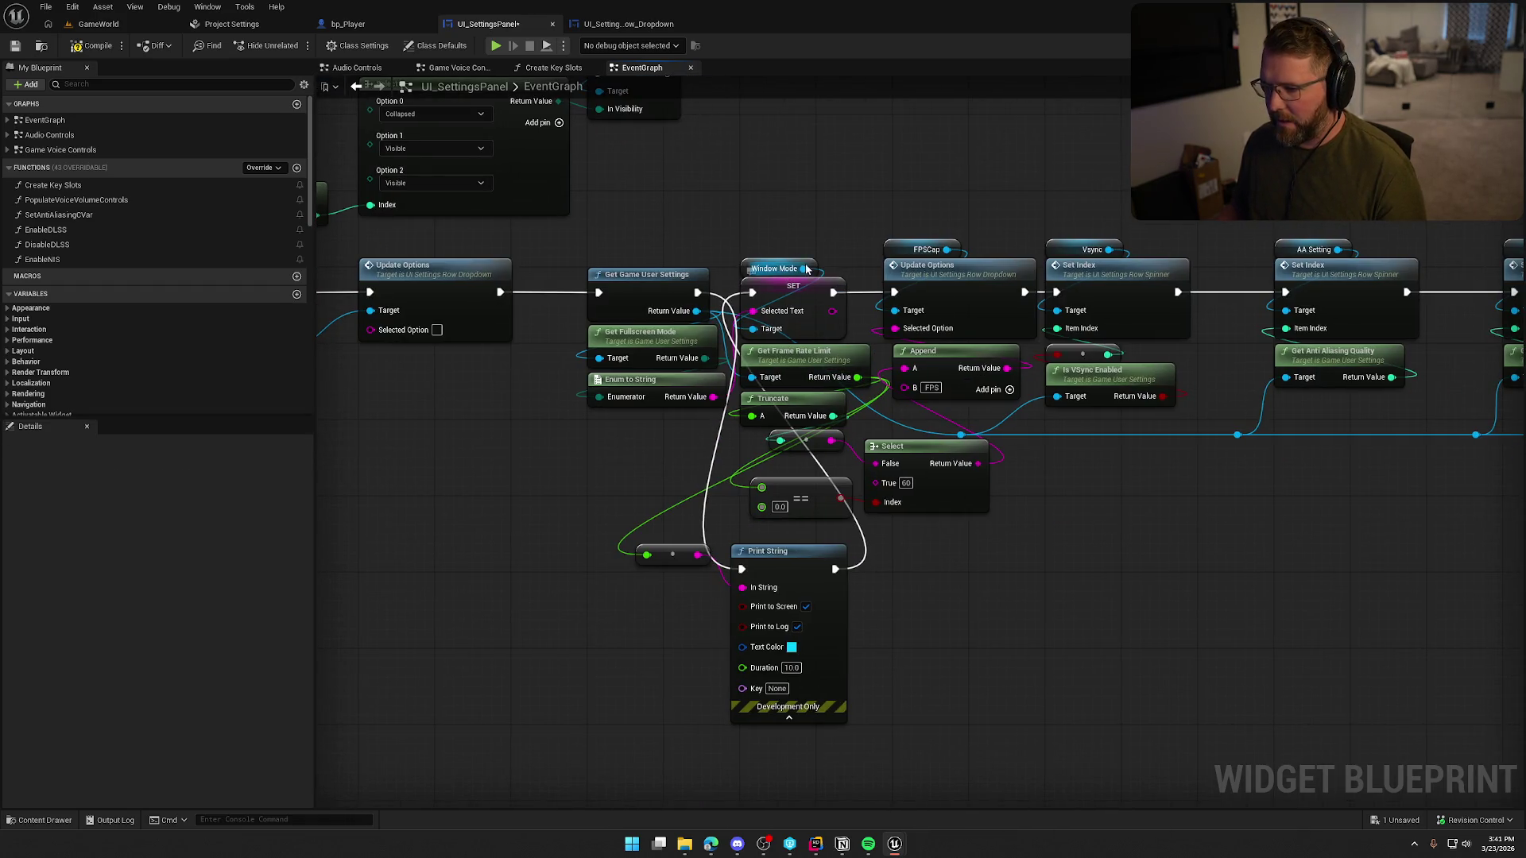
- Add a Window Mode Update Options call fed by Enum to String and route execution through it
left_click_drag(806, 269, 787, 185)
type("update")
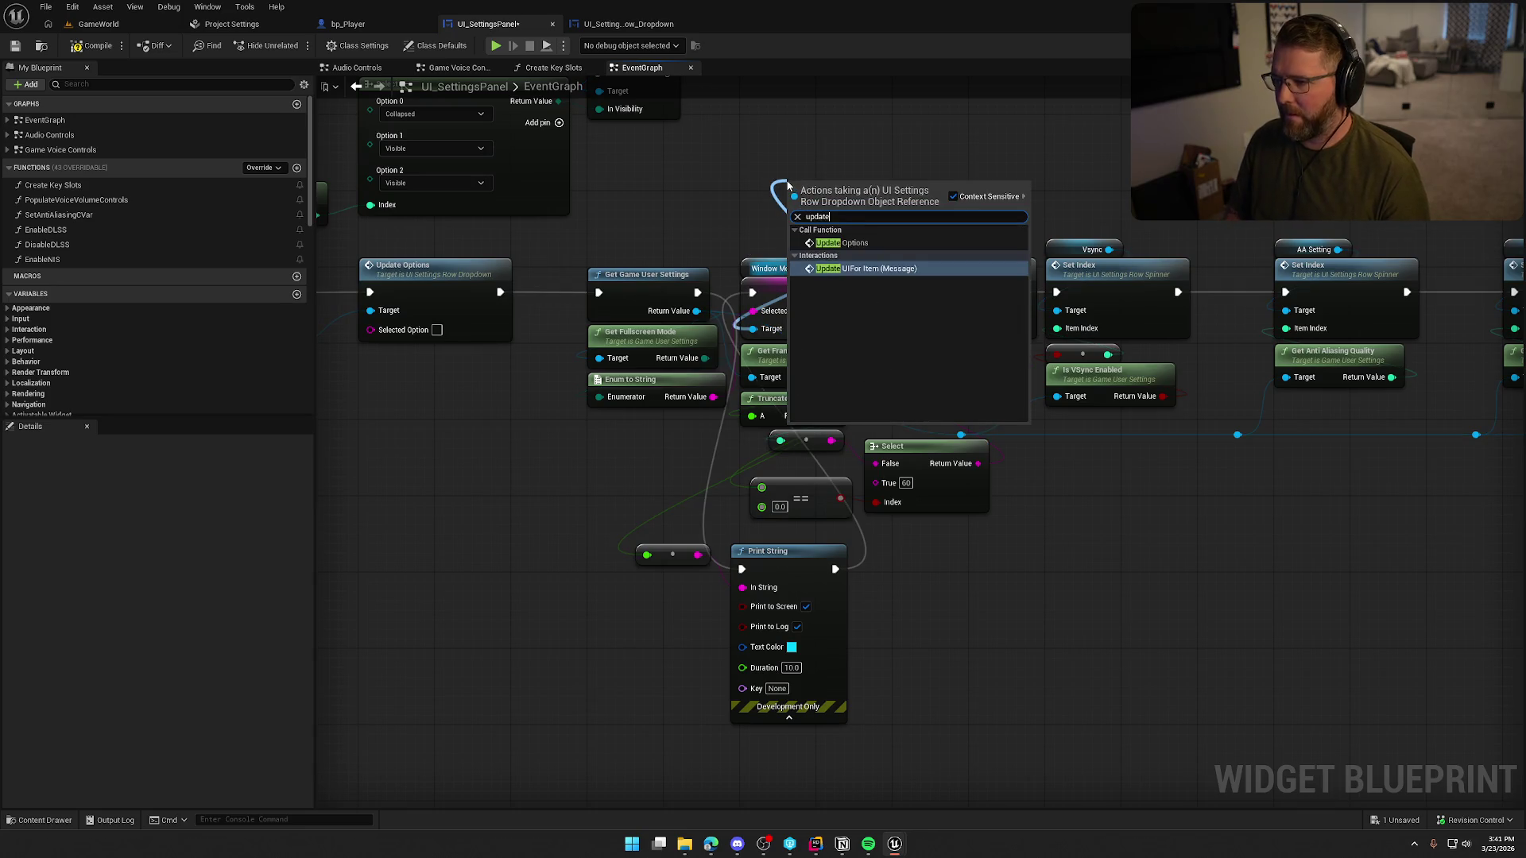
left_click(830, 243)
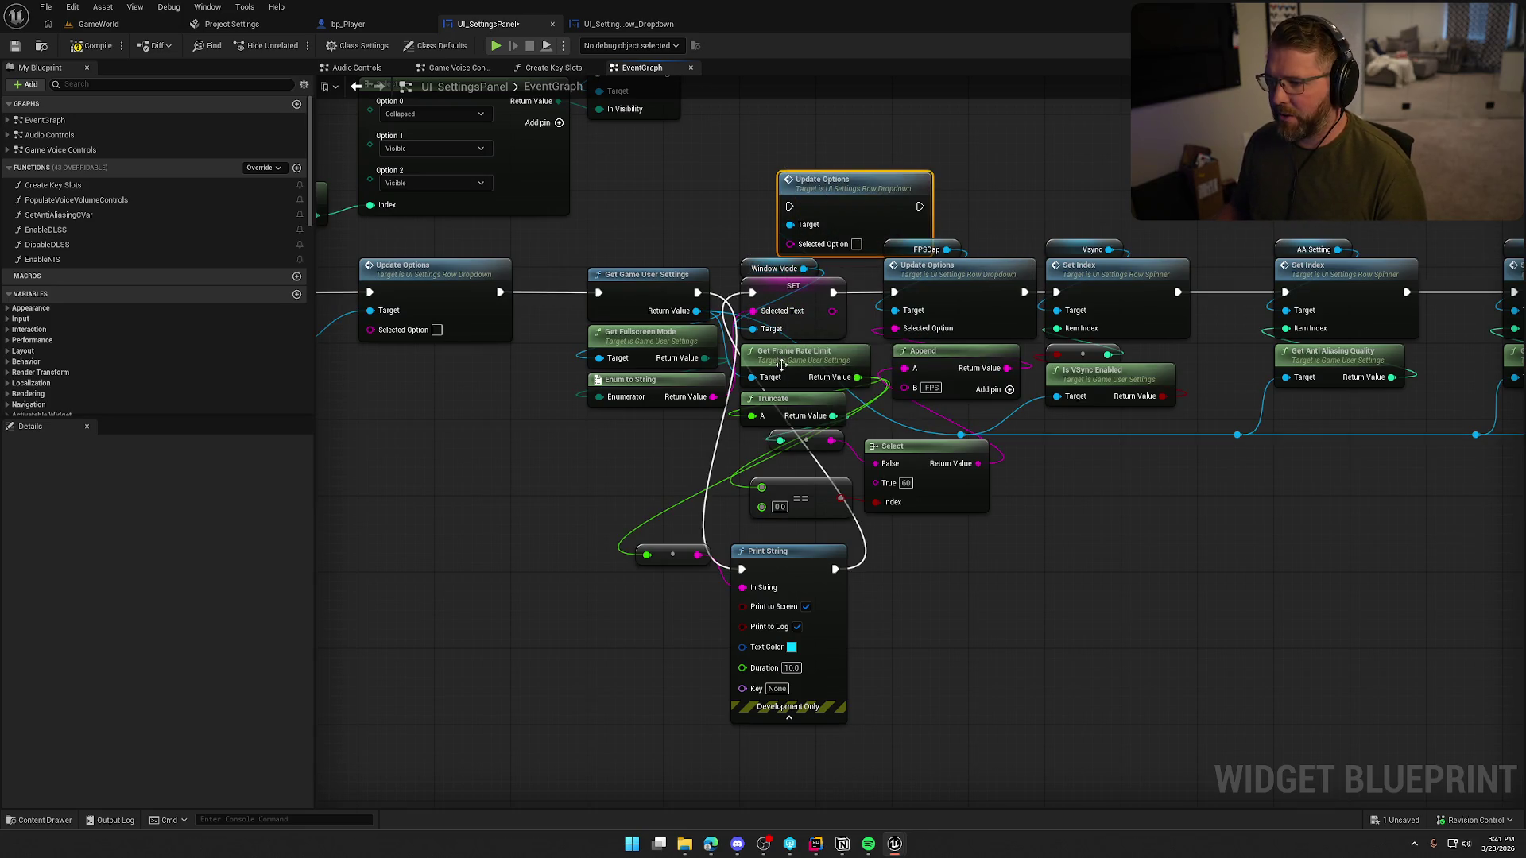
left_click_drag(713, 396, 790, 244)
left_click(793, 288)
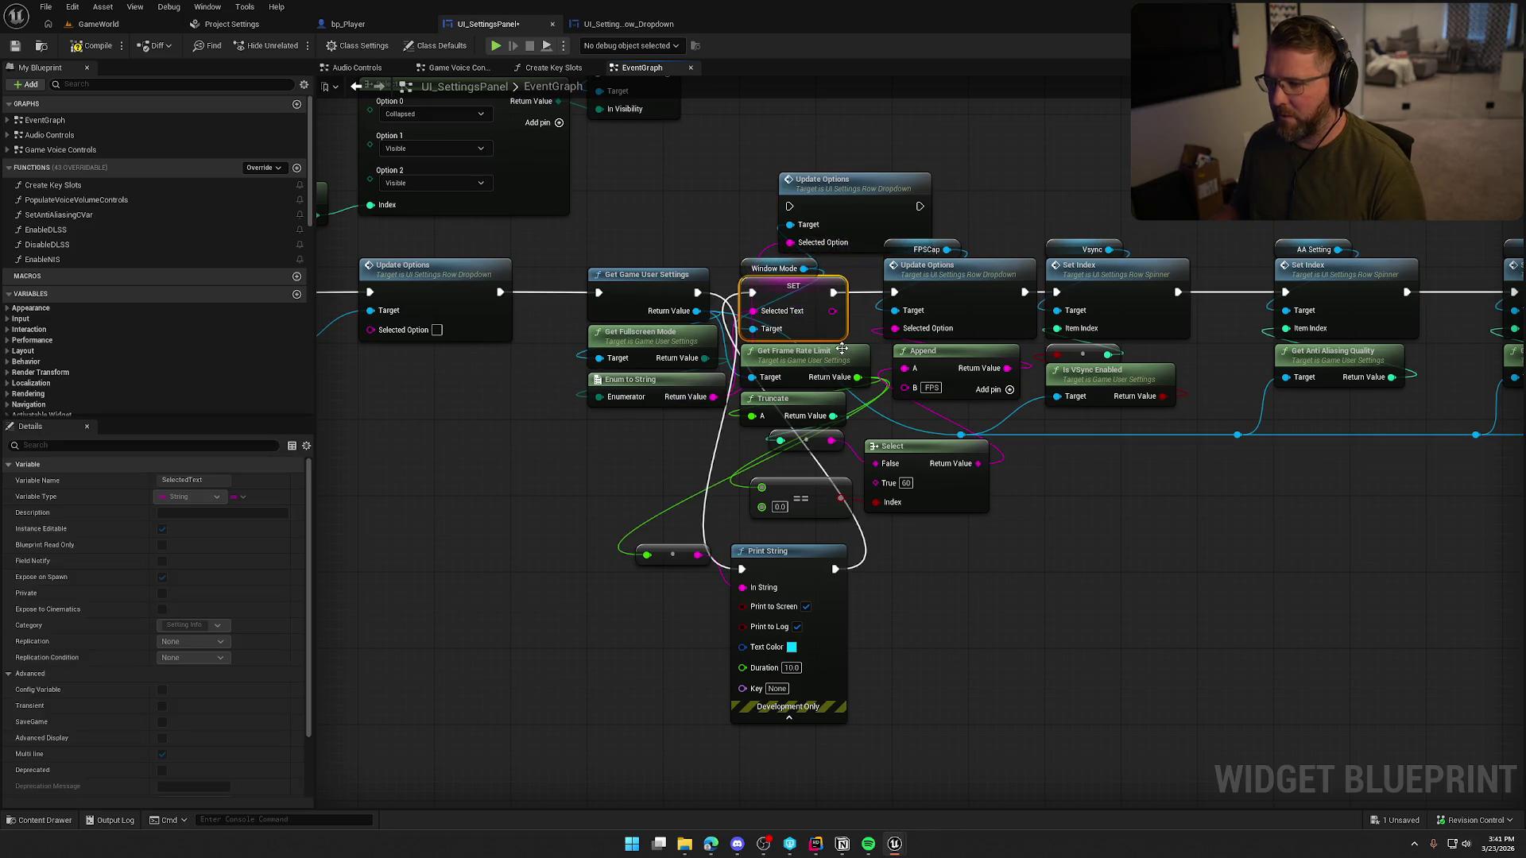
mouse_move(750, 270)
left_mouse_down()
mouse_move(779, 148)
mouse_move(787, 164)
left_mouse_up()
left_click(871, 202, "ctrl")
mouse_move(871, 202)
left_mouse_down()
mouse_move(822, 266)
mouse_move(833, 288)
mouse_move(728, 306)
mouse_move(697, 291)
left_mouse_up()
left_click_drag(882, 292, 894, 292)
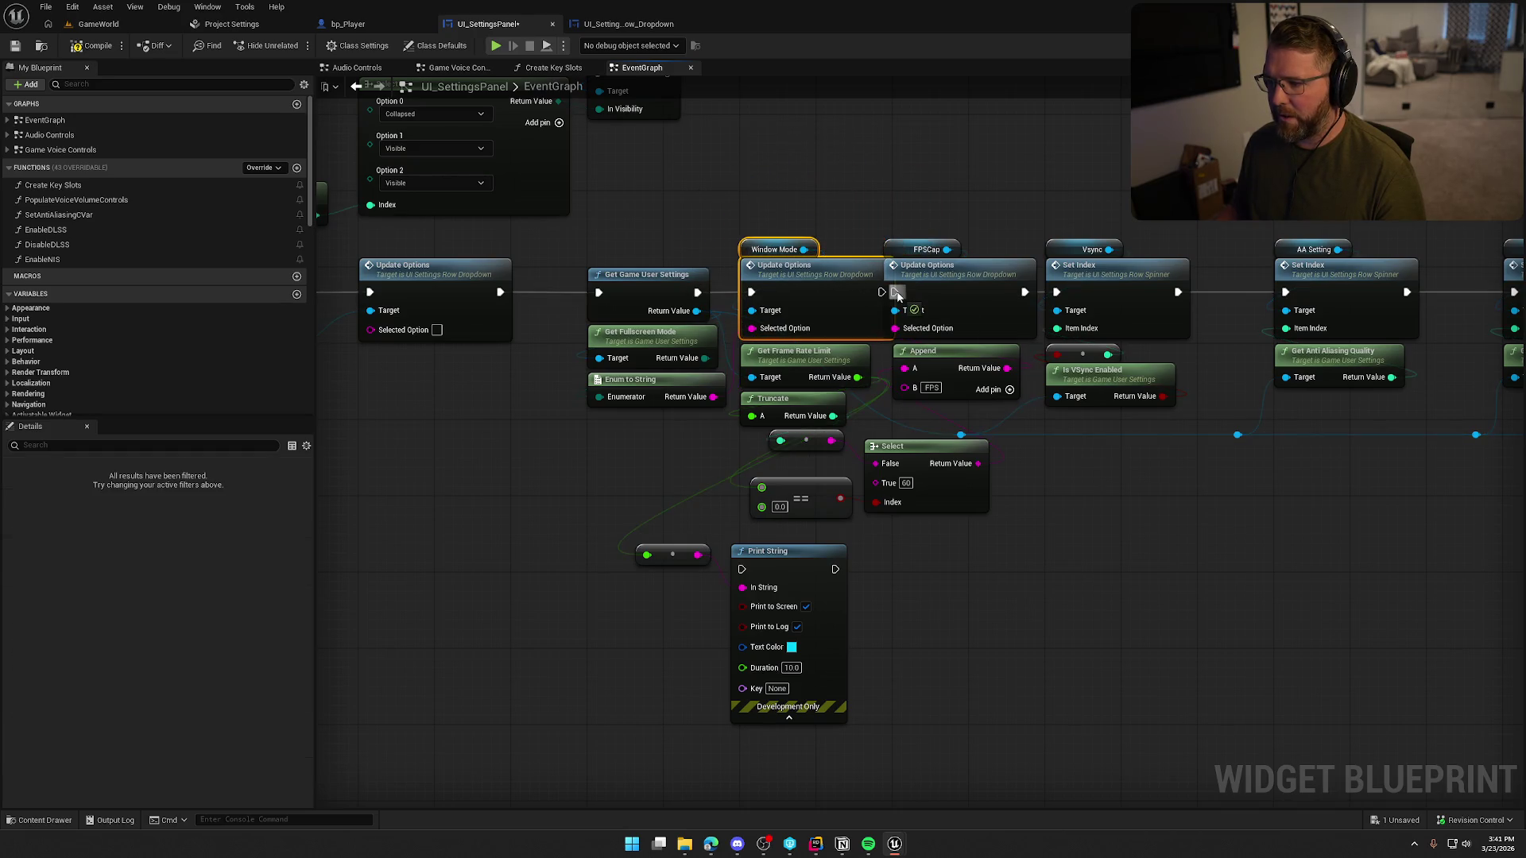
- Delete the Print String debug node and its reroute, then select the FPSCap, VSync and AA nodes
scroll(952, 241, "down", 1)
left_click_drag(952, 242, 712, 216)
left_click_drag(764, 425, 878, 424)
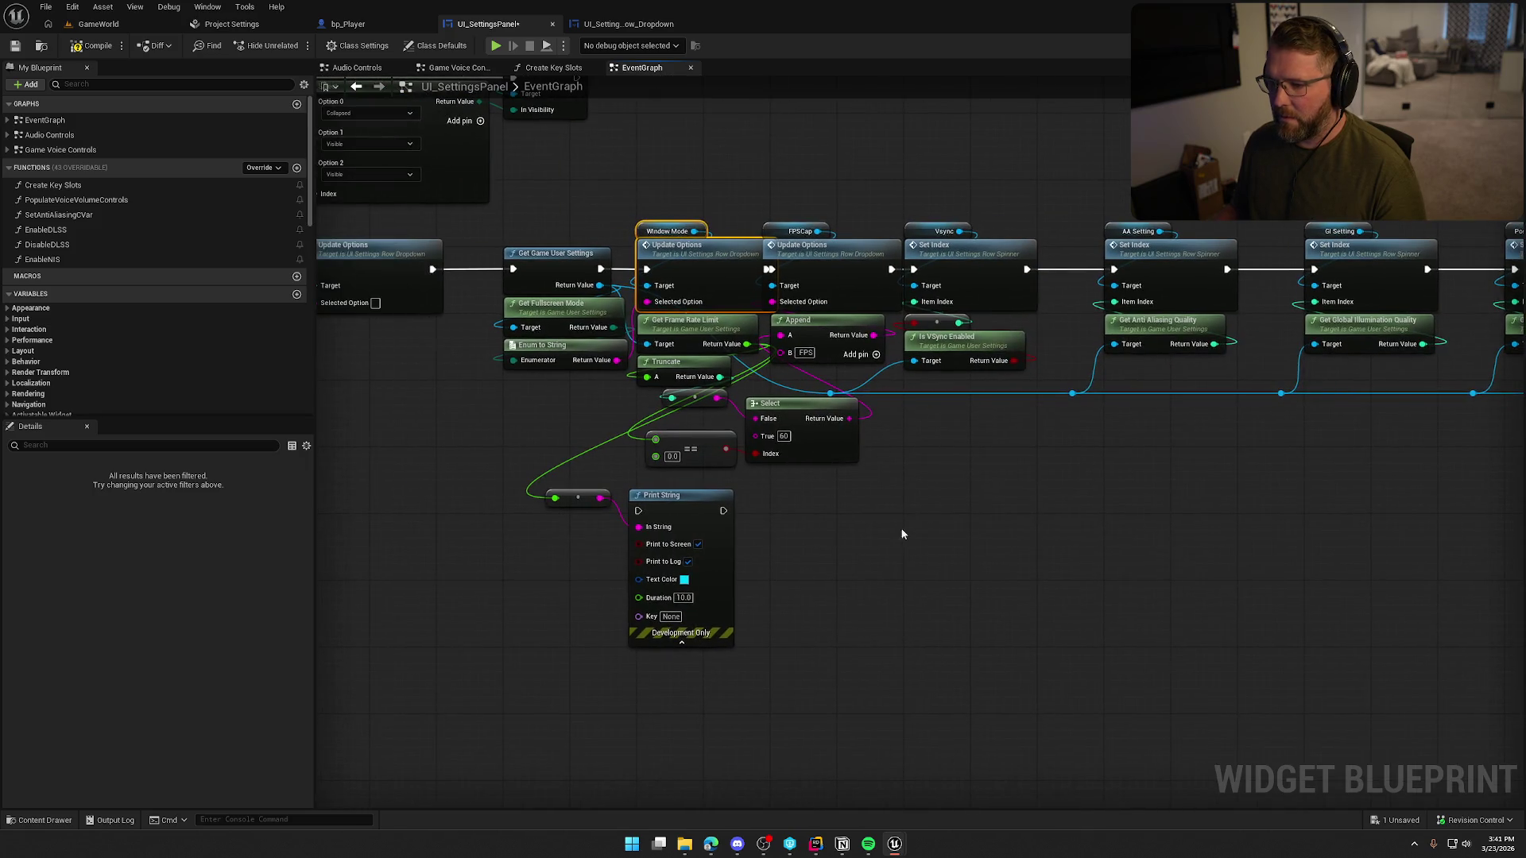
left_click_drag(844, 623, 511, 484)
key("Delete")
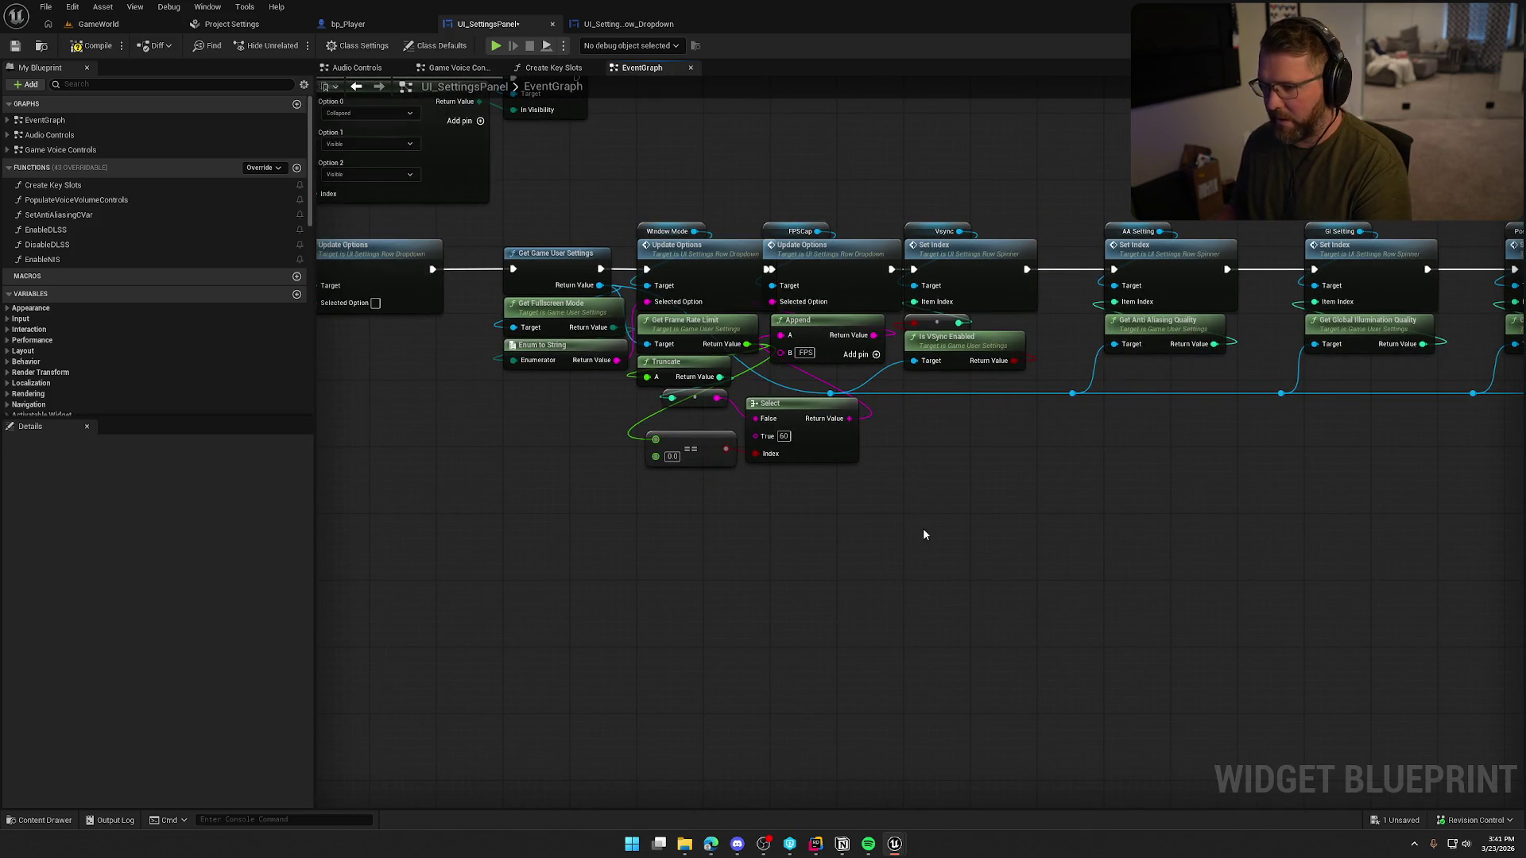
scroll(930, 500, "down", 2)
mouse_move(531, 206)
left_mouse_down()
mouse_move(589, 215)
mouse_move(973, 568)
mouse_move(1519, 610)
mouse_move(861, 594)
left_mouse_up()
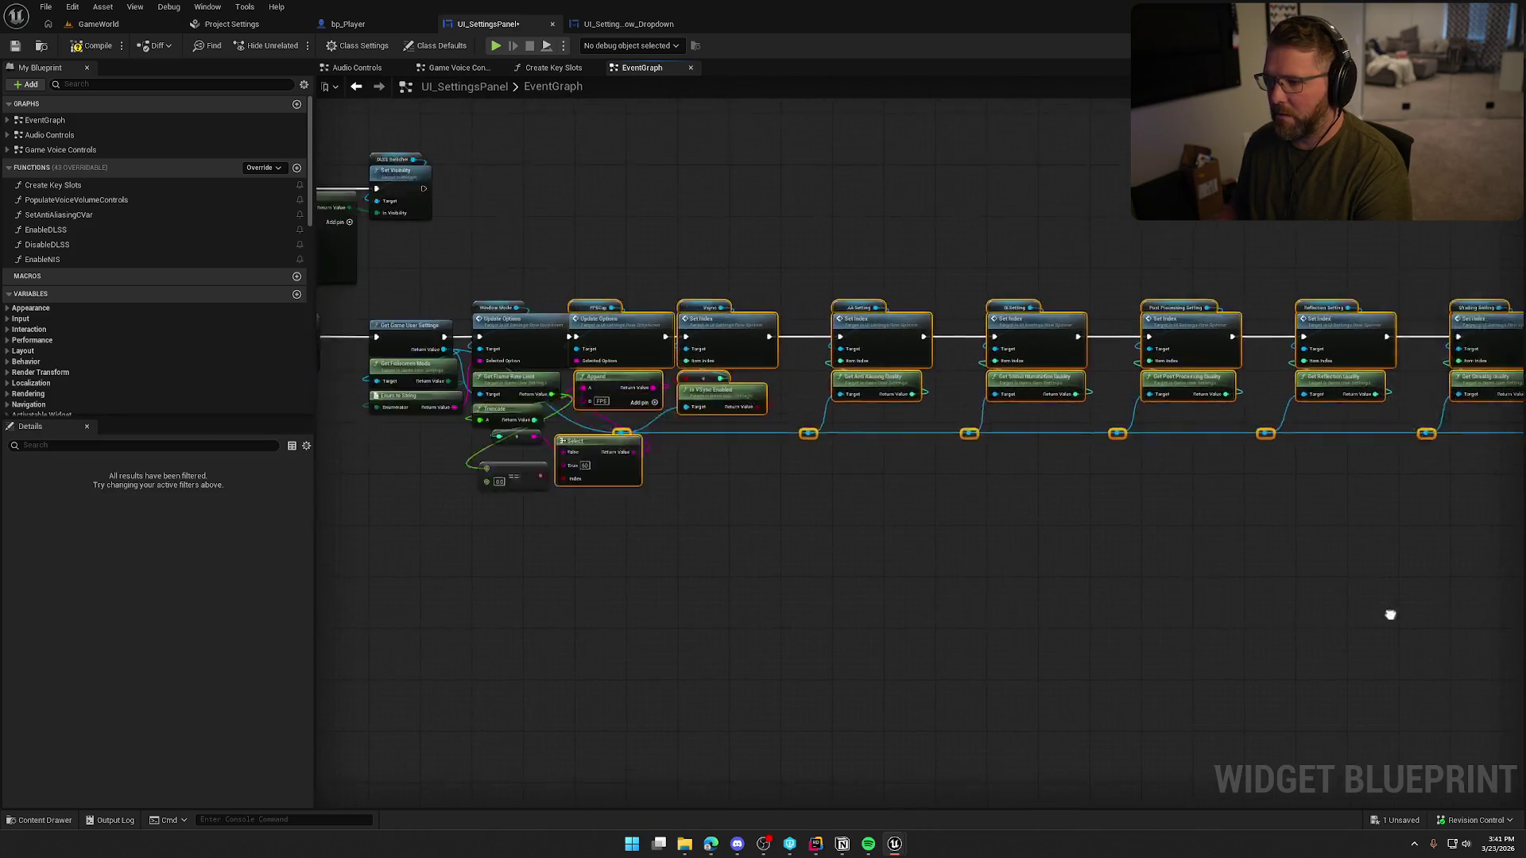
- Spread out the FPSCap, VSync, AA and GI nodes, align Select beside ==, and compile
scroll(1158, 528, "up", 4)
left_click_drag(869, 300, 889, 300)
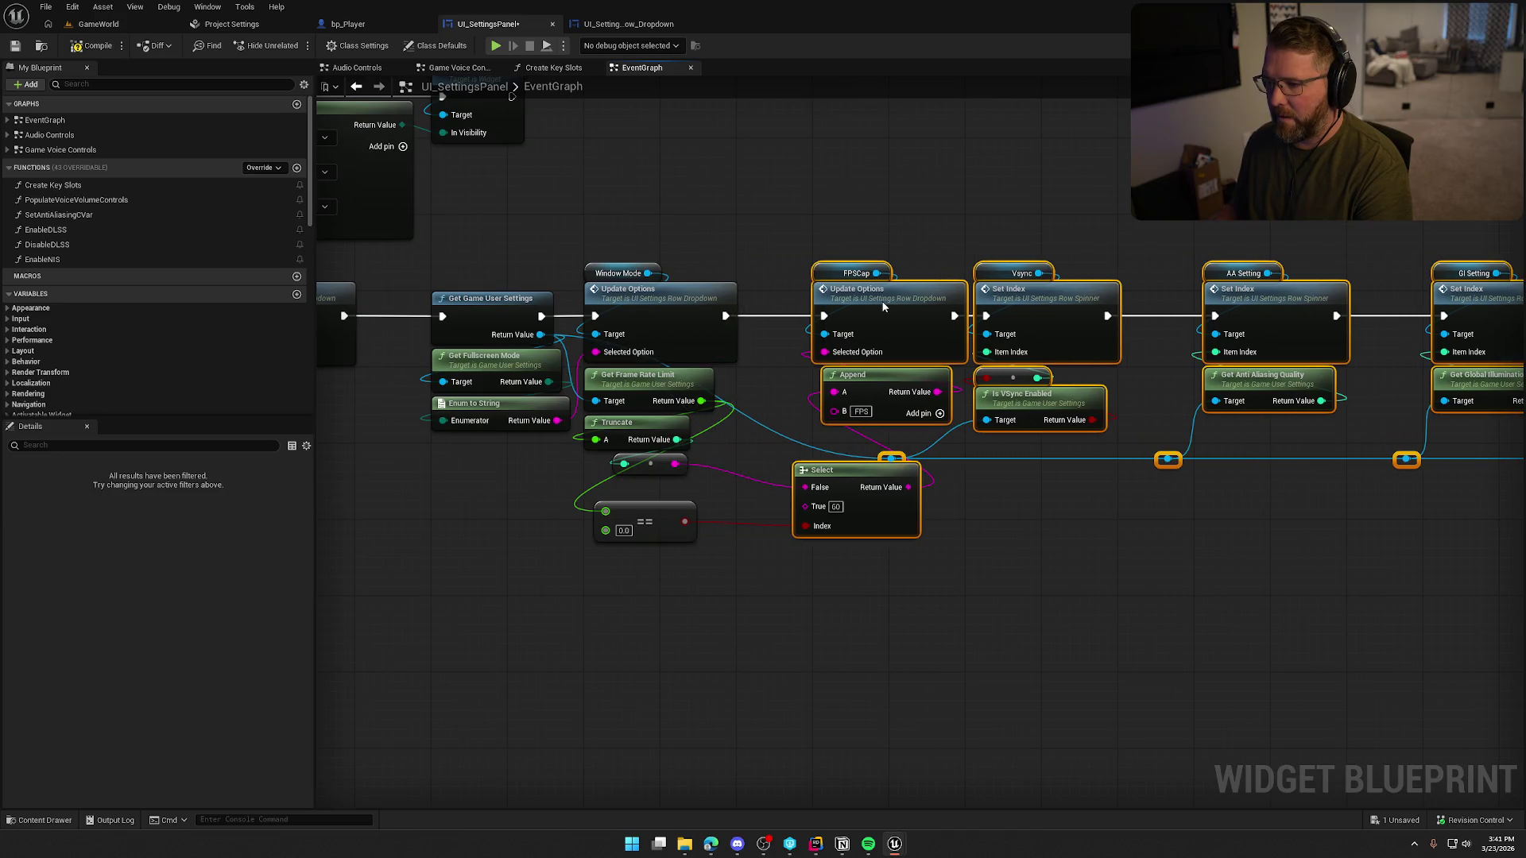
left_click(1089, 634)
left_click_drag(847, 482, 790, 462)
left_click_drag(769, 563, 833, 558)
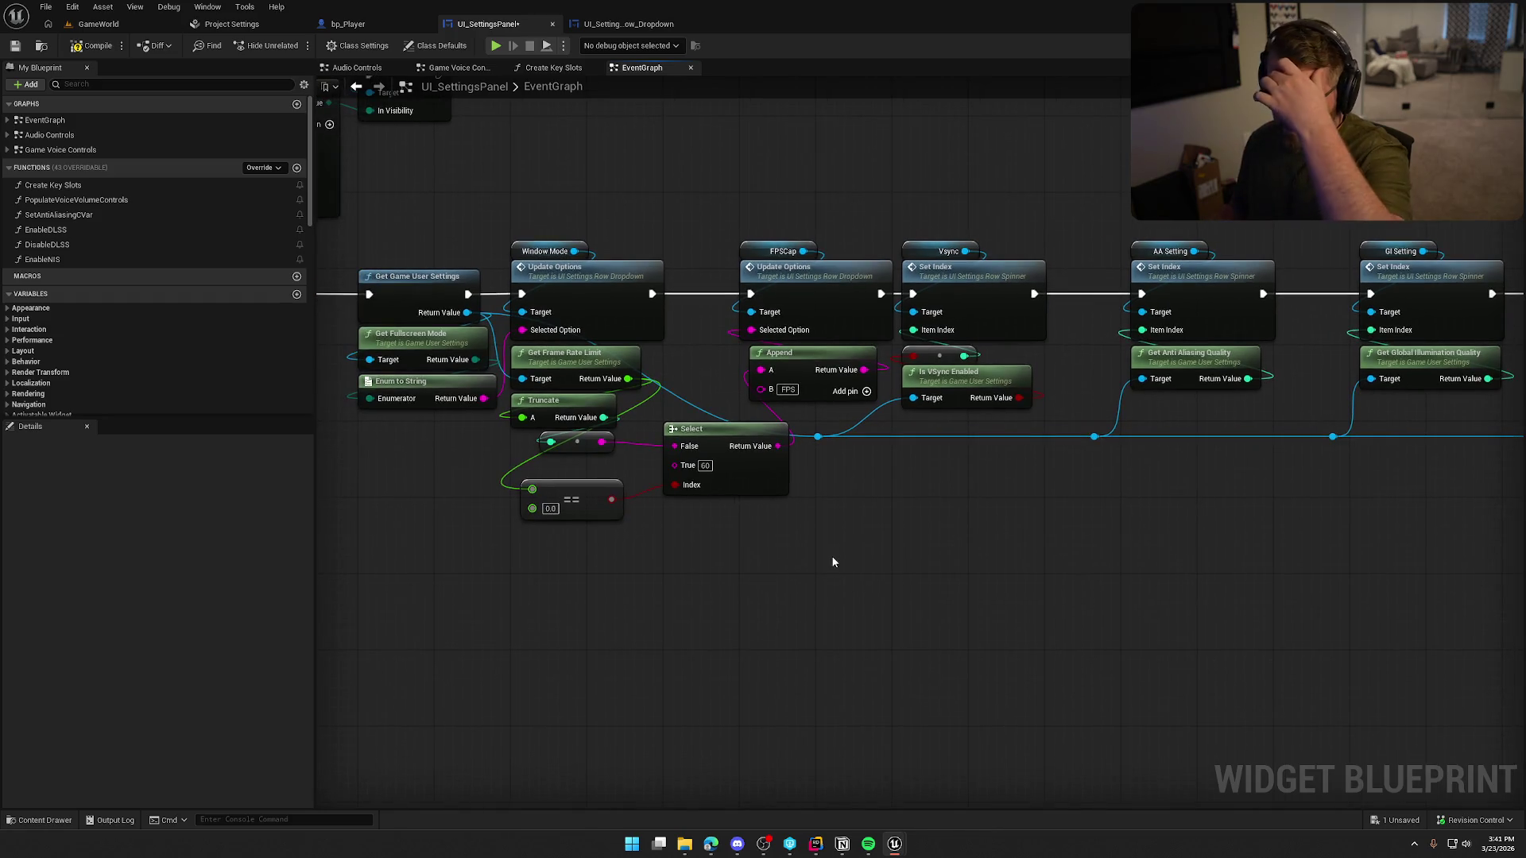
mouse_move(925, 182)
left_mouse_down()
mouse_move(1519, 606)
mouse_move(1454, 609)
left_mouse_up()
mouse_move(919, 629)
left_mouse_down()
mouse_move(1060, 610)
mouse_move(916, 555)
mouse_move(713, 418)
mouse_move(789, 543)
mouse_move(904, 547)
left_mouse_up()
left_click_drag(931, 279, 1000, 279)
left_click(905, 564)
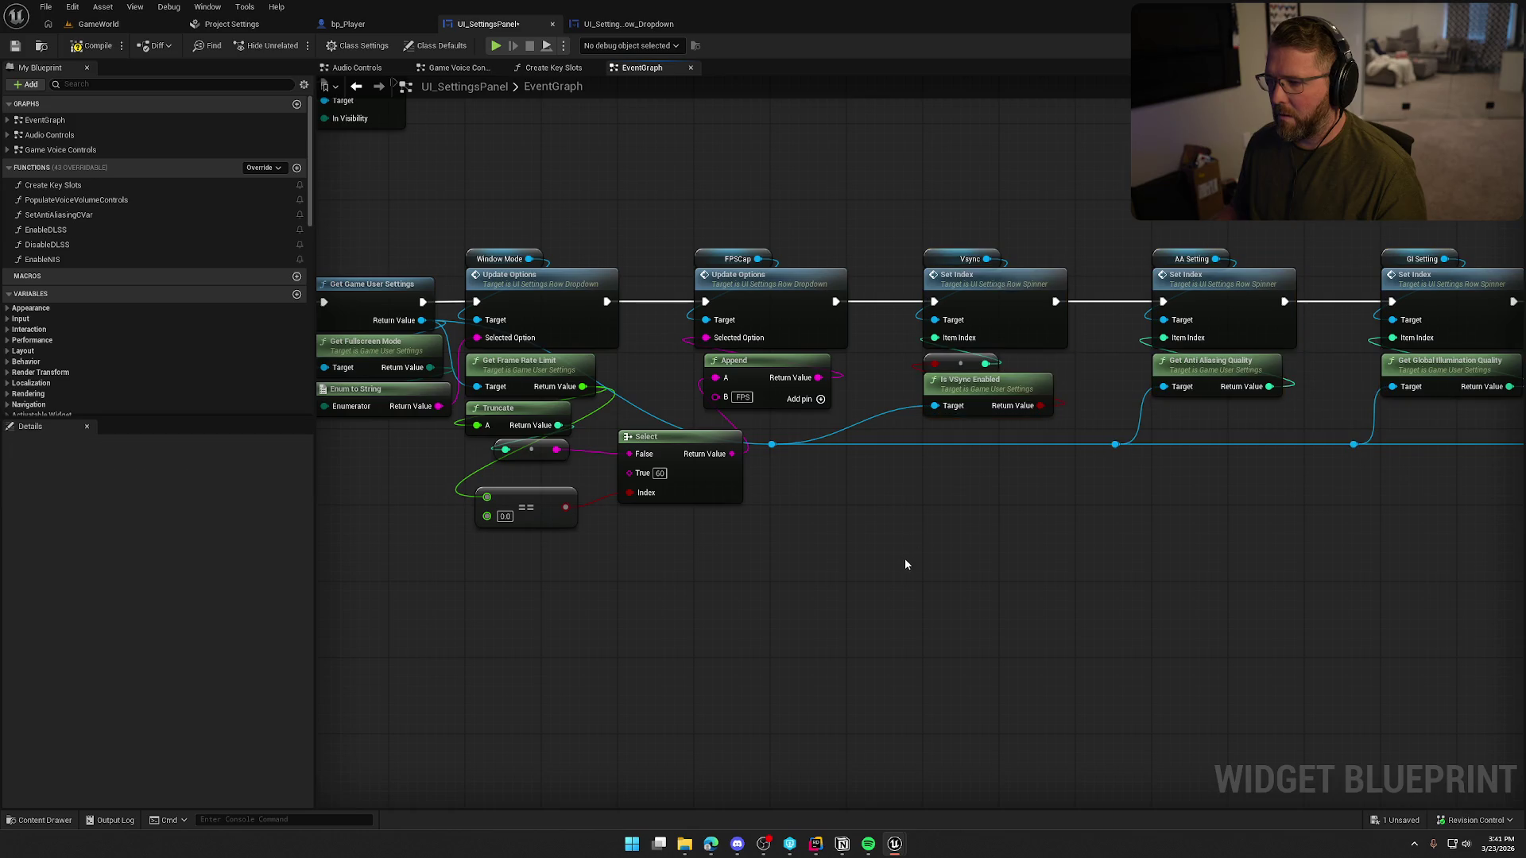
left_click_drag(906, 564, 920, 579)
left_click(810, 379)
left_click_drag(829, 552, 908, 534)
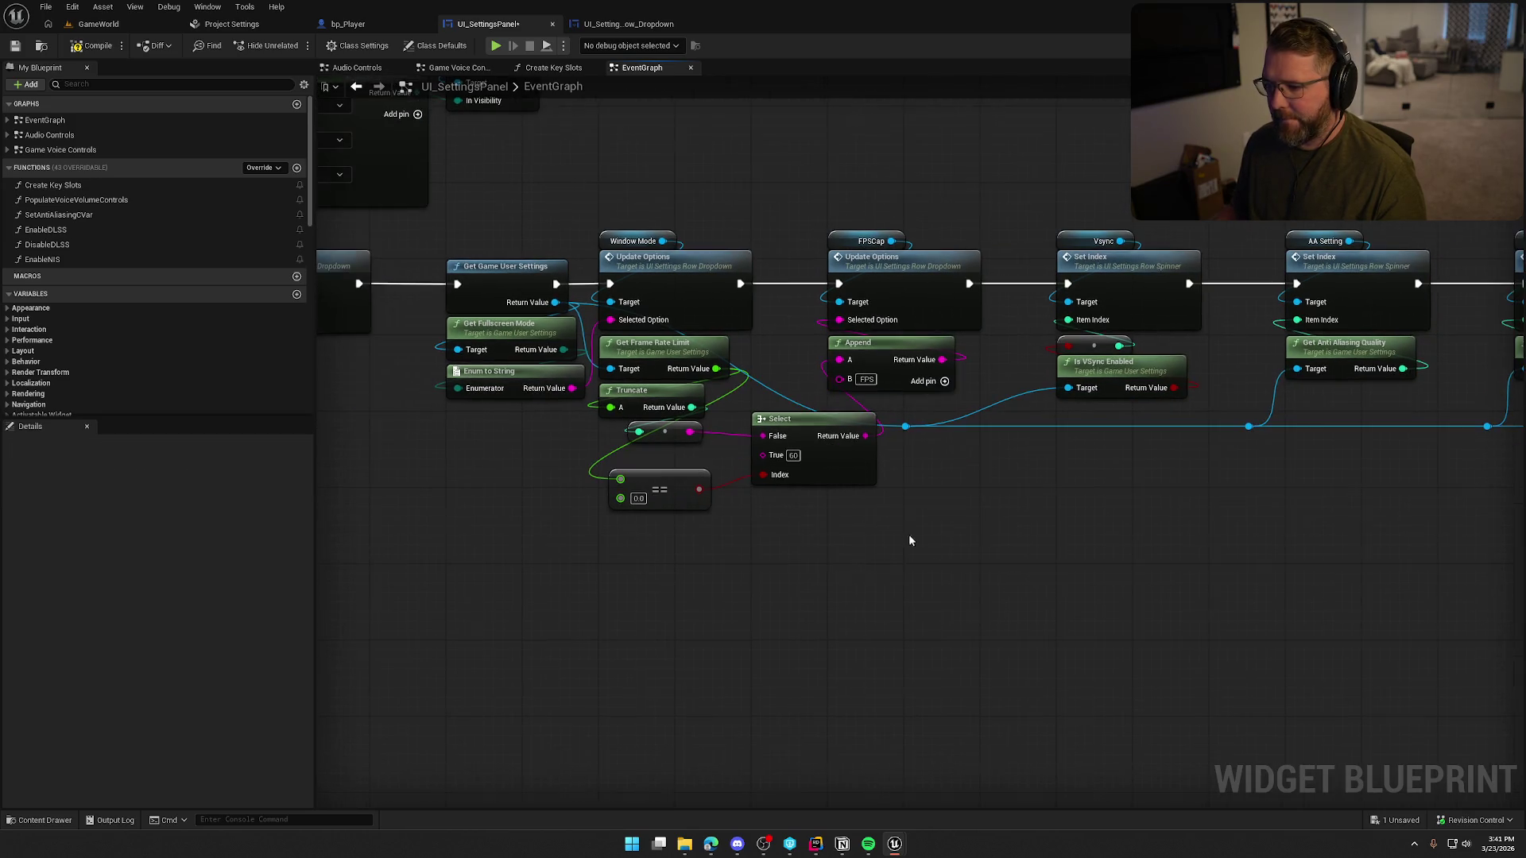
key("F7")
- Wire FIND's result into Update Options' Selected Option, delete the resolution SET node, and relink execution
mouse_move(493, 650)
left_mouse_down()
mouse_move(524, 606)
mouse_move(858, 576)
mouse_move(894, 550)
left_mouse_up()
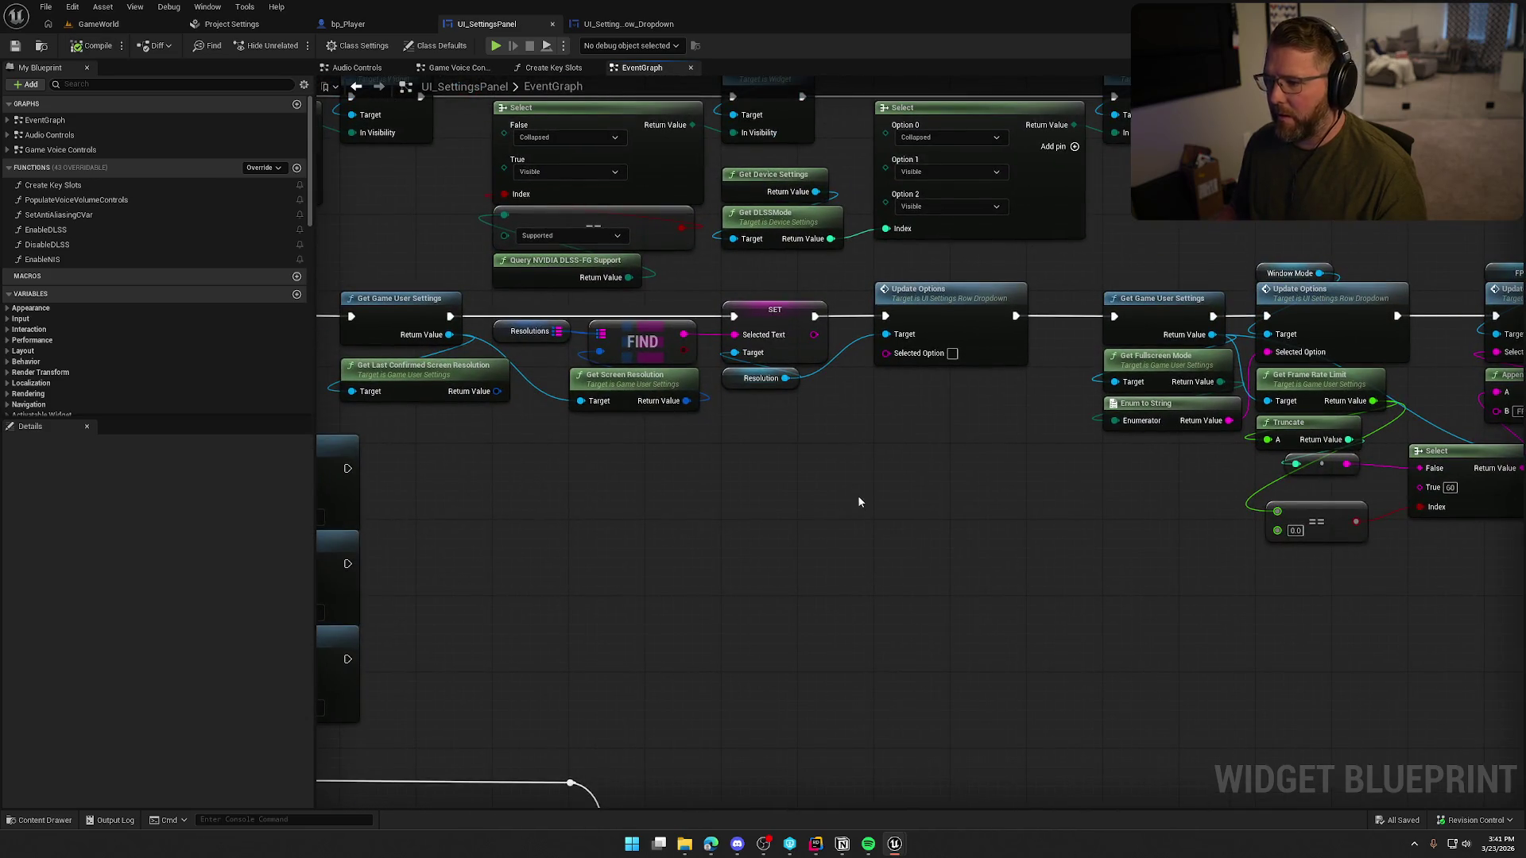
mouse_move(796, 477)
left_mouse_down()
mouse_move(845, 480)
mouse_move(777, 466)
left_mouse_up()
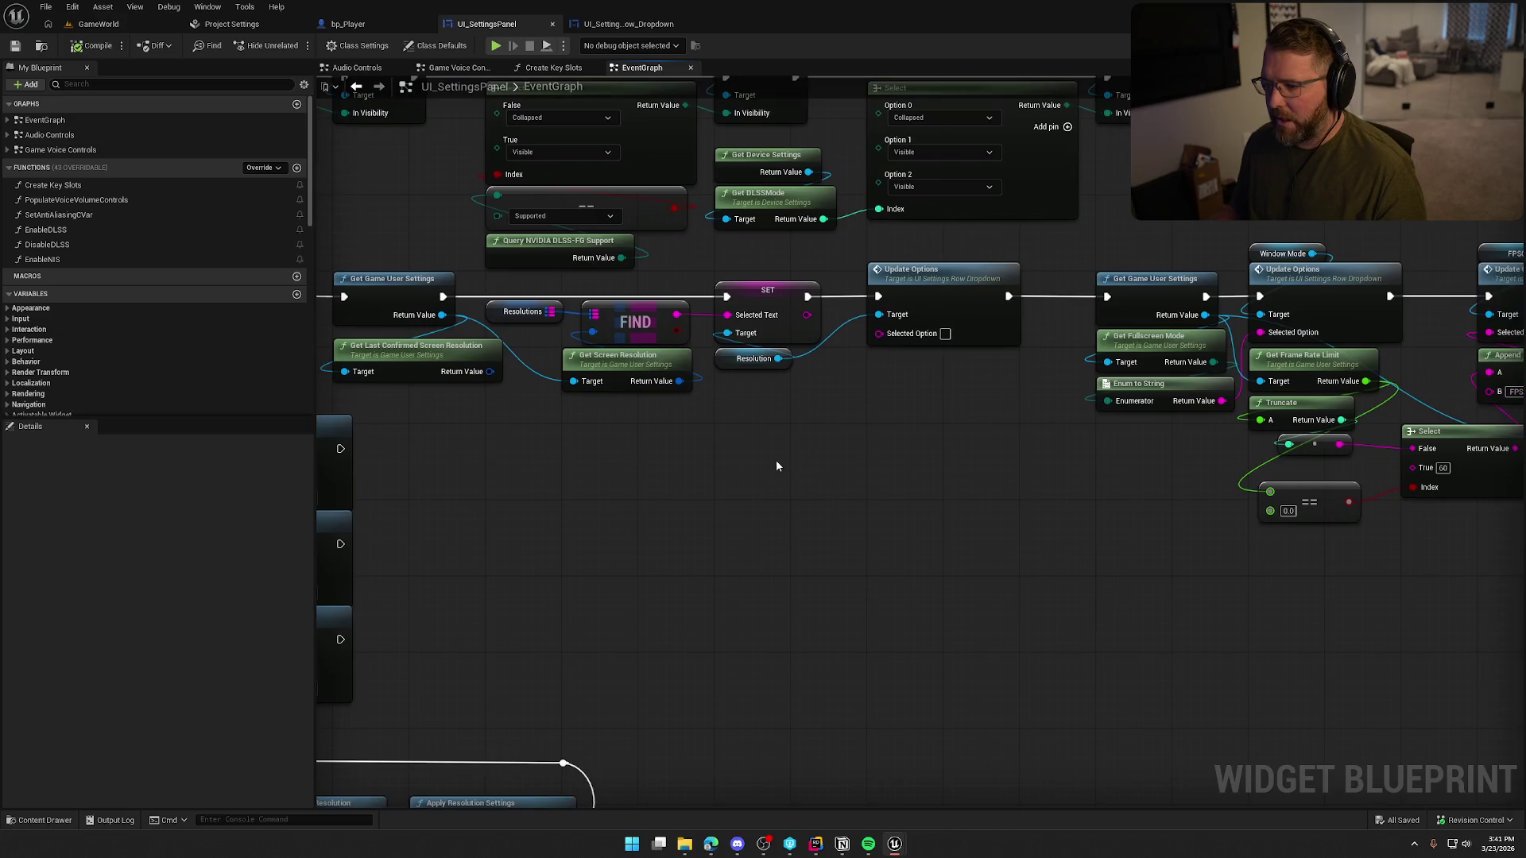
left_click_drag(783, 359, 827, 393)
left_click(769, 464)
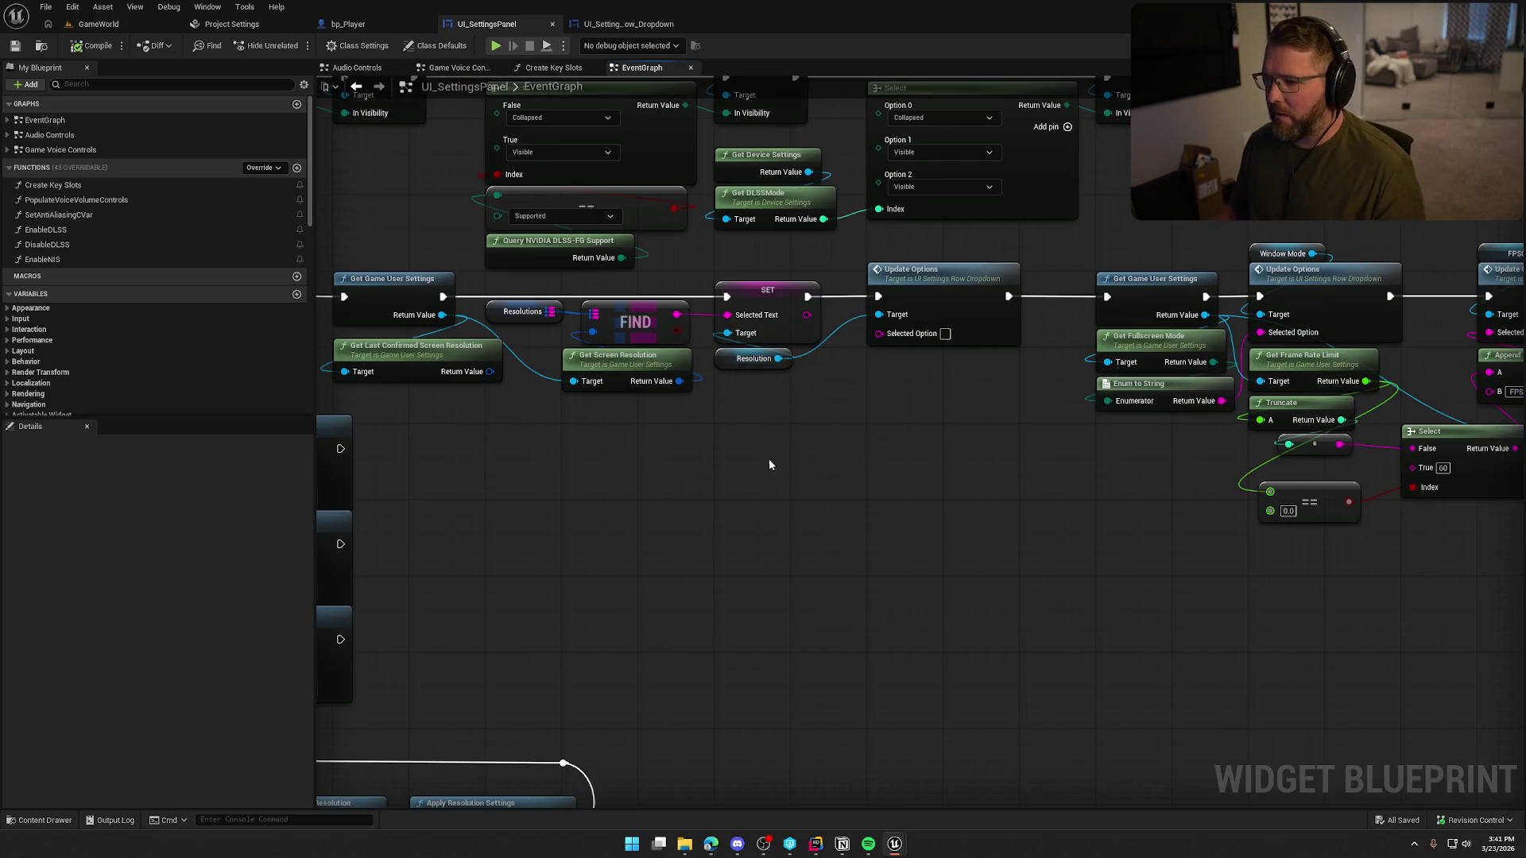
mouse_move(676, 315)
left_mouse_down()
mouse_move(904, 340)
mouse_move(879, 333)
left_mouse_up()
left_click(768, 290)
key("Delete")
left_click_drag(751, 359, 904, 359)
left_click_drag(878, 296, 443, 296)
mouse_move(977, 405)
left_mouse_down()
mouse_move(909, 294)
mouse_move(770, 296)
left_mouse_up()
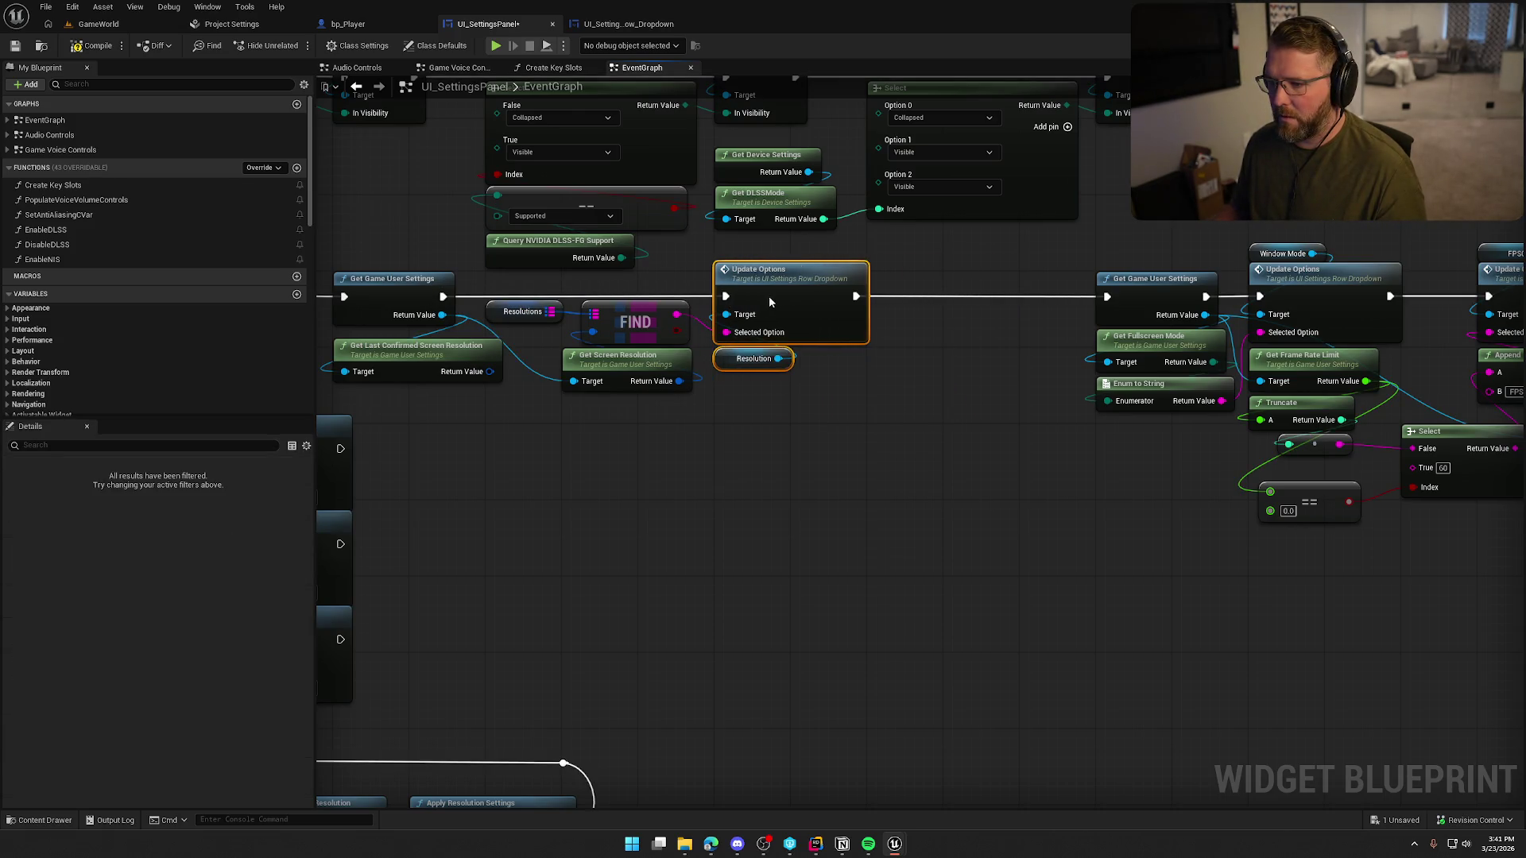
- Replace Get Screen Resolution with Get Last Confirmed Screen Resolution and compile
scroll(1064, 474, "down", 2)
scroll(1064, 480, "down", 2)
mouse_move(635, 290)
left_mouse_down()
mouse_move(1510, 572)
mouse_move(1522, 561)
left_mouse_up()
scroll(989, 498, "up", 6)
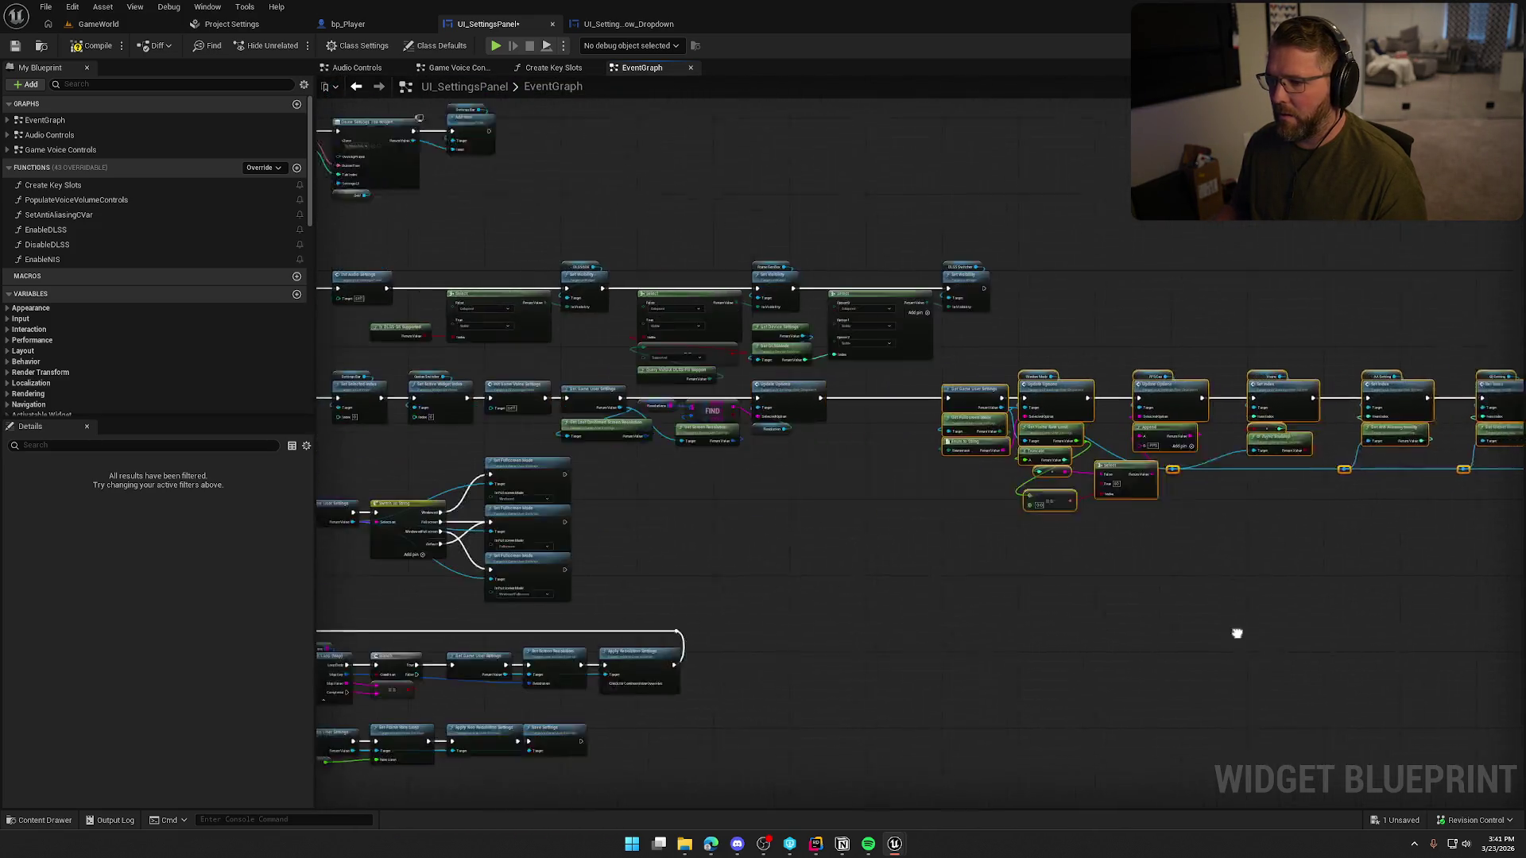
mouse_move(741, 326)
left_mouse_down()
mouse_move(855, 570)
mouse_move(908, 597)
left_mouse_up()
mouse_move(705, 410)
left_mouse_down()
mouse_move(815, 489)
mouse_move(923, 459)
mouse_move(863, 382)
mouse_move(804, 455)
mouse_move(983, 477)
left_mouse_up()
left_click(883, 405)
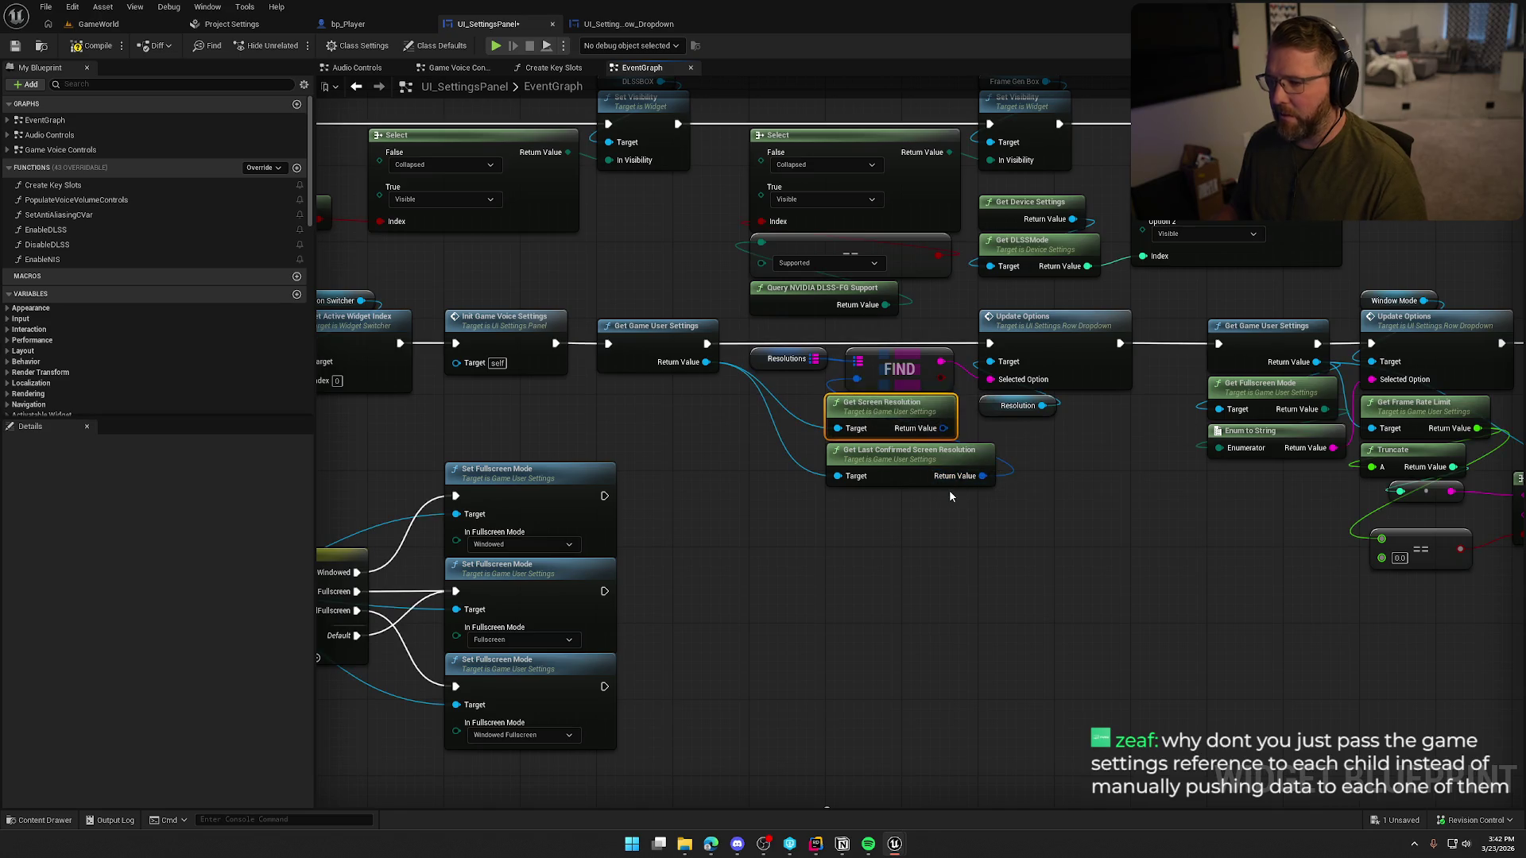
key("Delete")
left_click_drag(885, 451, 808, 403)
key("F7")
- Review the Switch on String resolution loop and move the == node closer to Select
mouse_move(707, 546)
left_mouse_down()
mouse_move(872, 556)
mouse_move(940, 535)
mouse_move(1000, 417)
left_mouse_up()
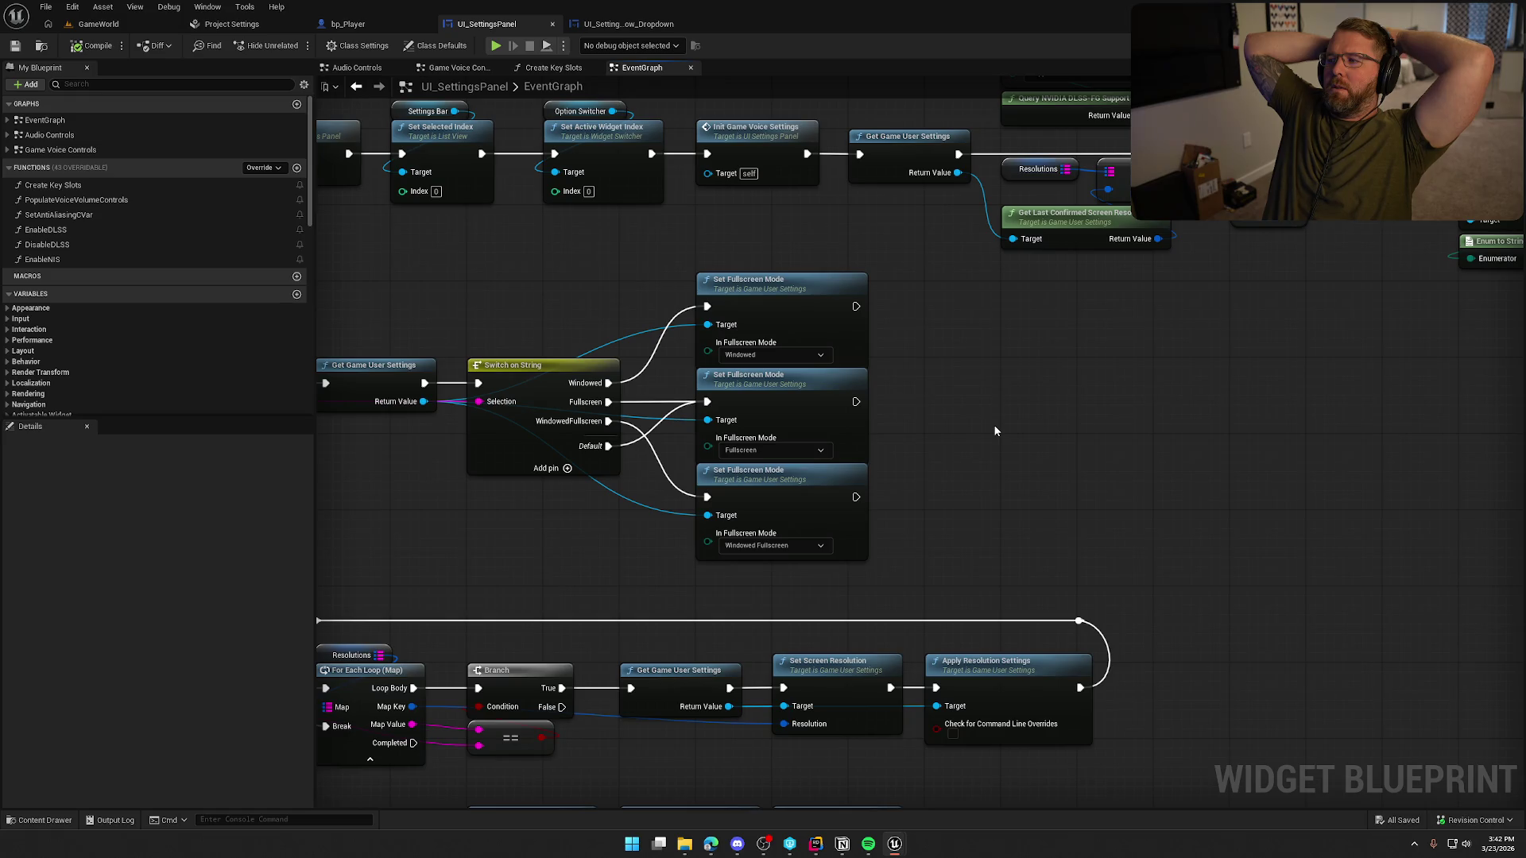
left_click_drag(1208, 426, 402, 439)
left_click_drag(679, 397, 699, 377)
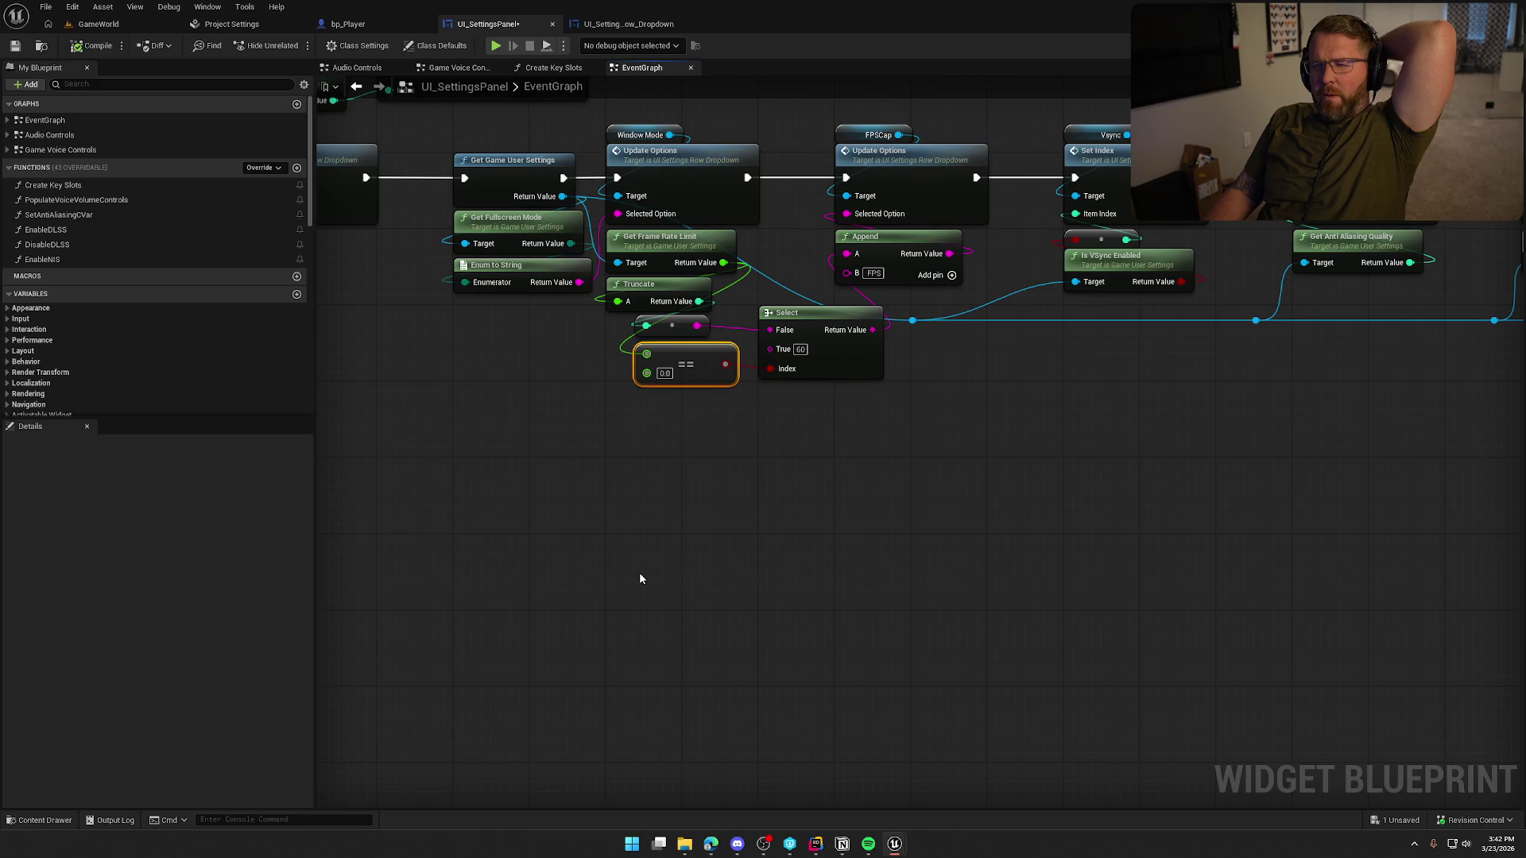
left_click_drag(640, 579, 732, 562)
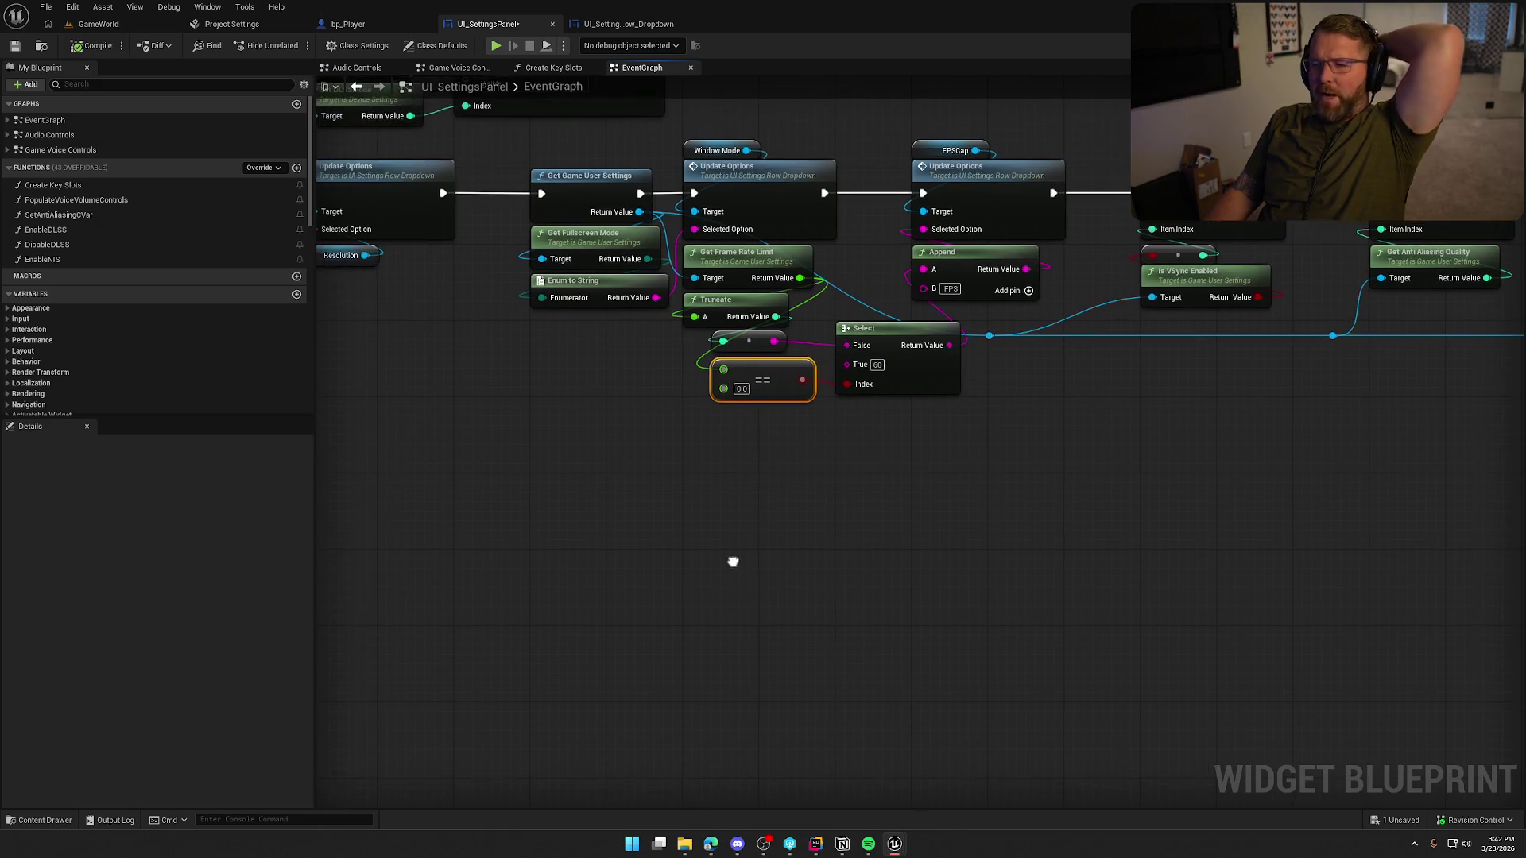
- Place a trial Get Device Settings node below the chain, then delete it
right_click(697, 533)
type("get d")
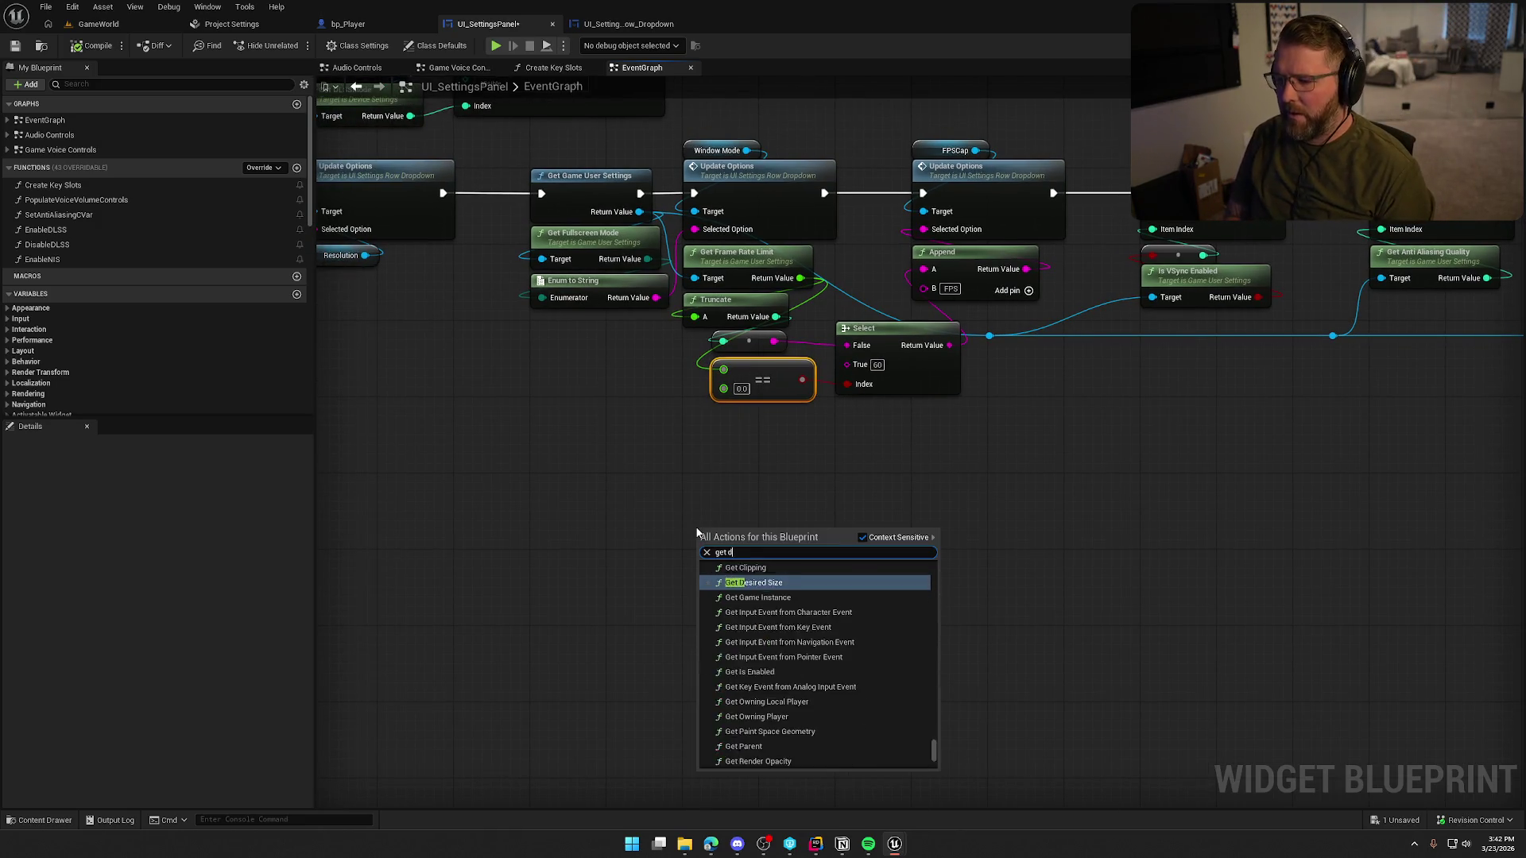
type("evice settings")
key("Return")
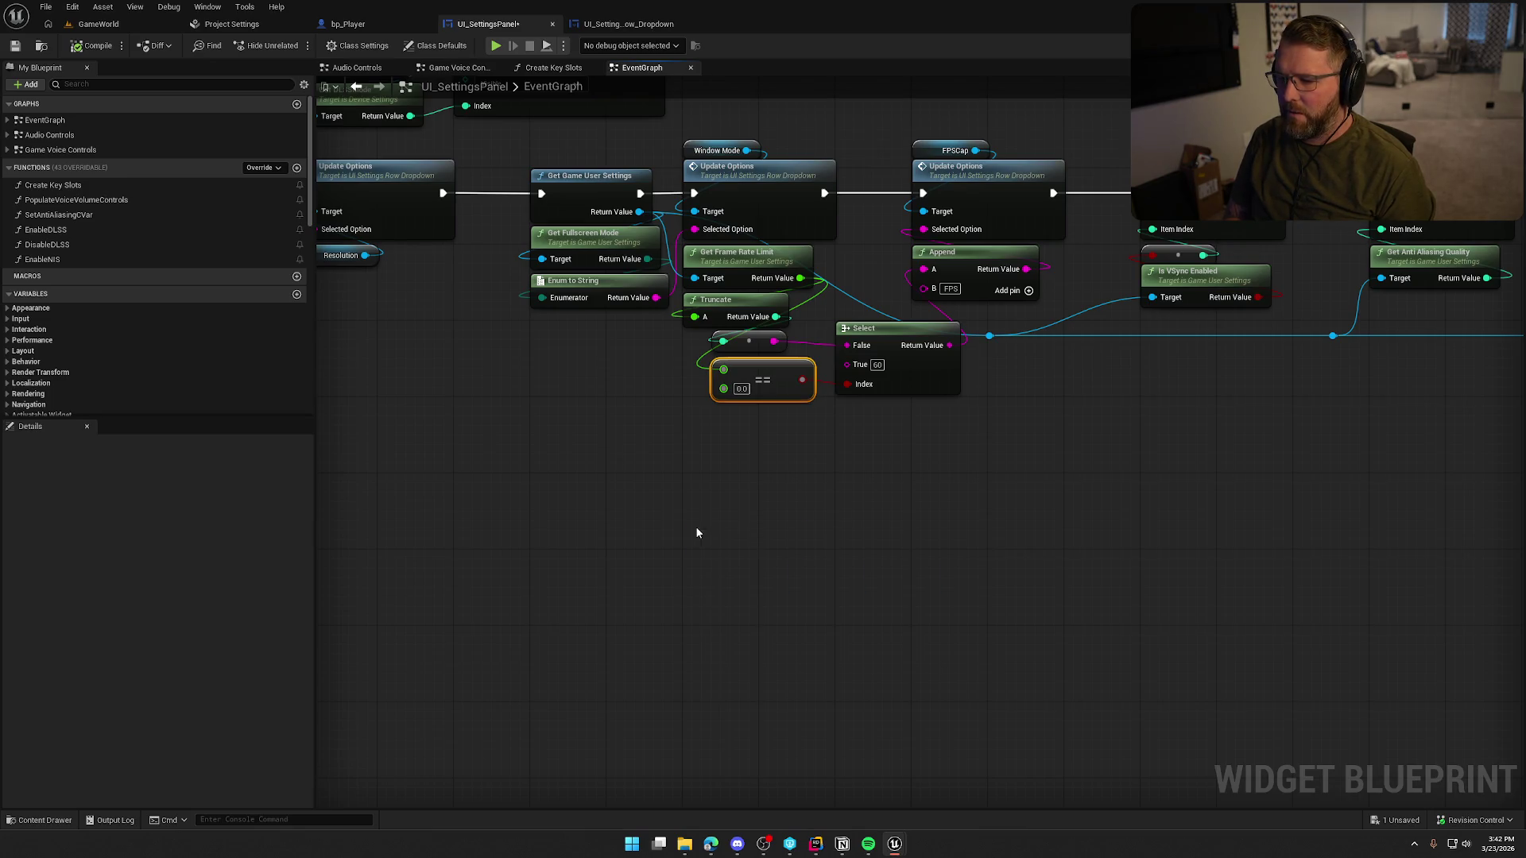
left_click_drag(718, 538, 538, 437)
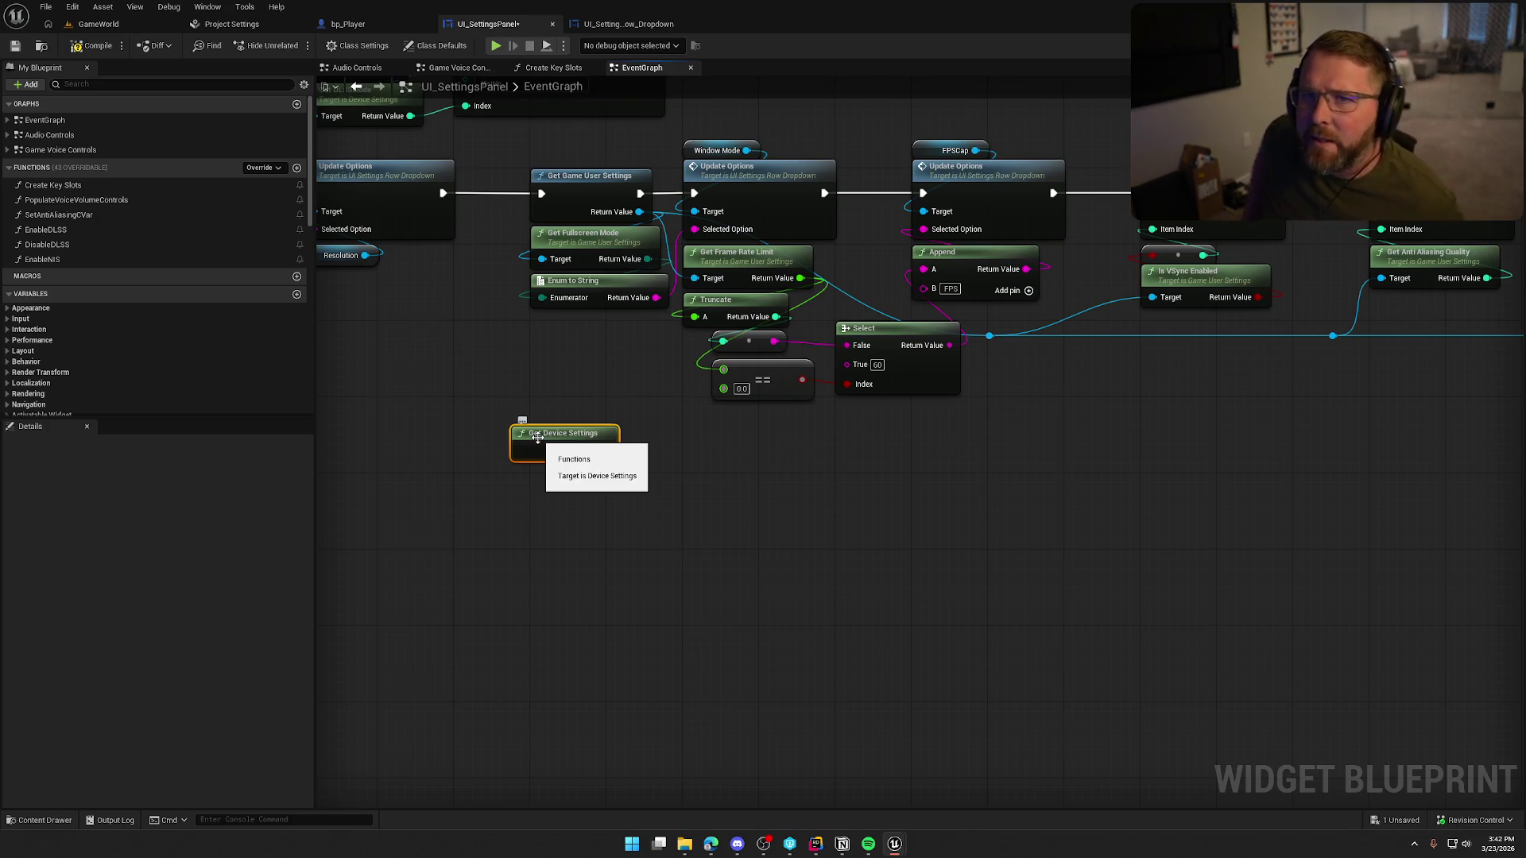
left_click_drag(569, 604, 736, 579)
key("Delete")
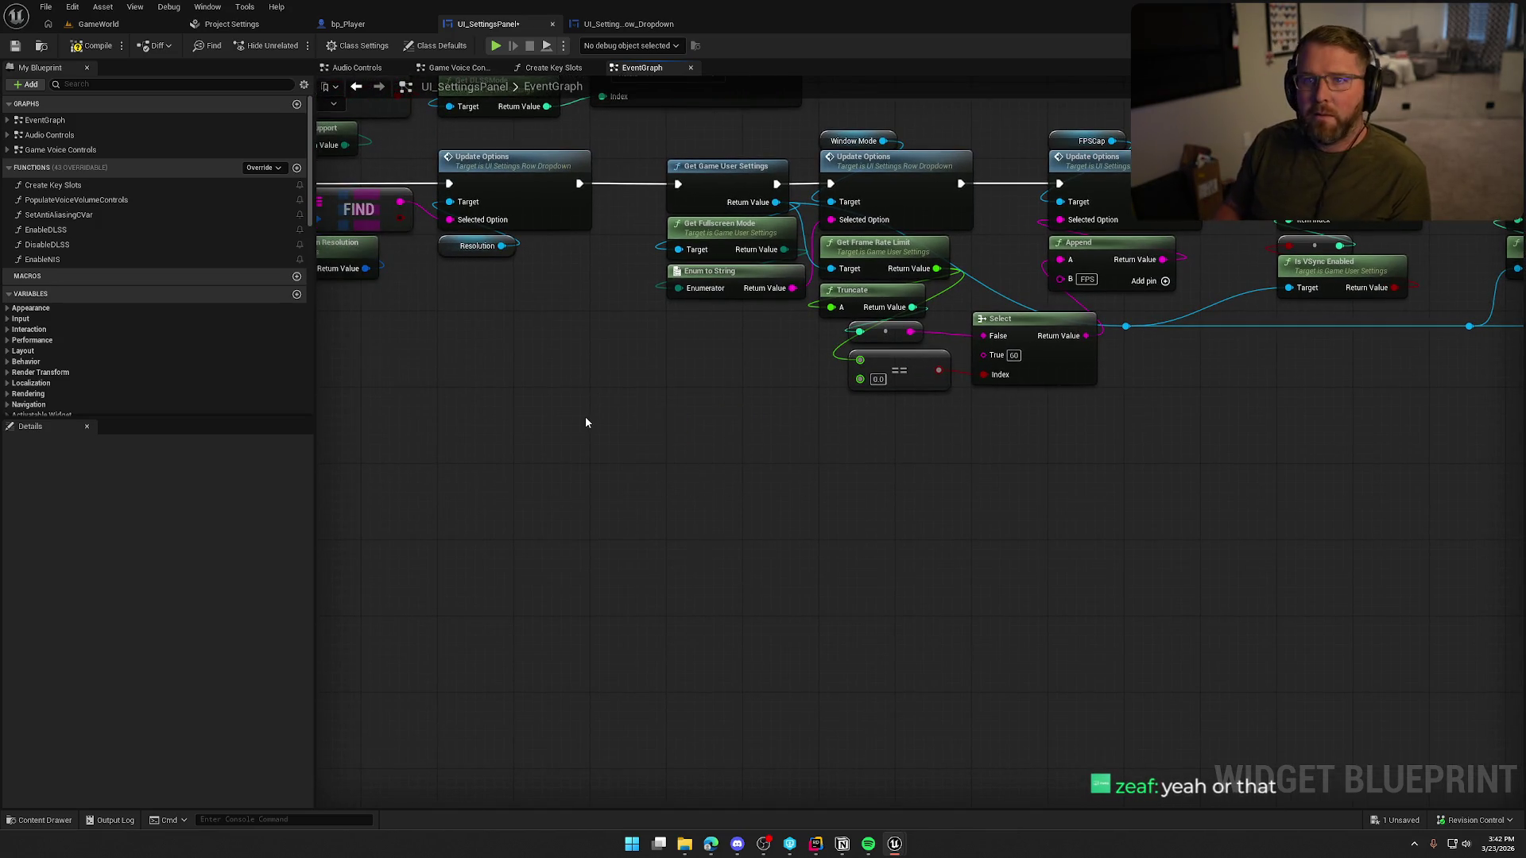
- Pan along the Vsync, AA, GI and Post Processing Set Index chain, then switch to UI_SettingsRow_Dropdown
left_click_drag(628, 451, 523, 453)
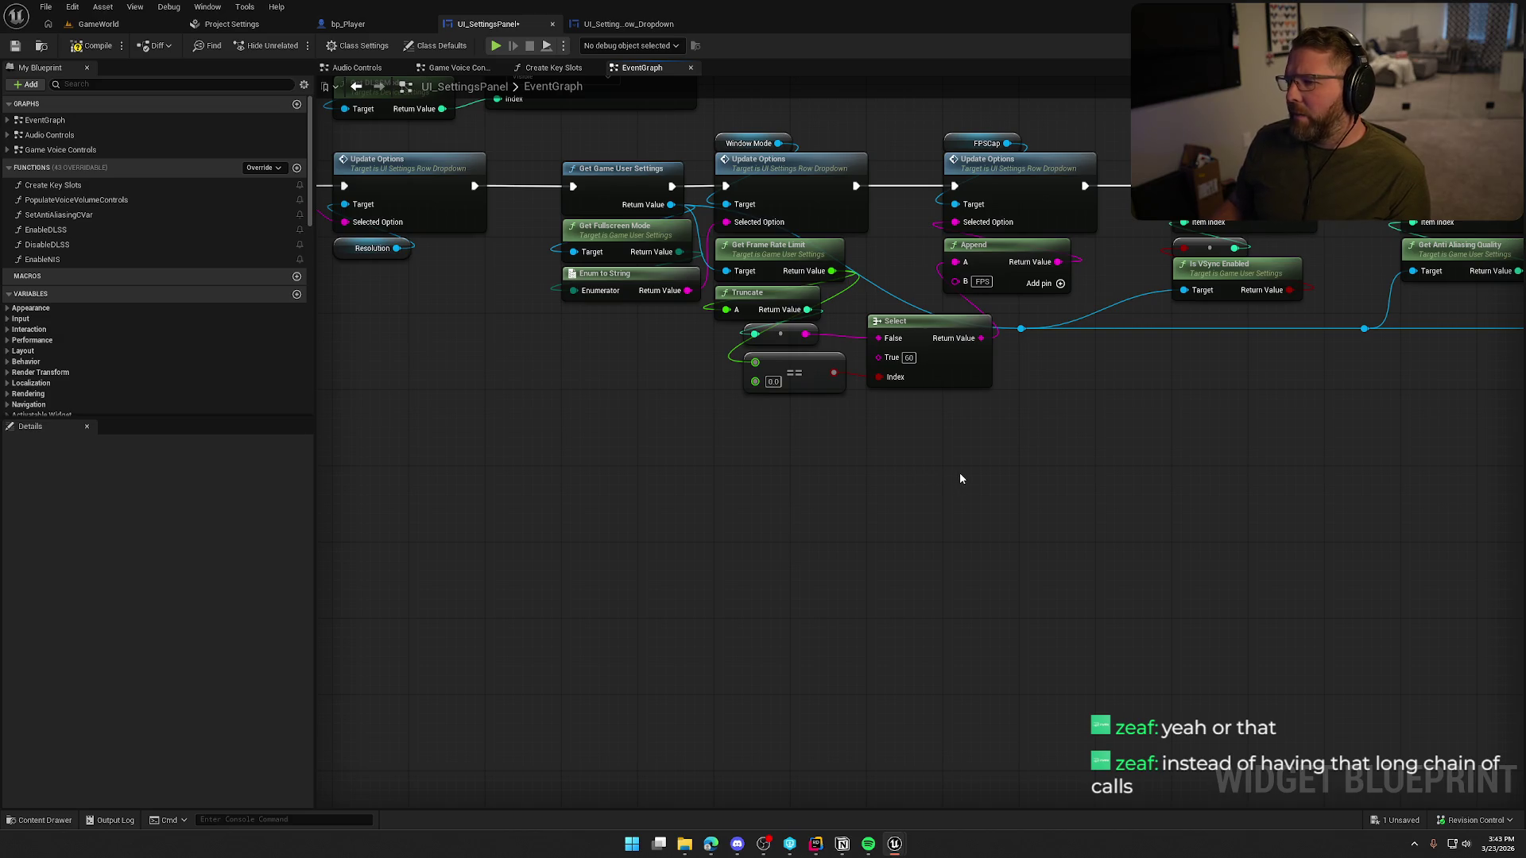
left_click_drag(1281, 410, 865, 434)
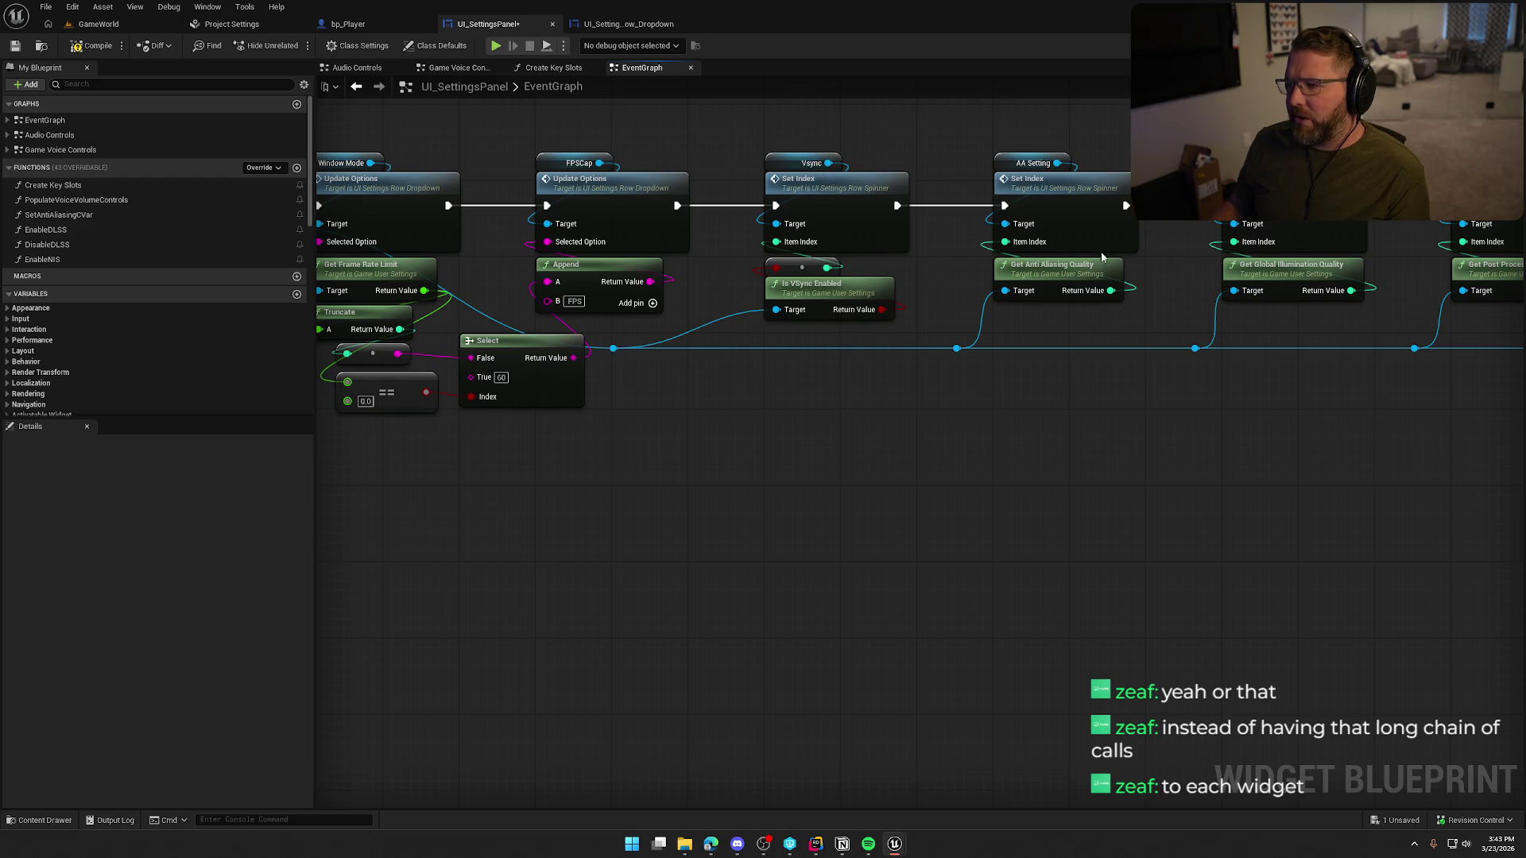
mouse_move(984, 472)
left_mouse_down()
mouse_move(681, 453)
mouse_move(545, 468)
left_mouse_up()
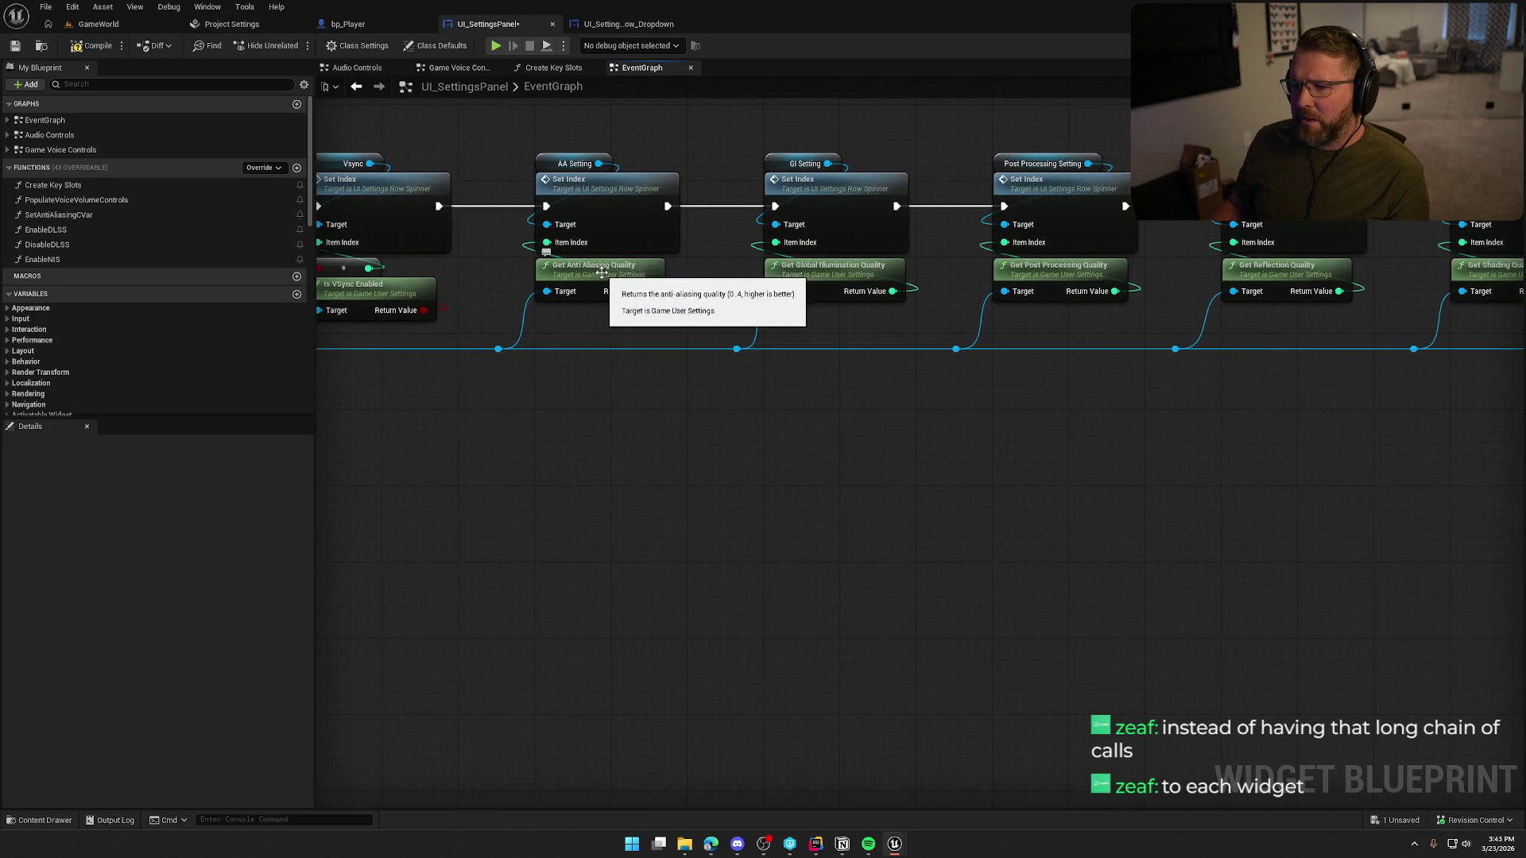
left_click_drag(594, 404, 742, 437)
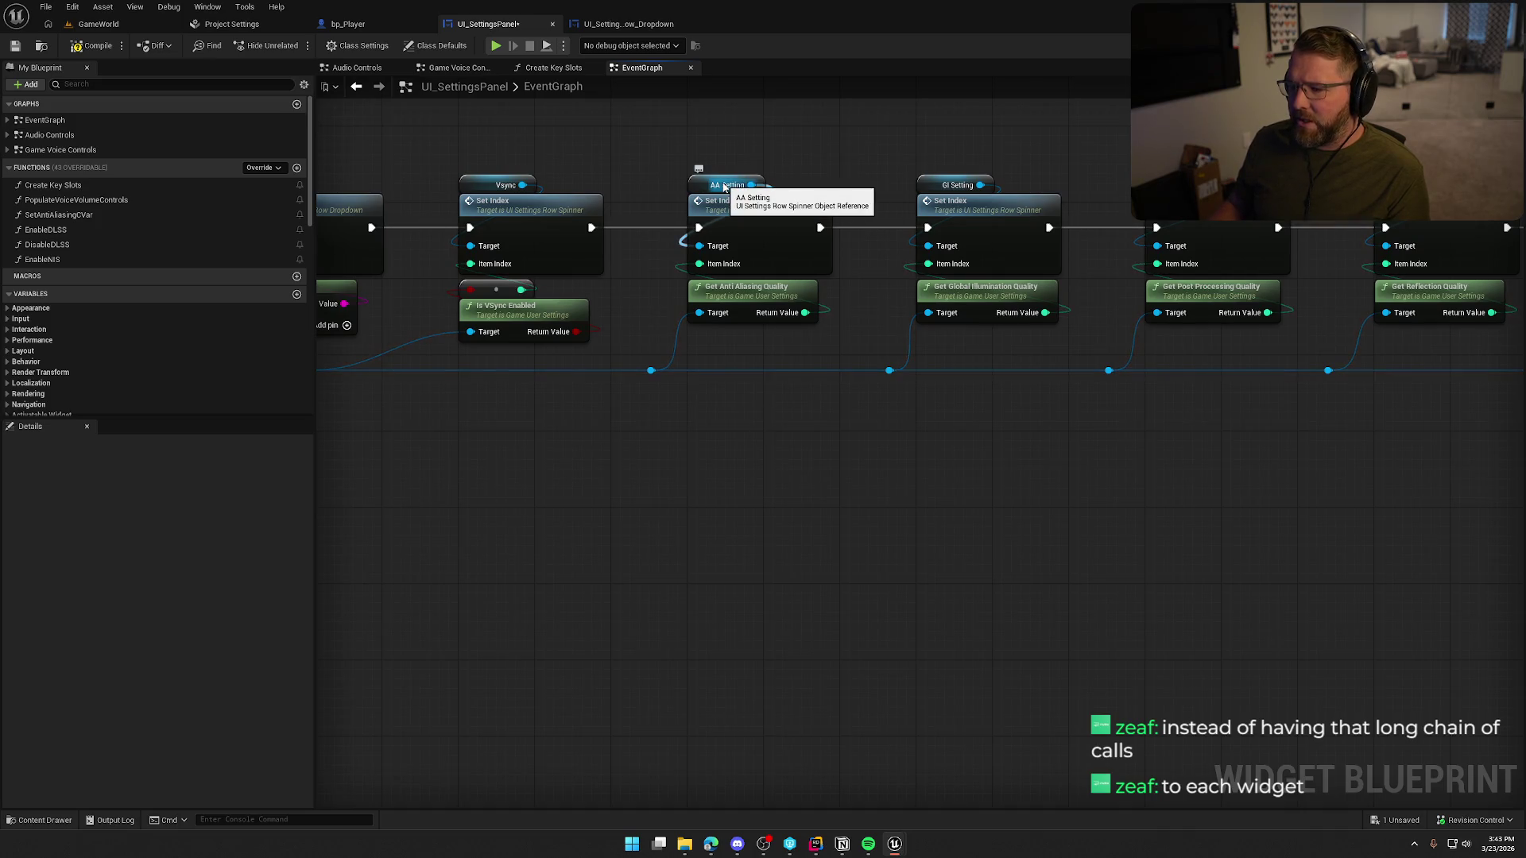
left_click(628, 24)
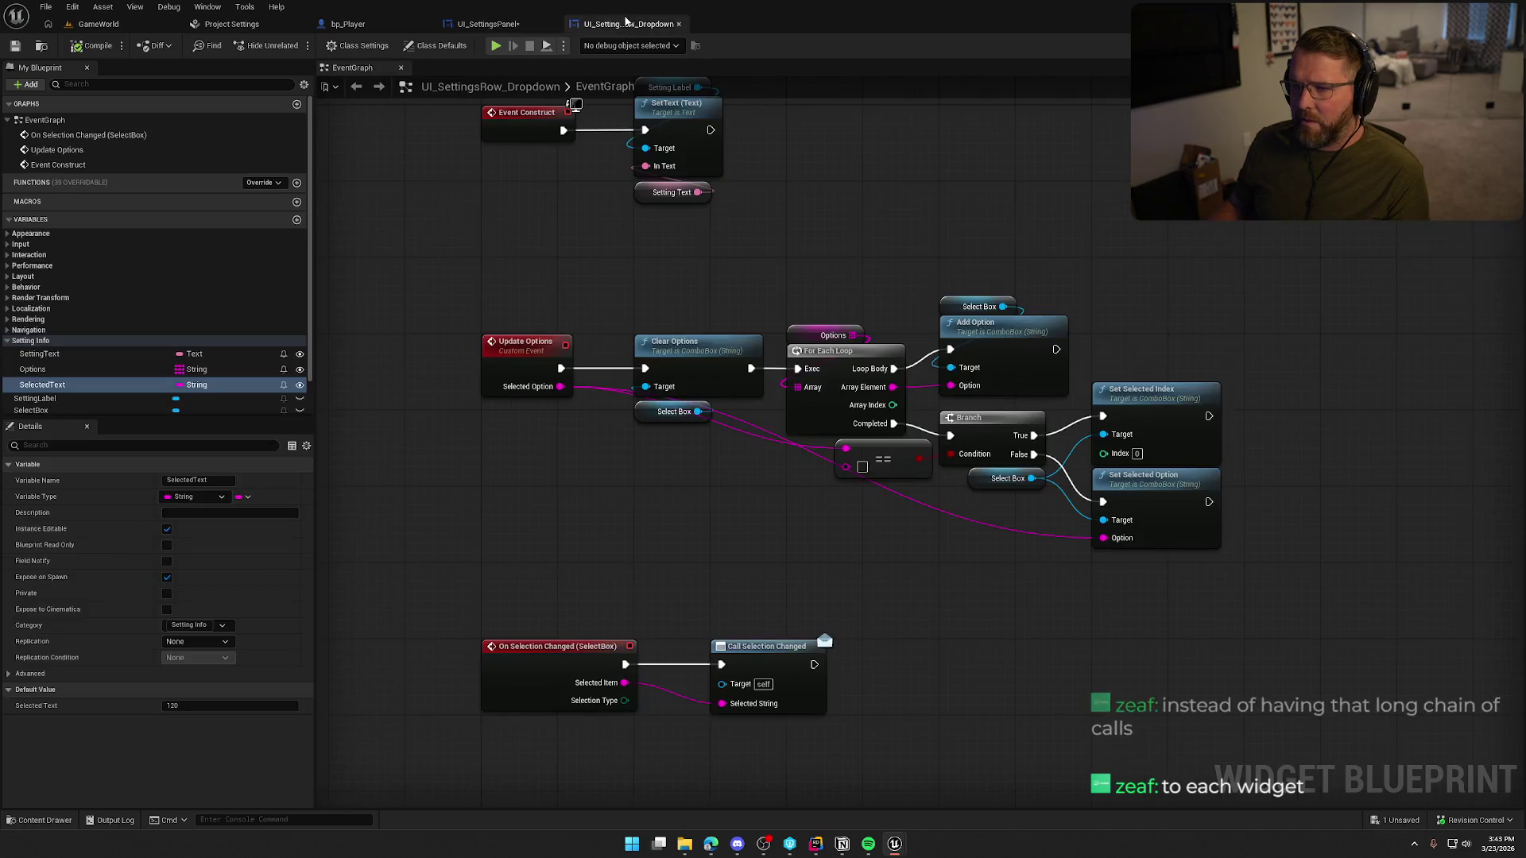
- Open UI_SettingsRow_Spinner from the Content Drawer and view its graph nodes
left_click(42, 46)
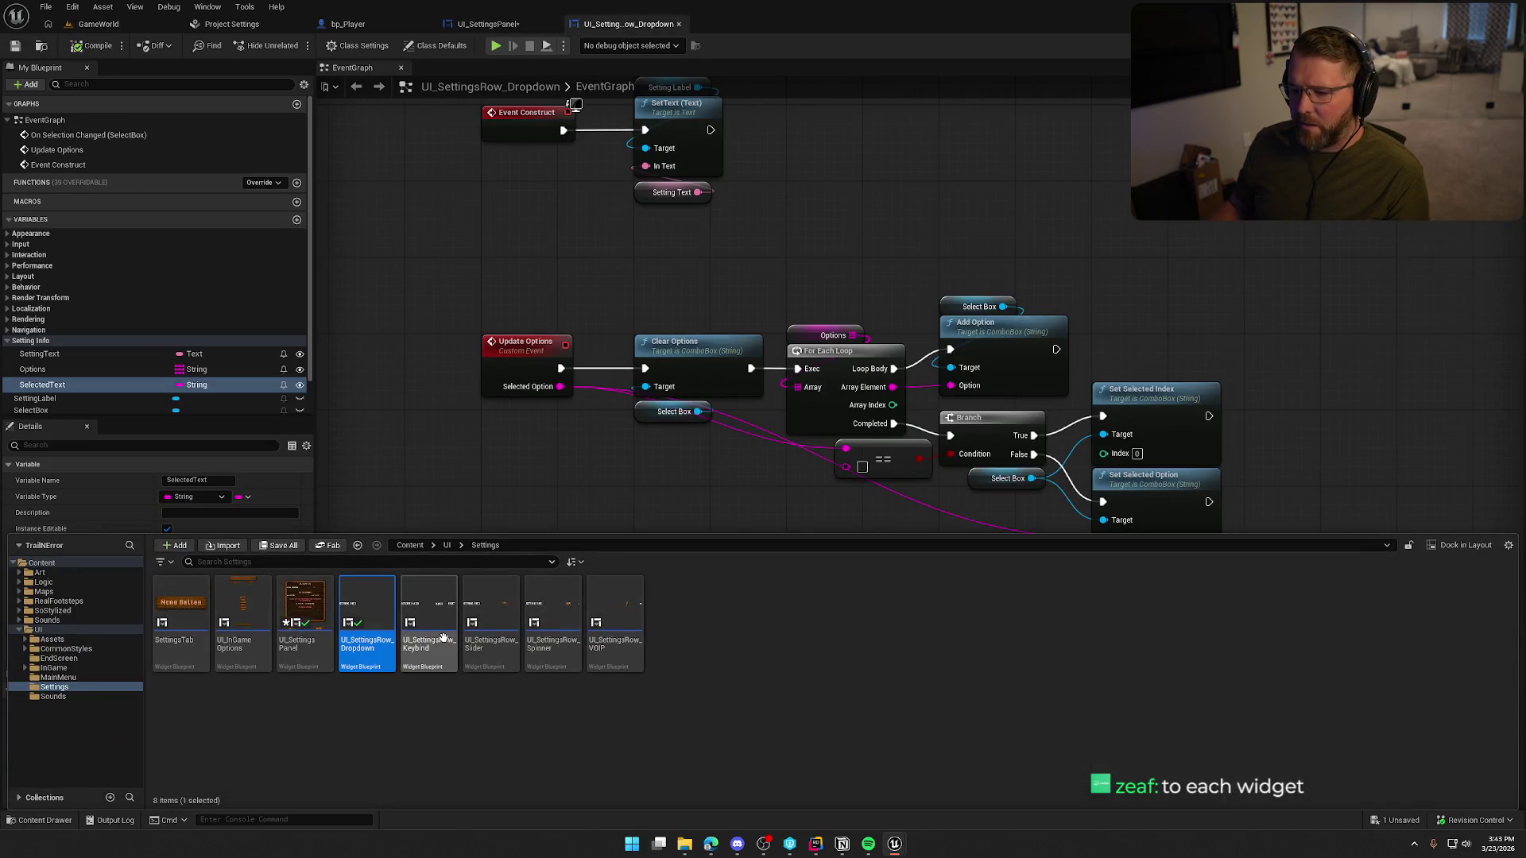
double_click(554, 616)
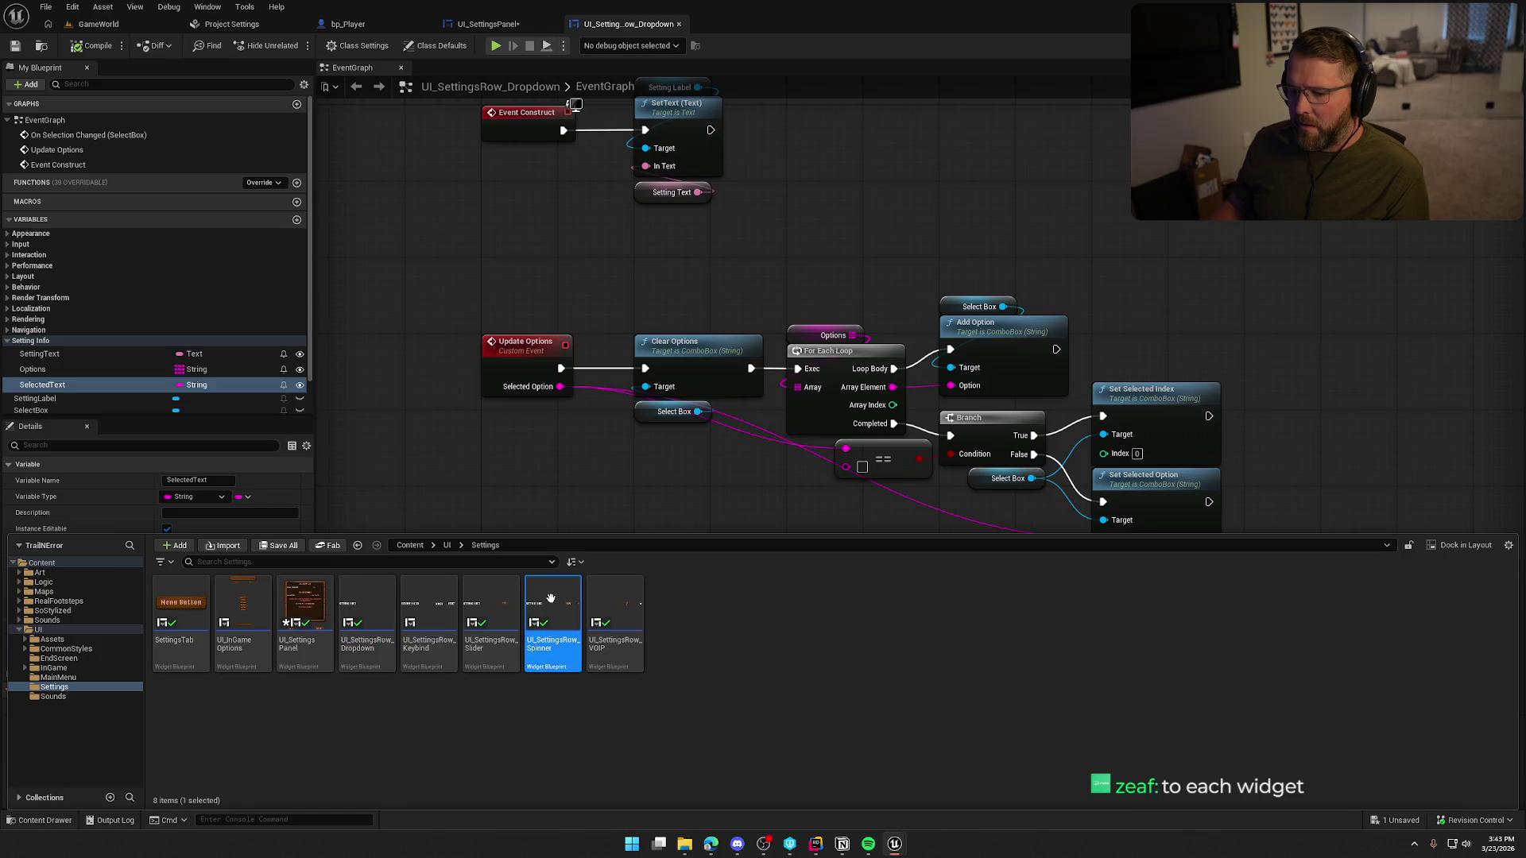
scroll(725, 461, "up", 2)
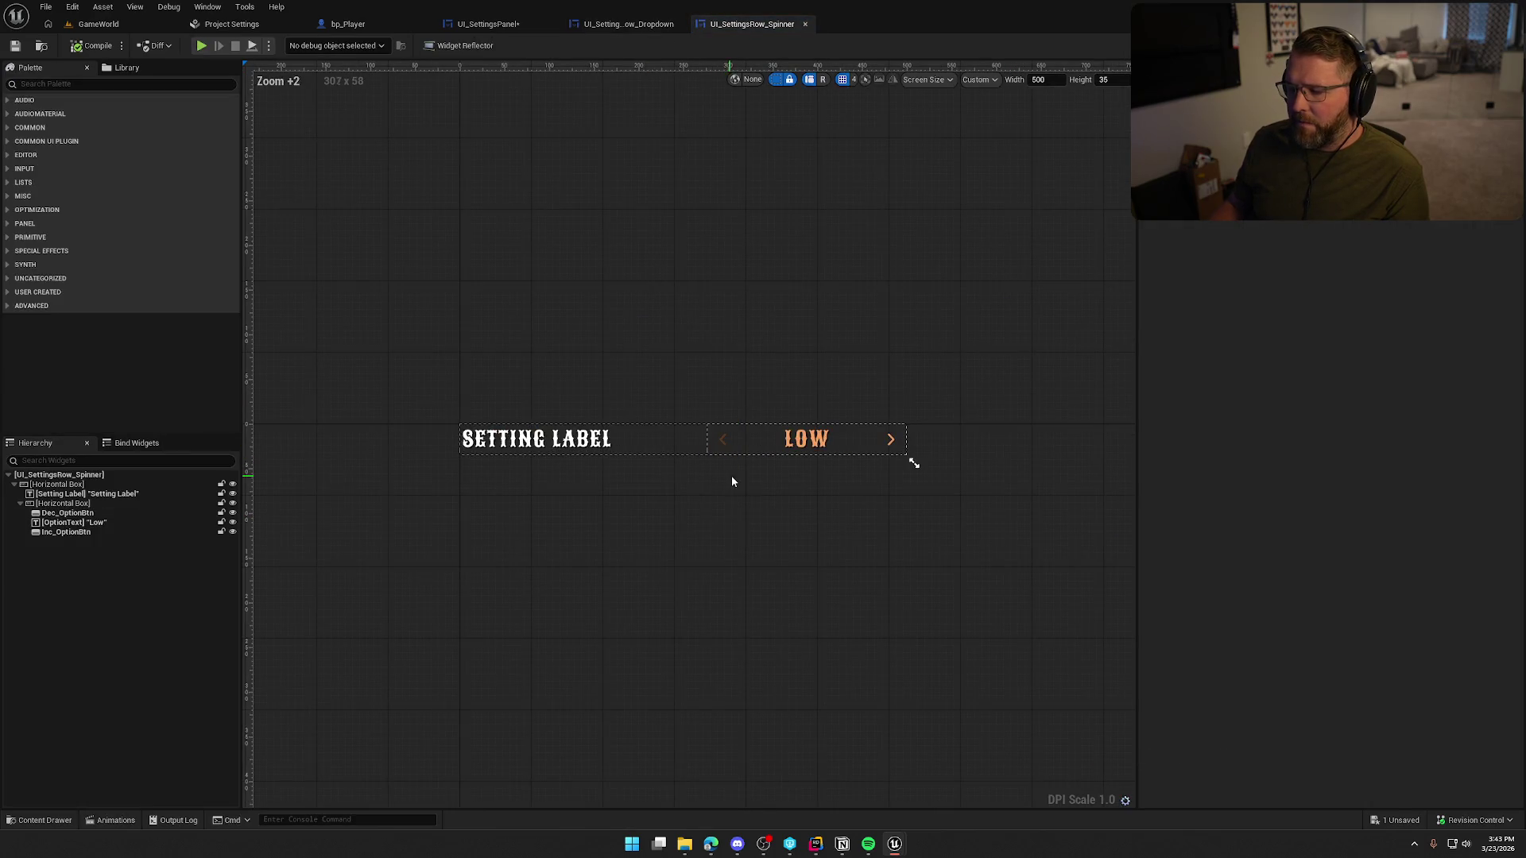
left_click(1494, 45)
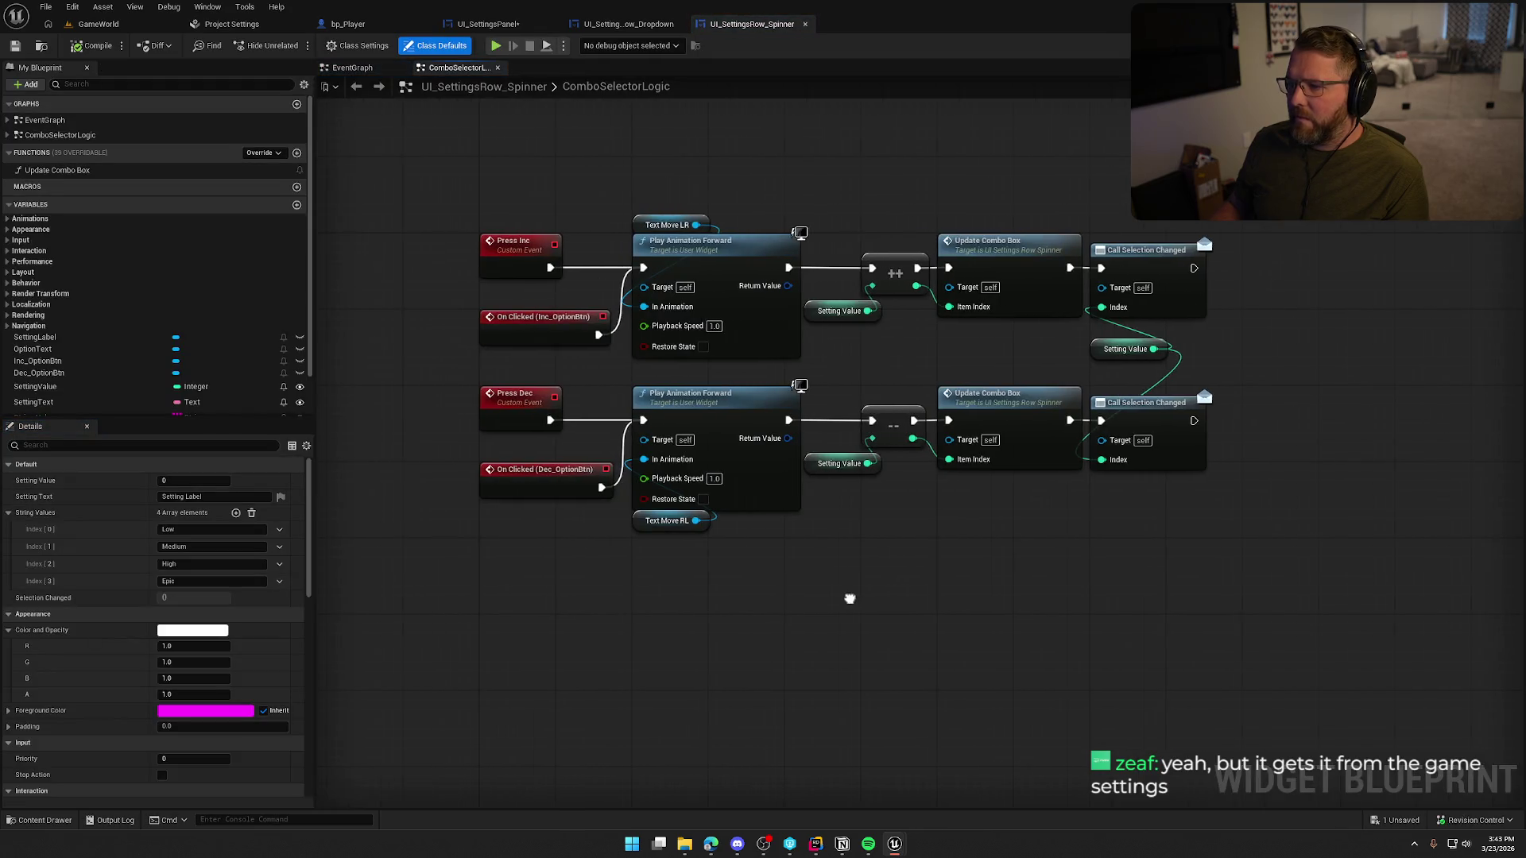
left_click_drag(1135, 508, 461, 180)
left_click(484, 175)
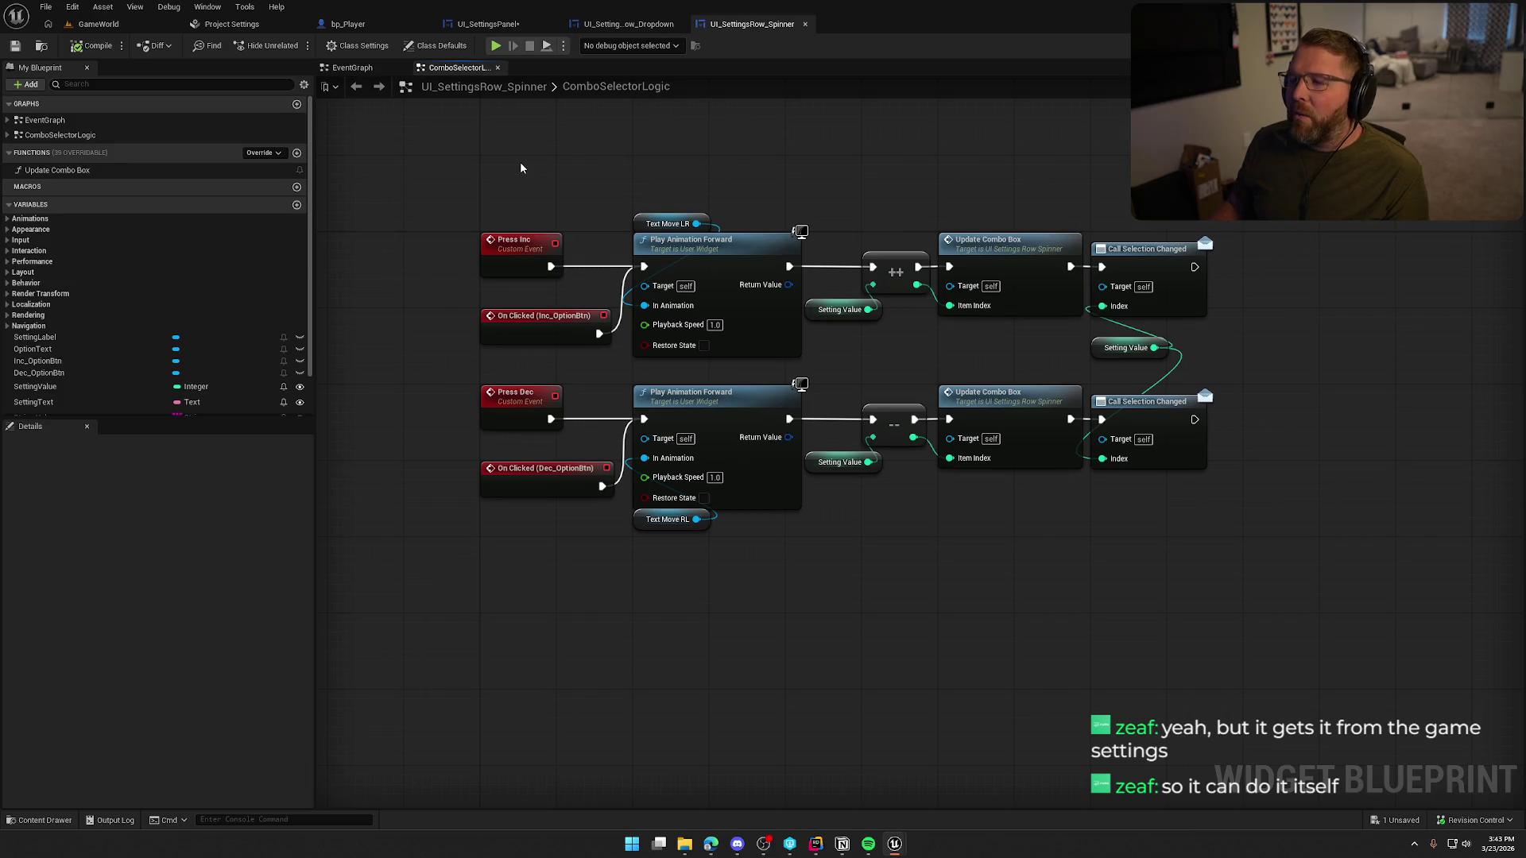
- Compare the spinner's layout and graph, inspect SettingValue, then return to UI_SettingsPanel
left_click(1446, 46)
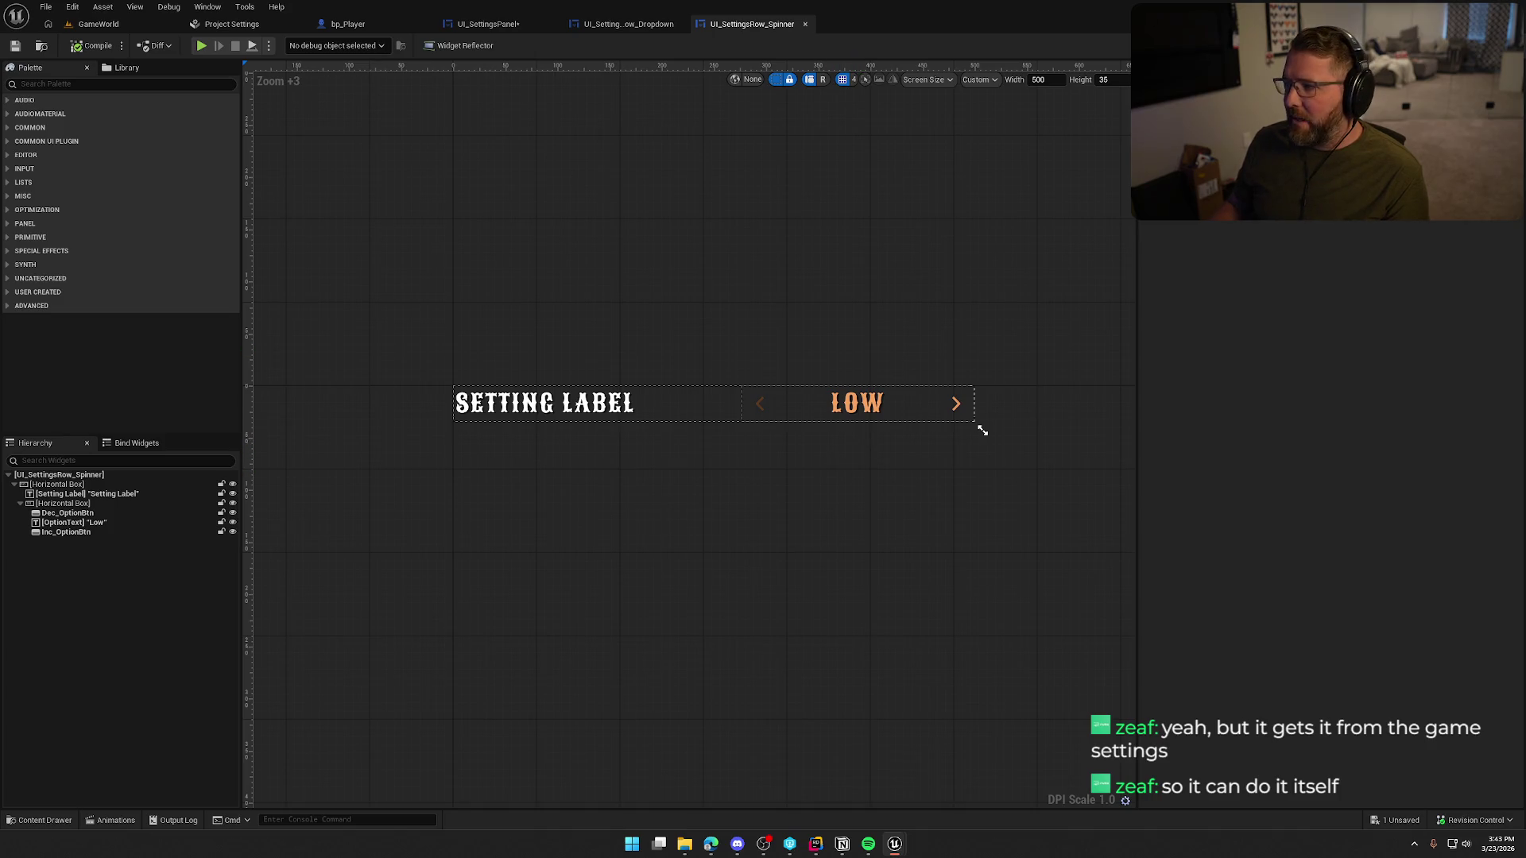
left_click(1494, 45)
scroll(79, 318, "down", 2)
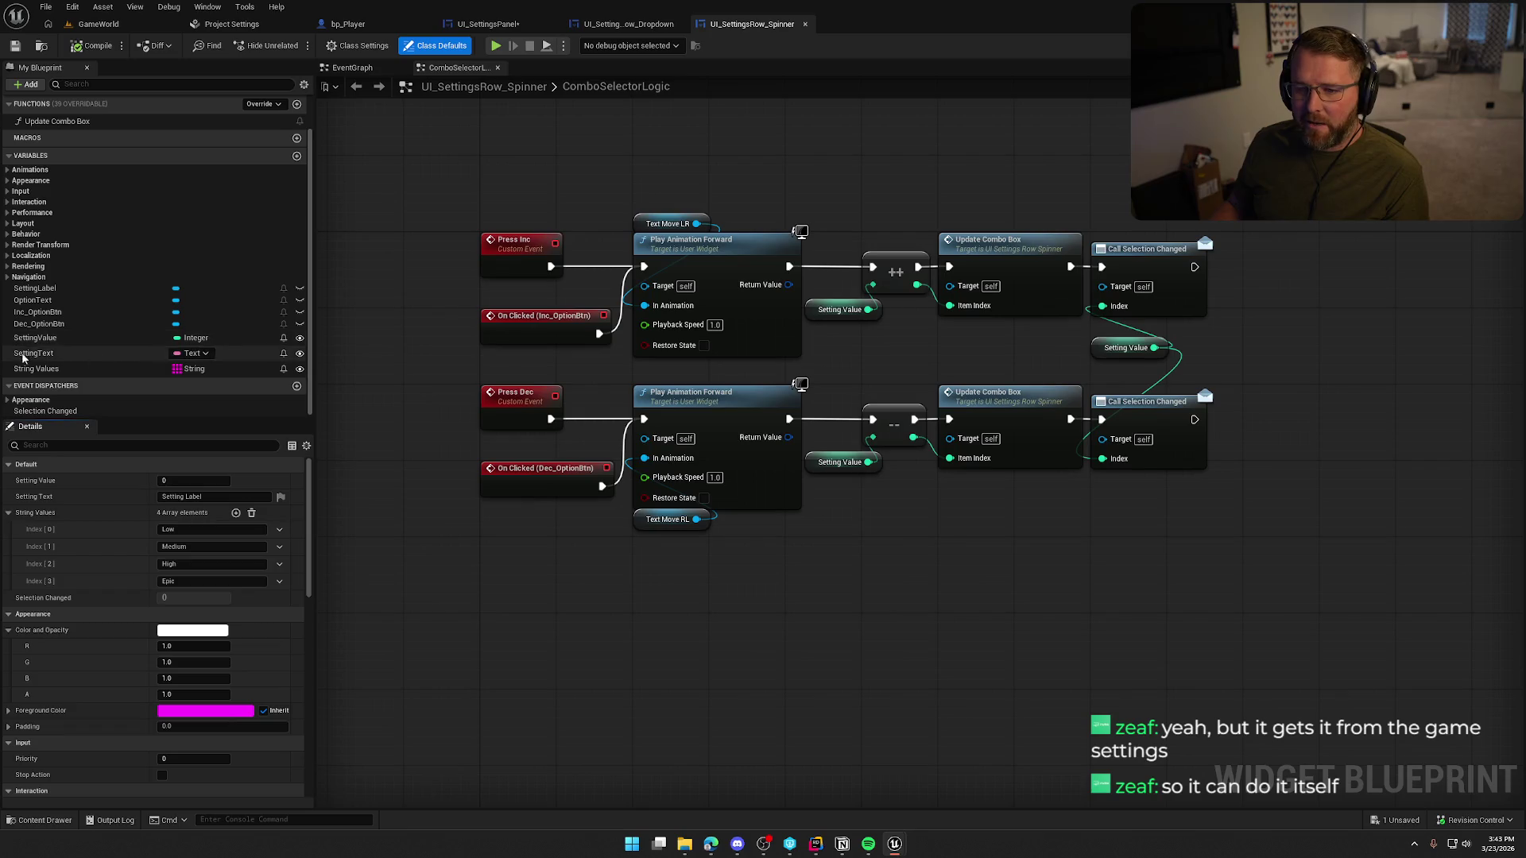
left_click(49, 339)
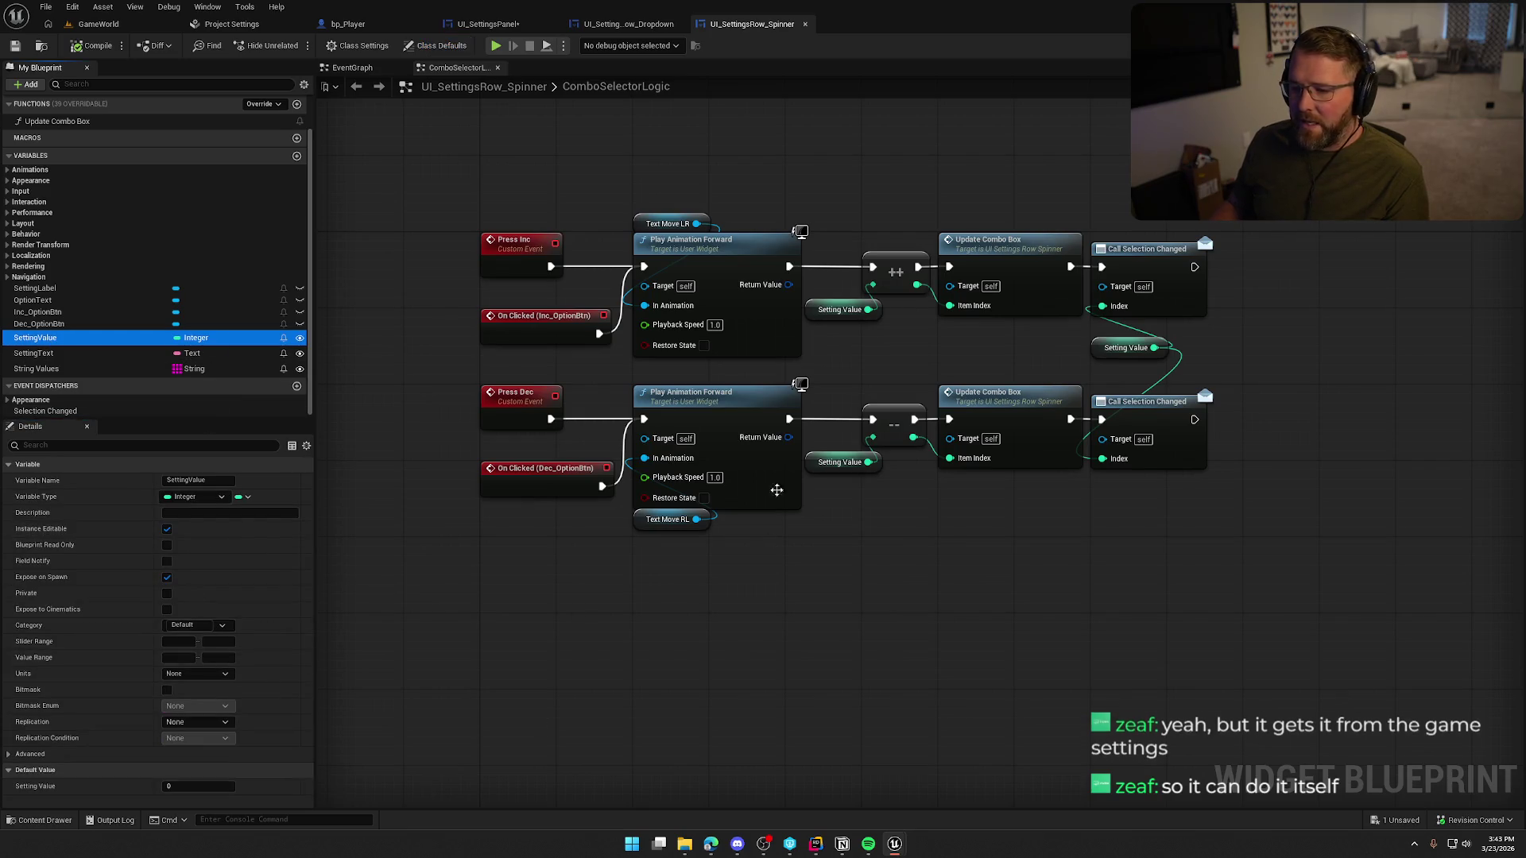
mouse_move(1301, 612)
left_mouse_down()
mouse_move(1199, 538)
mouse_move(417, 145)
left_mouse_up()
left_click_drag(1240, 591, 1113, 167)
left_click(1311, 279)
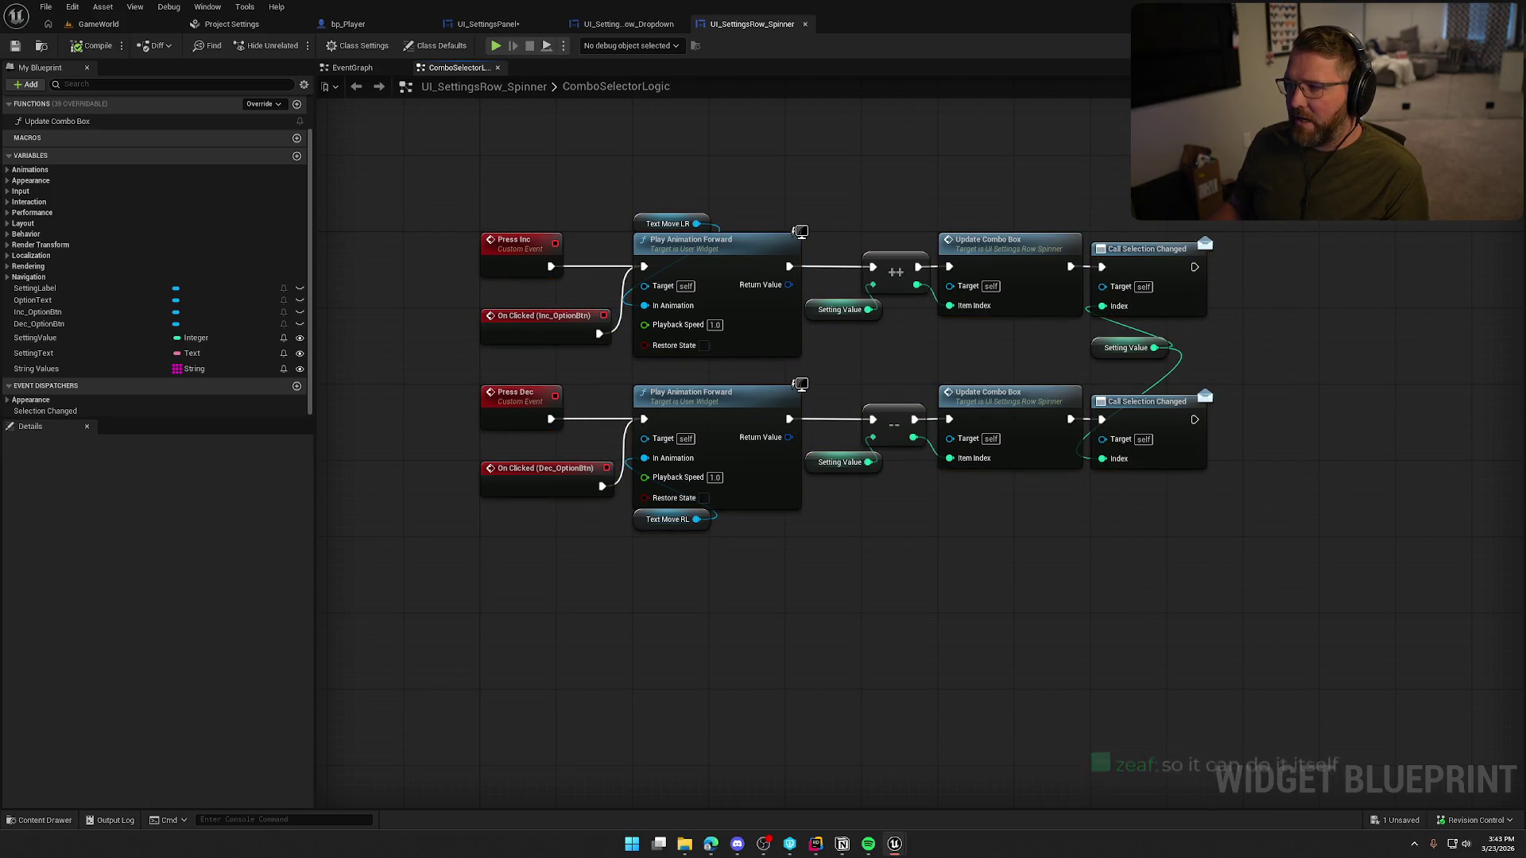
left_click(1470, 45)
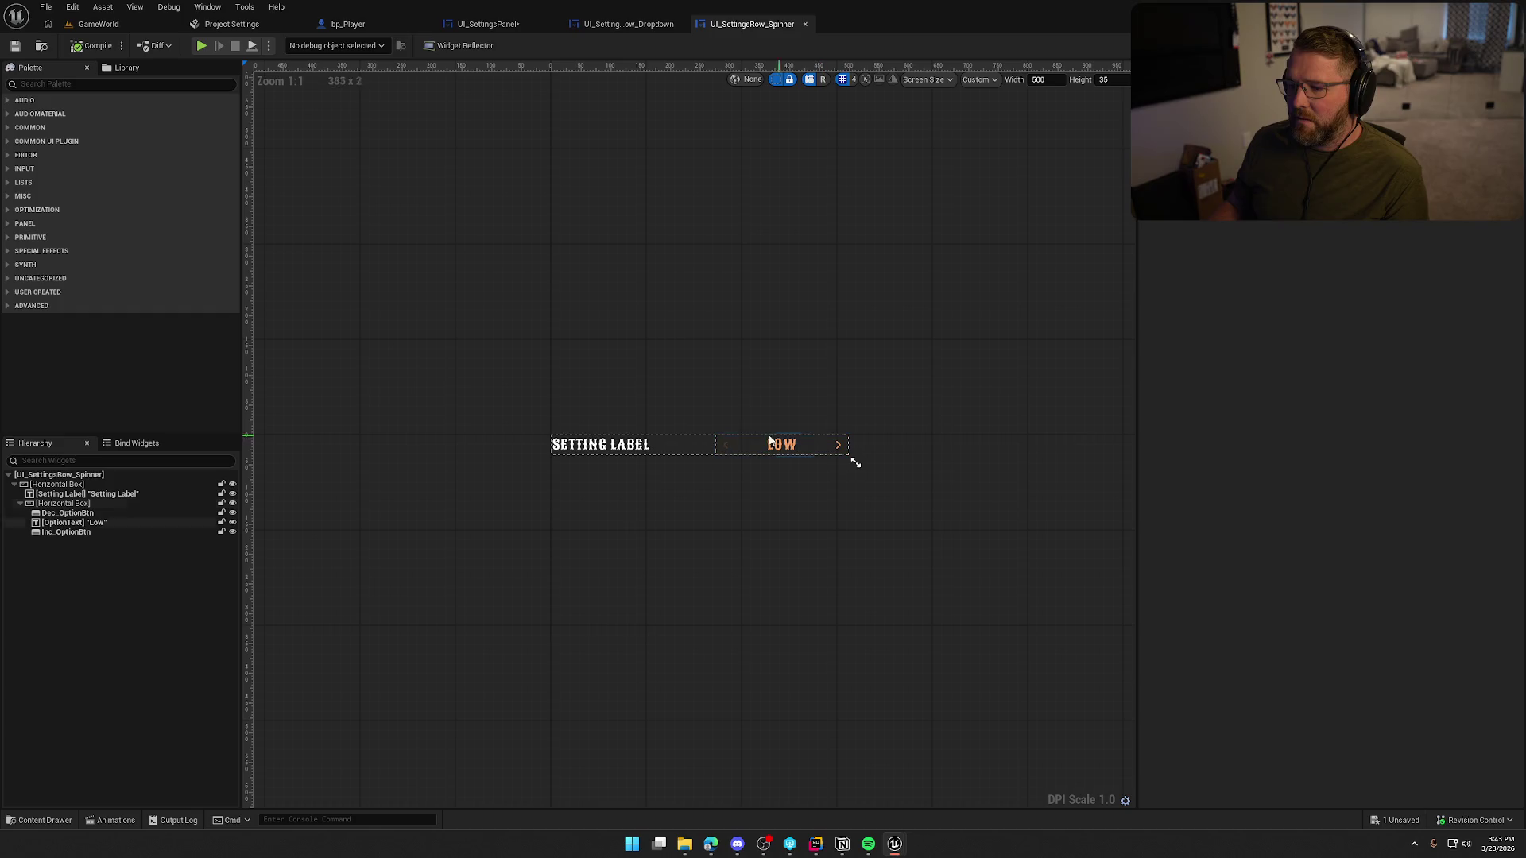
left_click(472, 26)
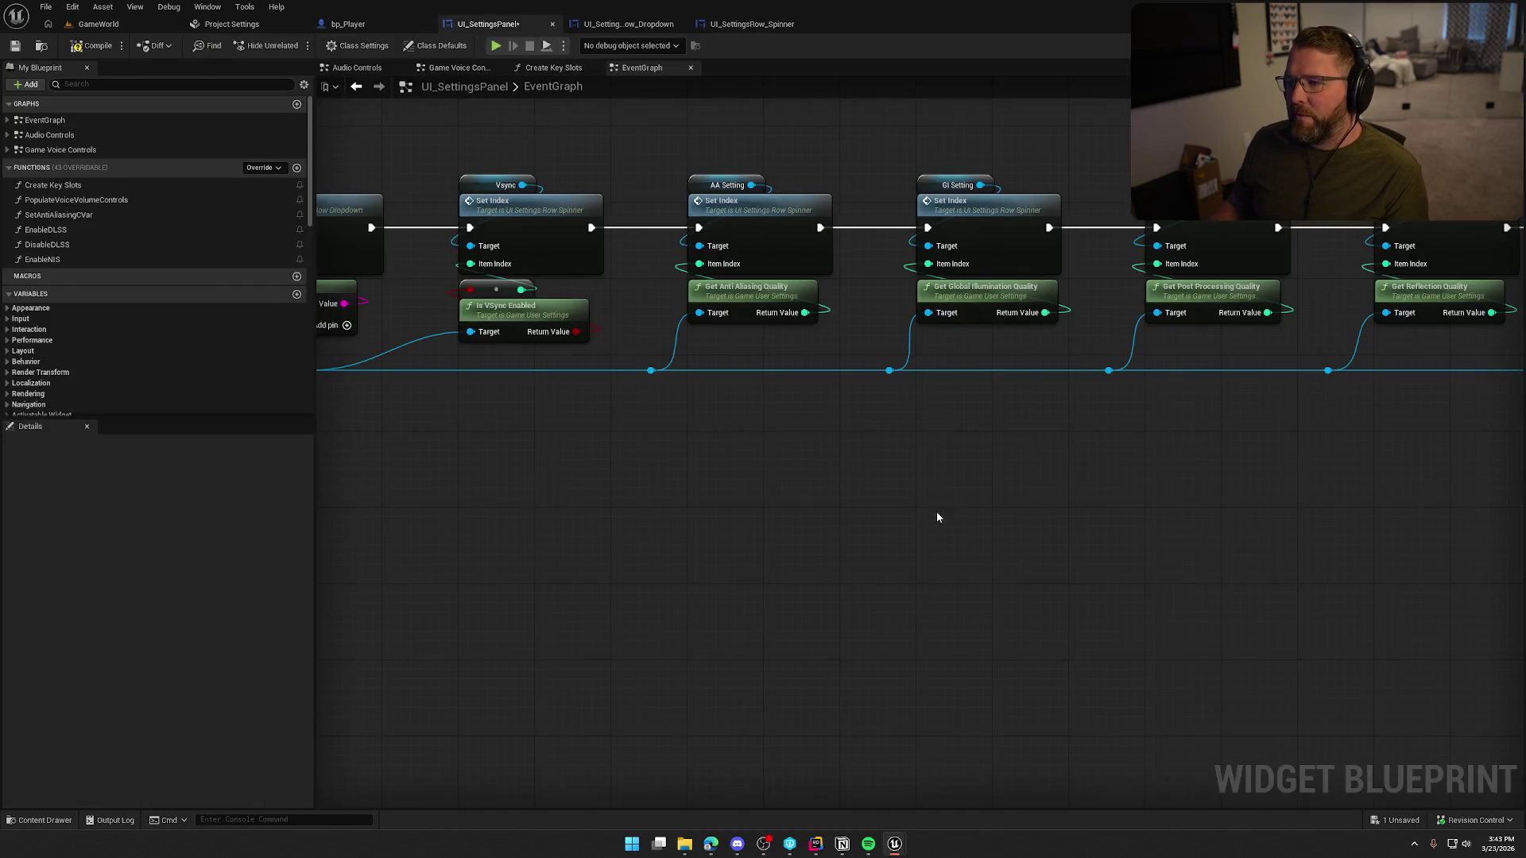
mouse_move(601, 146)
left_mouse_down()
mouse_move(827, 411)
mouse_move(784, 450)
mouse_move(733, 425)
mouse_move(770, 474)
left_mouse_up()
left_click(699, 433)
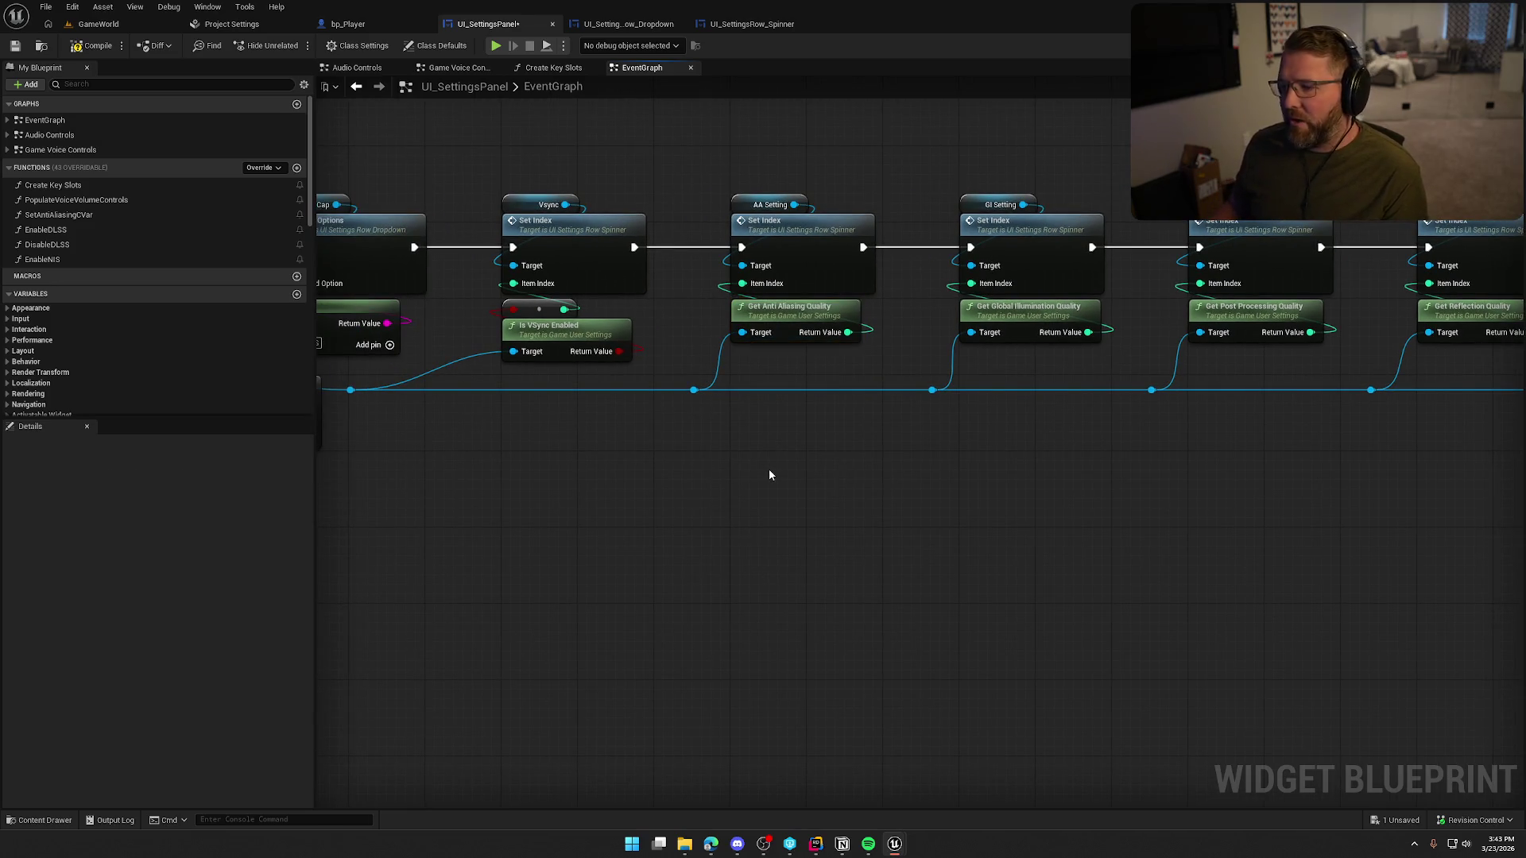
mouse_move(854, 467)
left_mouse_down()
mouse_move(679, 143)
mouse_move(810, 471)
mouse_move(922, 475)
left_mouse_up()
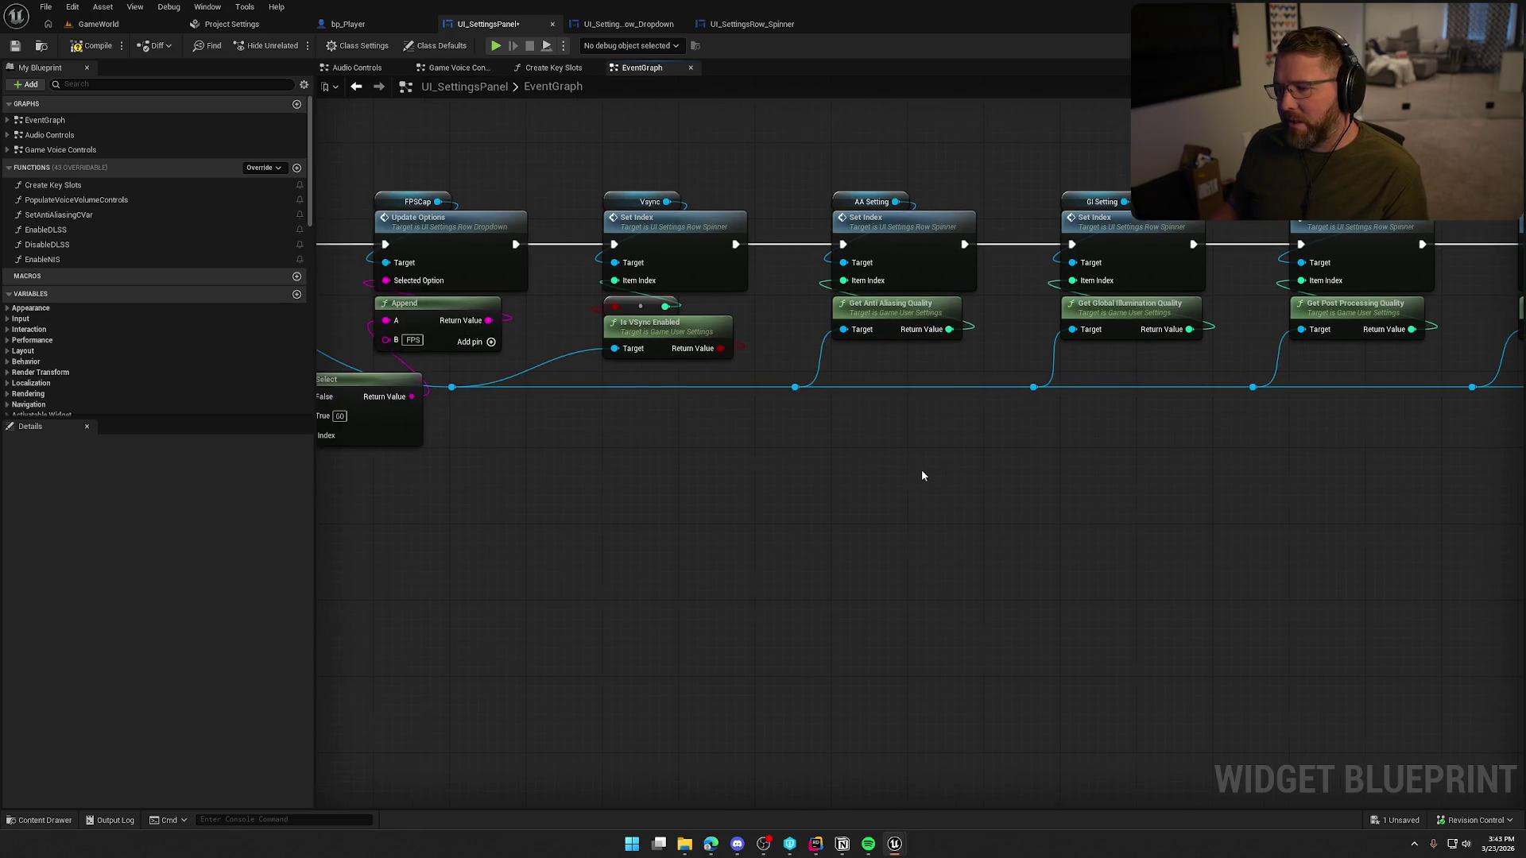
left_click_drag(926, 395, 883, 334)
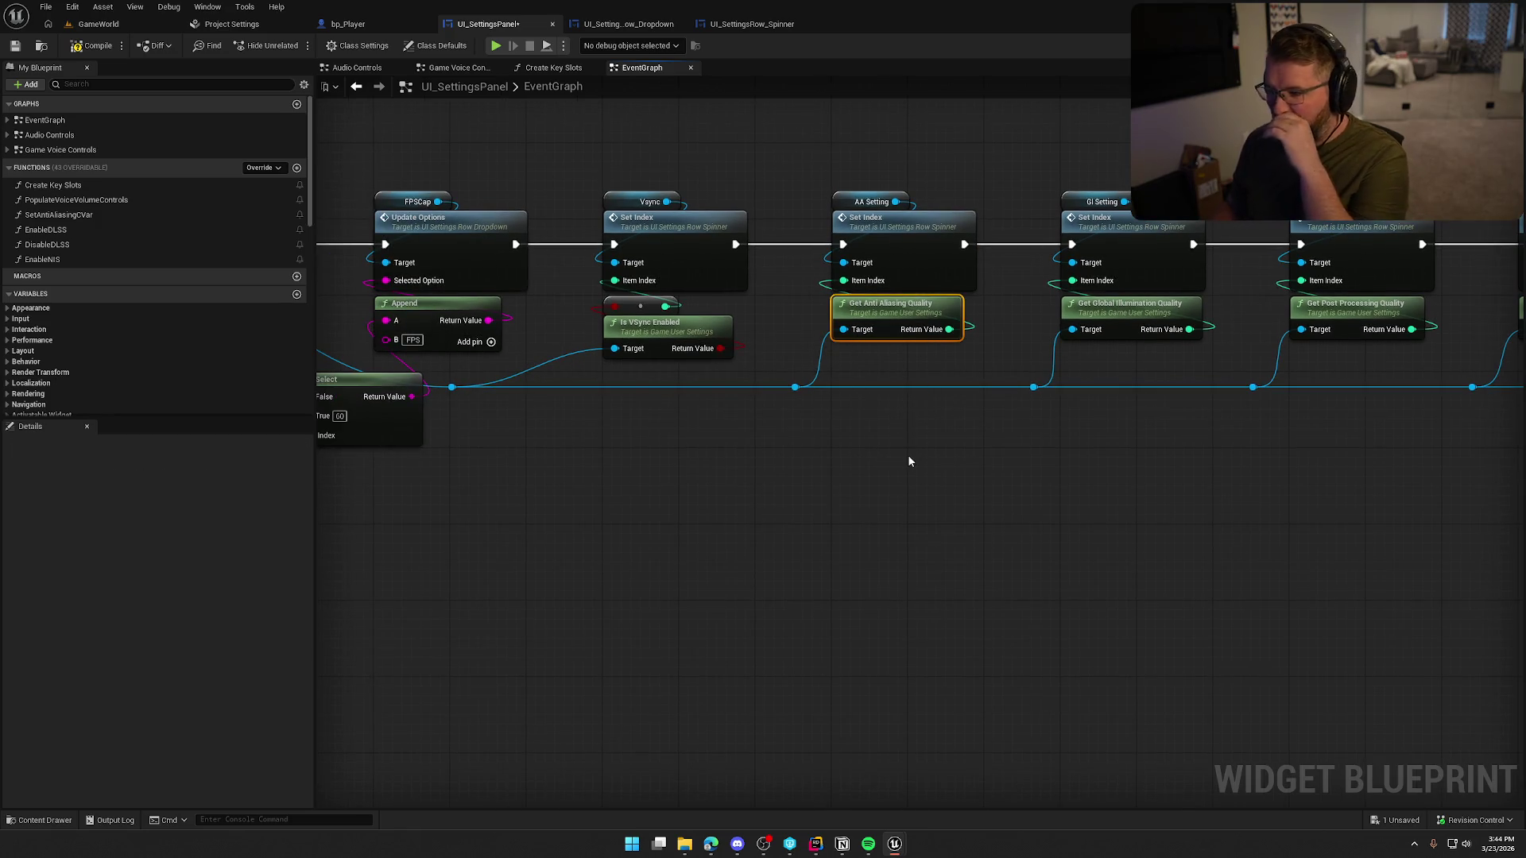
left_click_drag(914, 442, 882, 198)
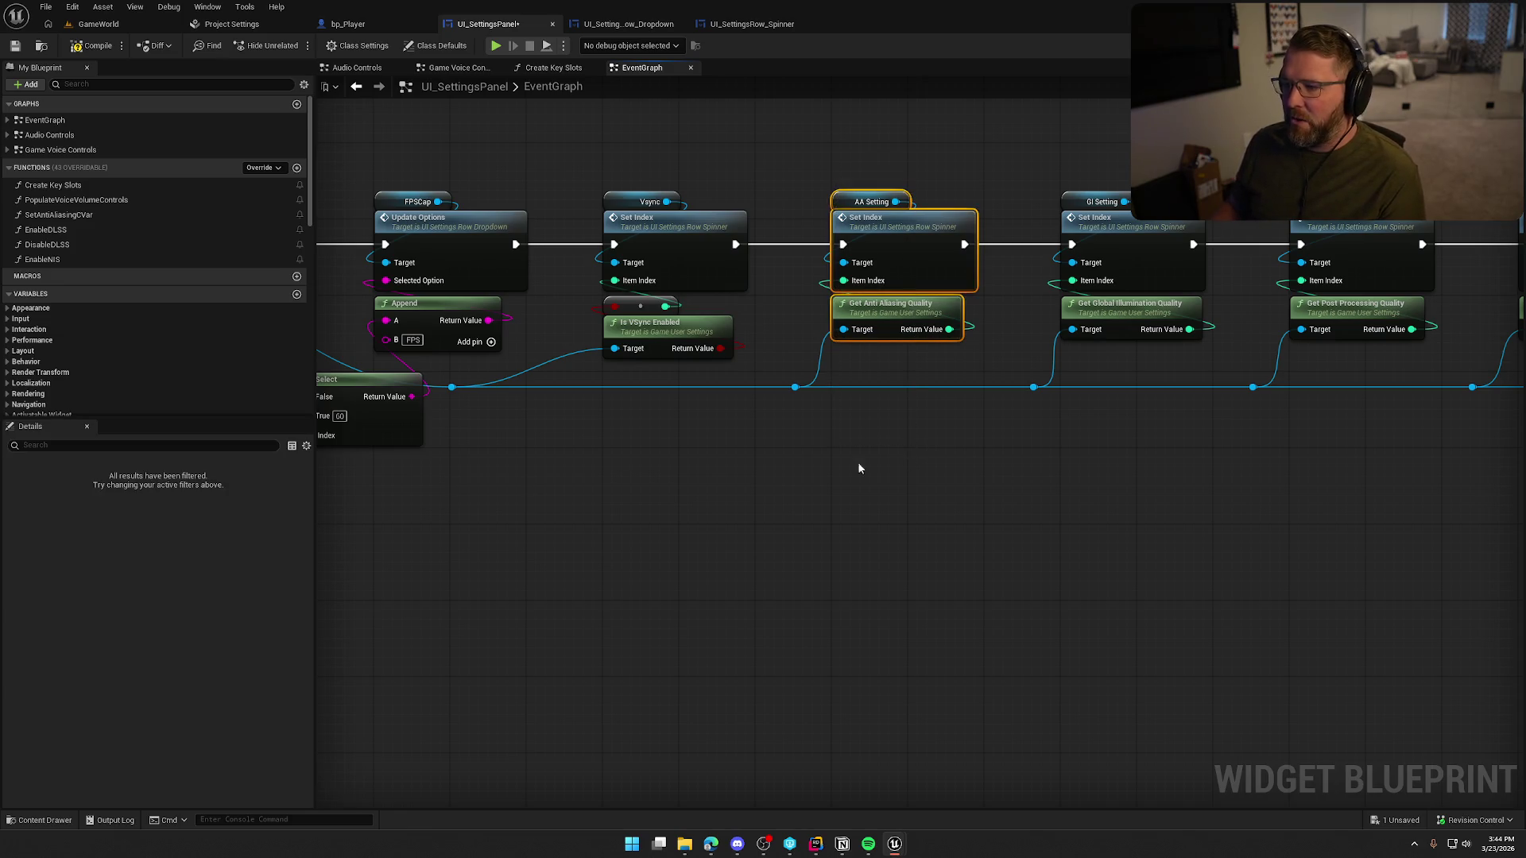
left_click(884, 537)
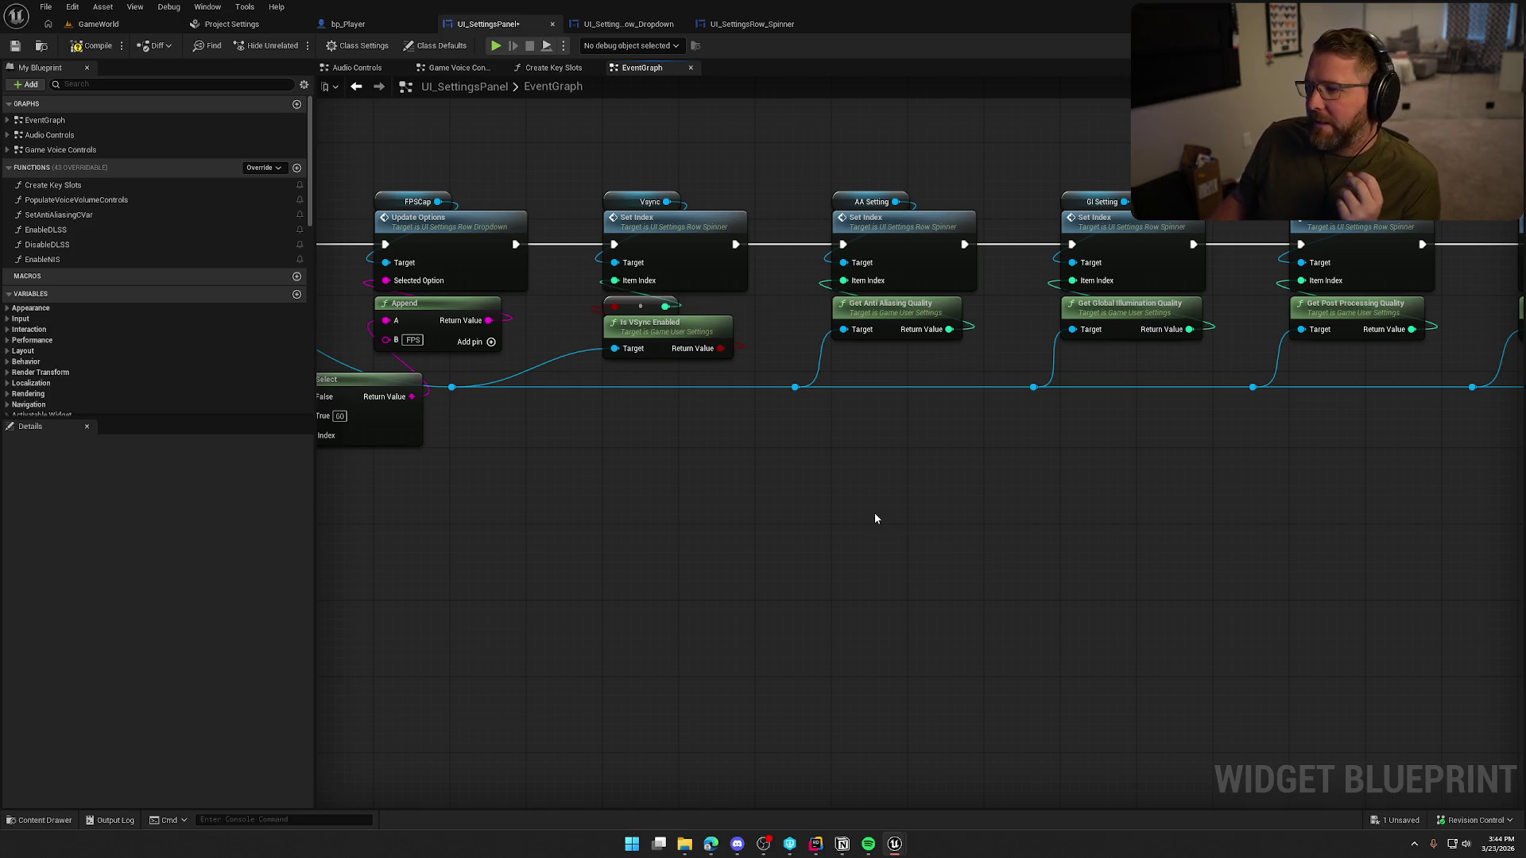
left_click_drag(875, 517, 880, 443)
mouse_move(461, 139)
left_mouse_down()
mouse_move(1179, 442)
mouse_move(1400, 433)
left_mouse_up()
left_click(724, 413)
mouse_move(724, 414)
left_mouse_down()
mouse_move(824, 528)
mouse_move(556, 229)
left_mouse_up()
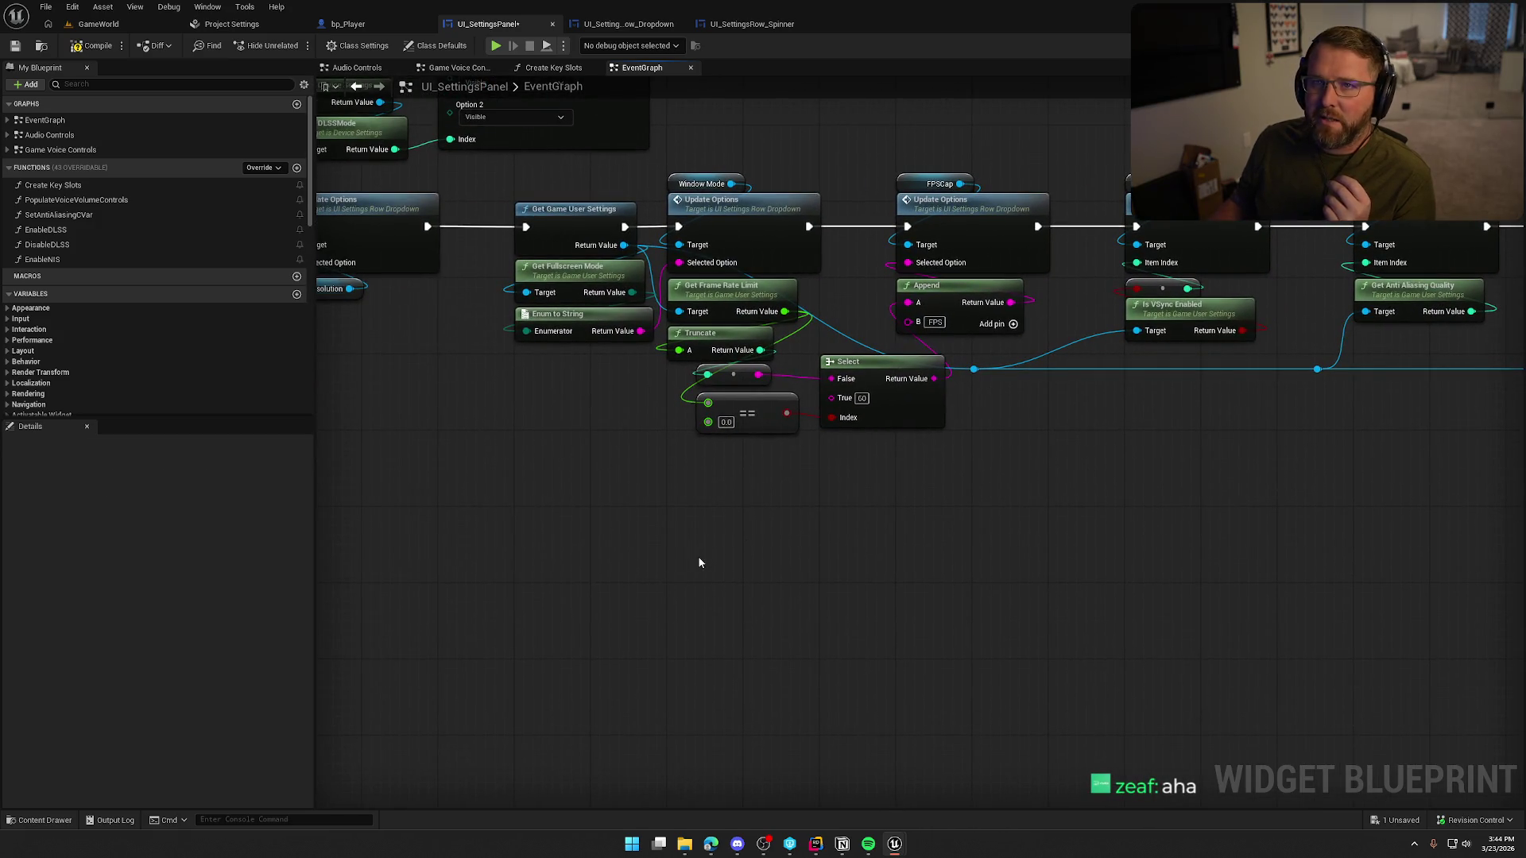
mouse_move(836, 515)
left_mouse_down()
mouse_move(585, 491)
mouse_move(503, 511)
left_mouse_up()
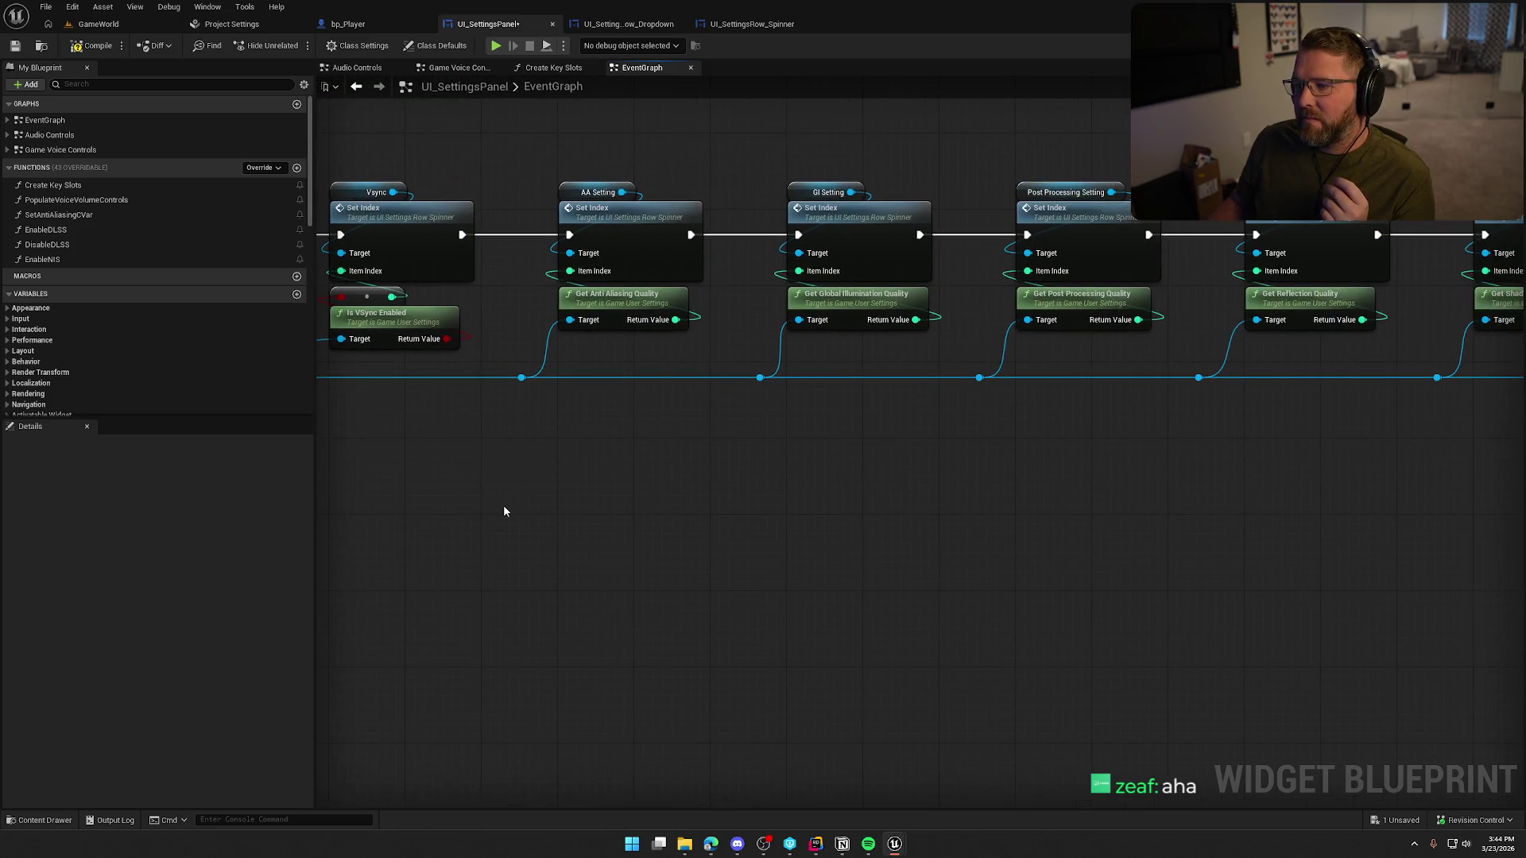
left_click_drag(553, 151, 714, 429)
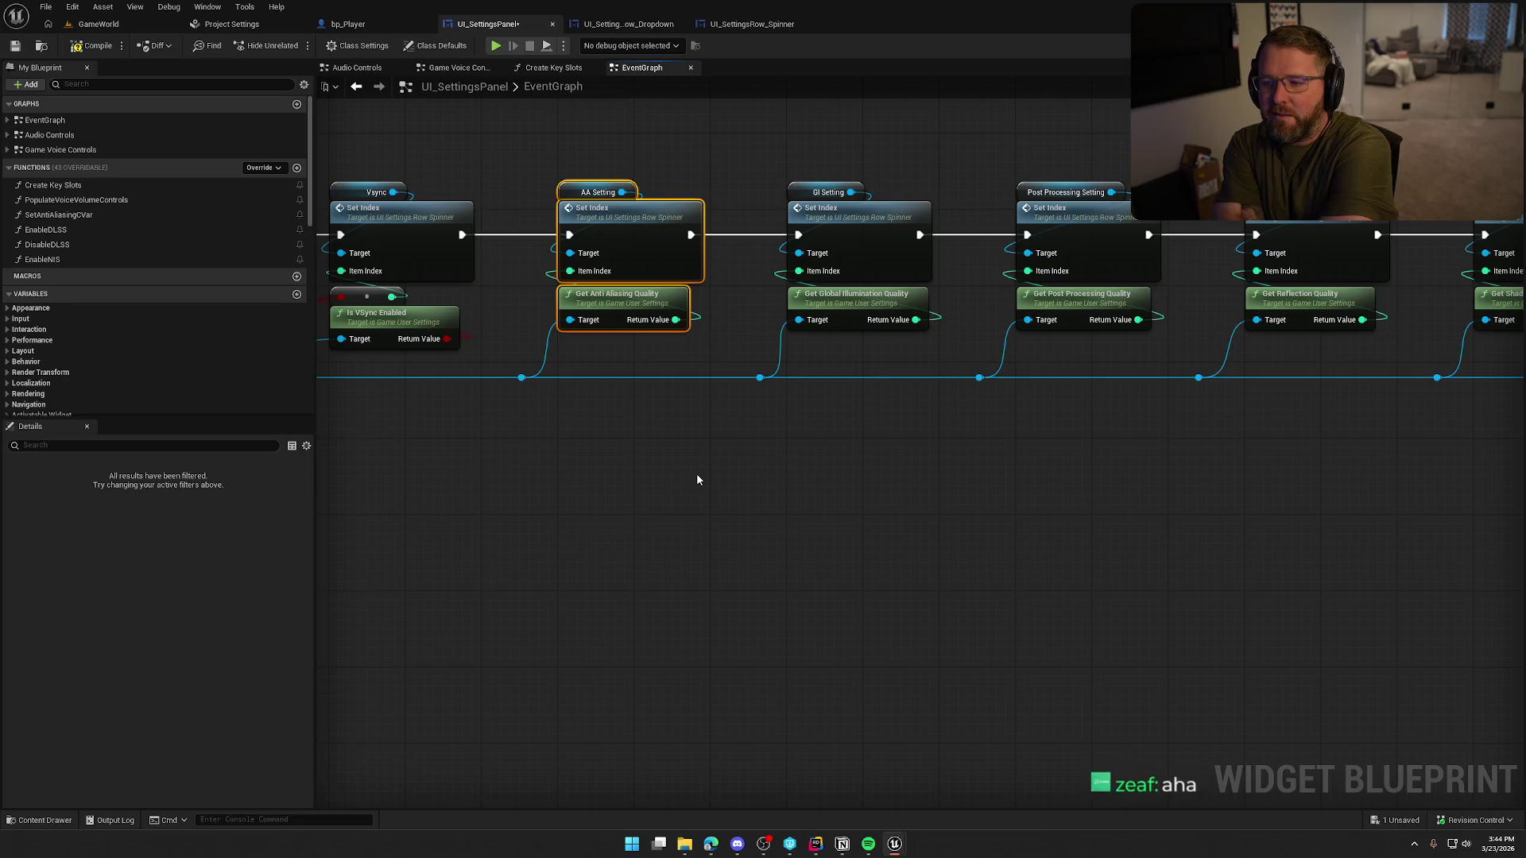
left_click_drag(696, 479, 917, 524)
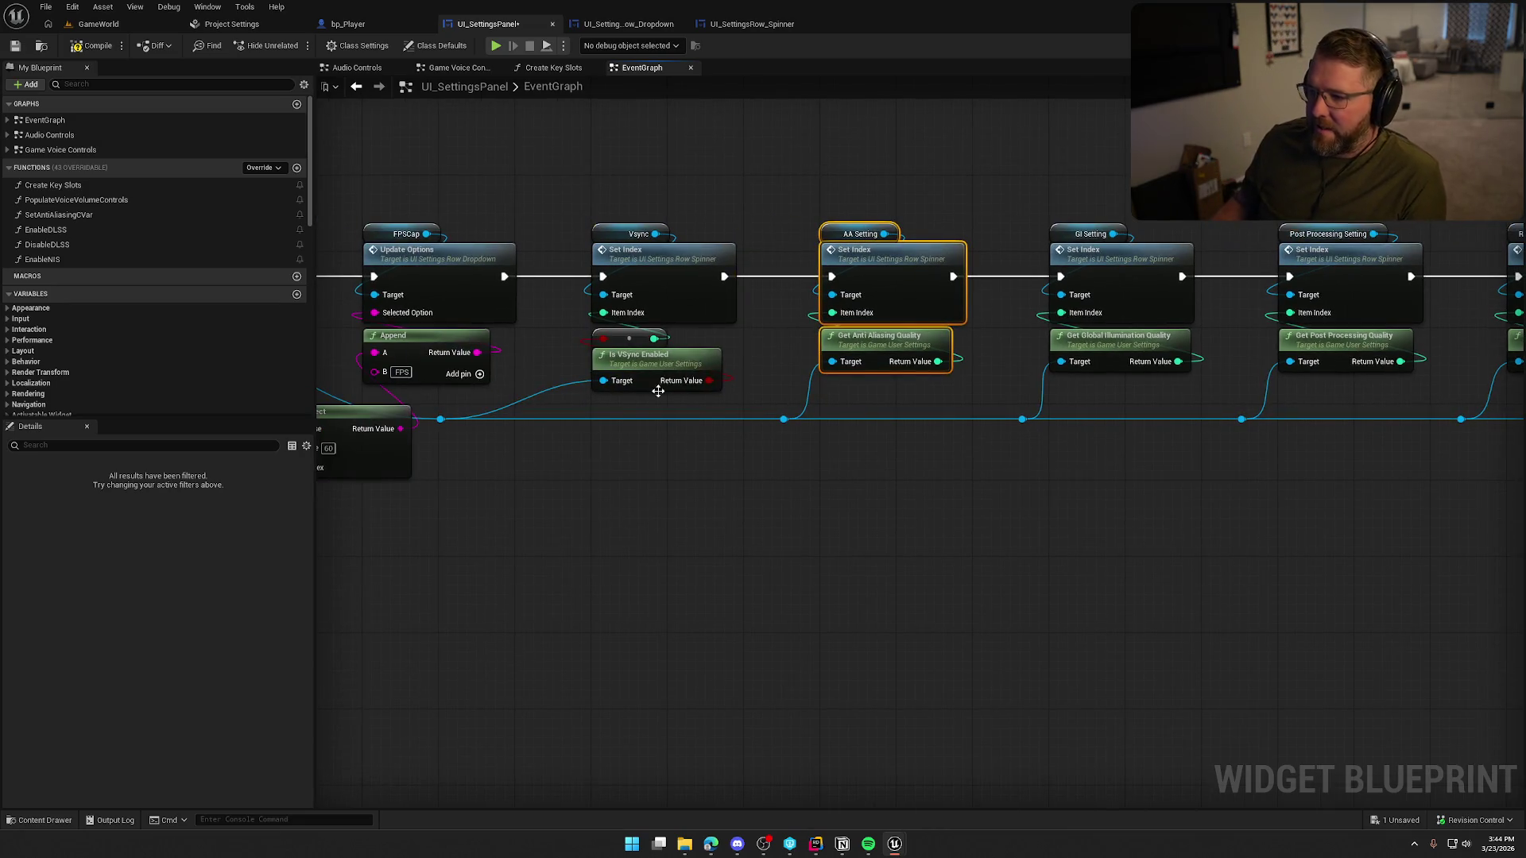
left_click_drag(918, 445, 779, 405)
mouse_move(723, 606)
left_mouse_down()
mouse_move(867, 571)
mouse_move(757, 603)
mouse_move(1303, 328)
mouse_move(634, 380)
mouse_move(604, 250)
left_mouse_up()
left_click_drag(511, 265, 1157, 382)
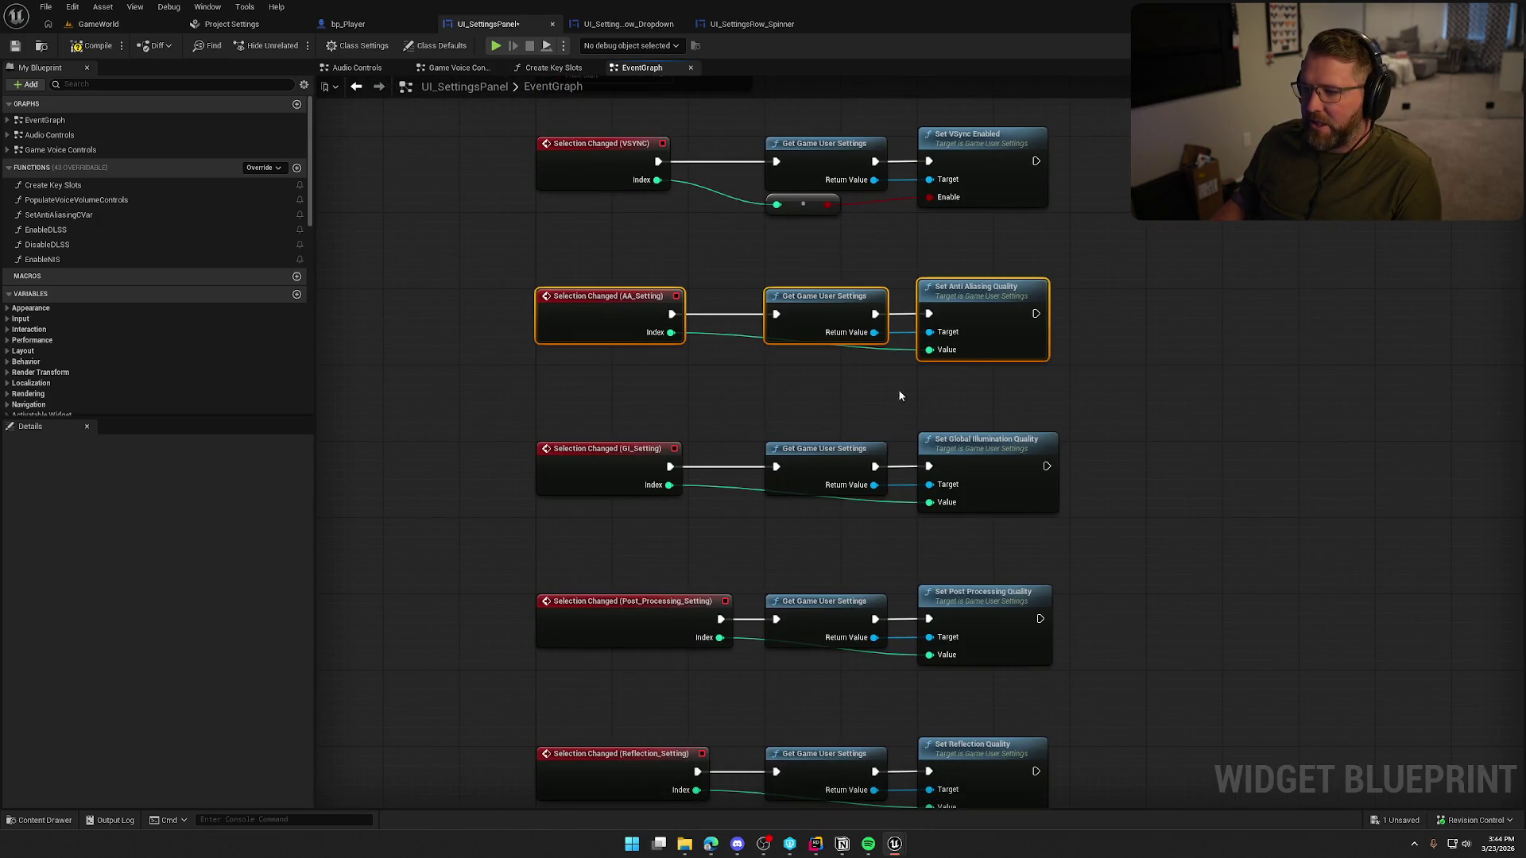
left_click_drag(769, 391, 693, 395)
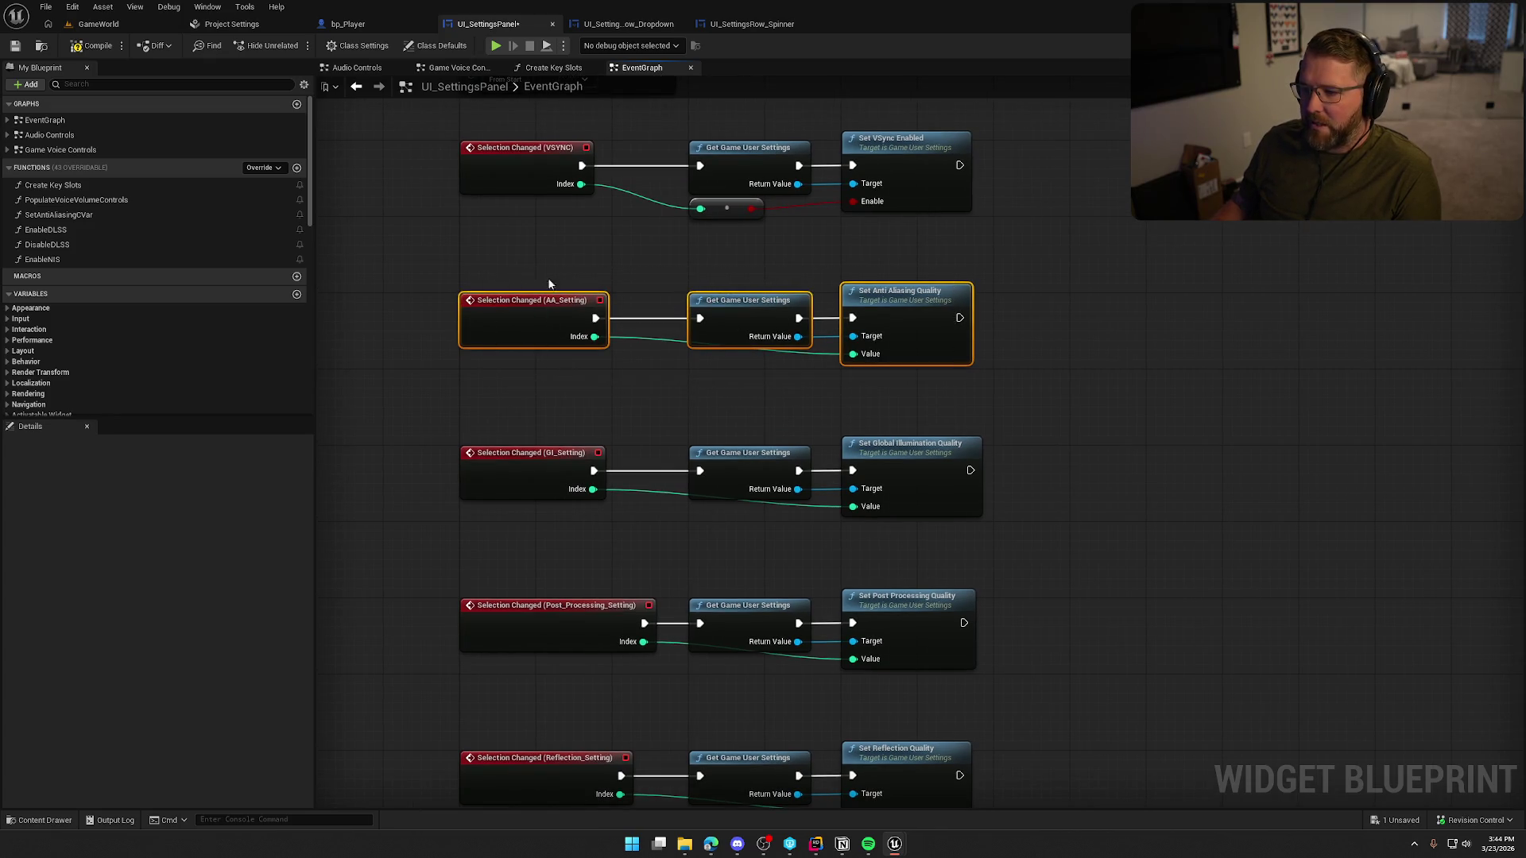
left_click(1135, 320)
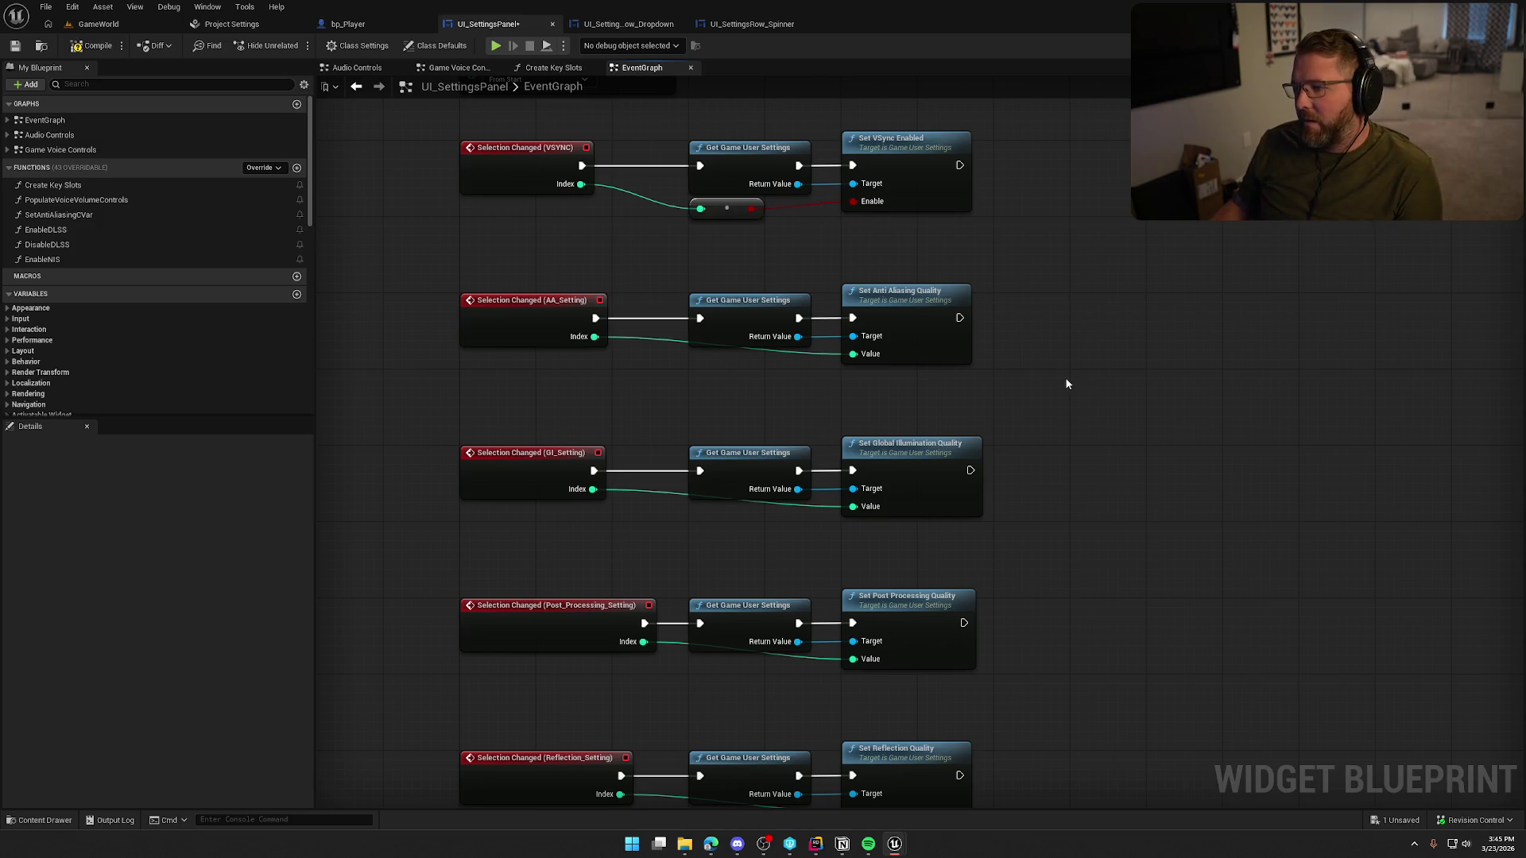
mouse_move(1059, 386)
left_mouse_down()
mouse_move(914, 401)
mouse_move(556, 334)
left_mouse_up()
left_click(637, 385)
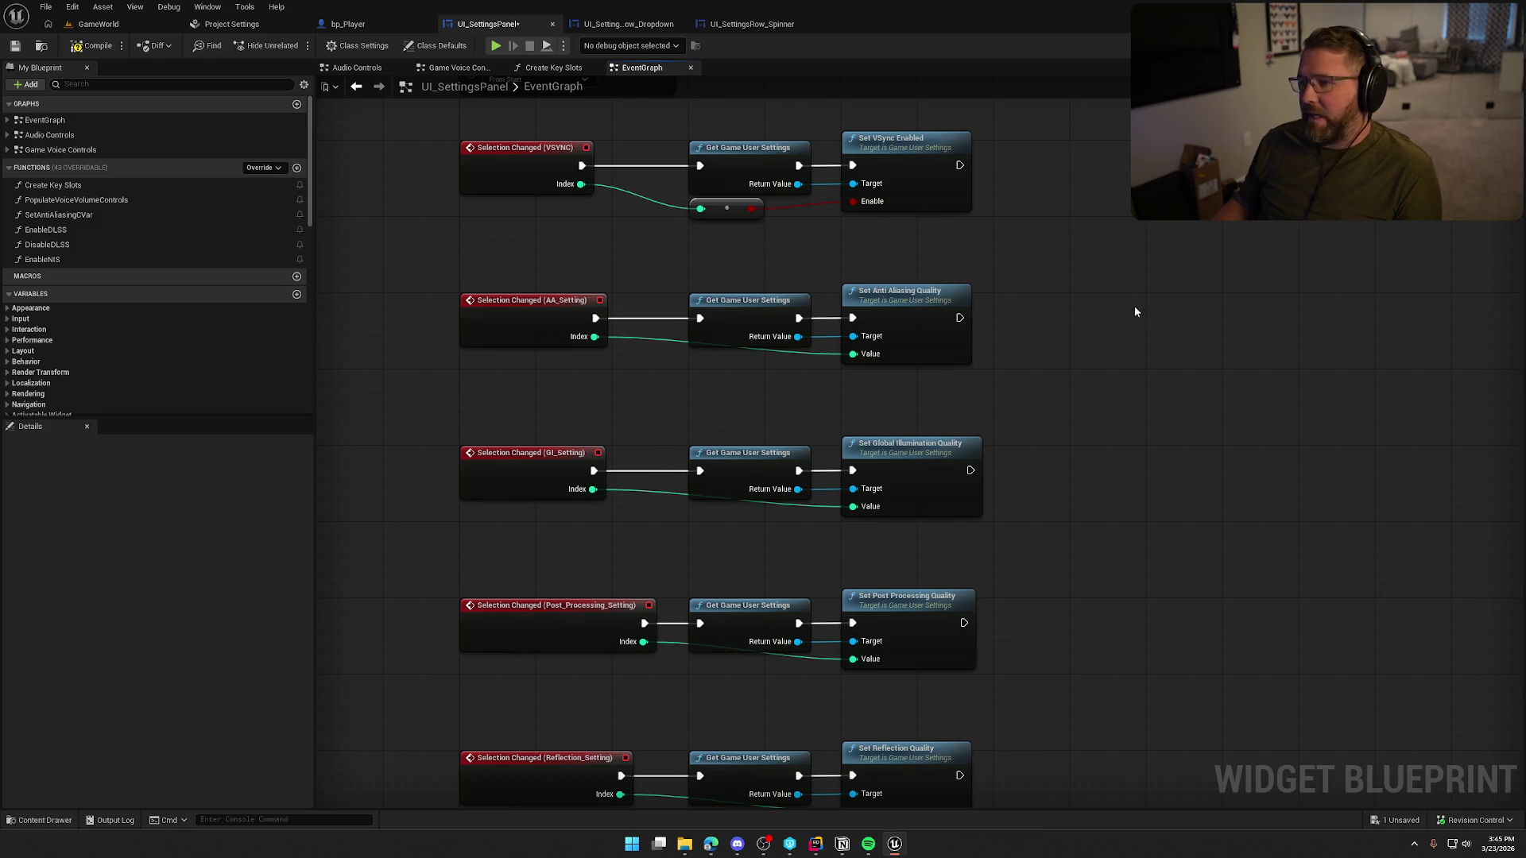
left_click_drag(936, 404, 457, 254)
left_click(623, 391)
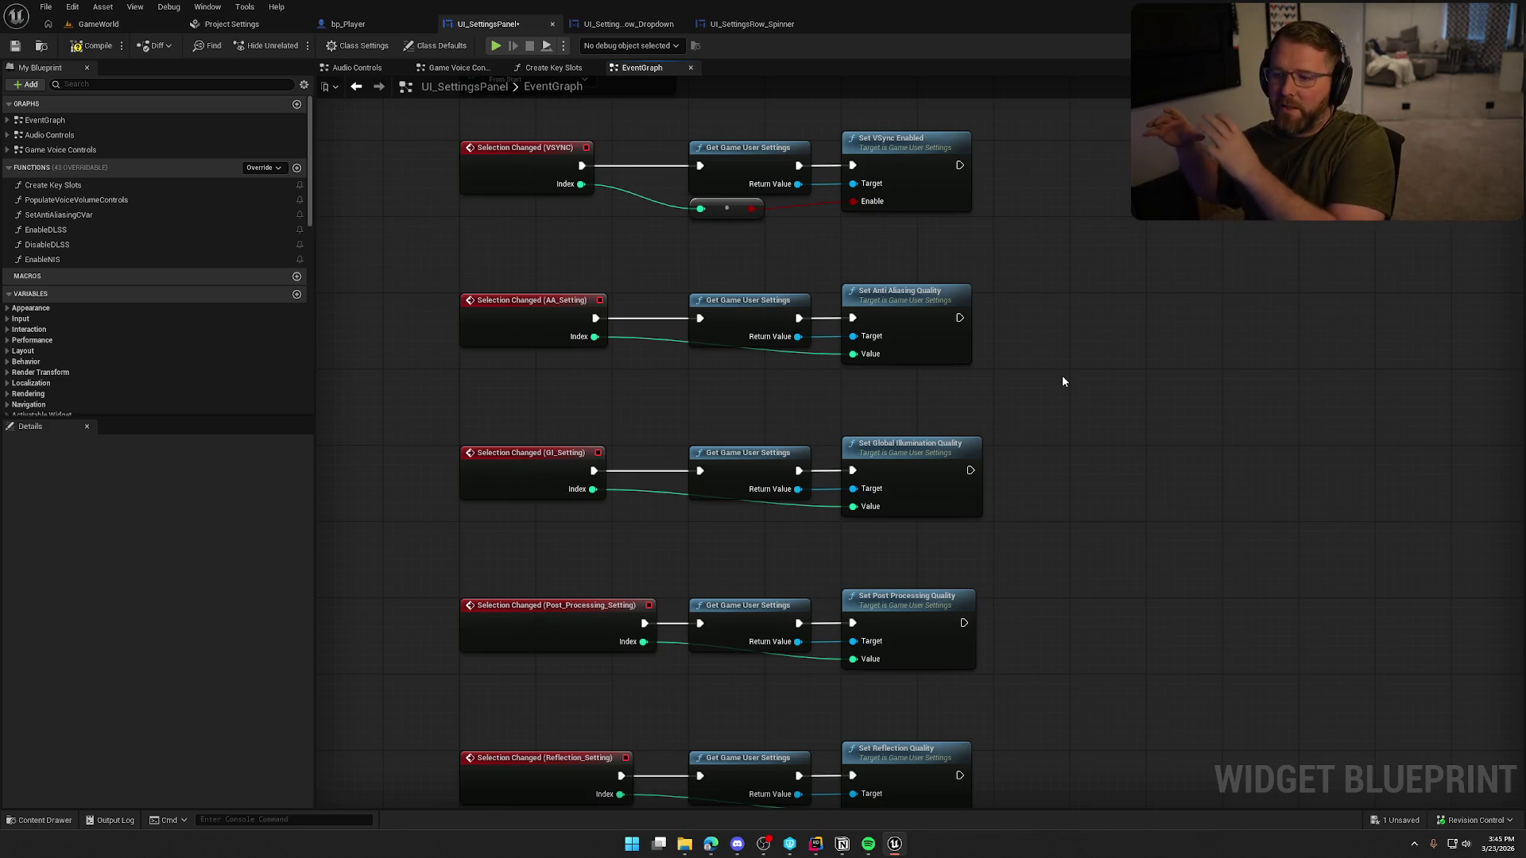
scroll(1063, 381, "down", 8)
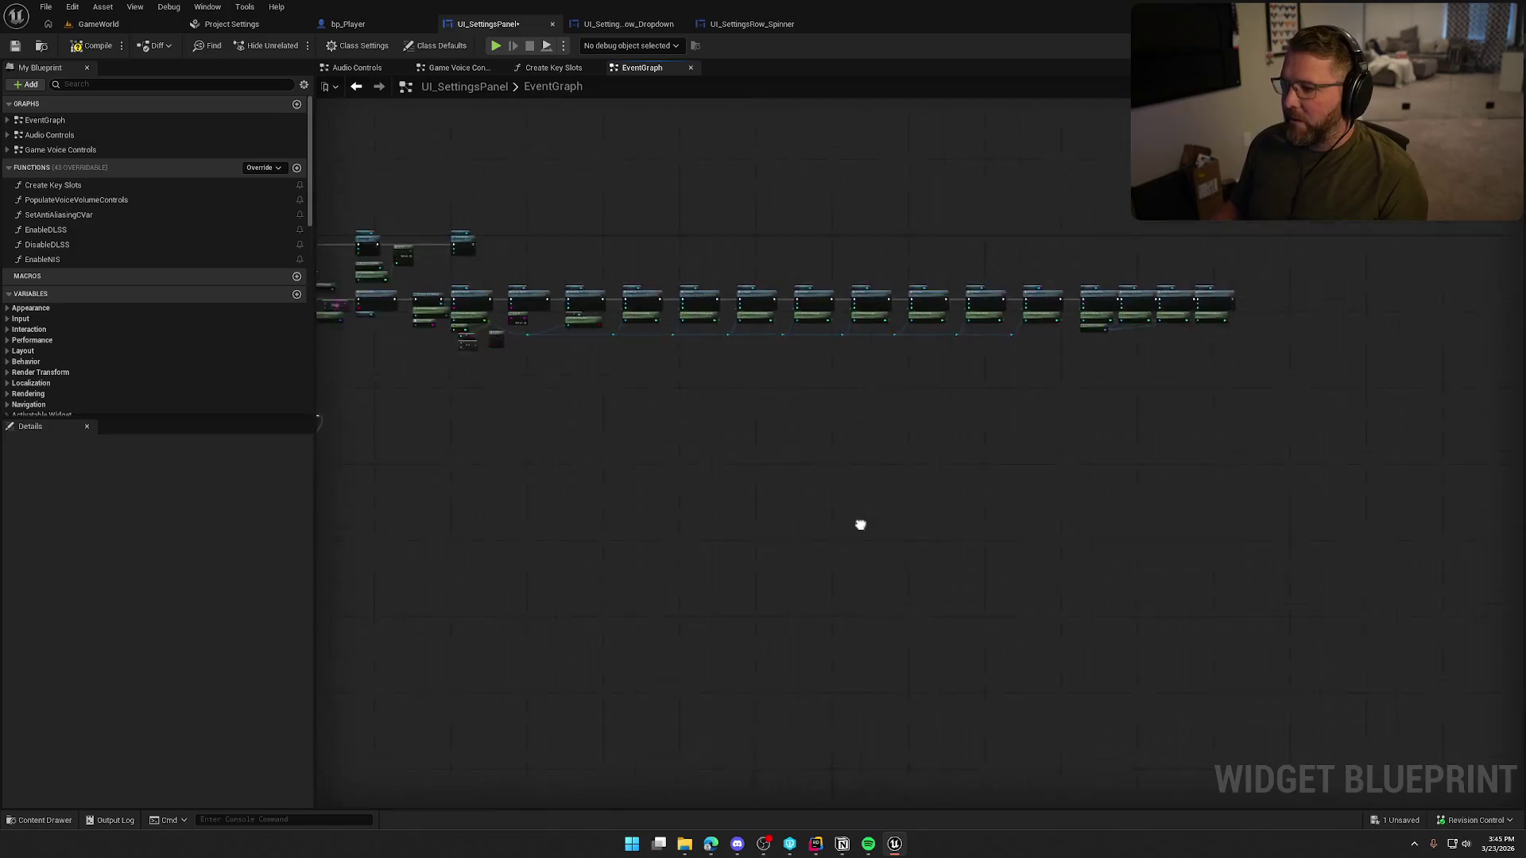
- Zoom in and pan to the WindowMode Switch on String nodes
scroll(757, 543, "up", 8)
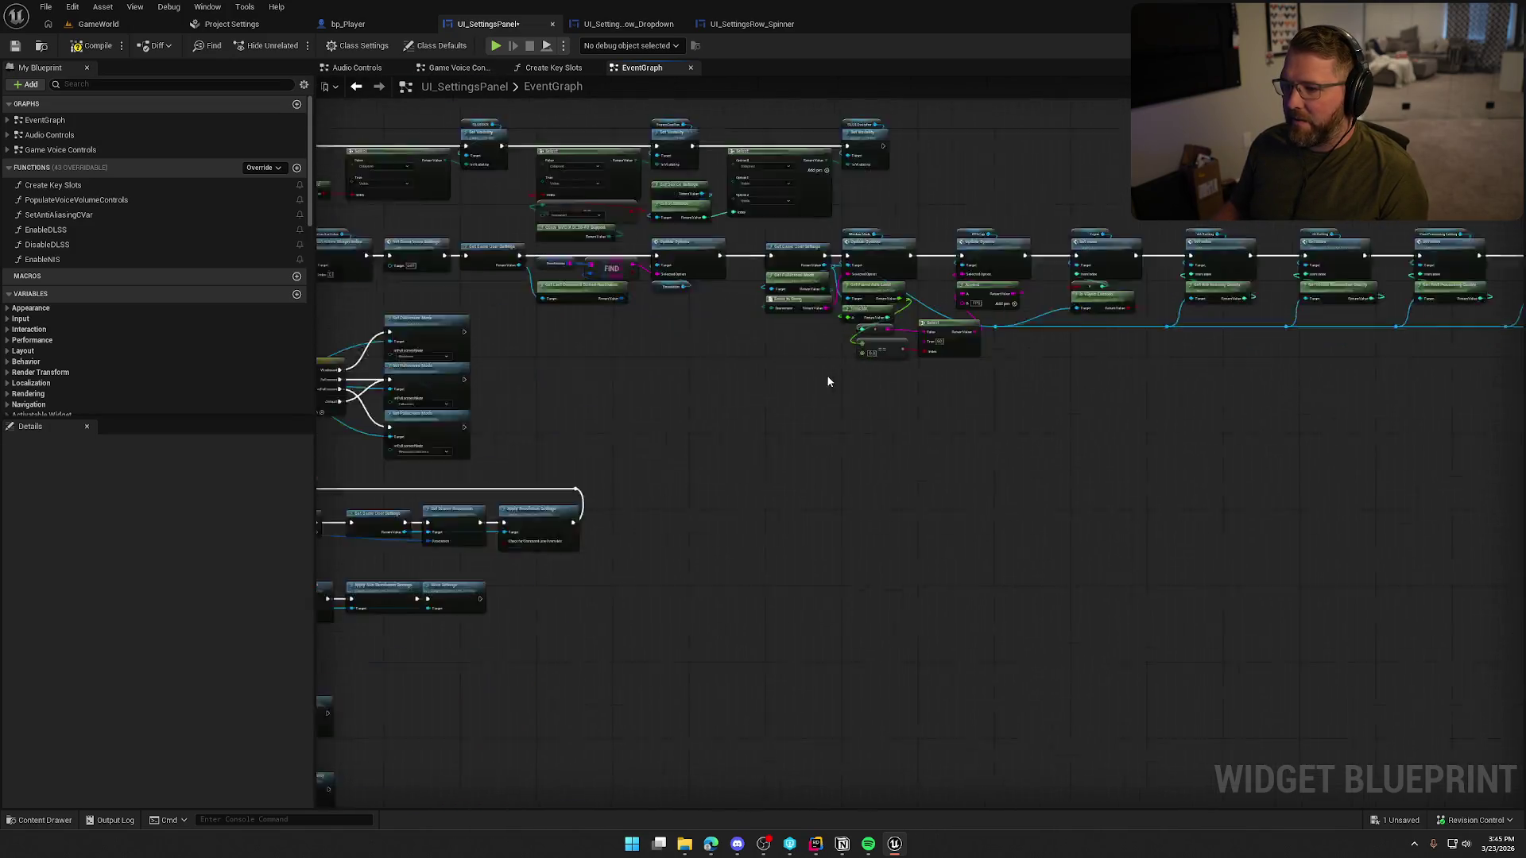
mouse_move(632, 342)
left_mouse_down()
mouse_move(892, 446)
mouse_move(928, 439)
left_mouse_up()
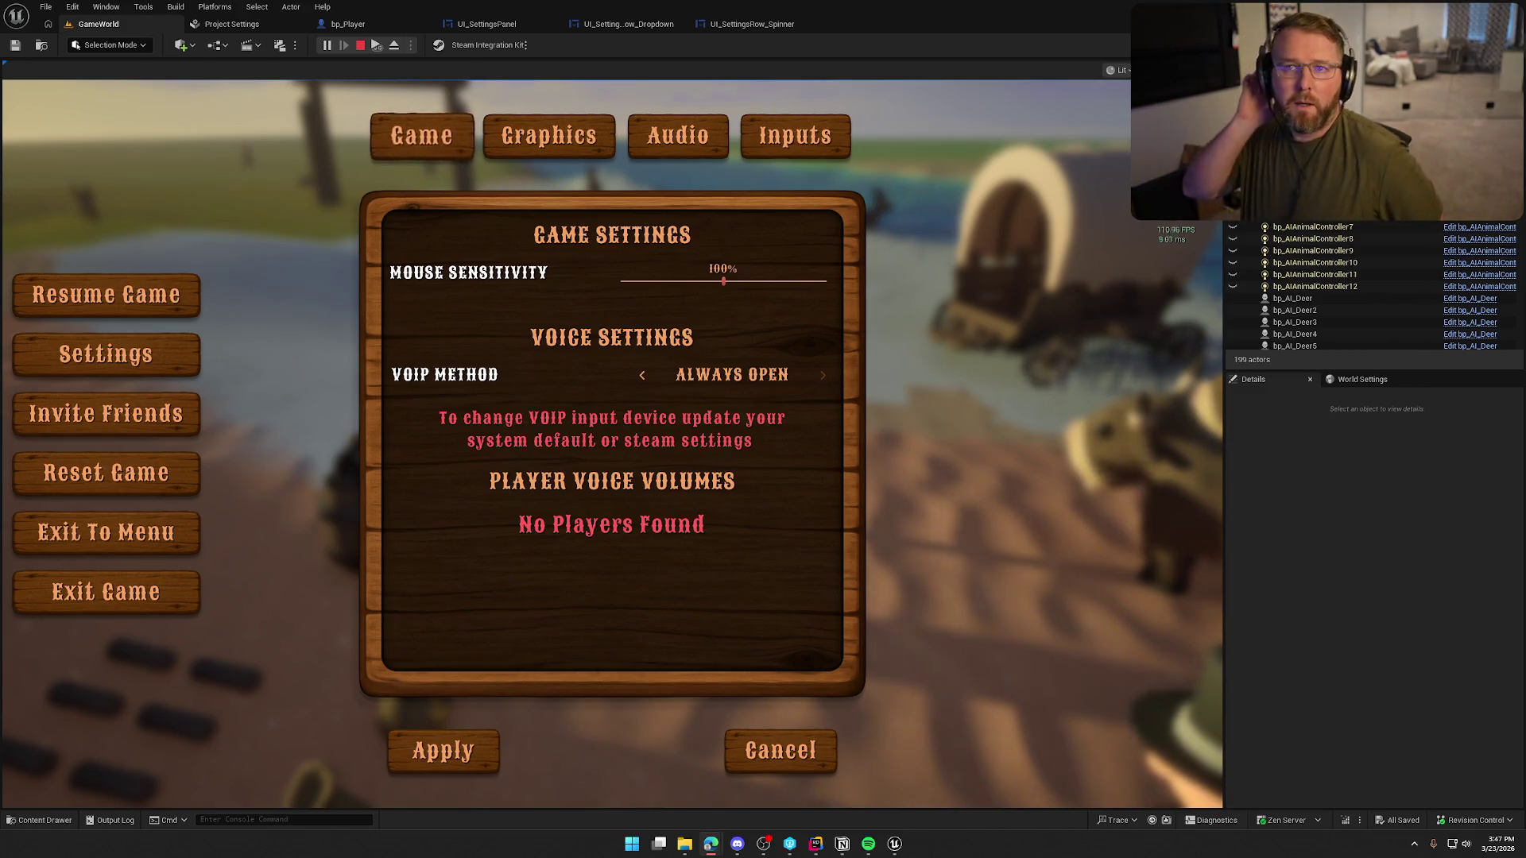
- In the play session, set Graphics to 60 FPS cap, 1080p and Windowed mode
left_click(549, 135)
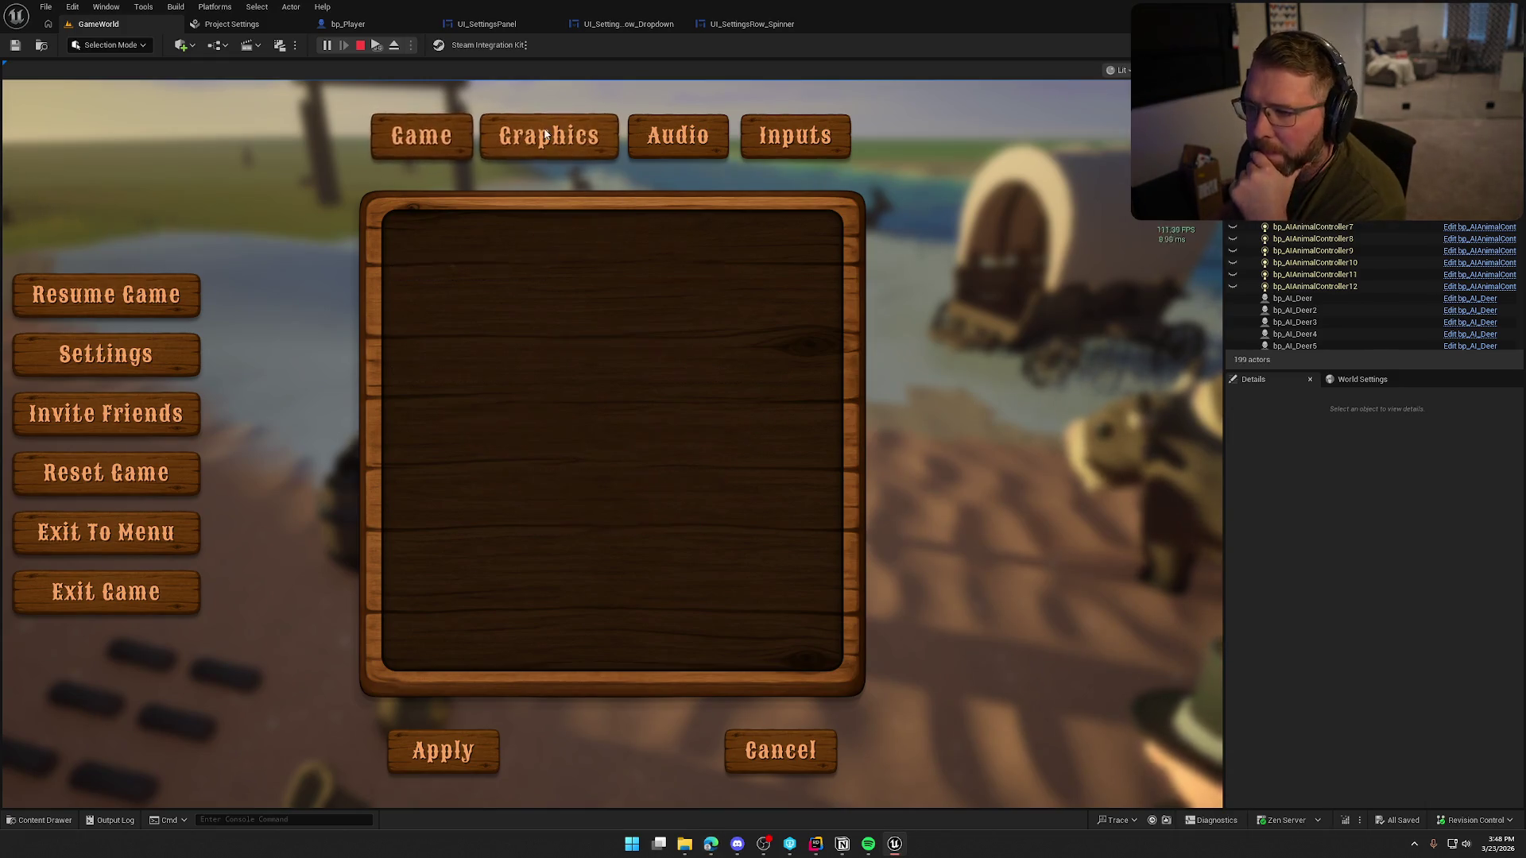
left_click(643, 324)
left_click(644, 378)
left_click(640, 293)
left_click(702, 344)
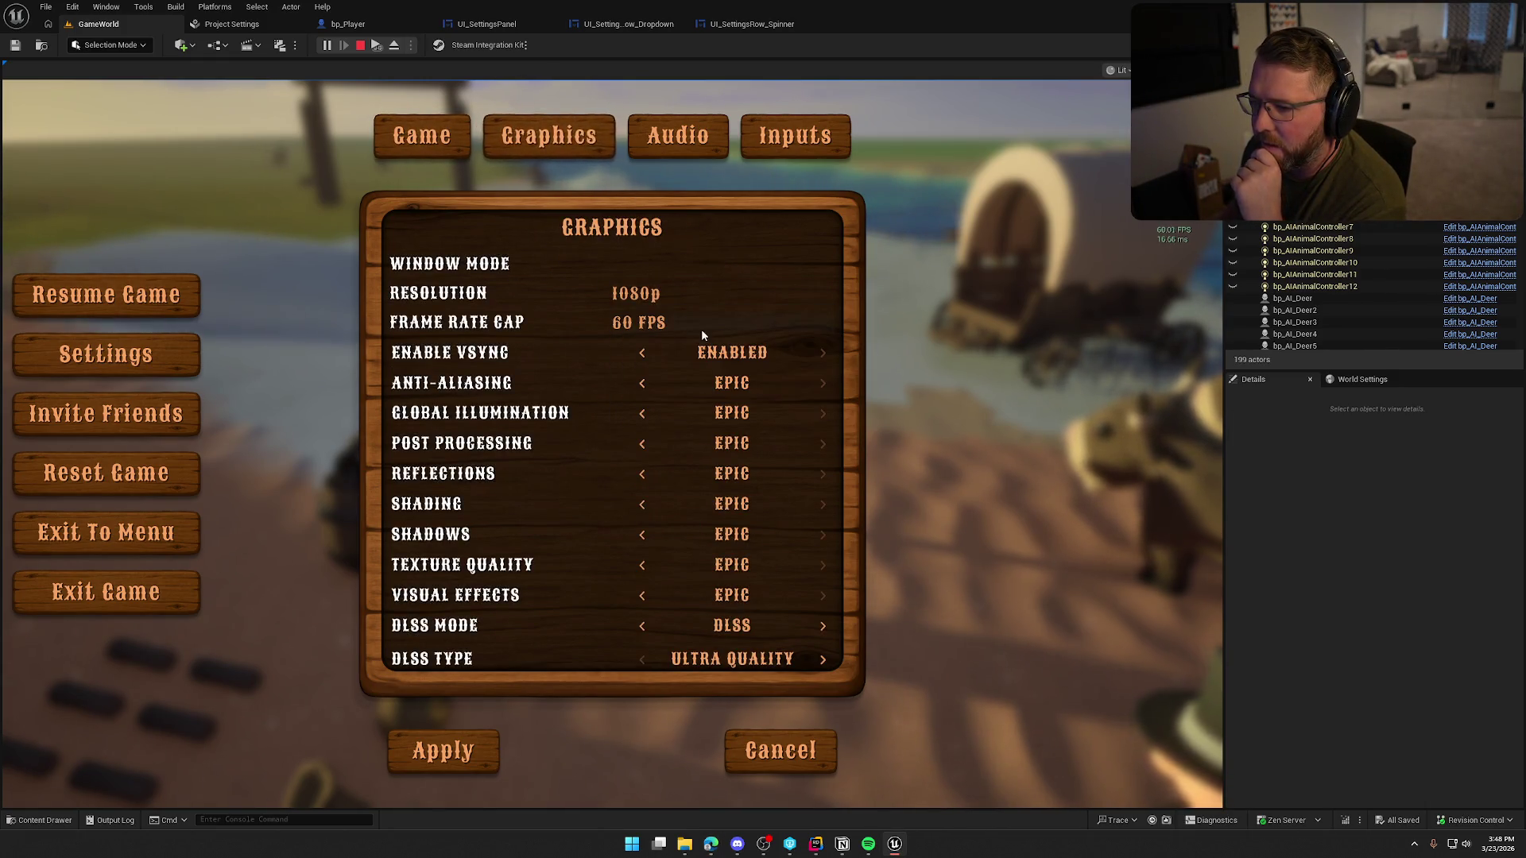
left_click(628, 264)
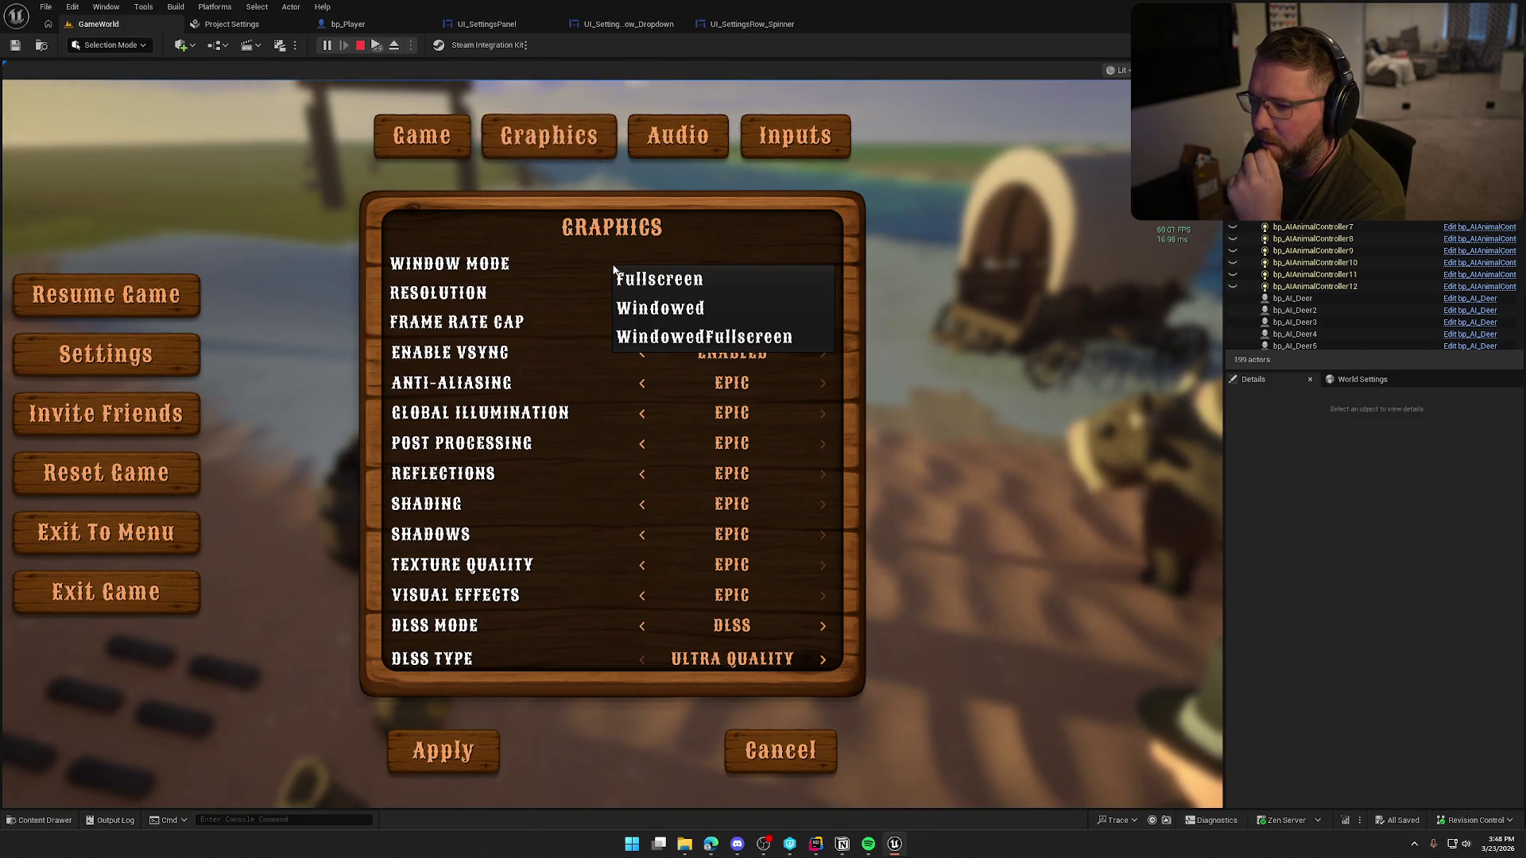
left_click(708, 315)
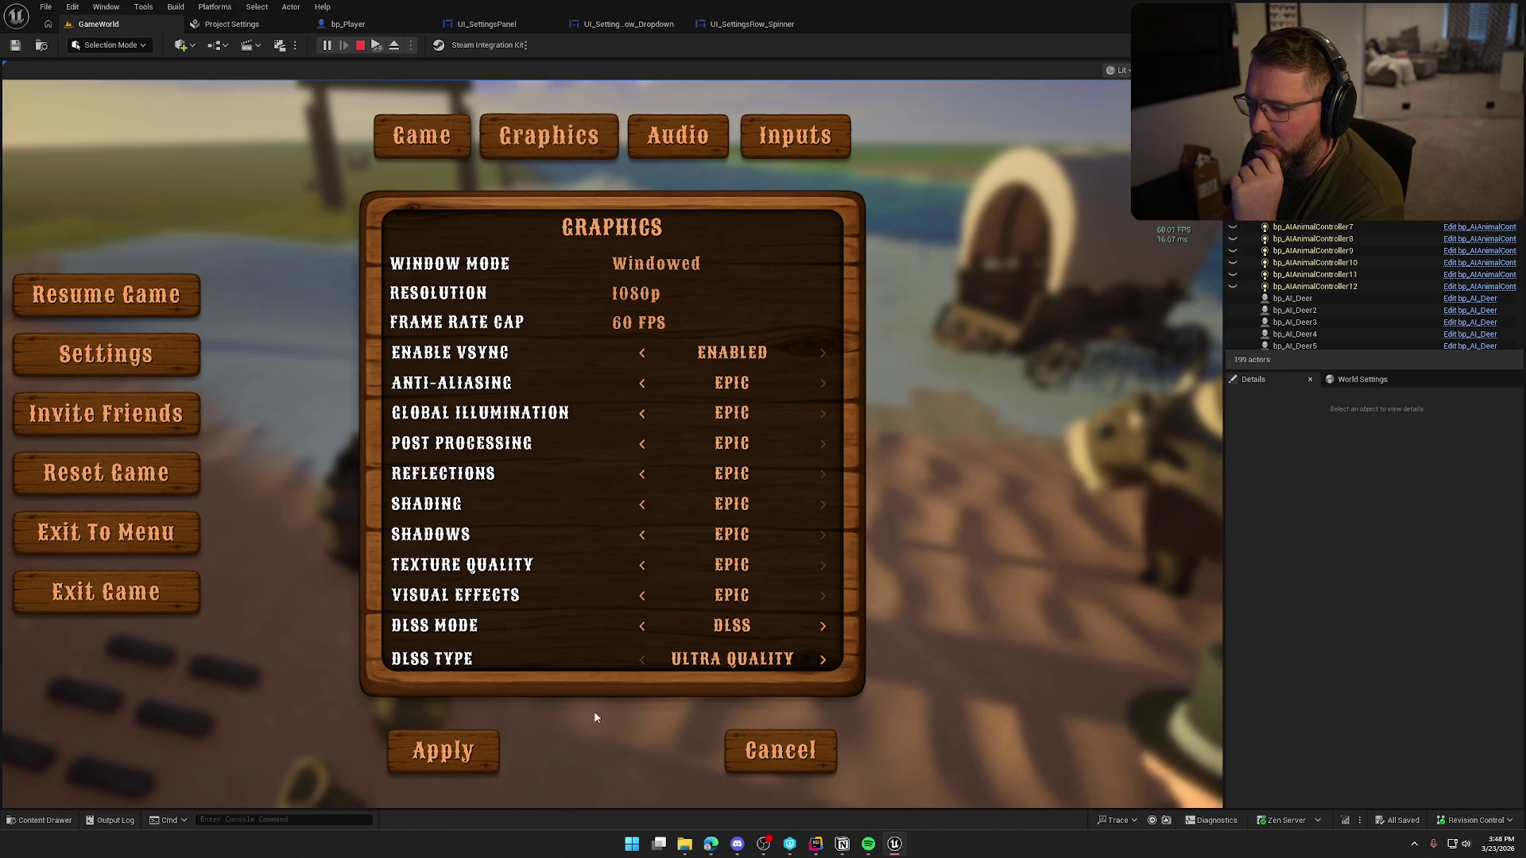
key("Escape")
key("Escape")
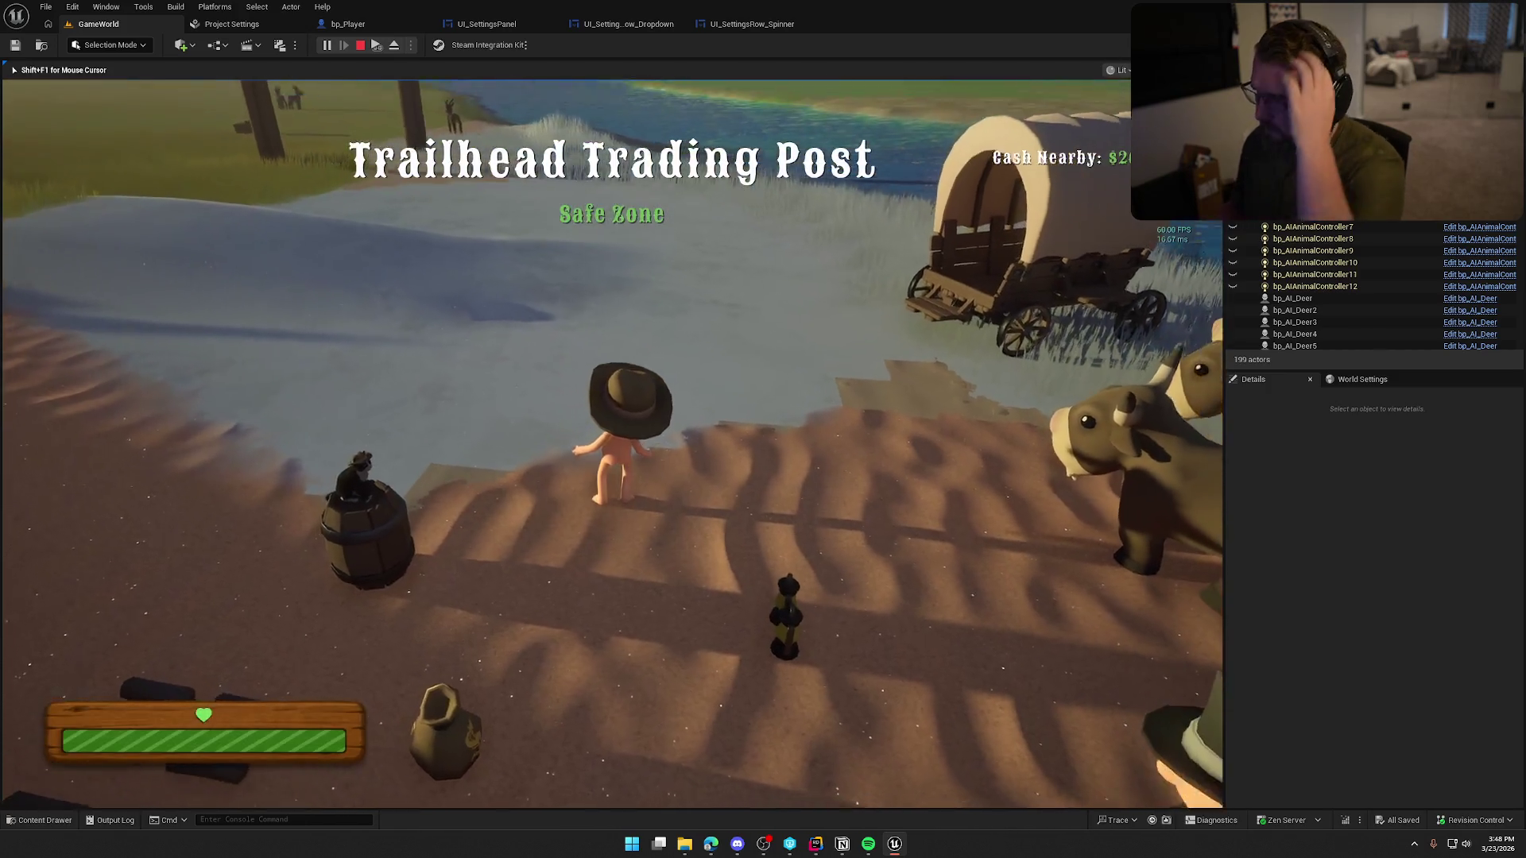
- Restart the play session, set Resolution to 1080p in Graphics, and apply
key("shift+F1")
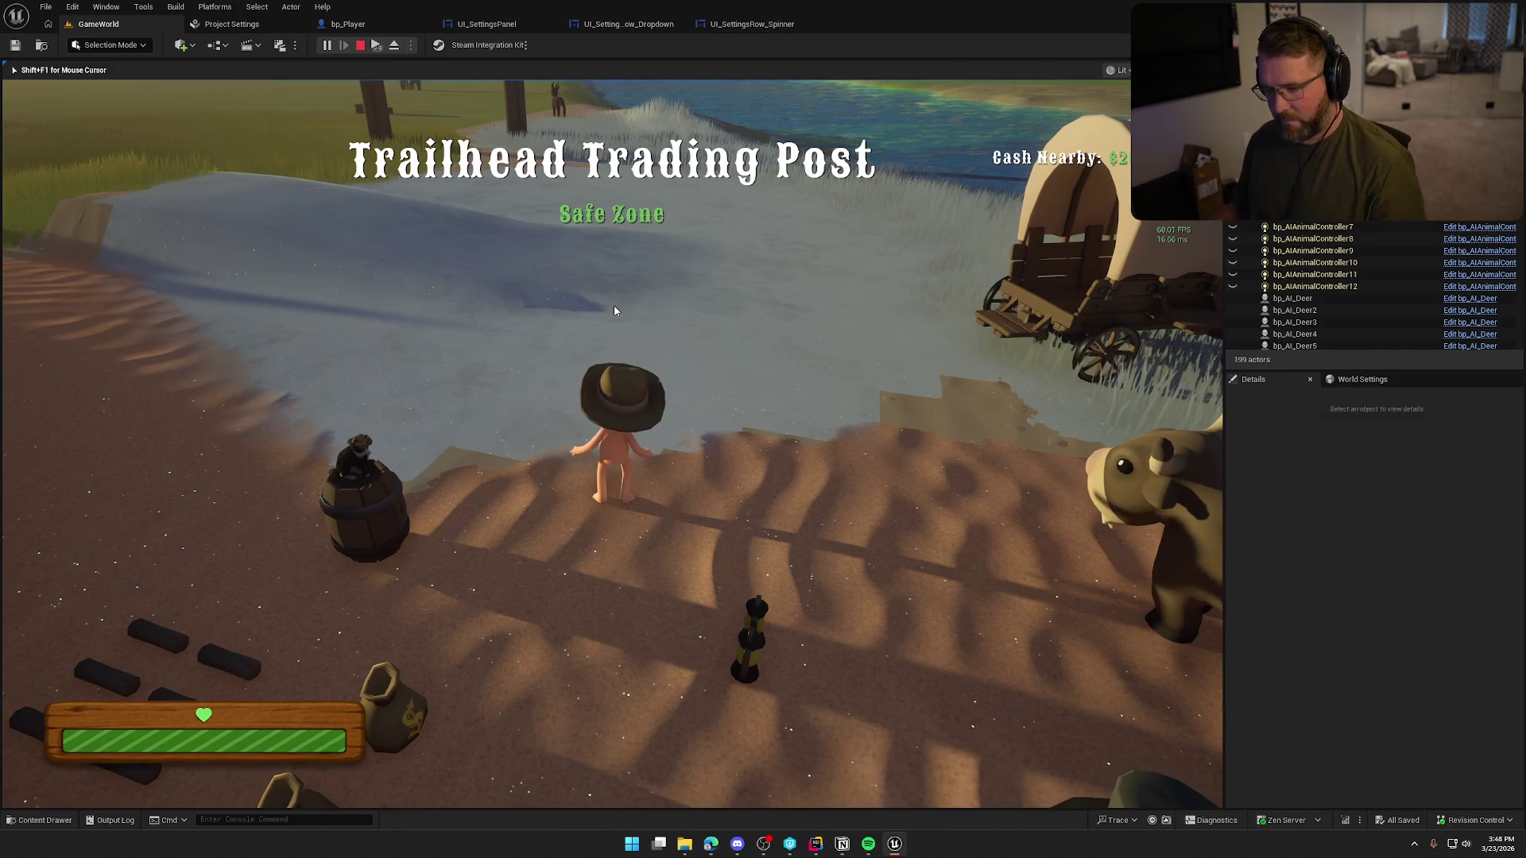
left_click(360, 45)
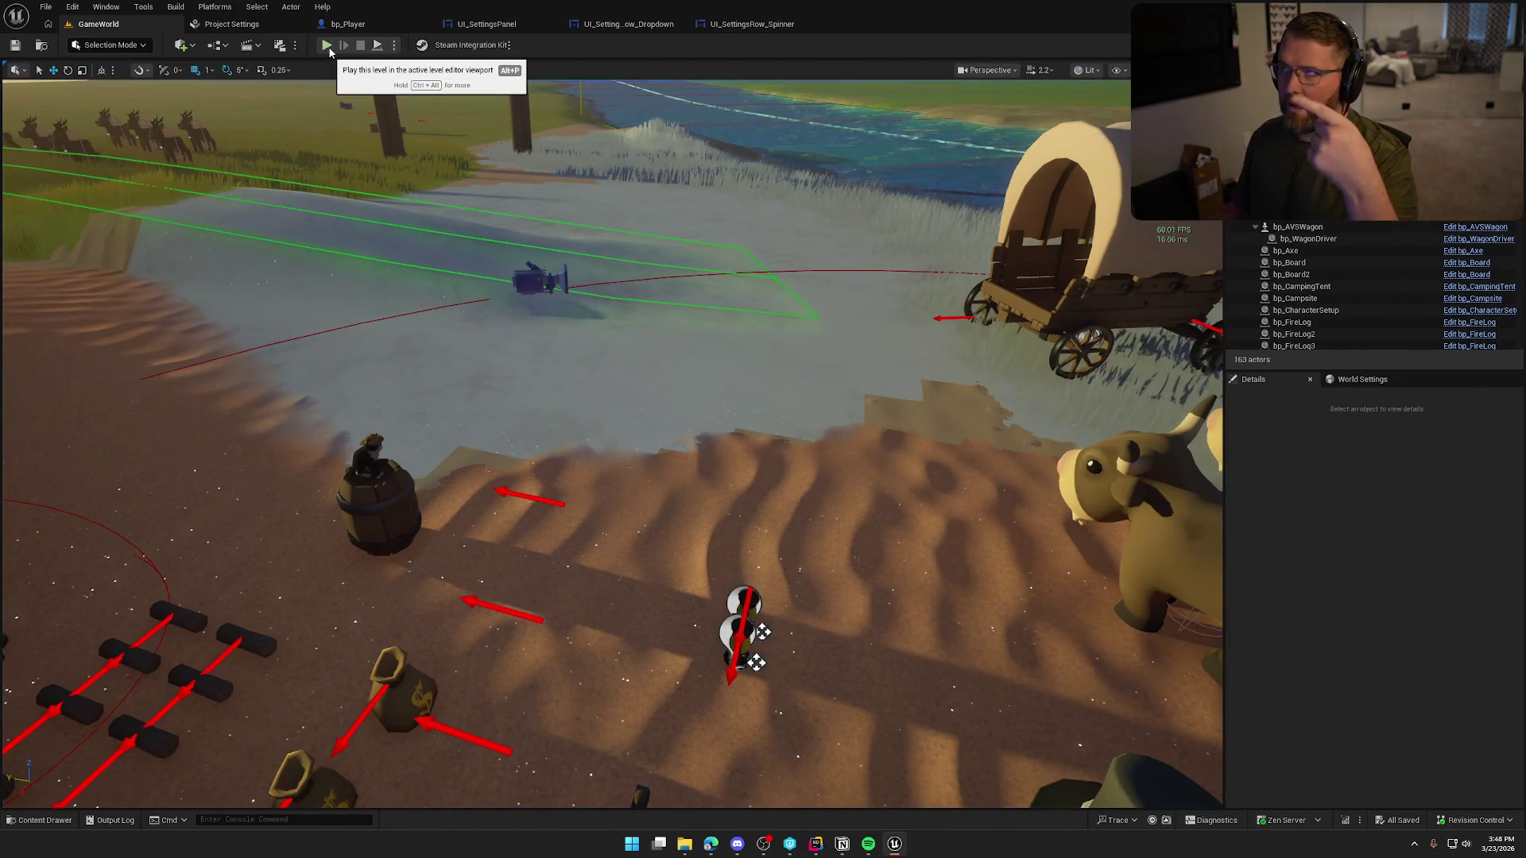
left_click(327, 46)
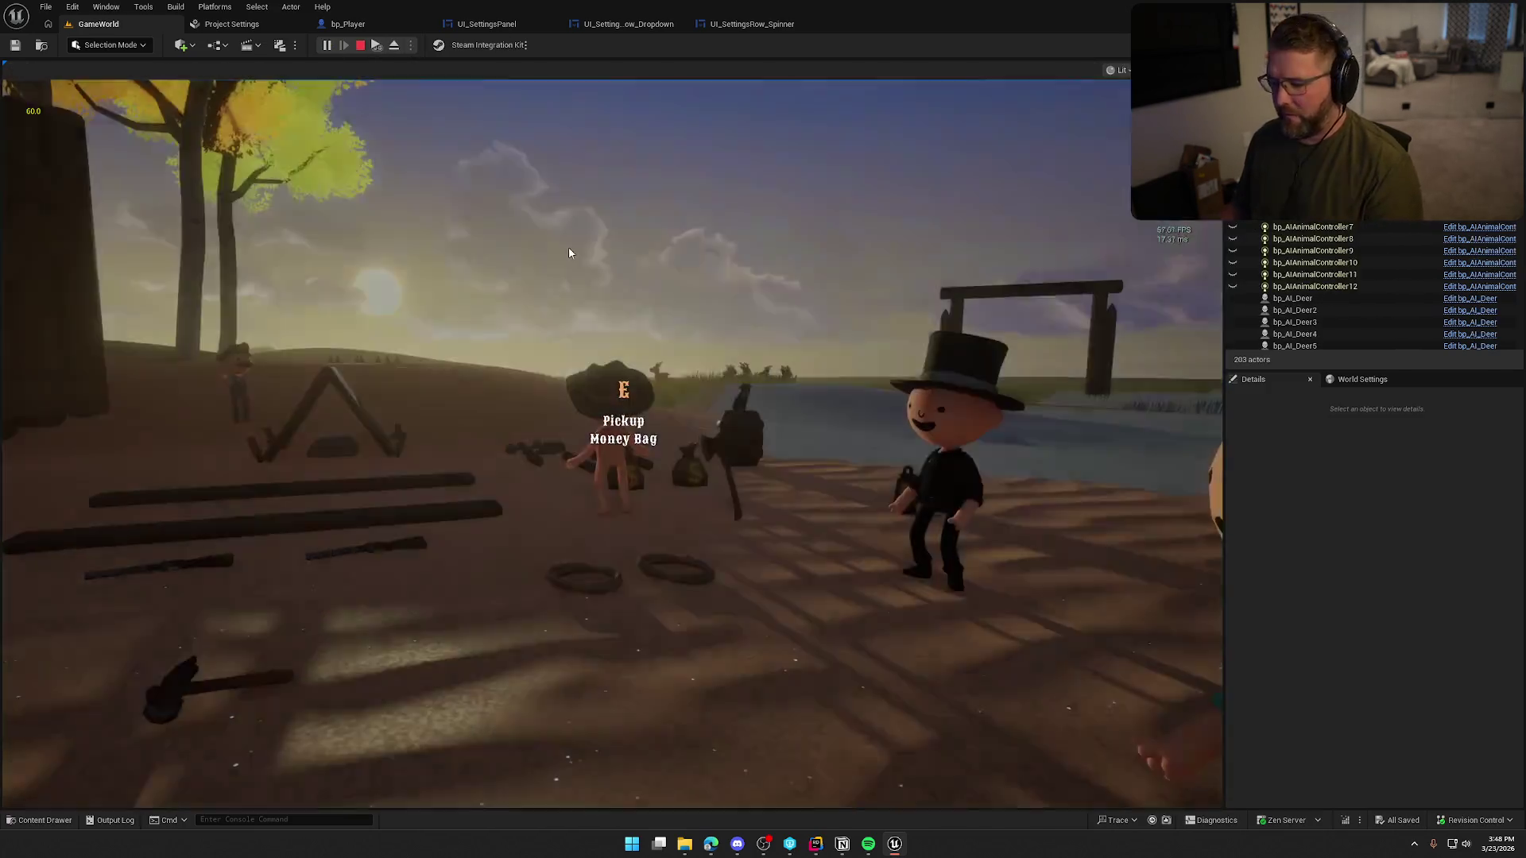
key("Escape")
left_click(635, 361)
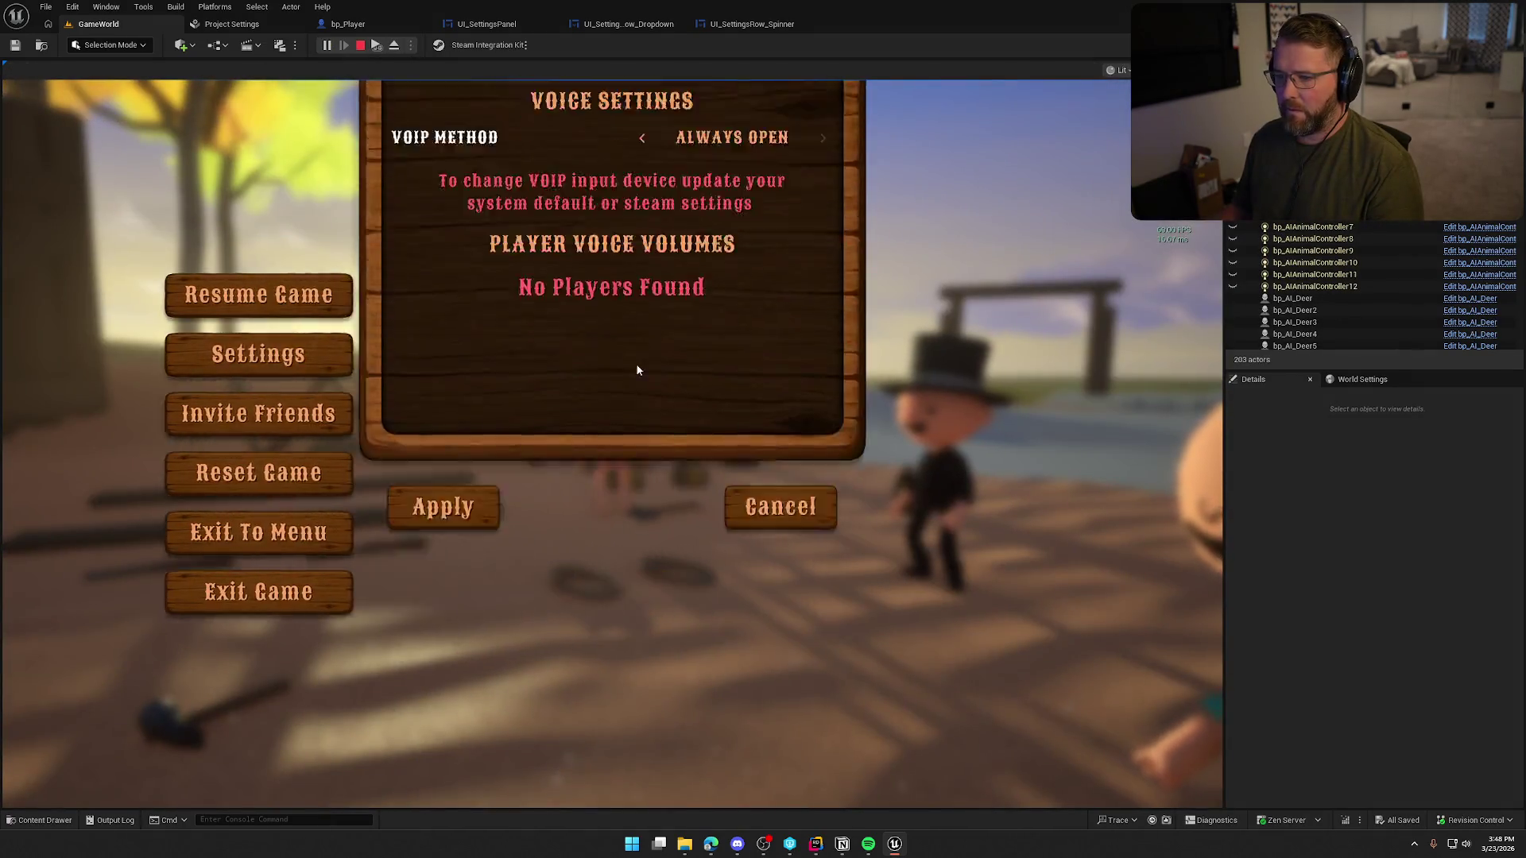
left_click(528, 135)
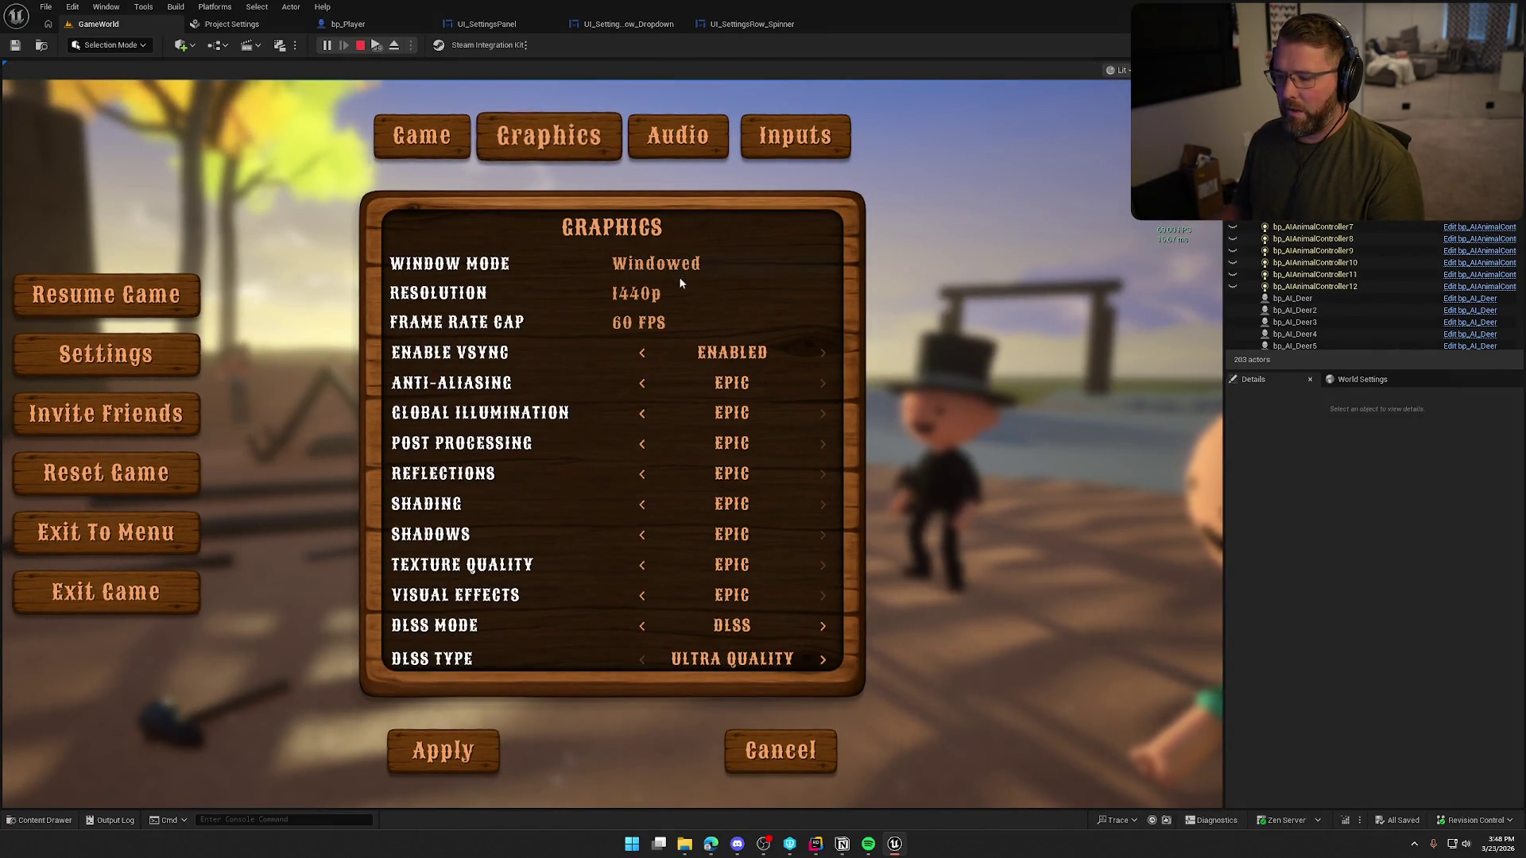
left_click(637, 296)
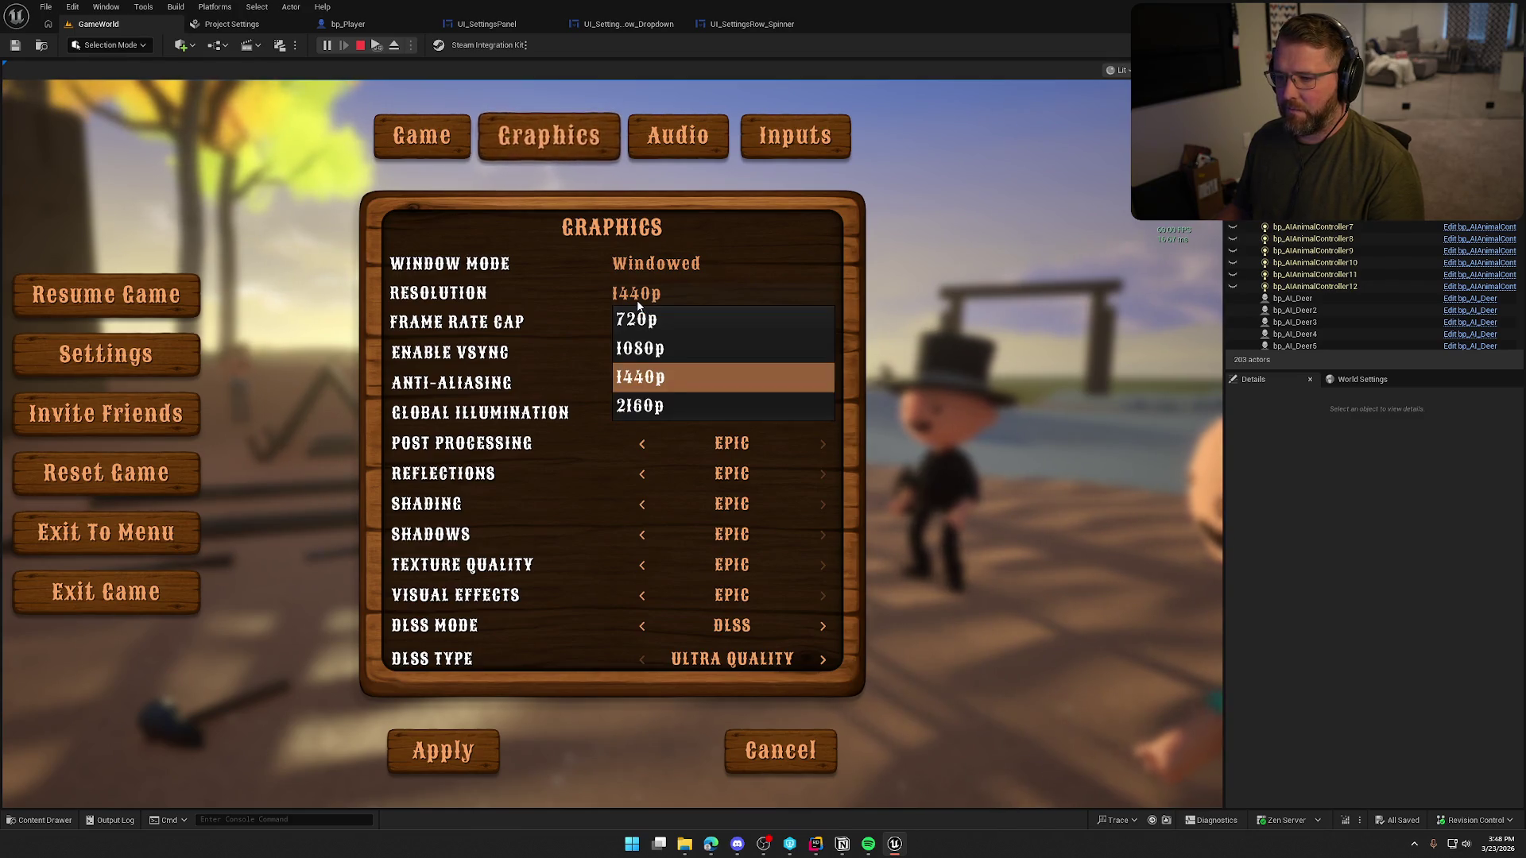
left_click(639, 350)
left_click(481, 750)
key("Escape")
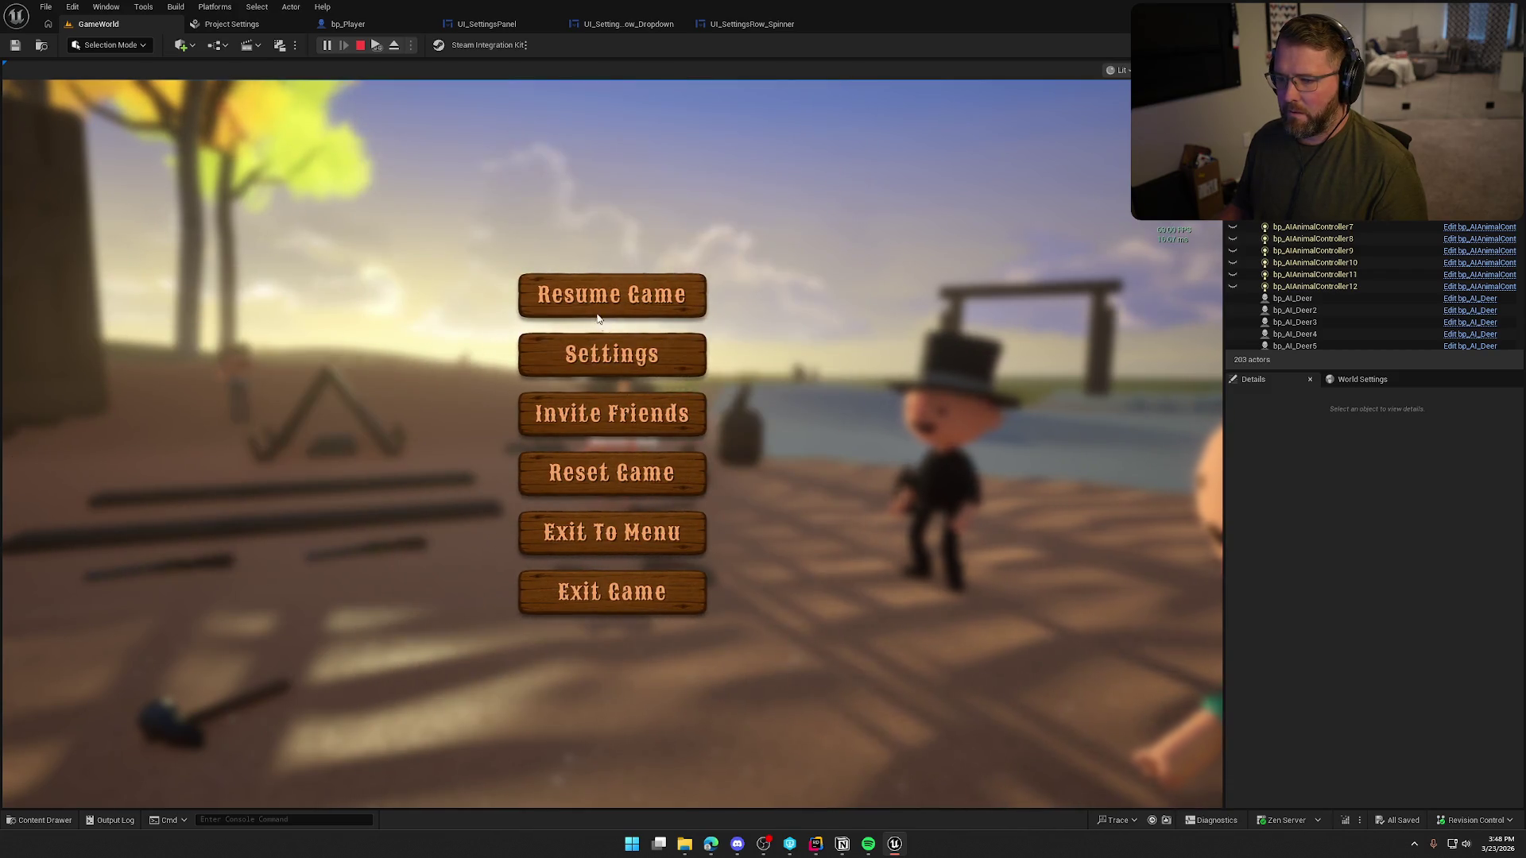
- Restart again to check Graphics shows 1440p with 60 FPS, then return to UI_SettingsPanel
key("Escape")
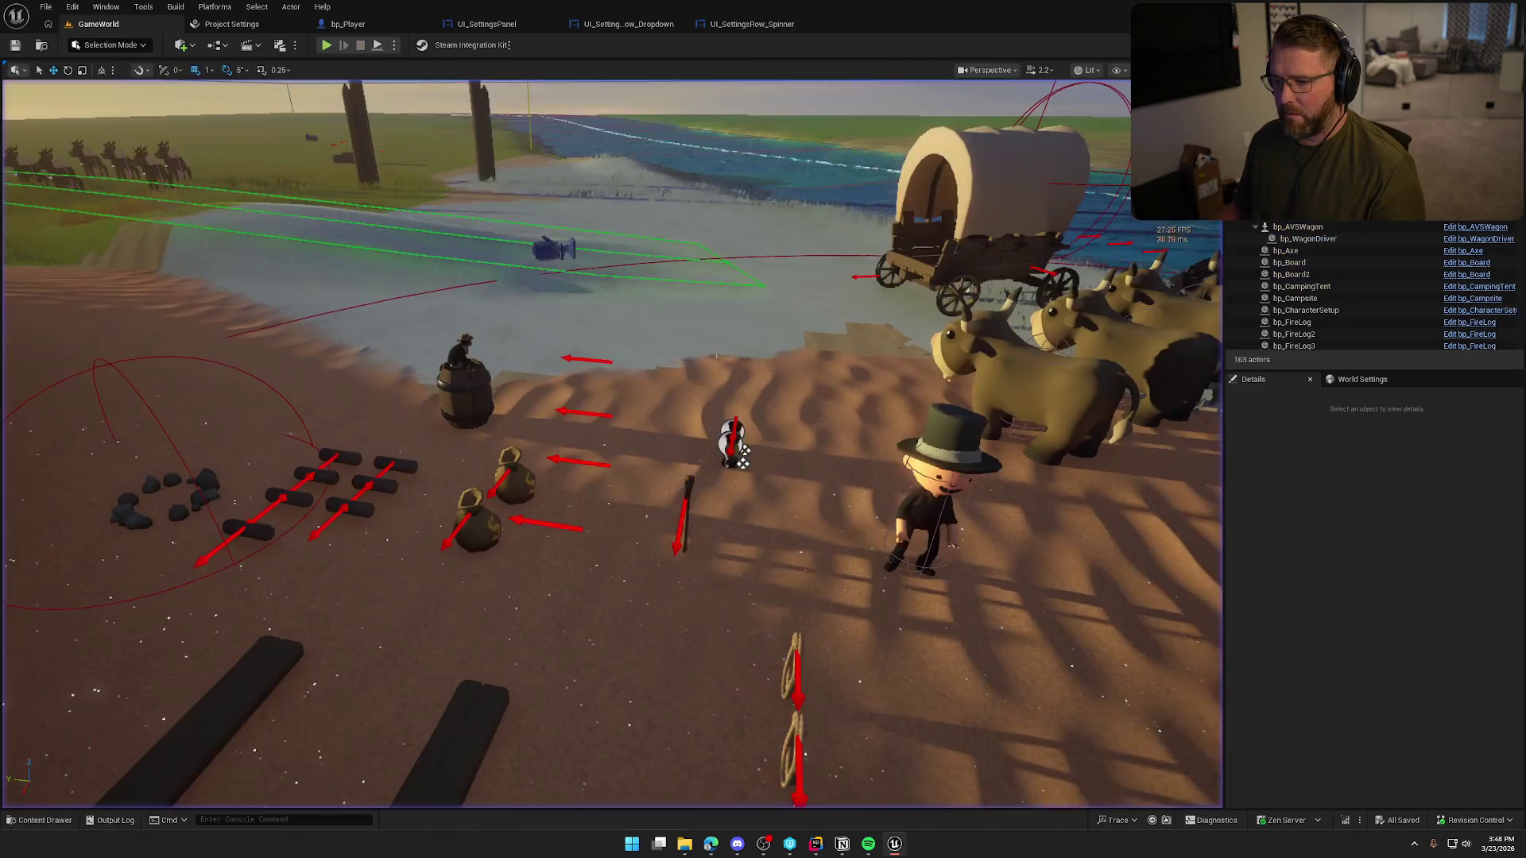
key("alt+p")
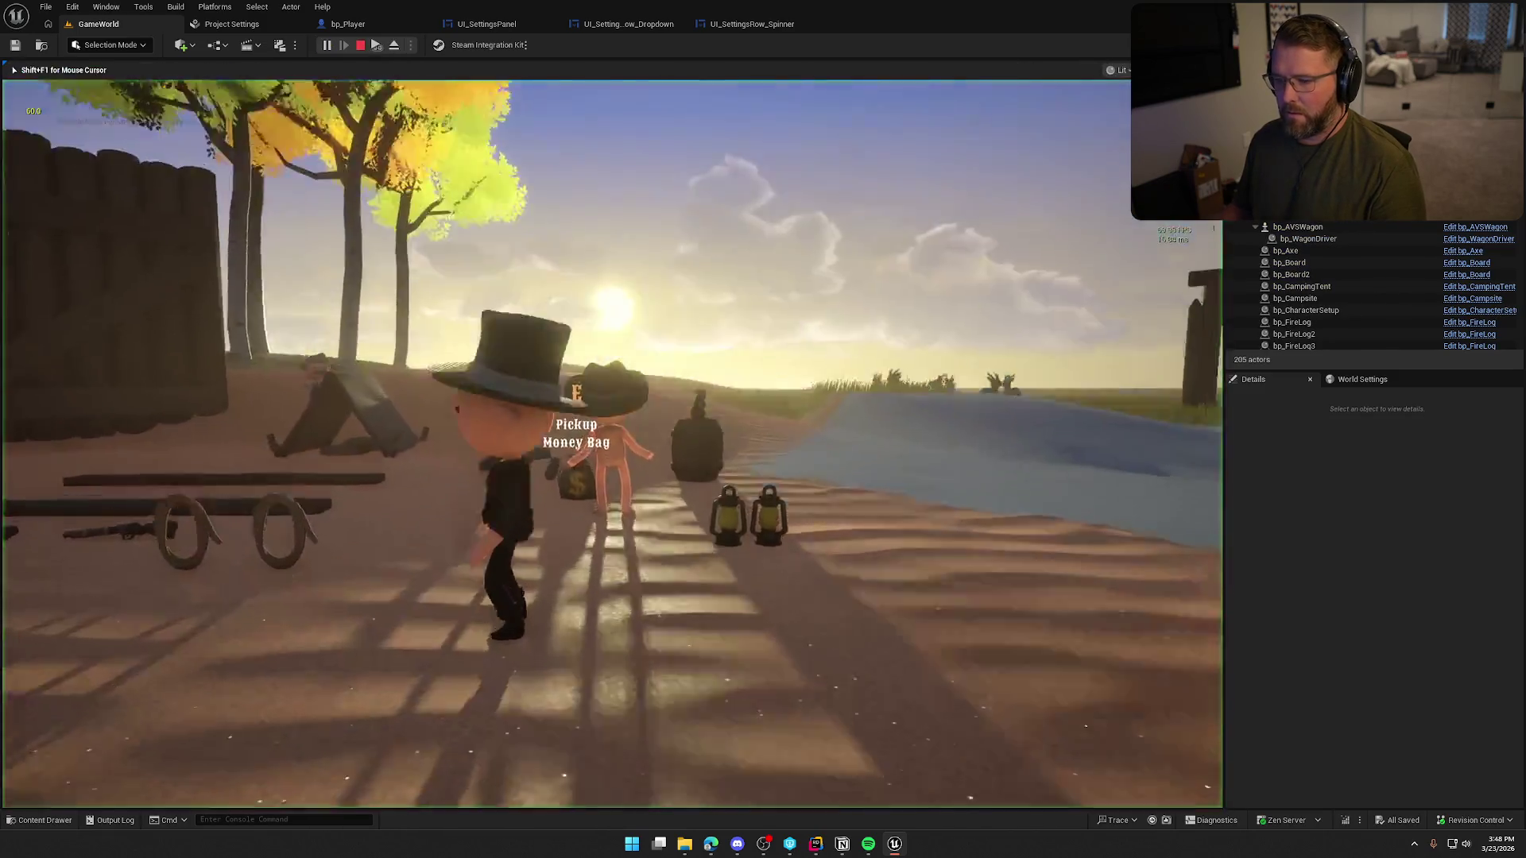
key("Escape")
left_click(650, 374)
key("e")
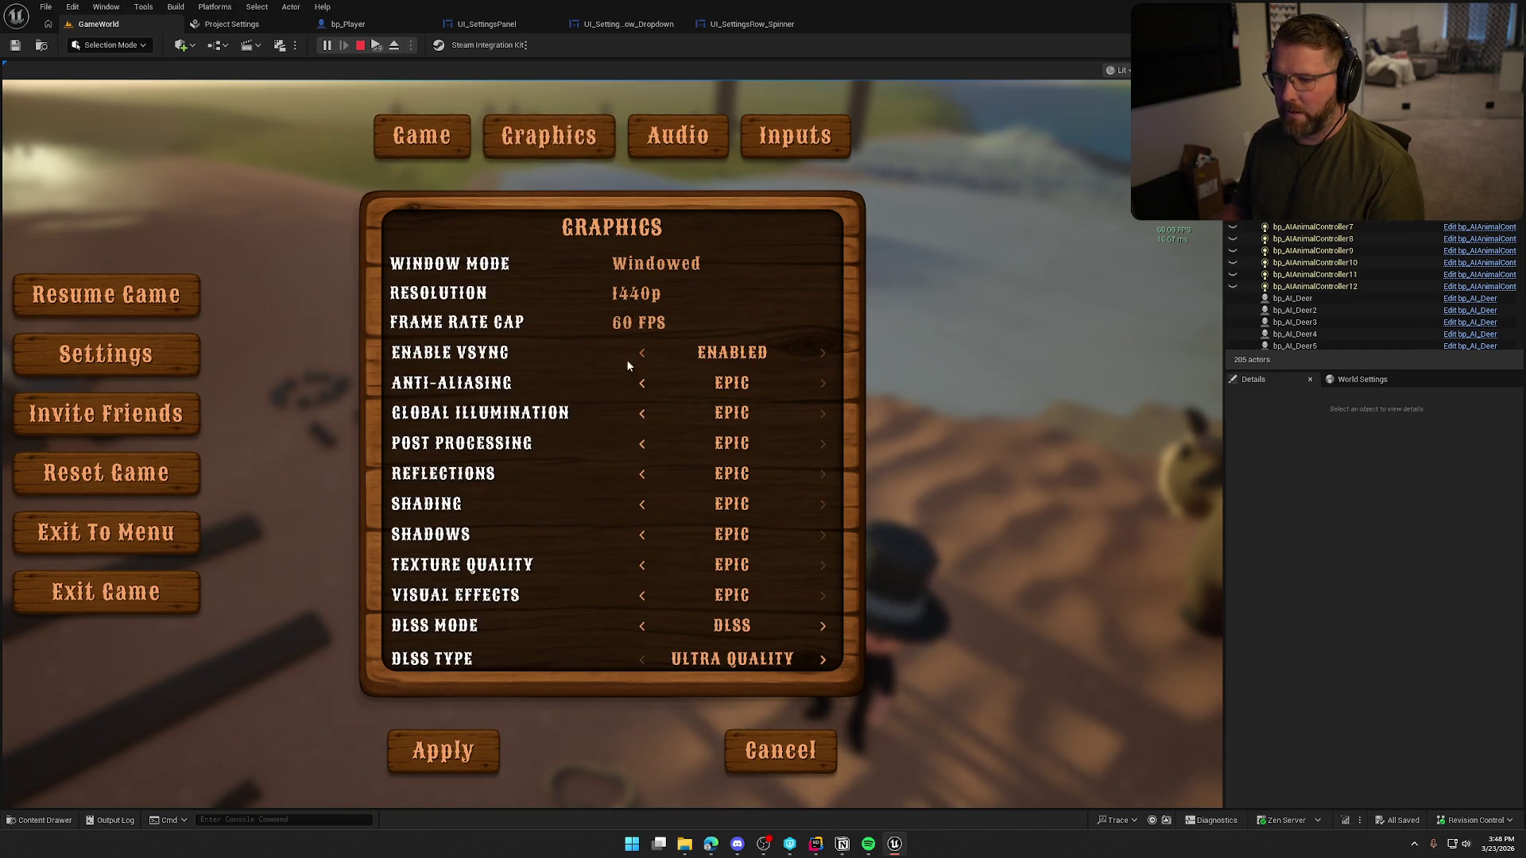
key("Escape")
left_click(492, 25)
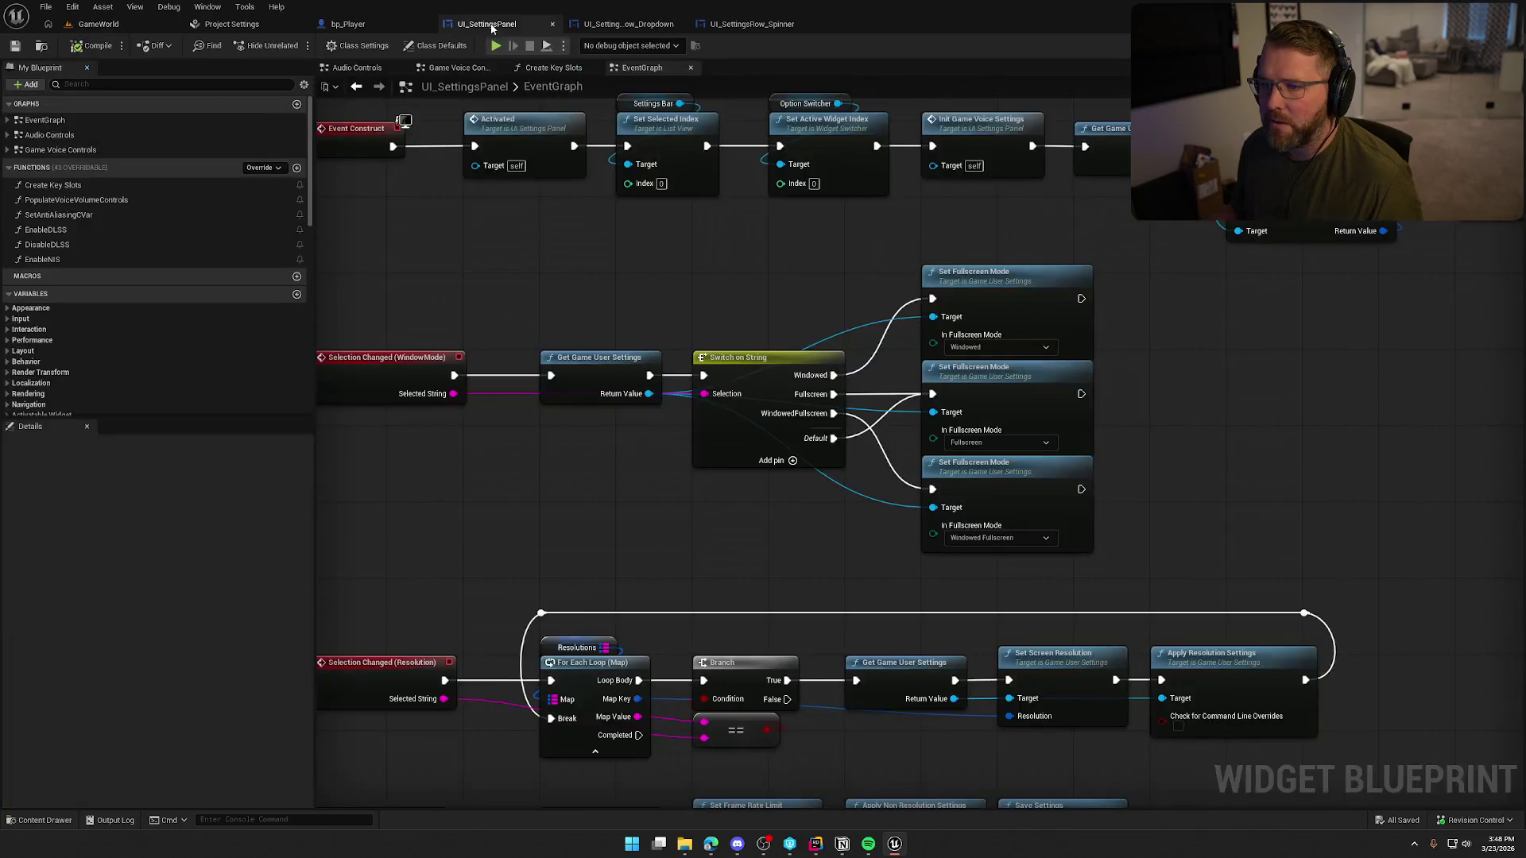
- Inspect the Resolution setting row in the Designer, then go back to the event graph
left_click(1474, 45)
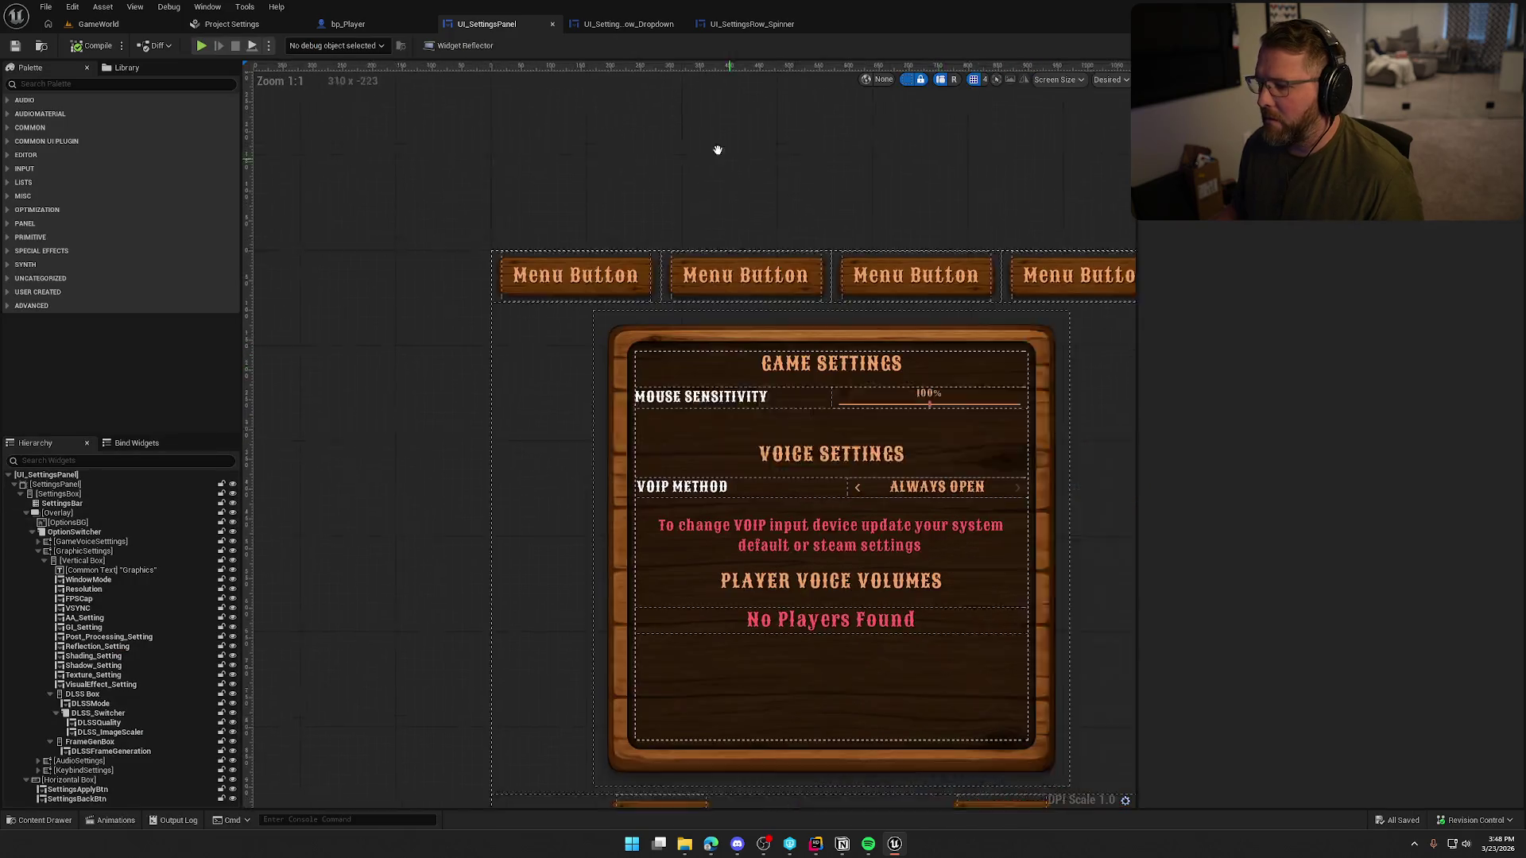
left_click(87, 589)
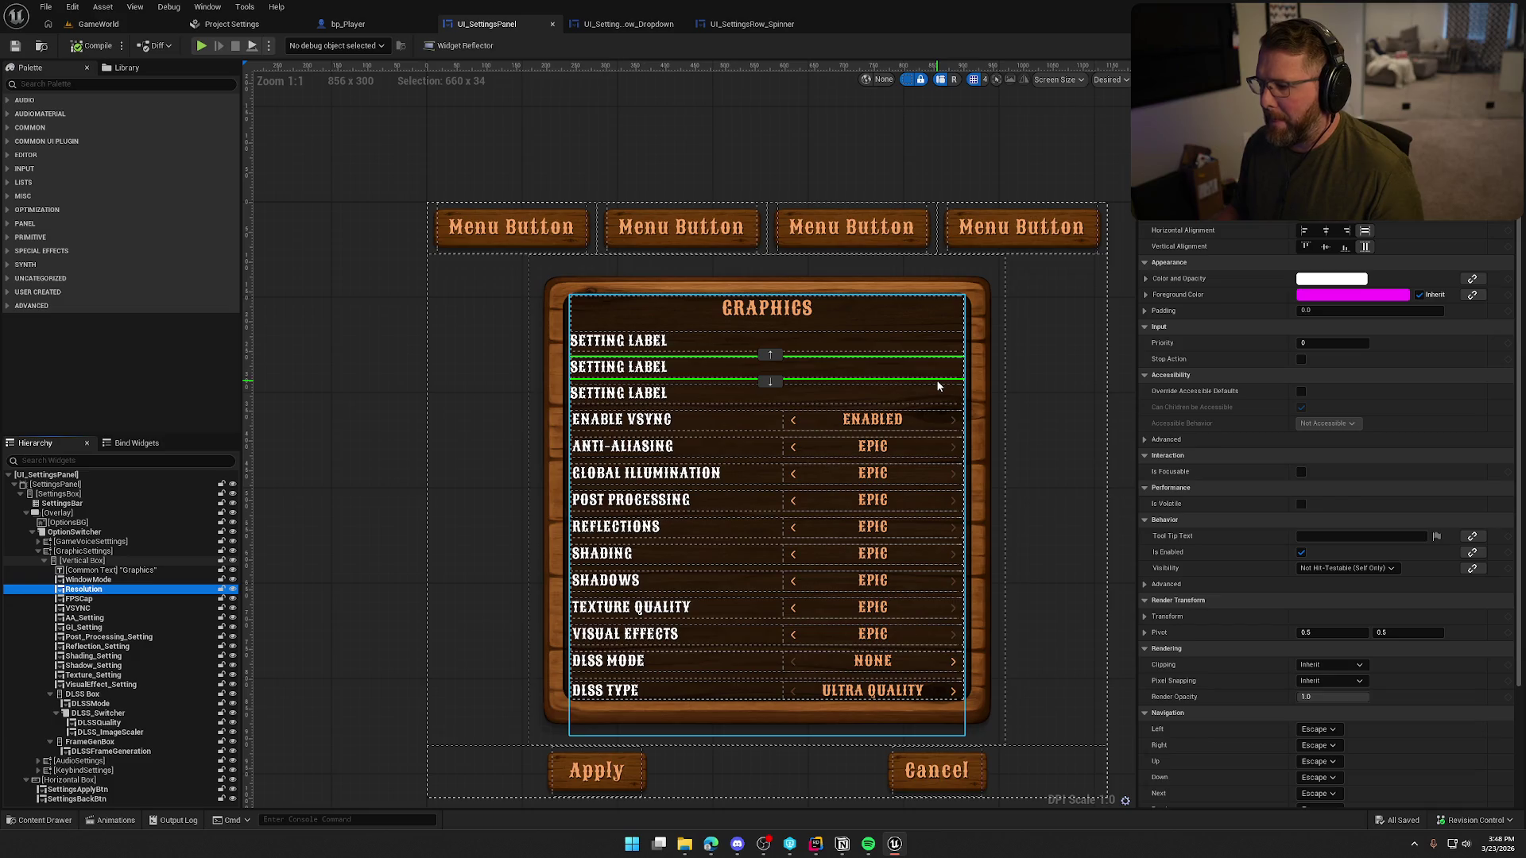
scroll(1262, 465, "down", 5)
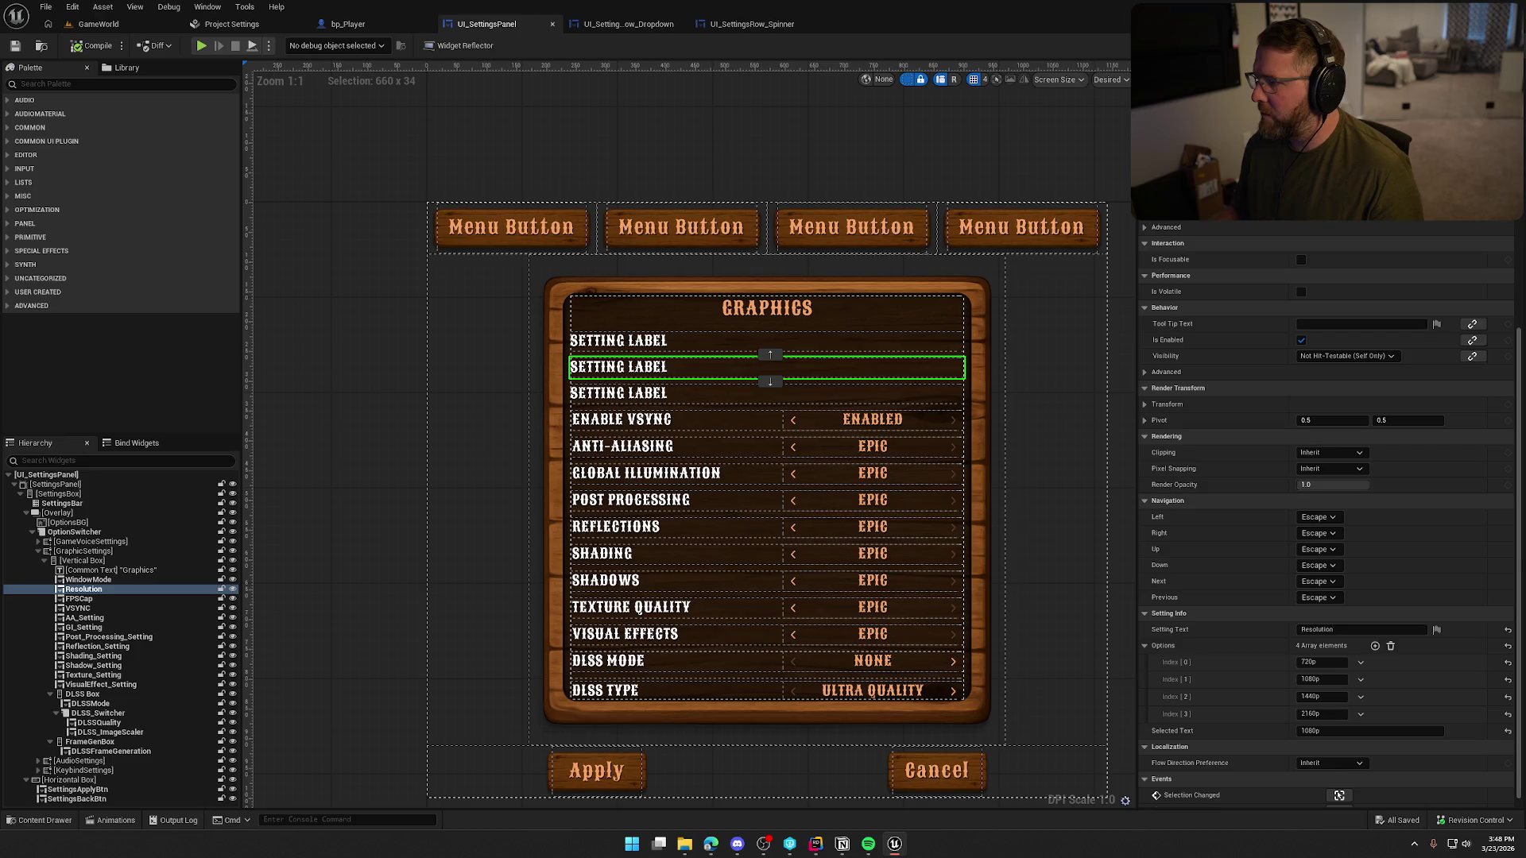
key("shift+F4")
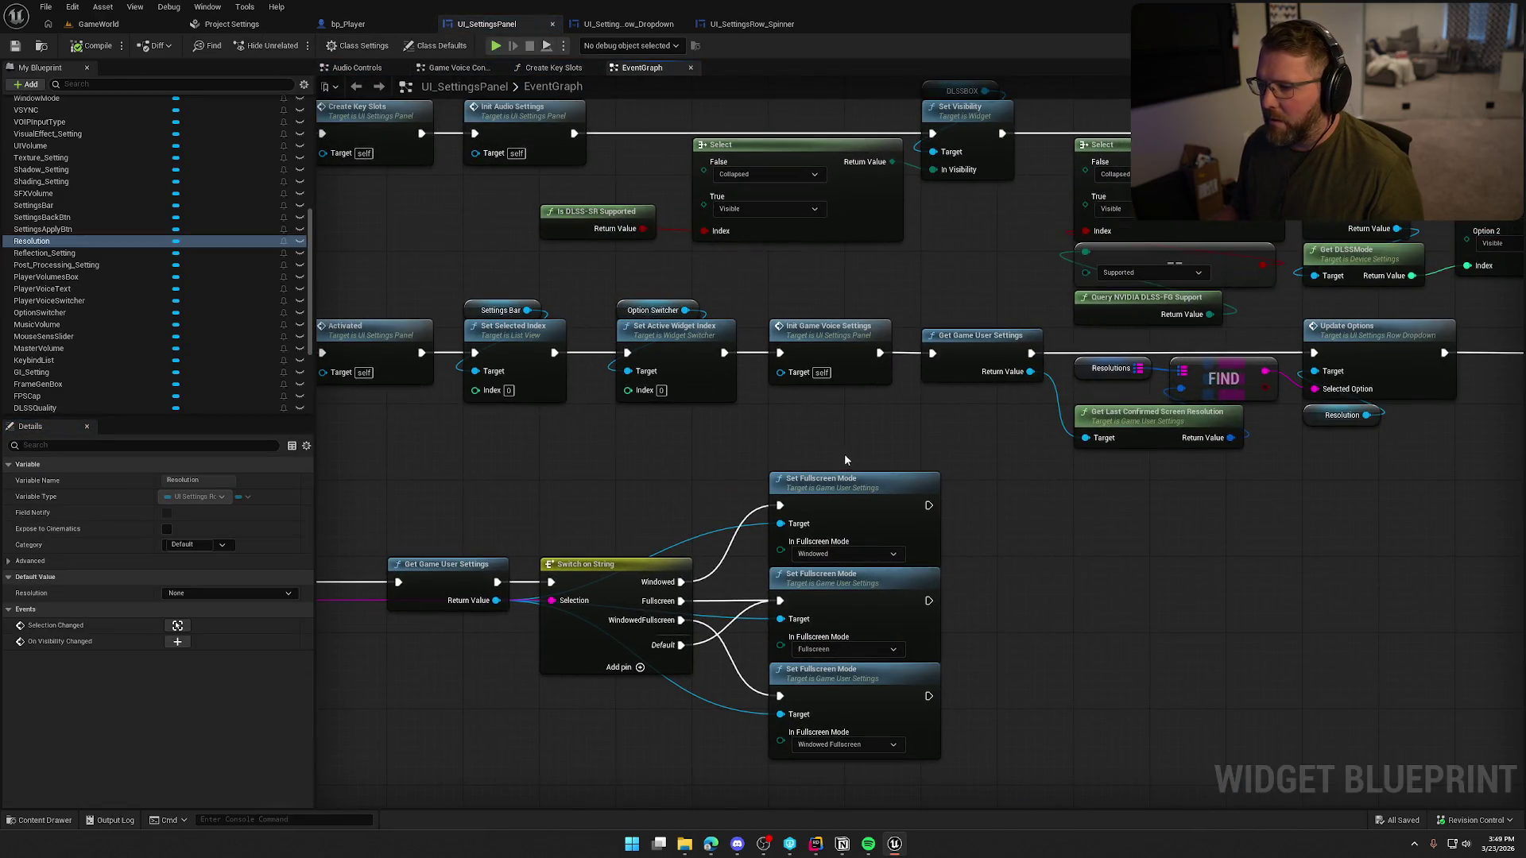
- Check the Get Last Confirmed Screen Resolution output's connections, then switch to the GameWorld level
left_click_drag(844, 460, 433, 417)
left_click_drag(837, 462, 801, 426)
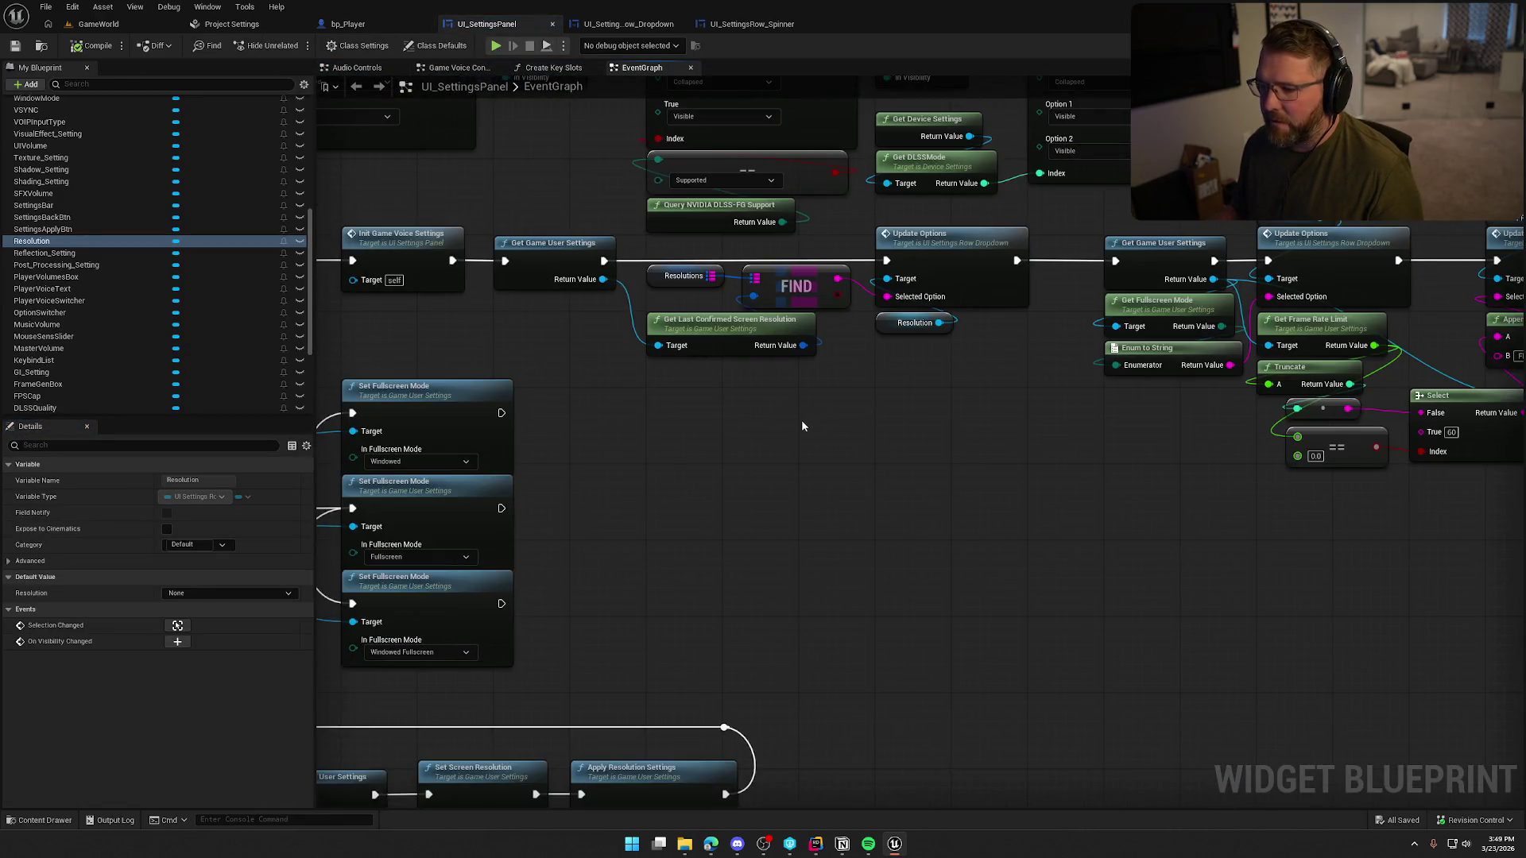
left_click_drag(800, 349, 832, 388)
left_click(733, 380)
left_click_drag(604, 281, 662, 380)
key("Escape")
left_click_drag(803, 345, 854, 380)
left_click(749, 428)
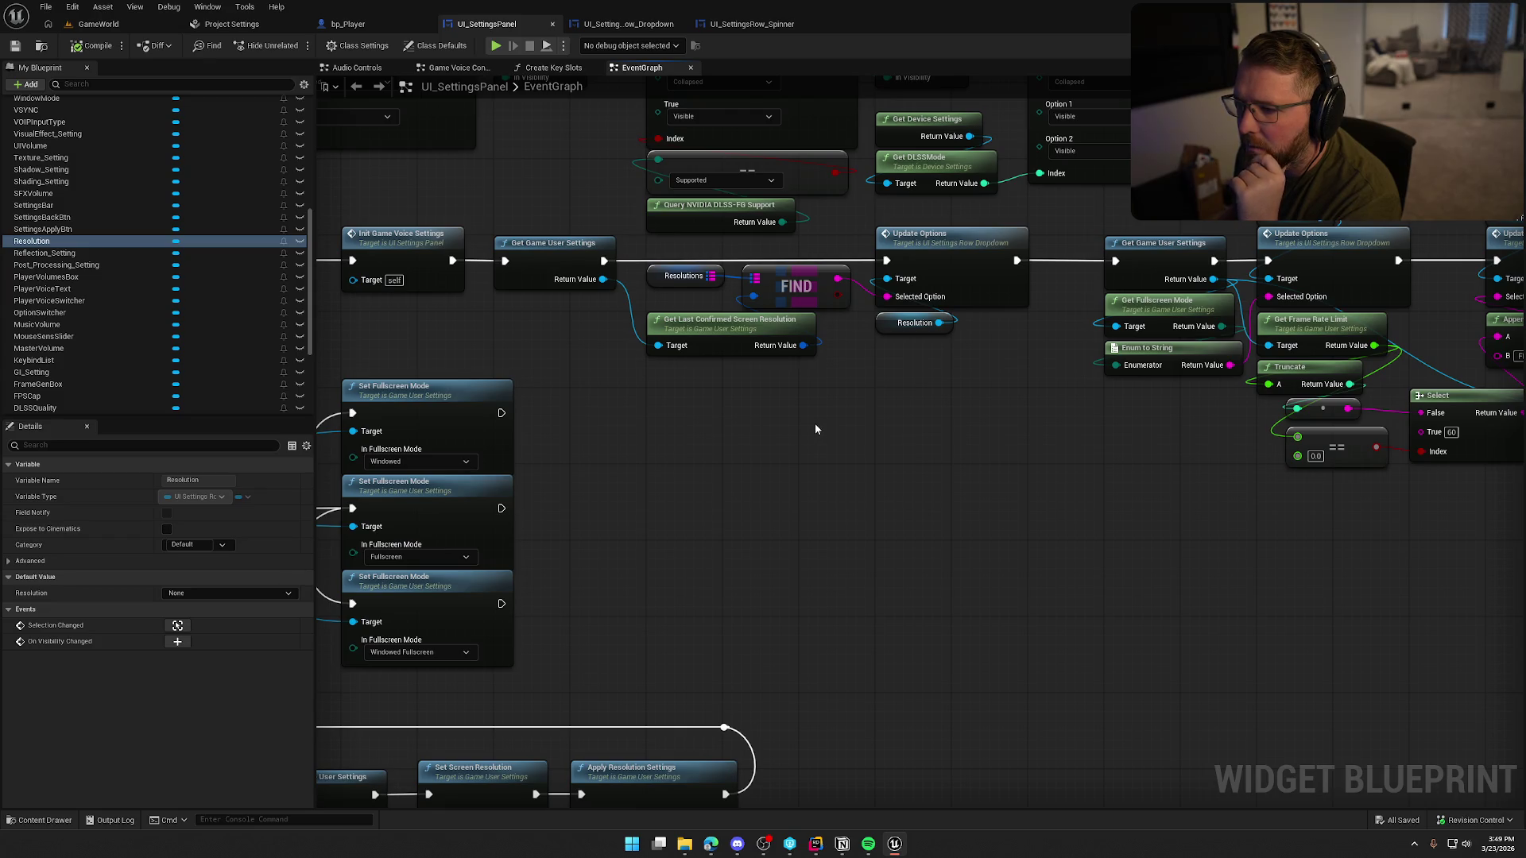
mouse_move(822, 421)
left_mouse_down()
mouse_move(586, 416)
mouse_move(980, 424)
left_mouse_up()
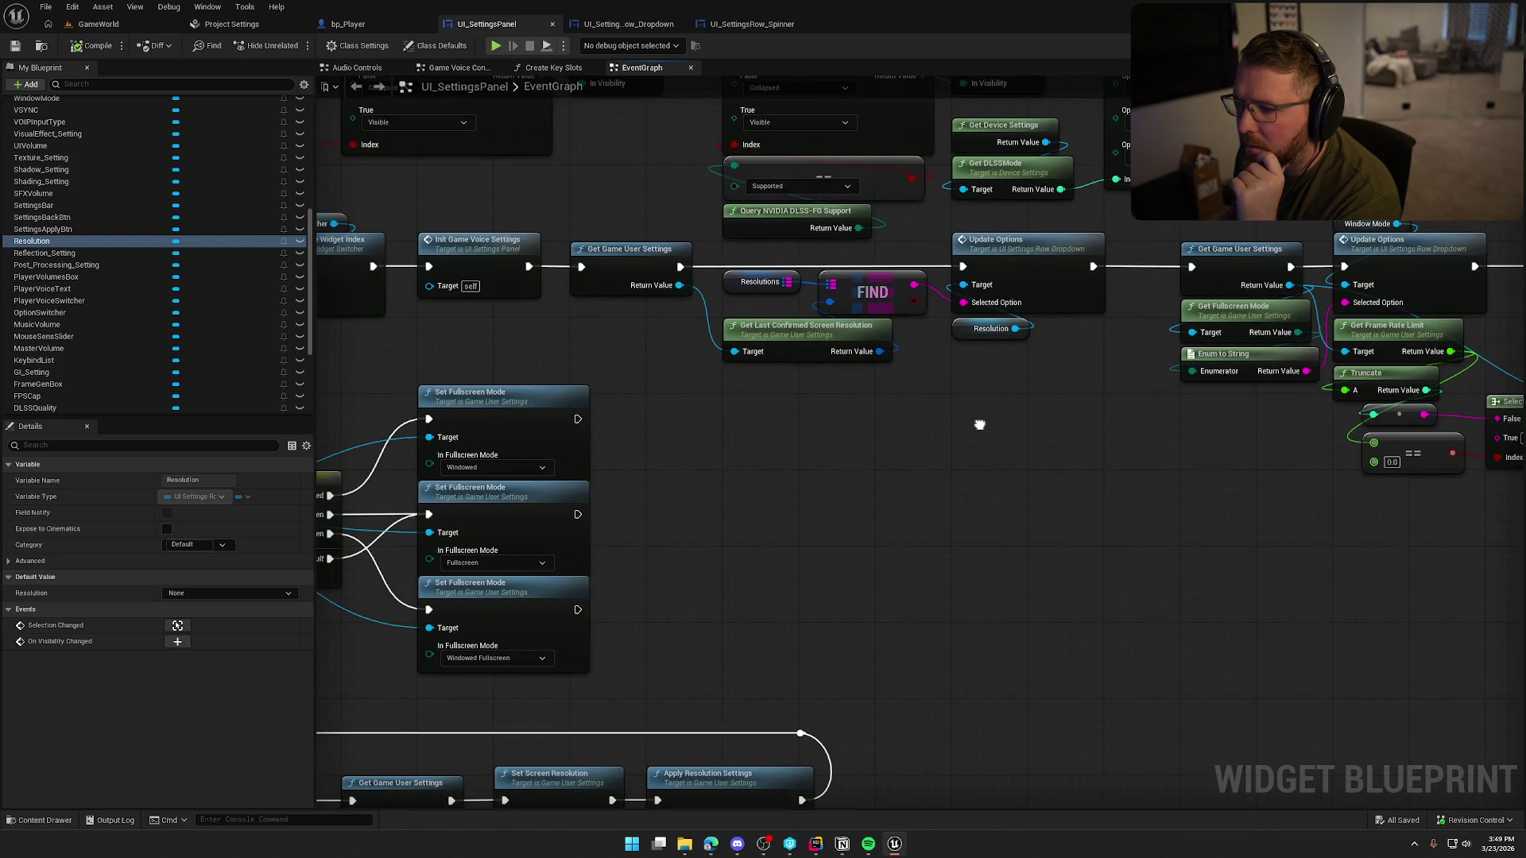
left_click(99, 24)
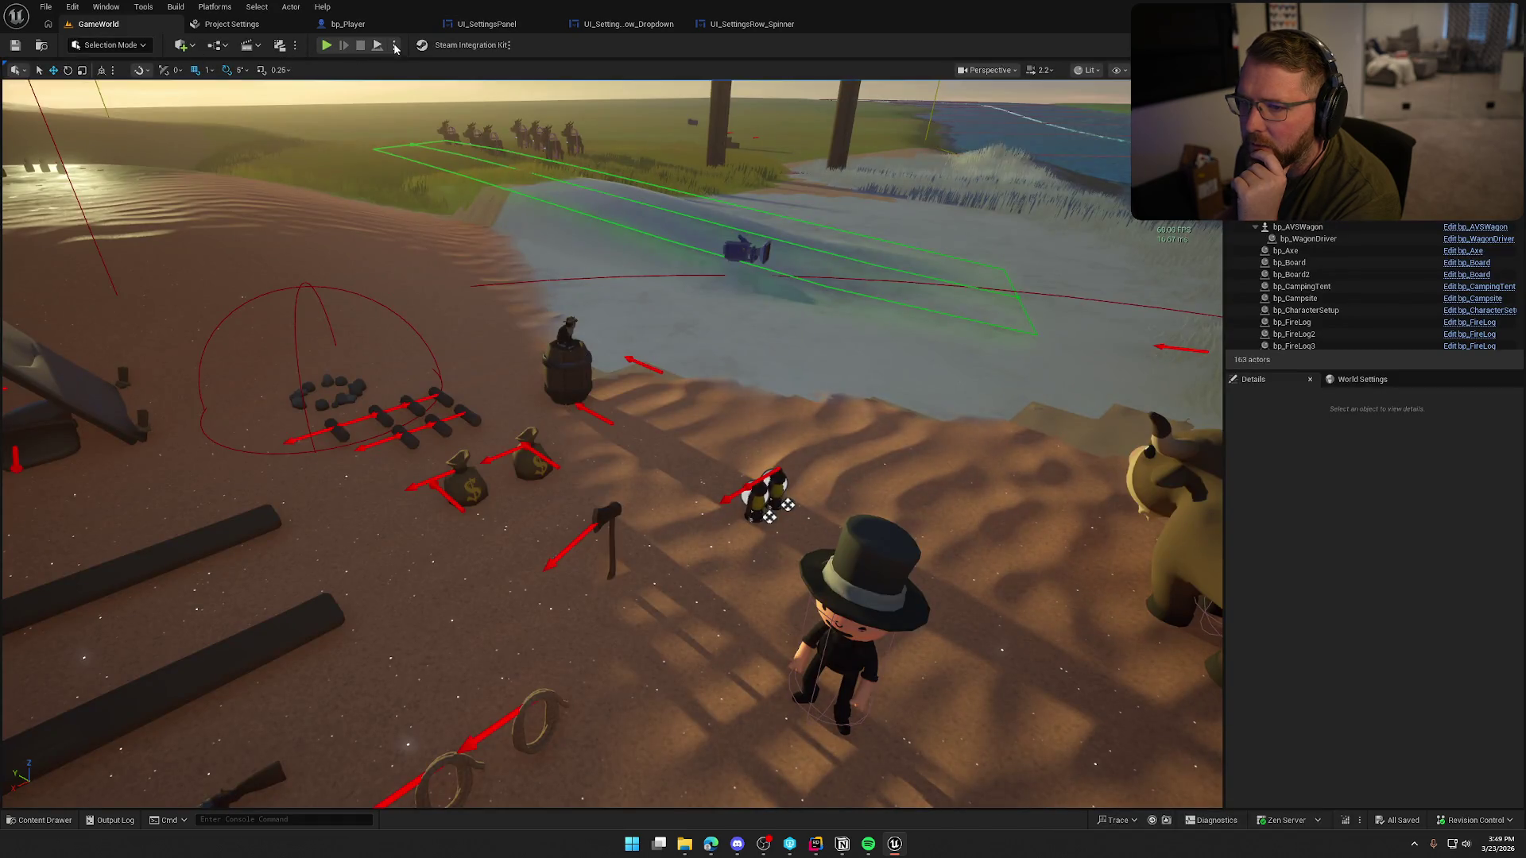
- Launch the game as a Standalone Game and run the character toward the river
left_click(395, 45)
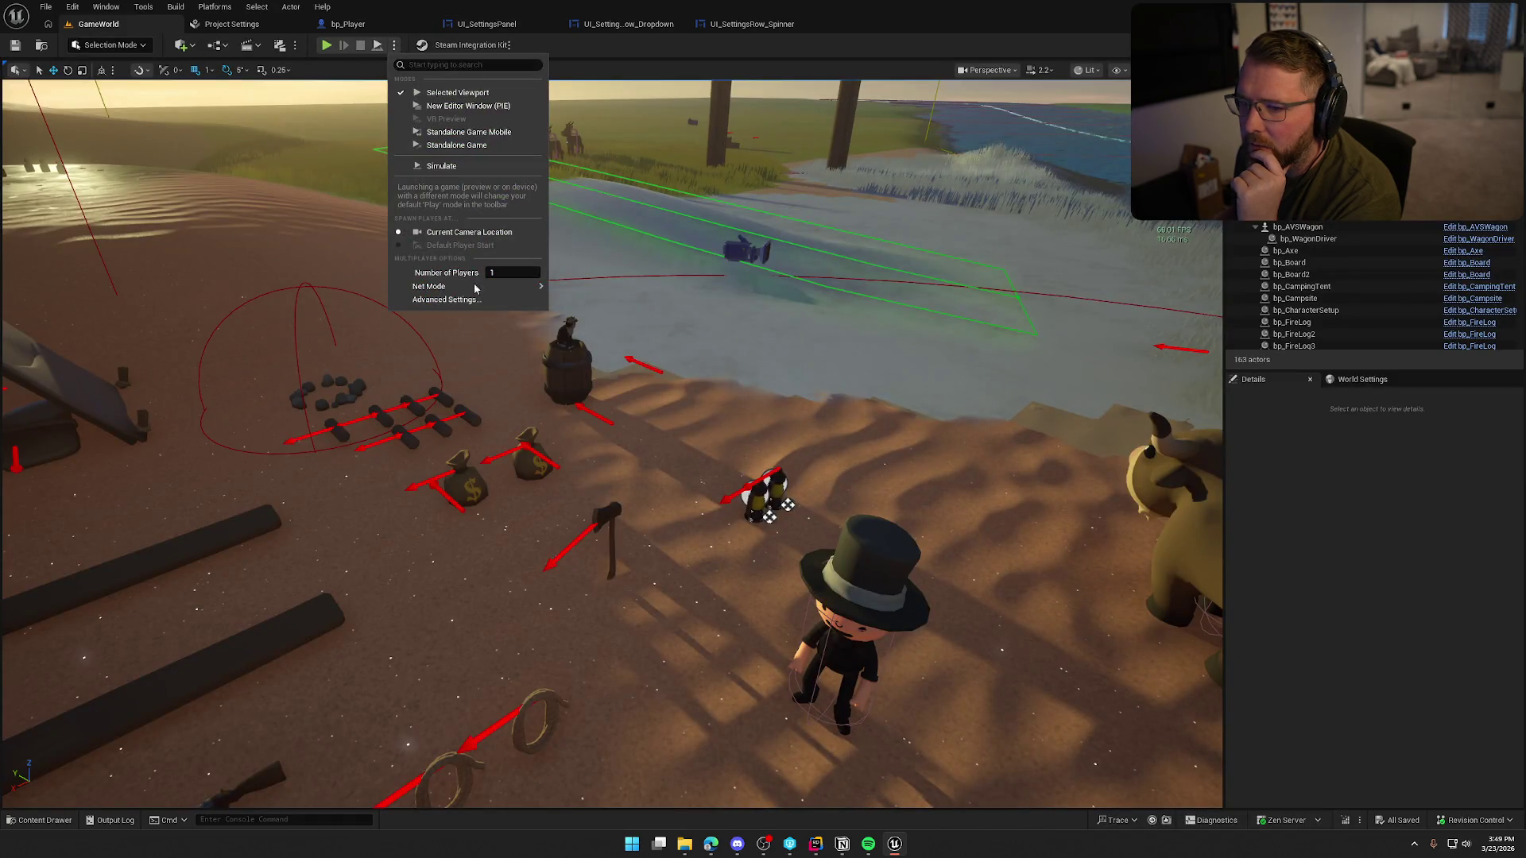
left_click(456, 145)
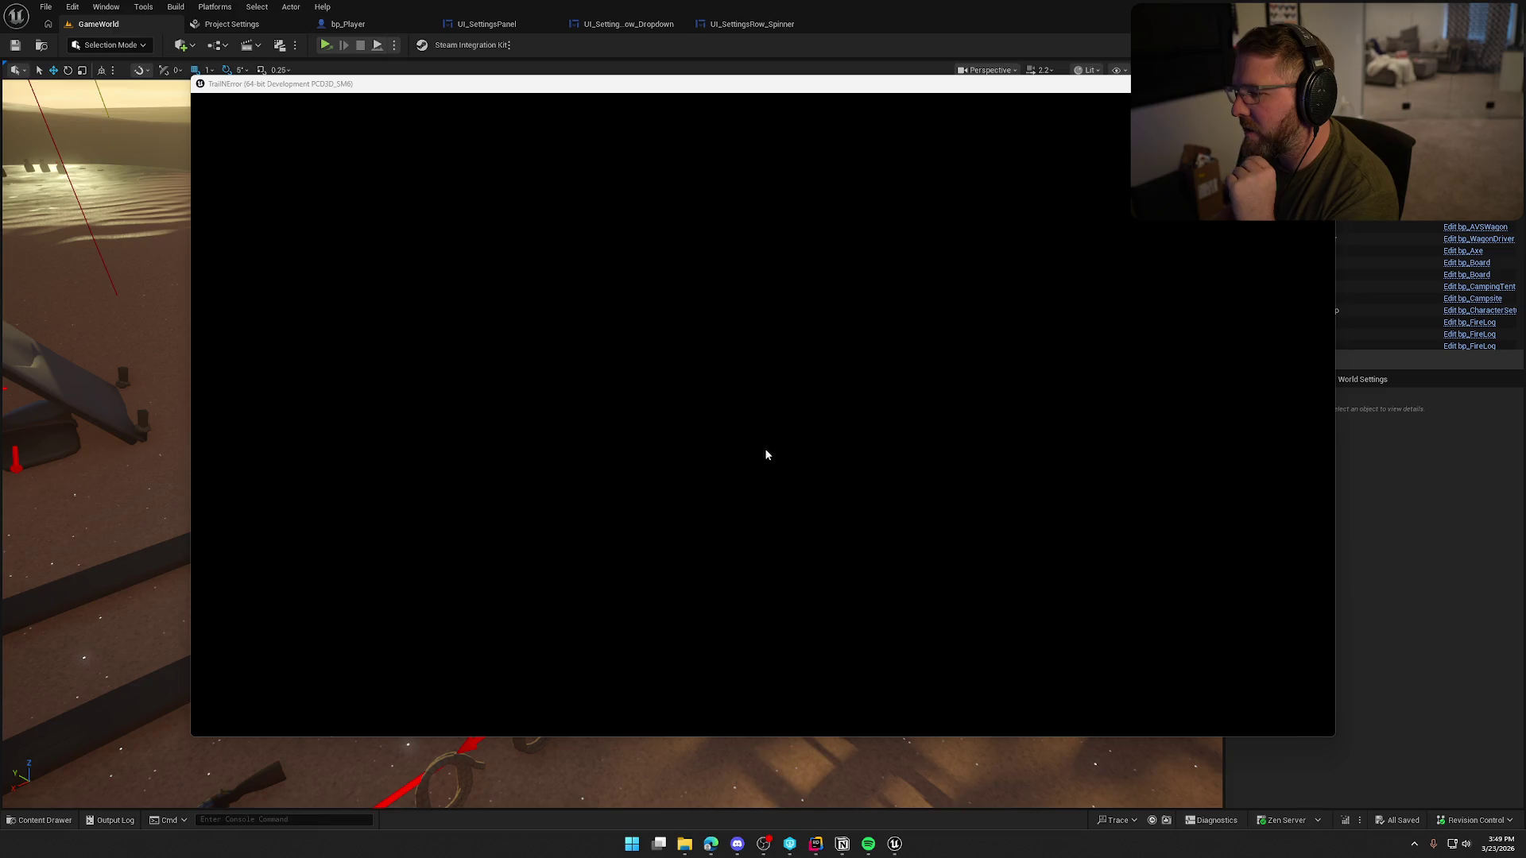
key("shift+w")
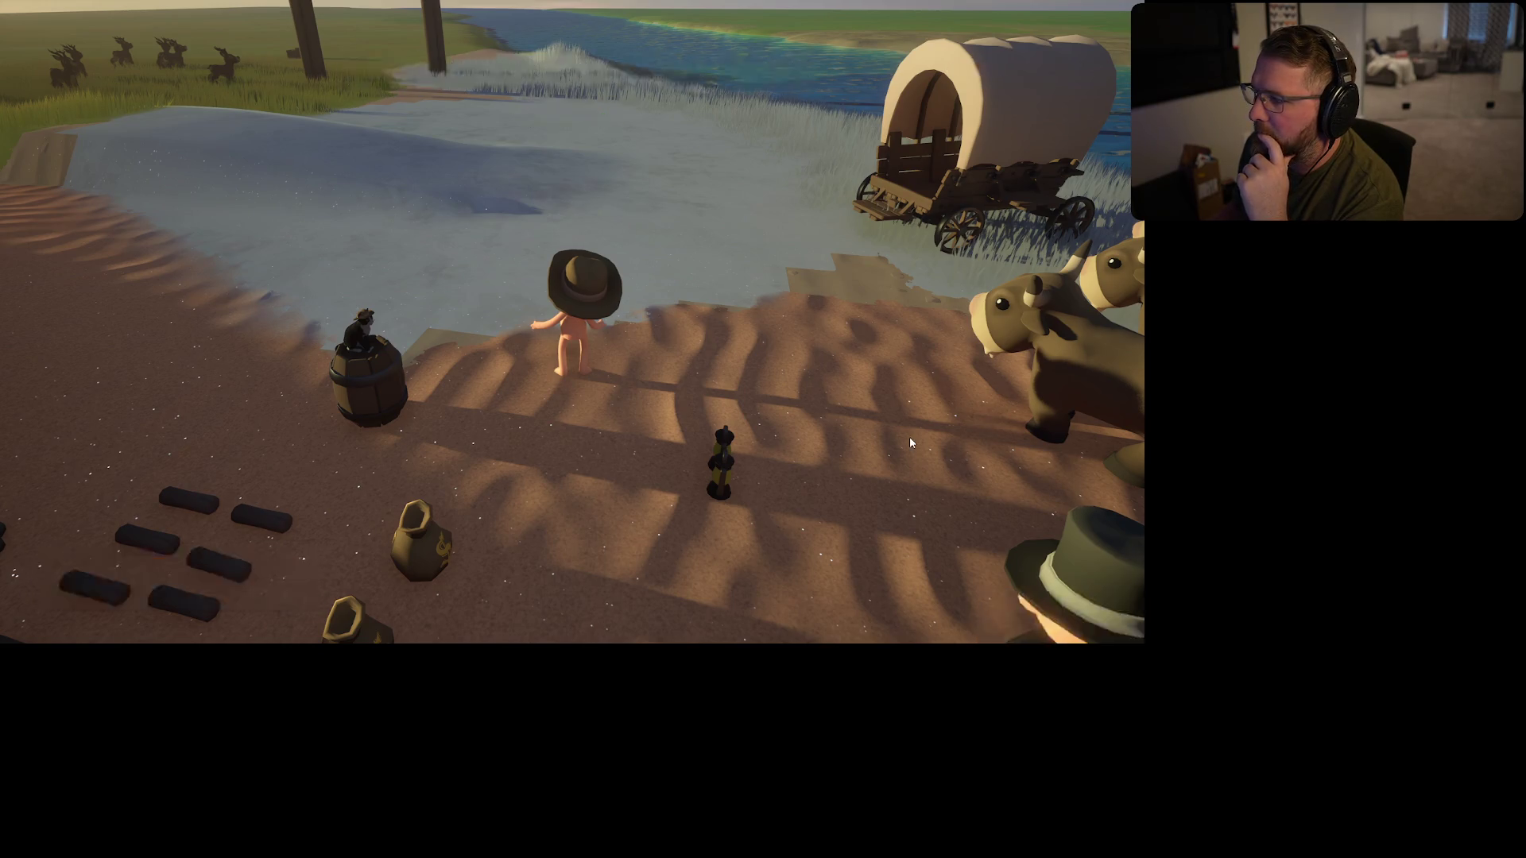
- Open Graphics settings and confirm Windowed mode, 1080p resolution and 120 FPS cap loaded
key("Escape")
left_click(584, 239)
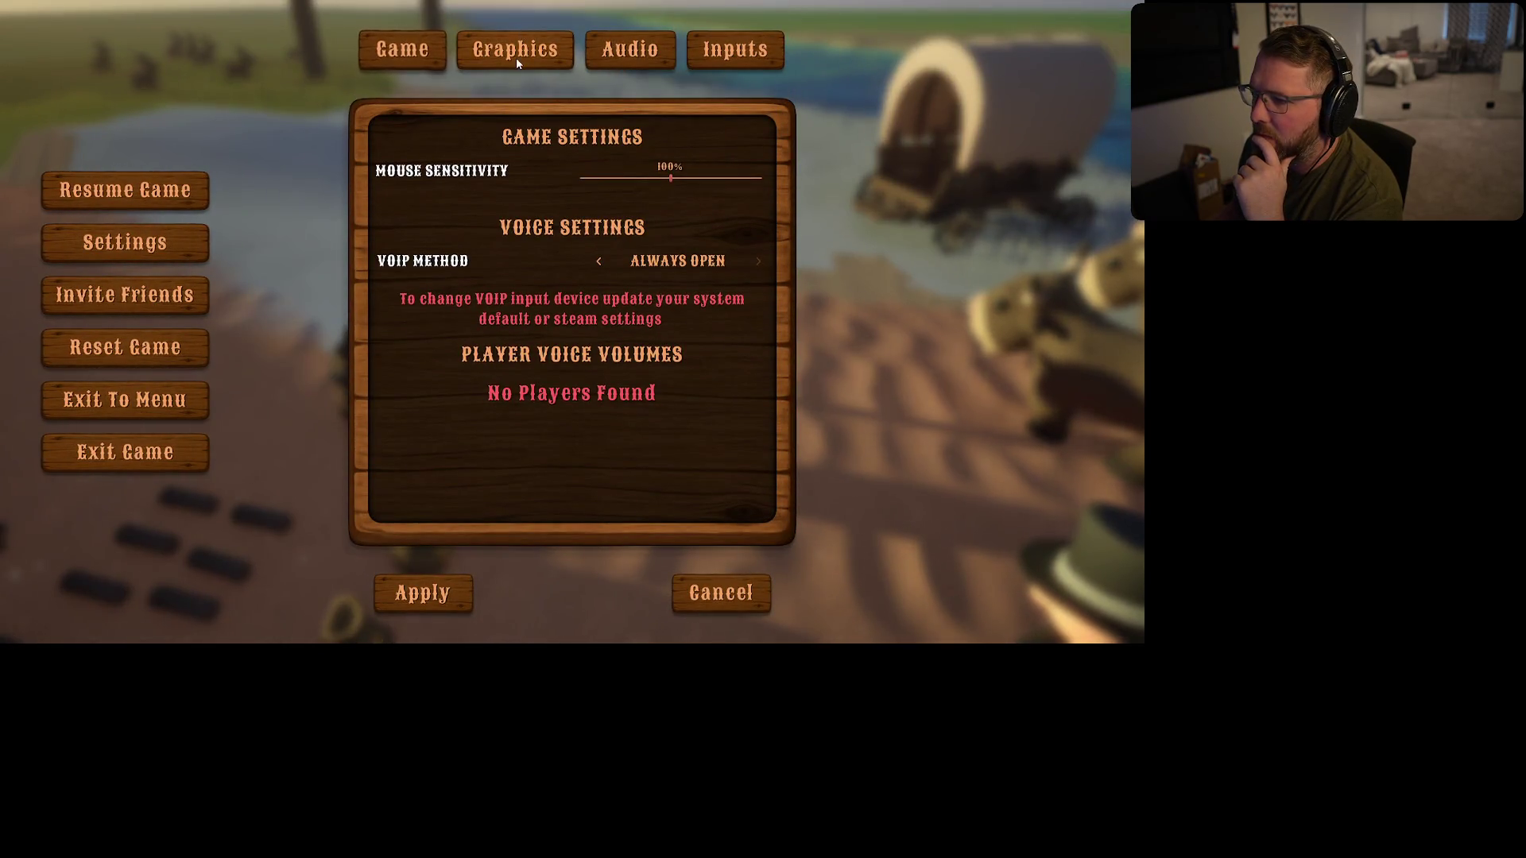
left_click(516, 54)
left_click(613, 165)
left_click(612, 223)
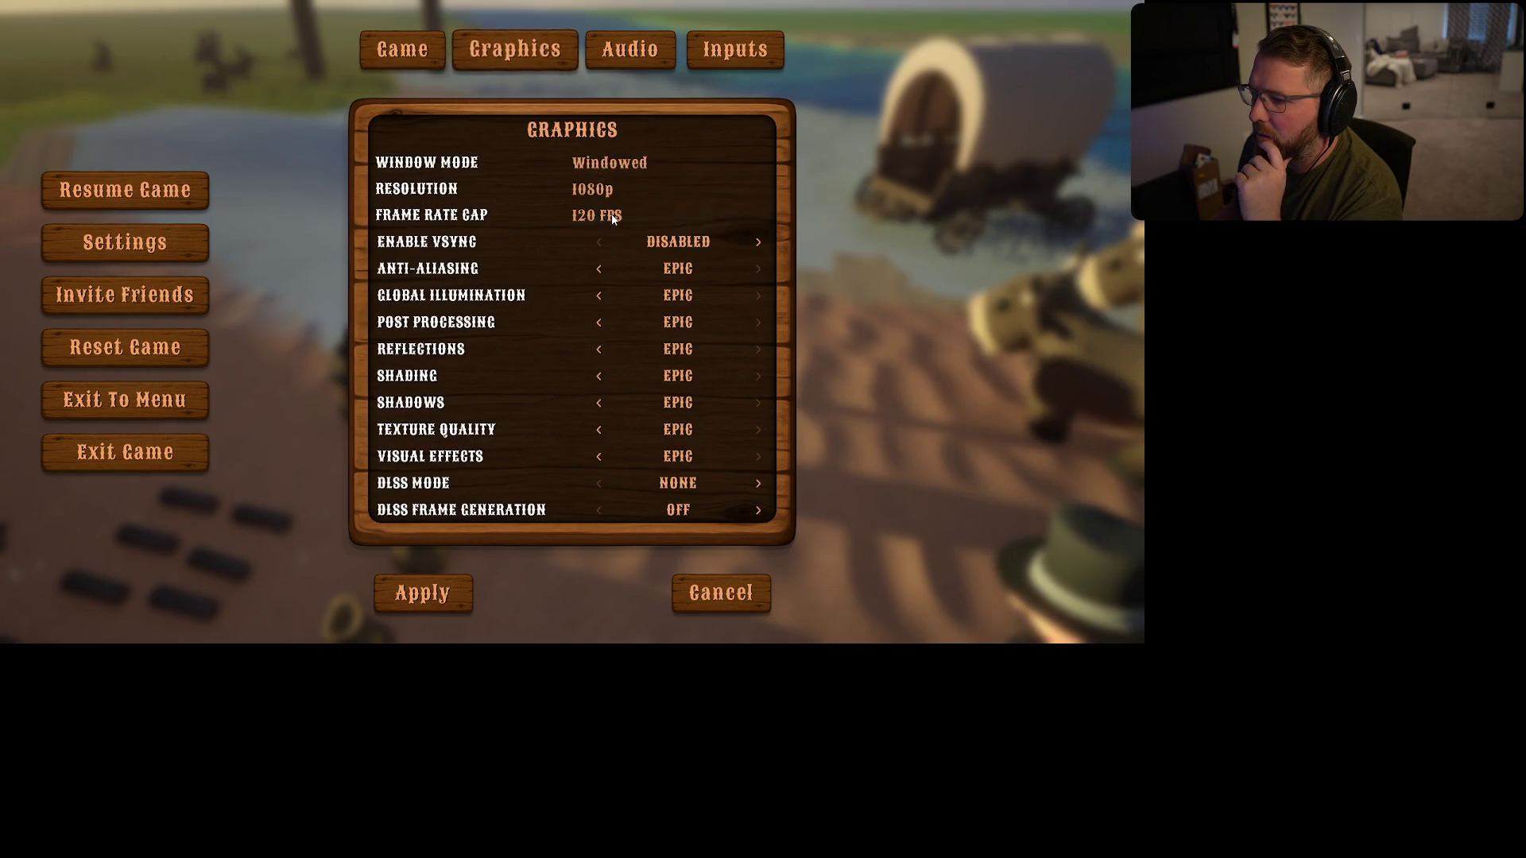
left_click(612, 191)
left_click(609, 243)
left_click(596, 214)
left_click(592, 288)
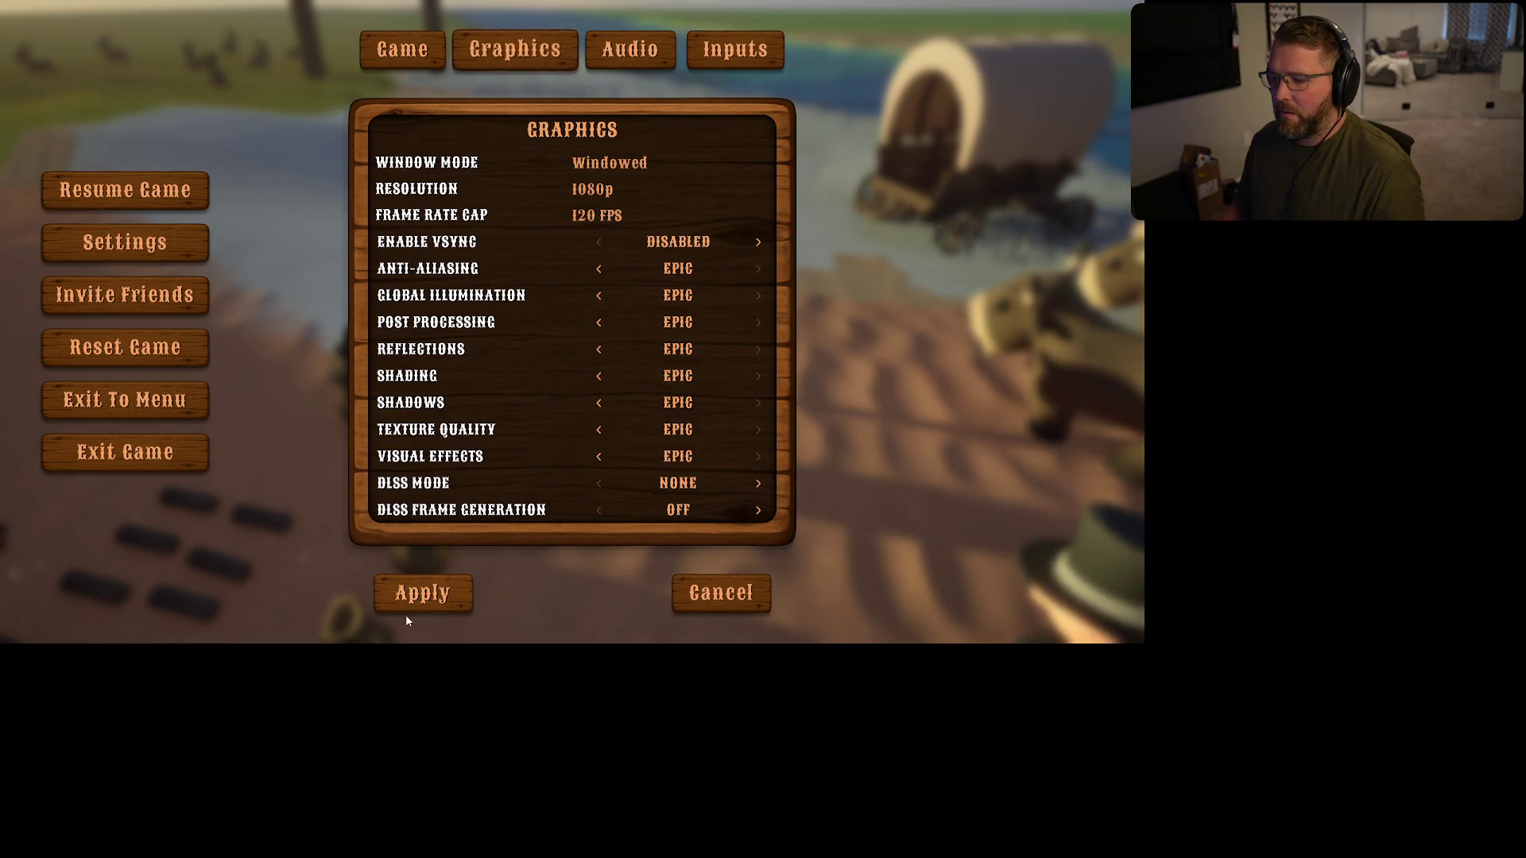
- Set DLSS Mode to DLSS and turn Frame Generation on
left_click(758, 483)
scroll(628, 469, "down", 1)
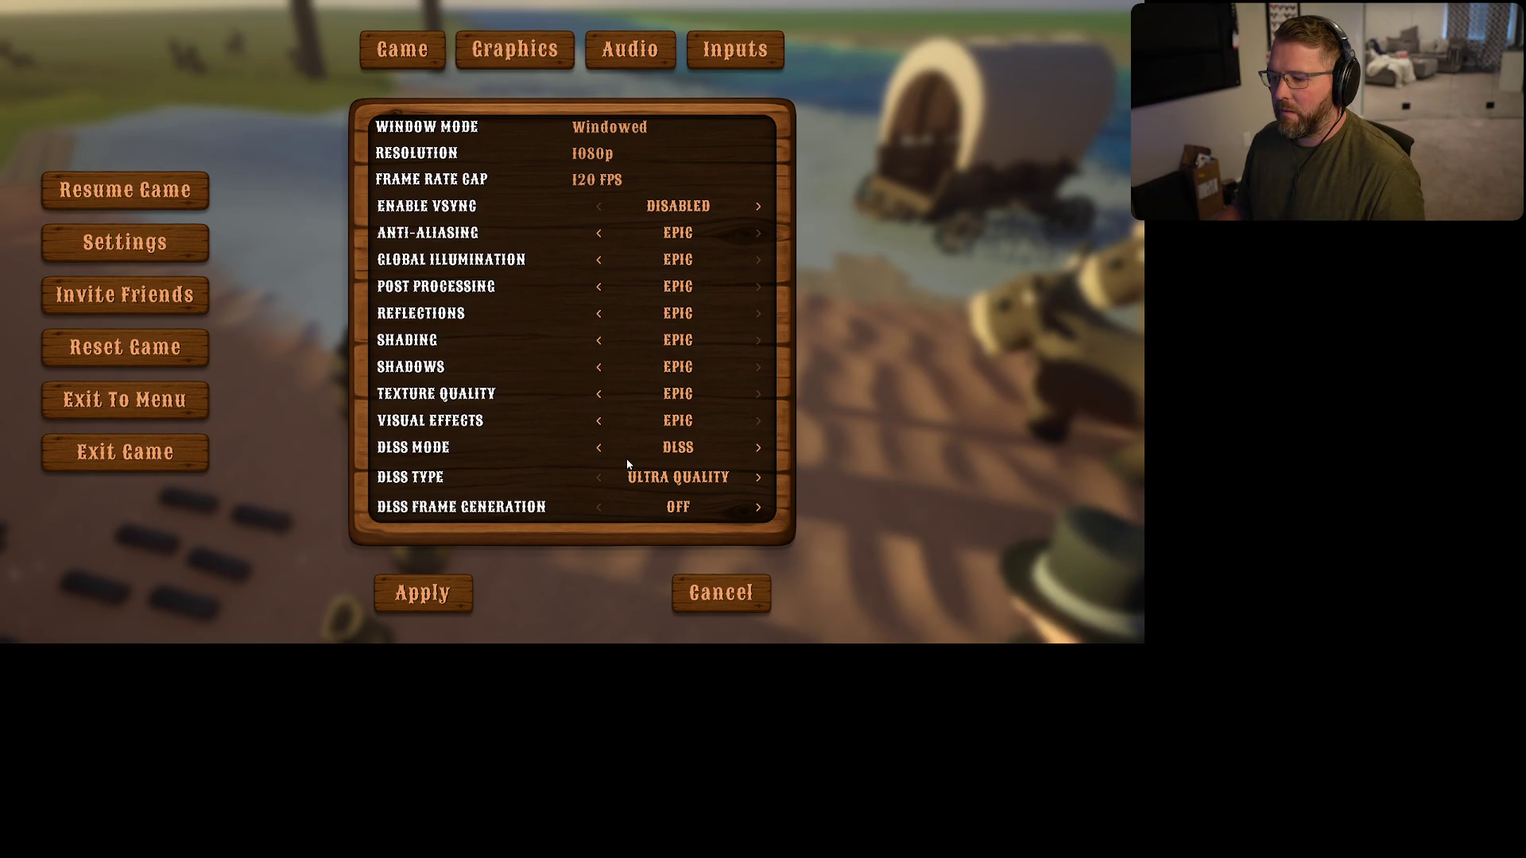
left_click(757, 511)
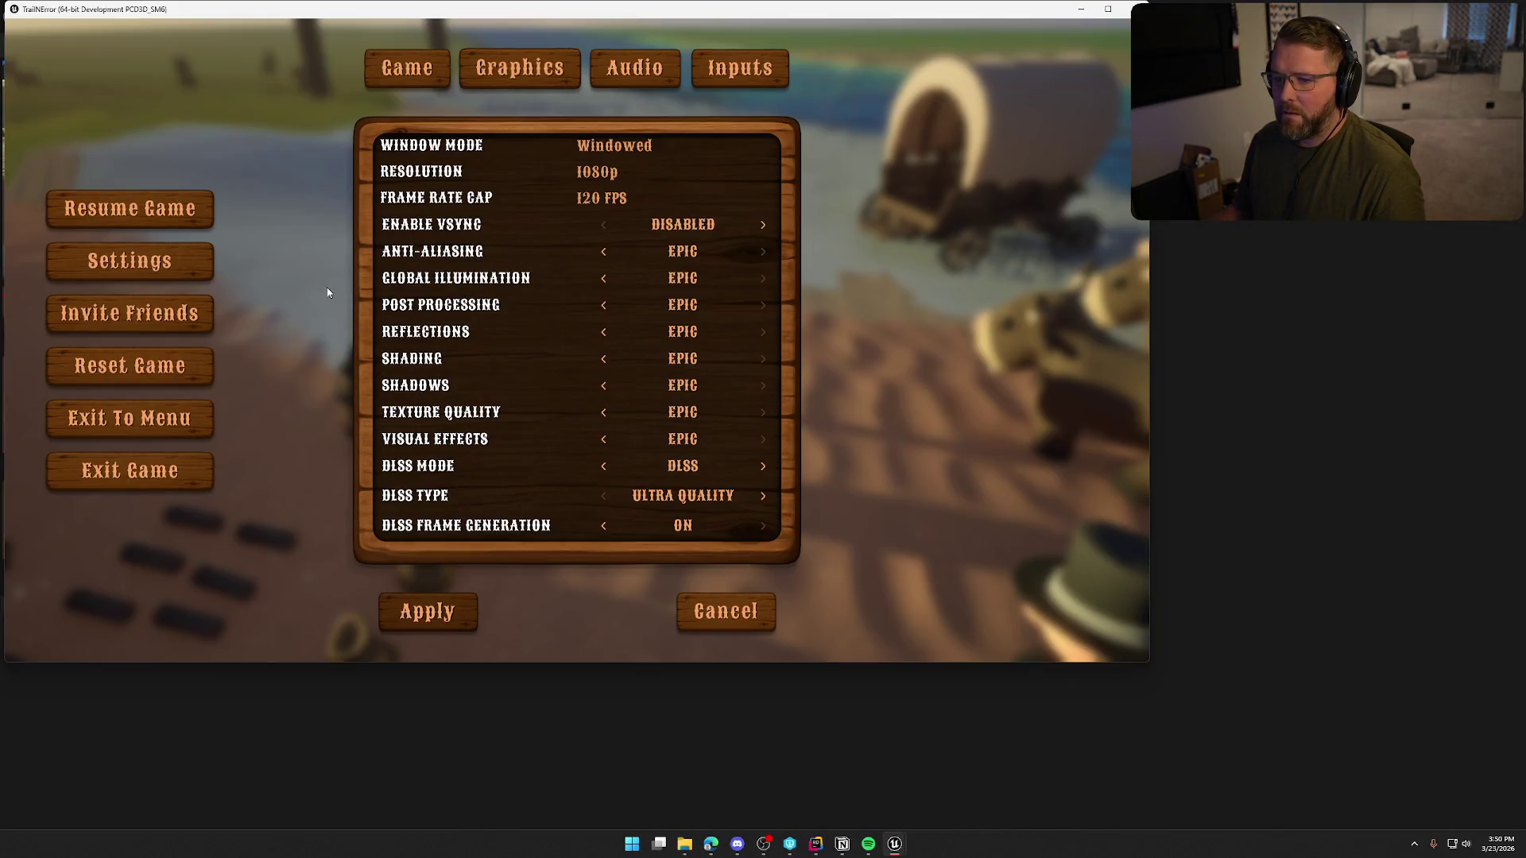
- Change the resolution to 720p in Graphics, apply it, and resume play
key("Escape")
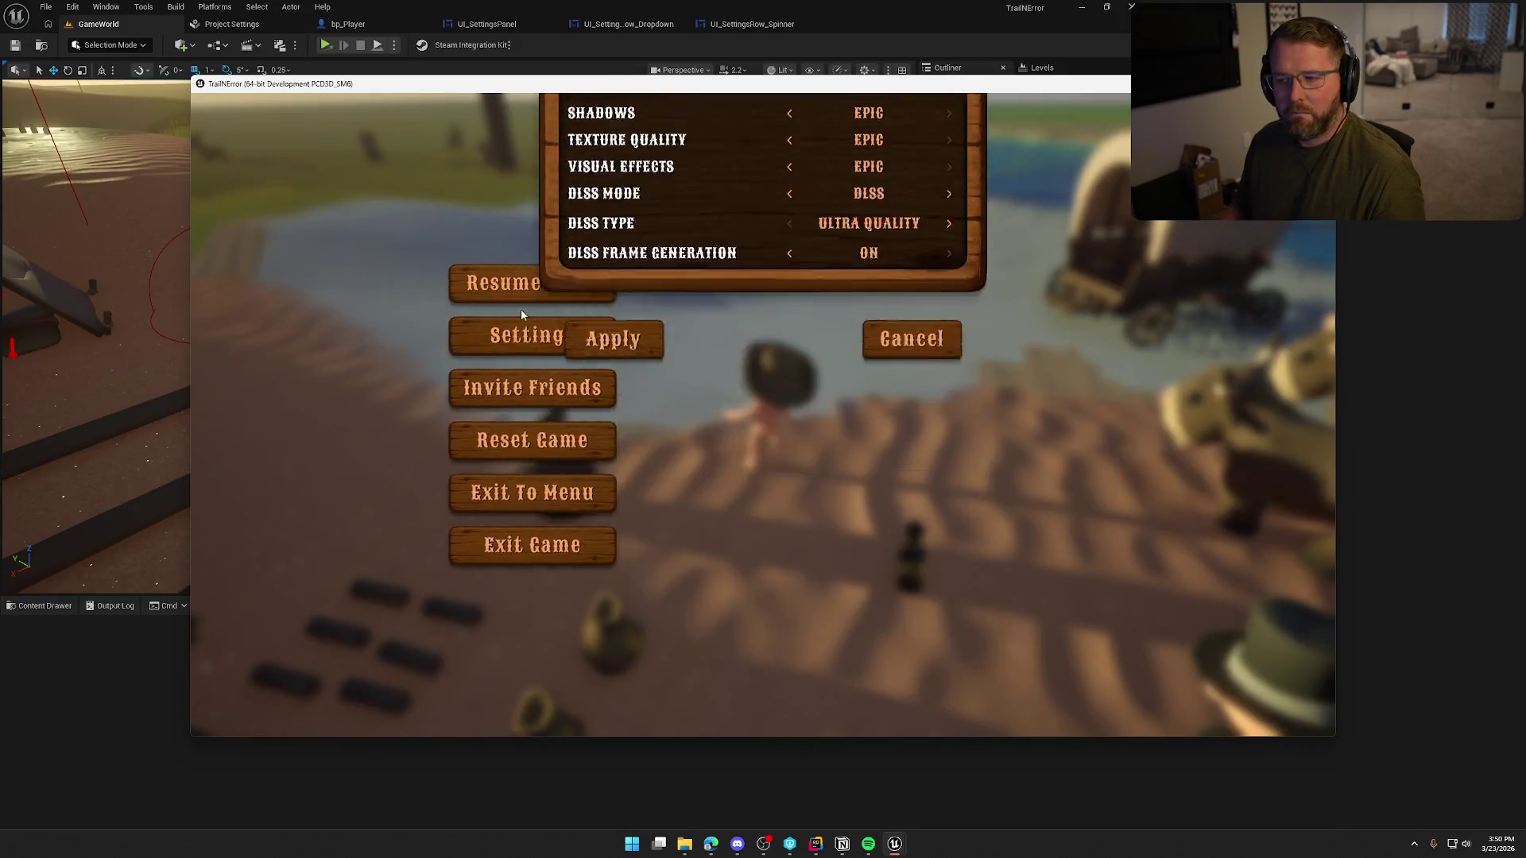
key("Escape")
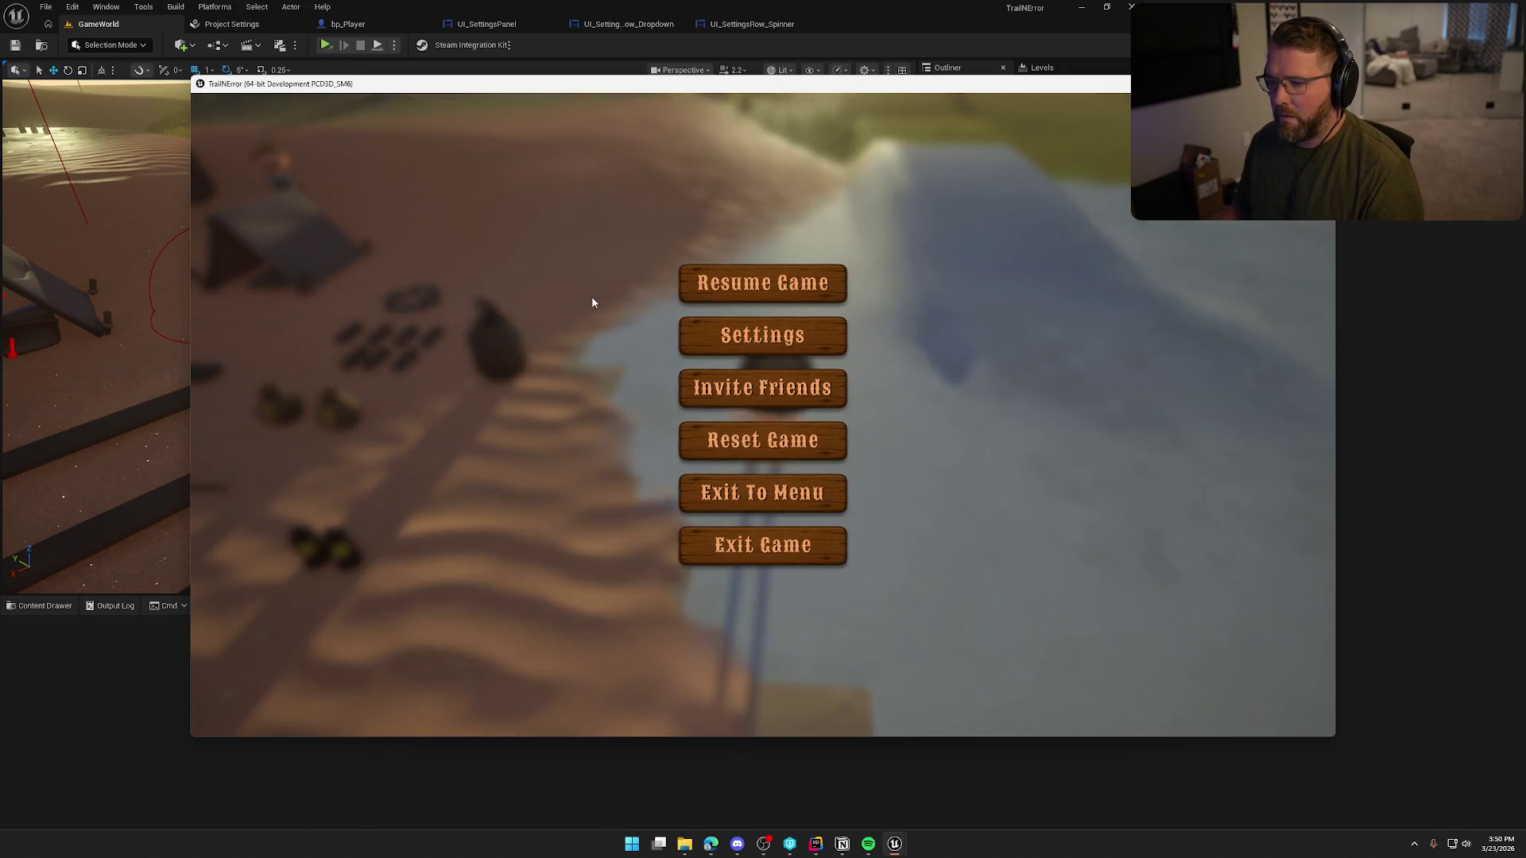
left_click(737, 334)
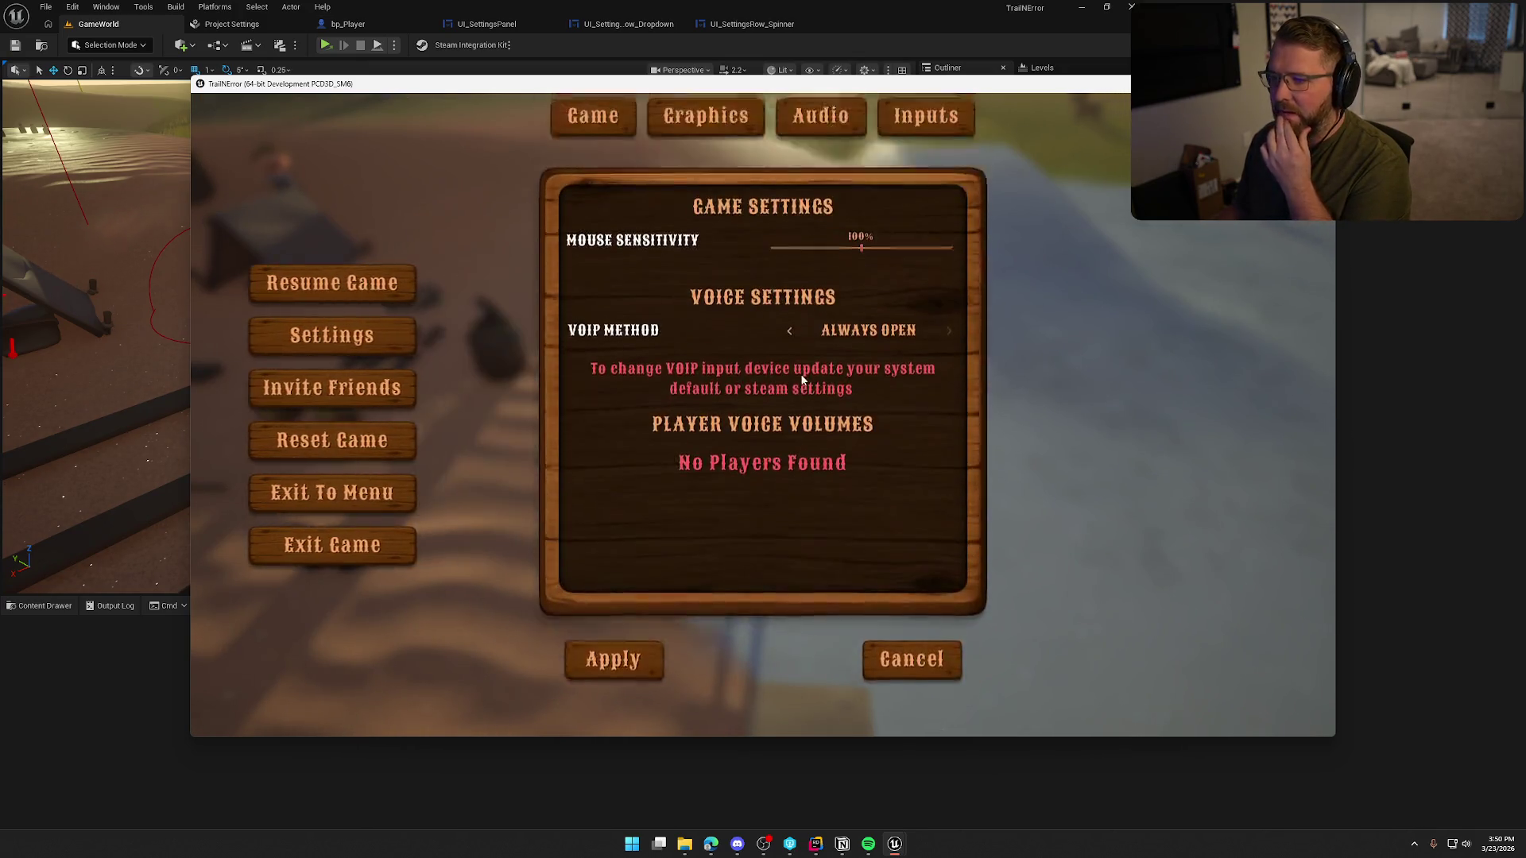
left_click(710, 151)
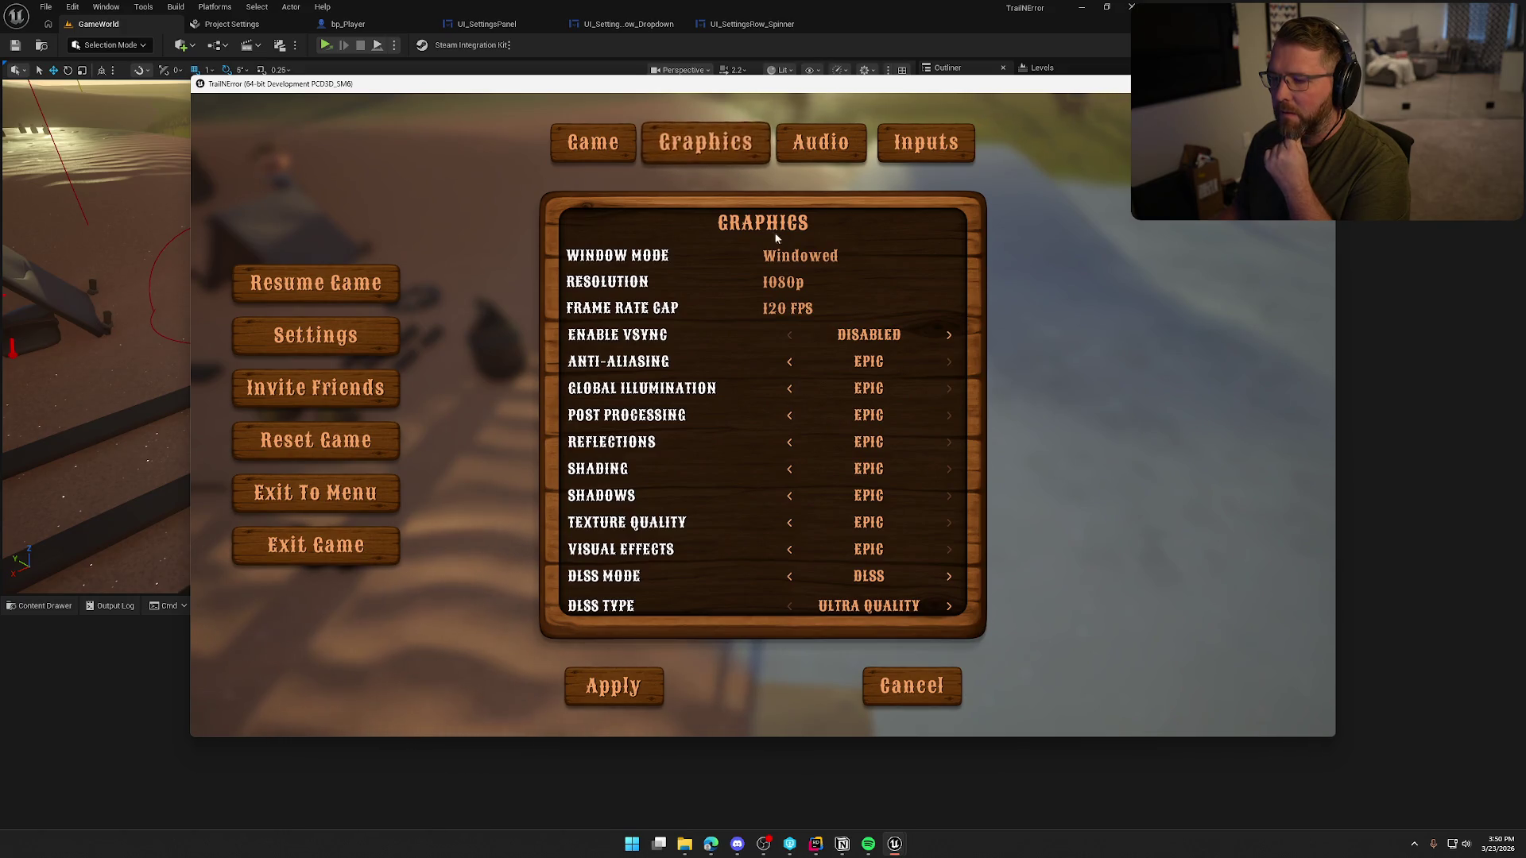
left_click(798, 284)
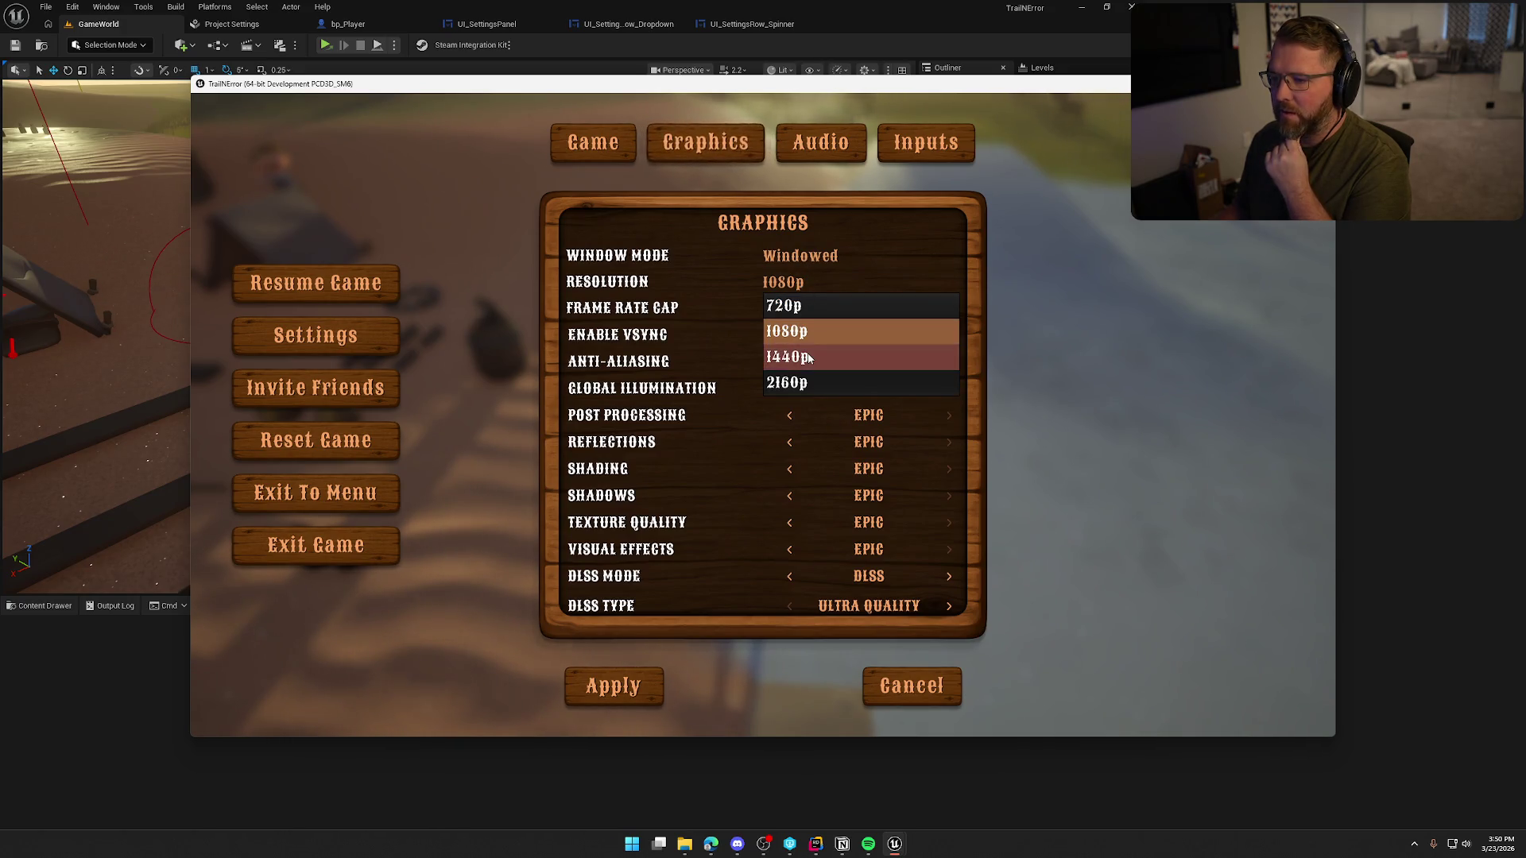
left_click(807, 310)
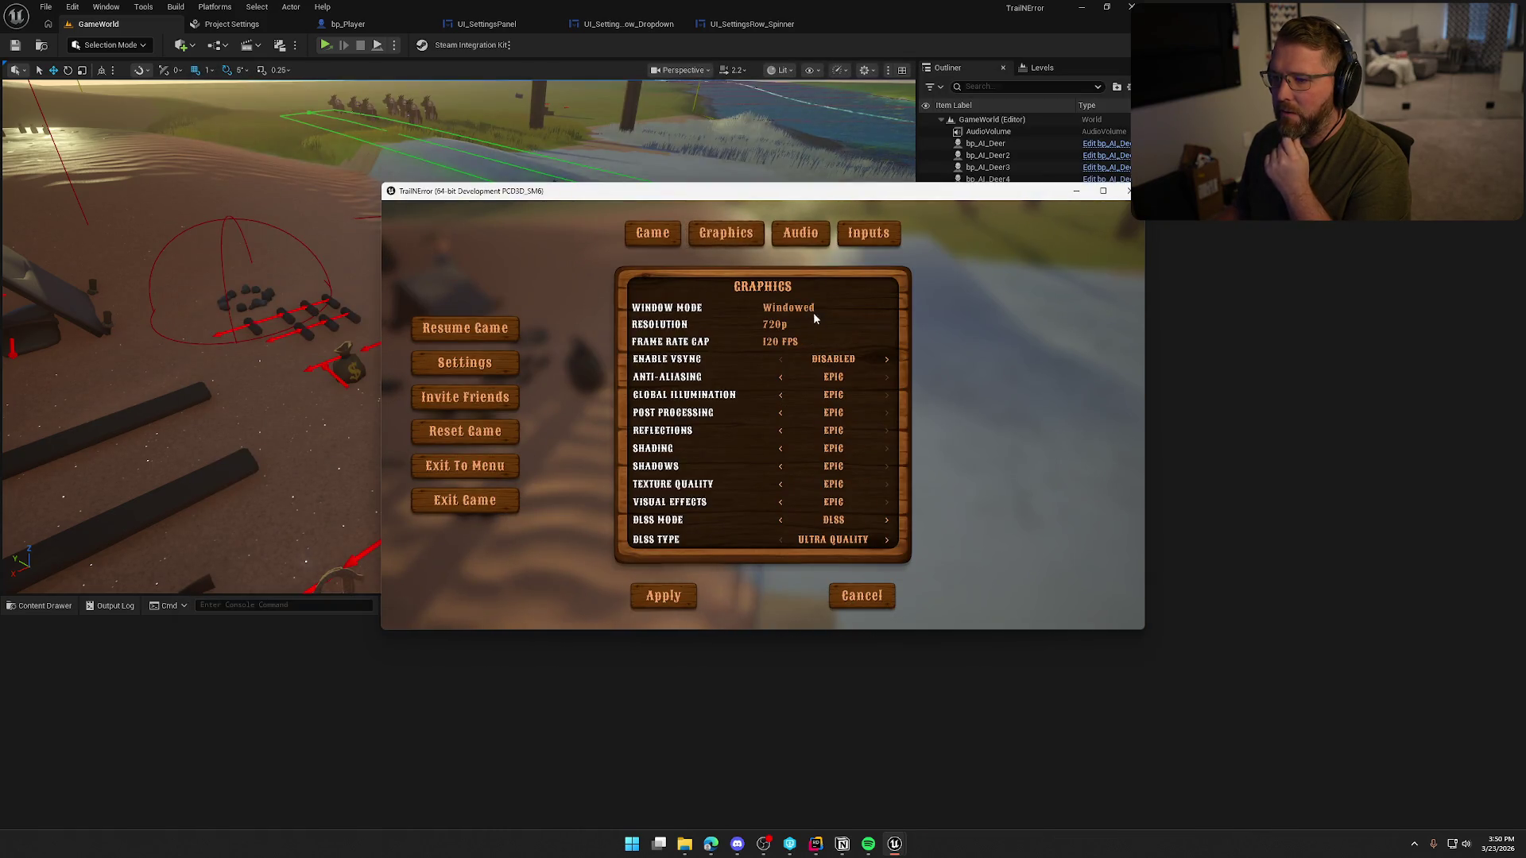
left_click(781, 334)
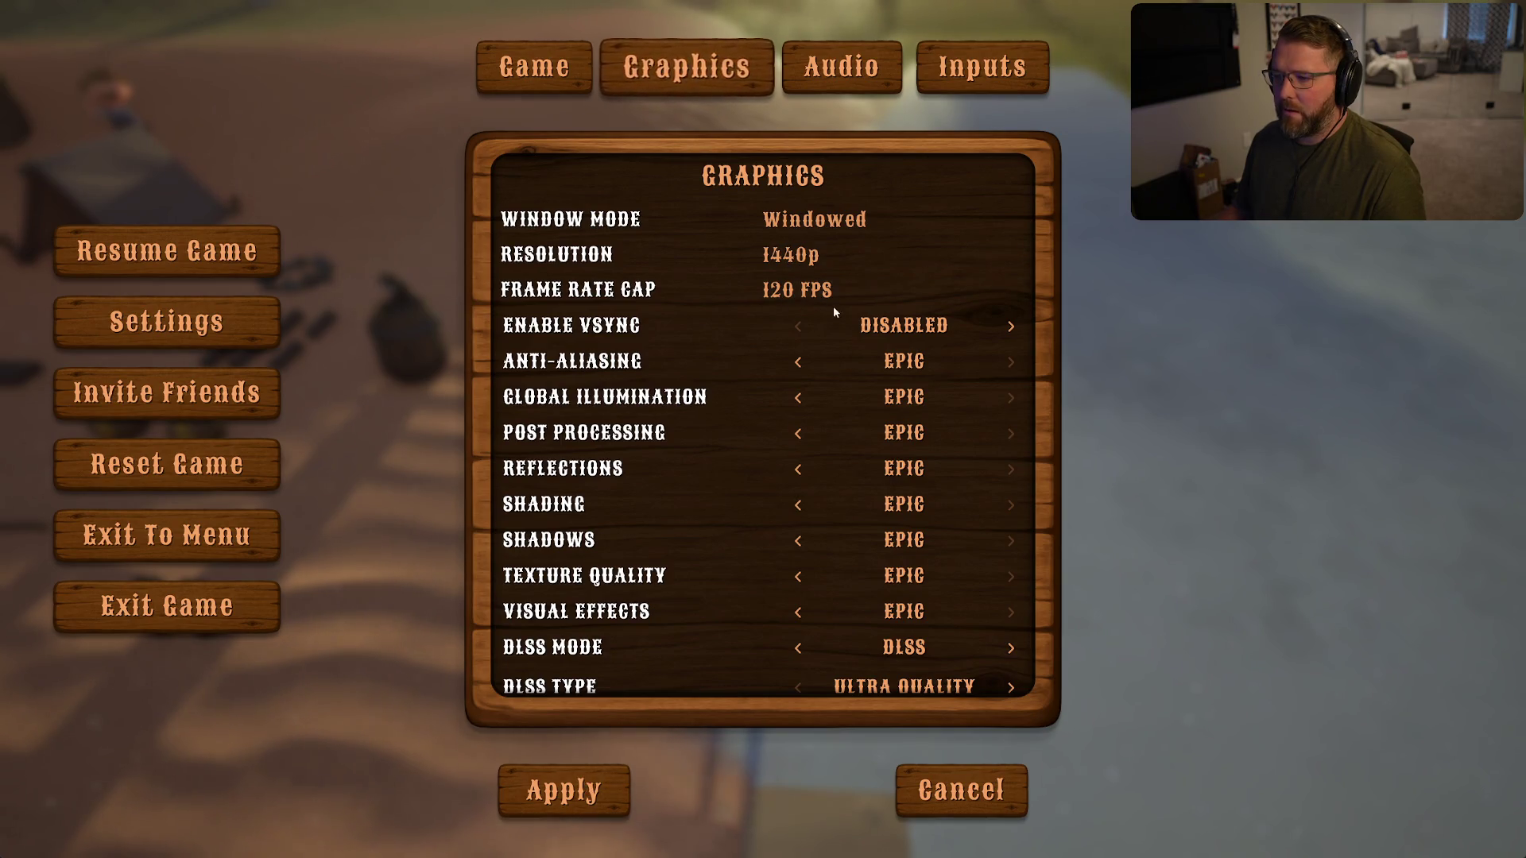
left_click(819, 256)
left_click(800, 288)
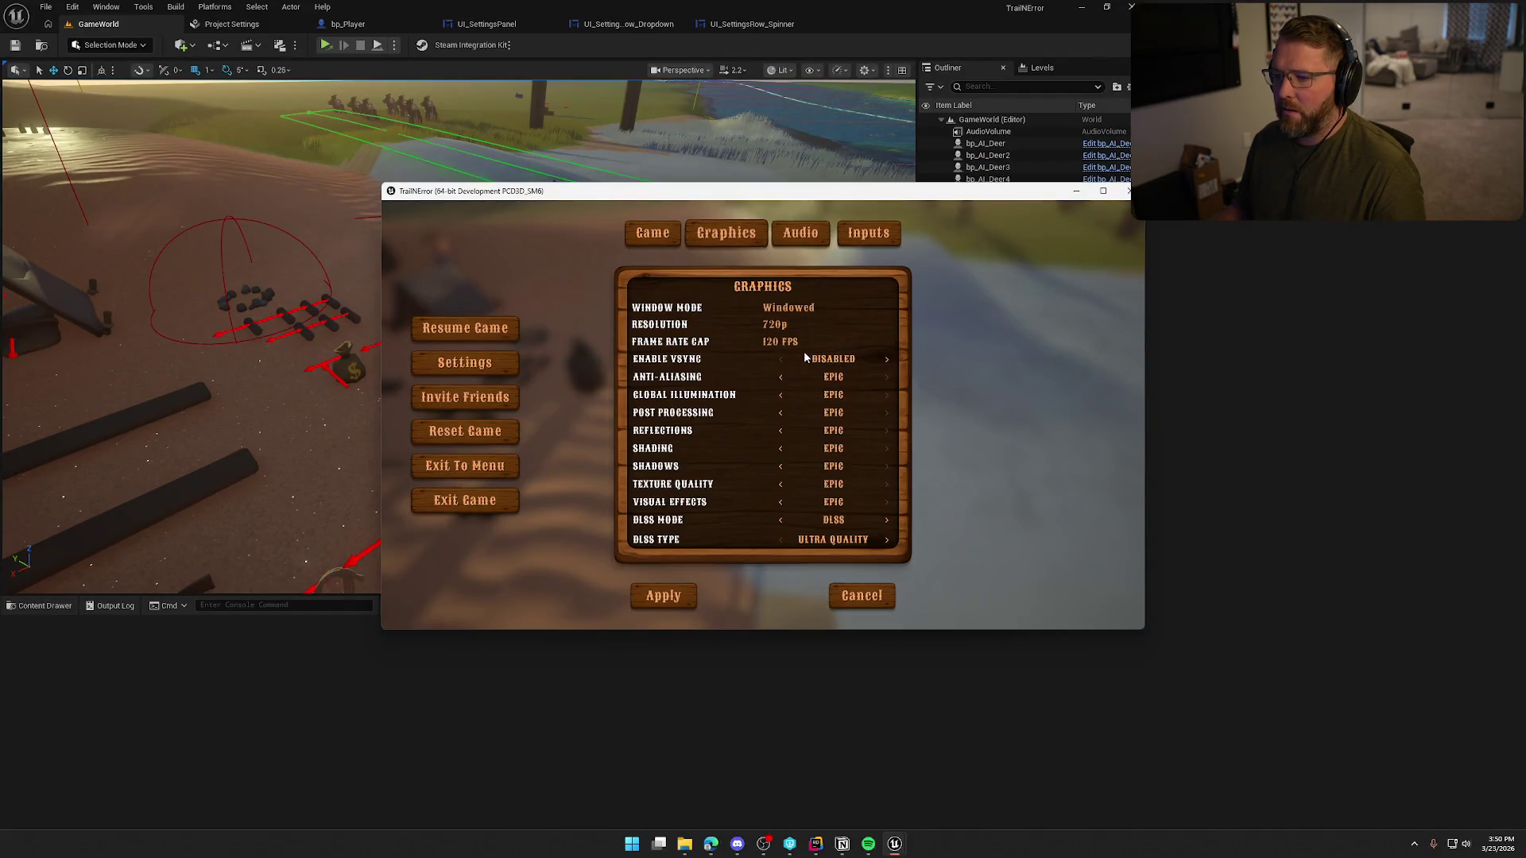
left_click(669, 596)
left_click(777, 320)
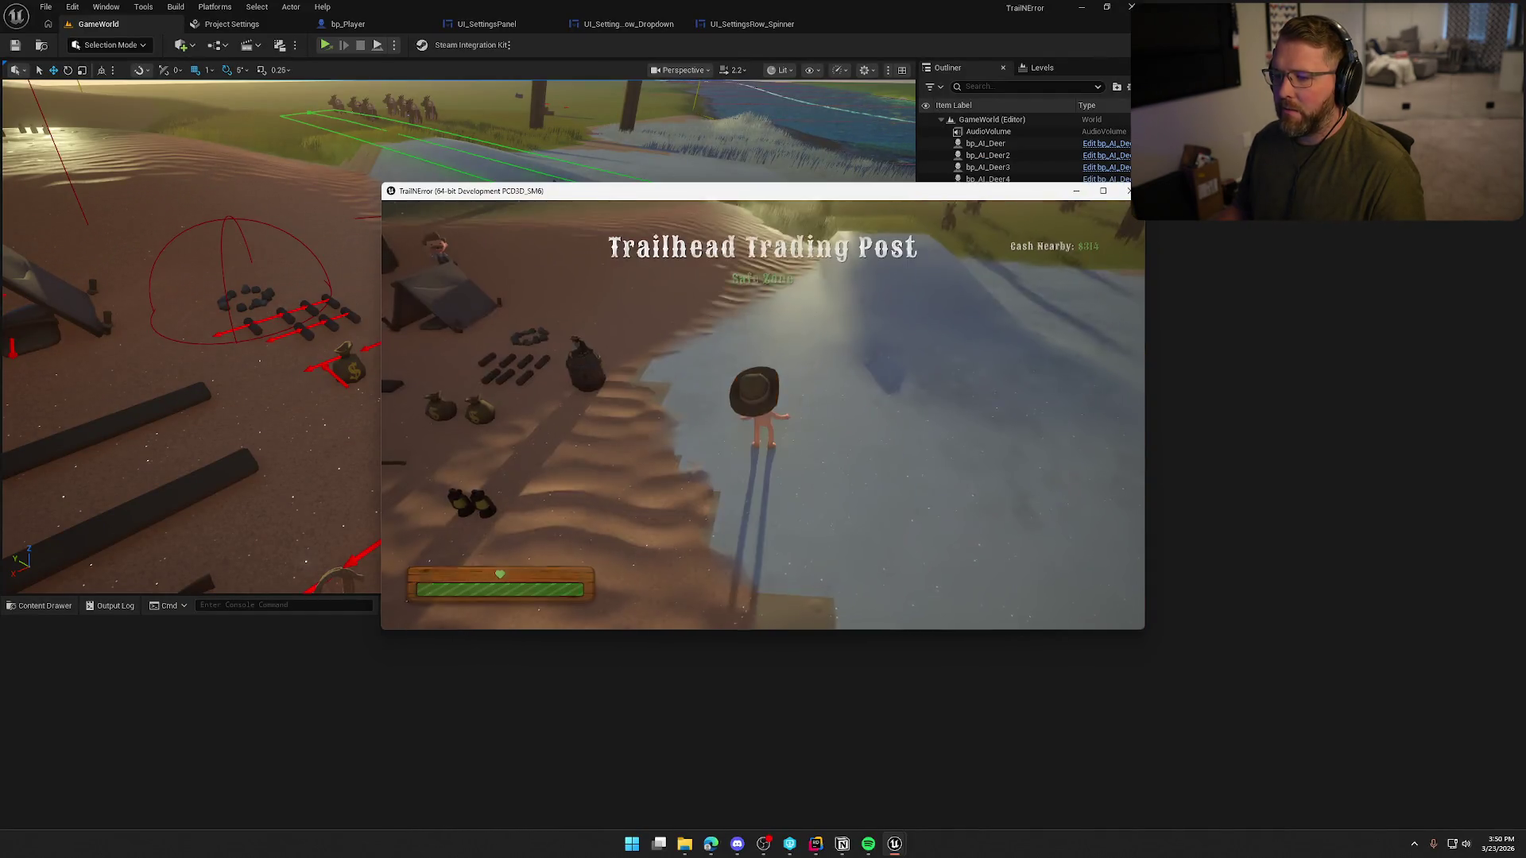
- Reopen Graphics to confirm 720p persisted, then exit the game
key("w")
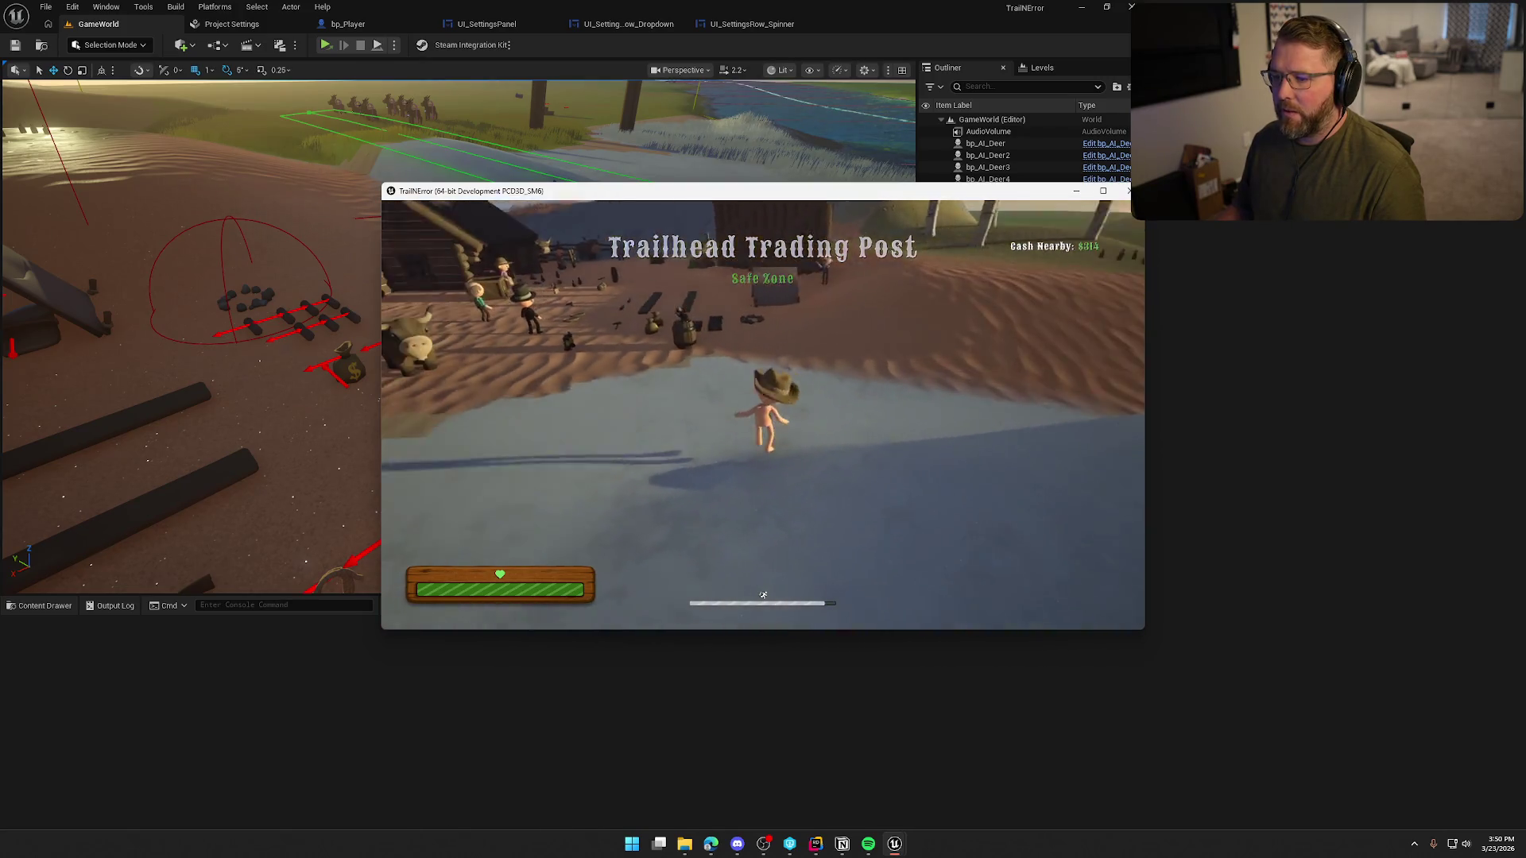
key("w")
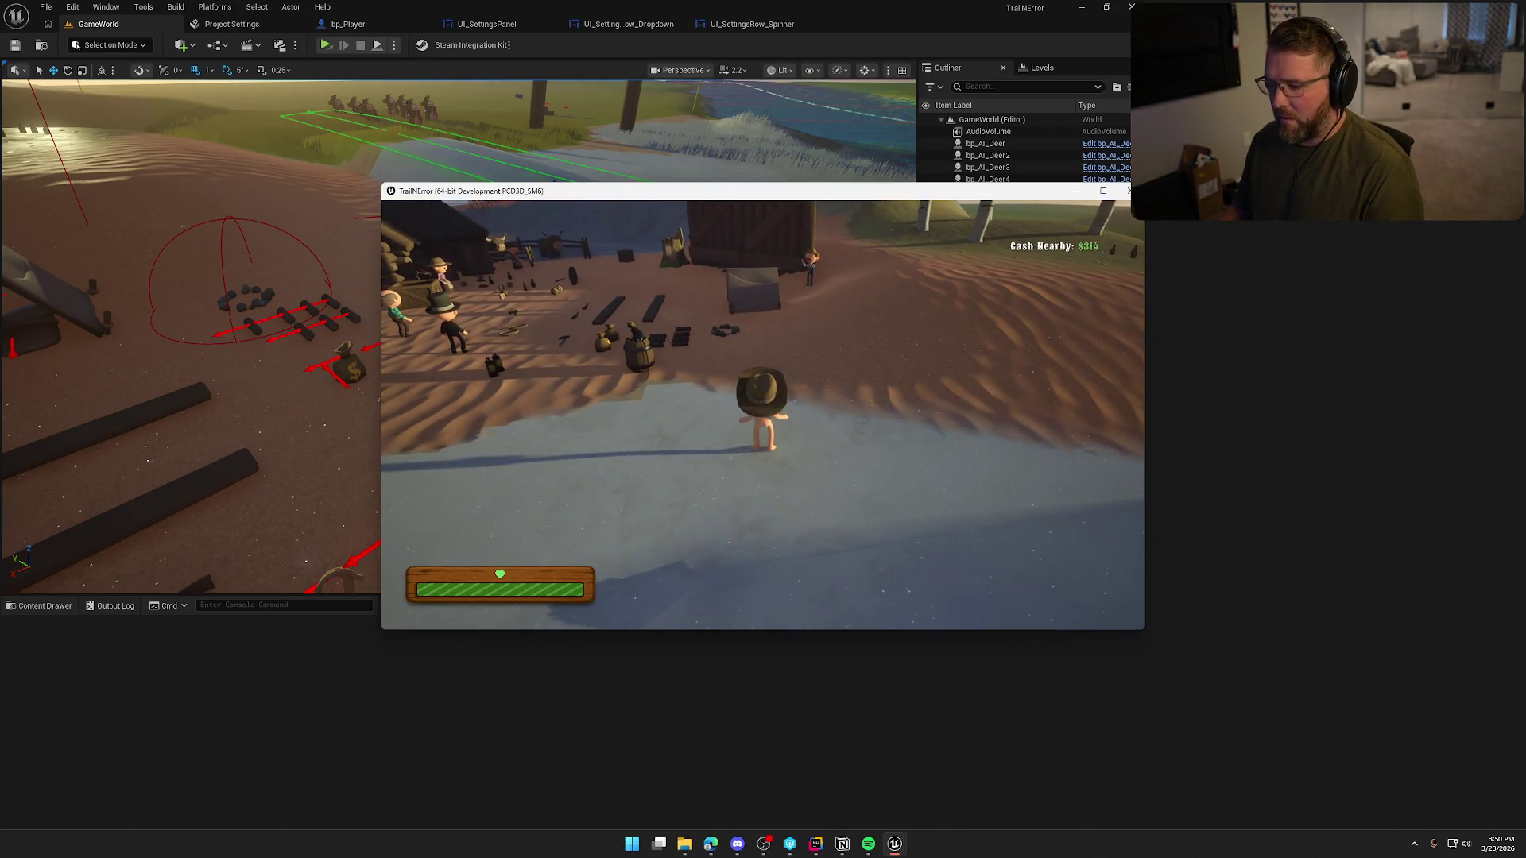
key("Escape")
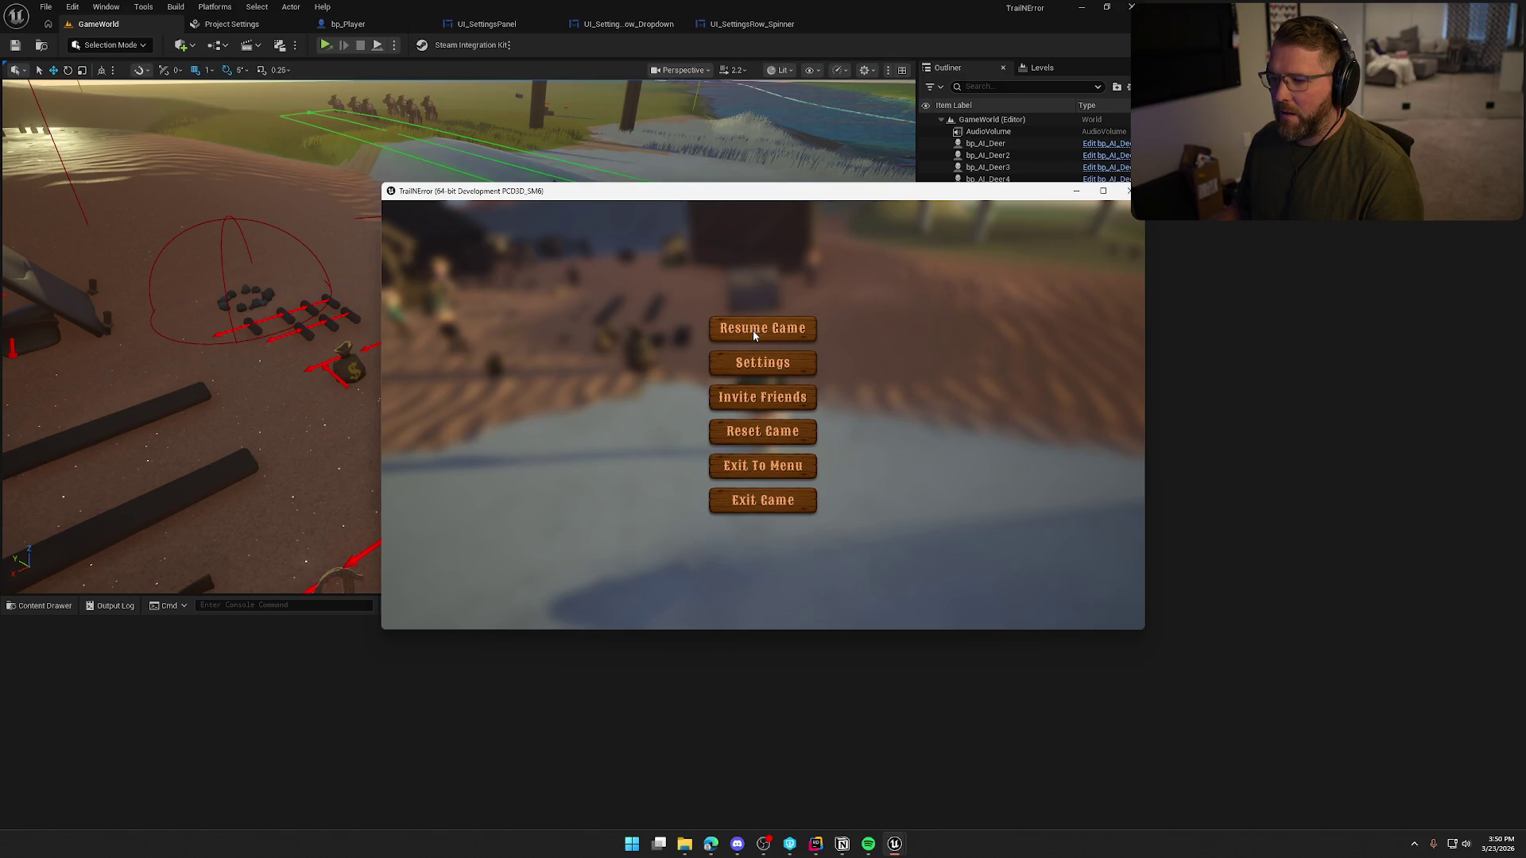
left_click(758, 364)
left_click(728, 240)
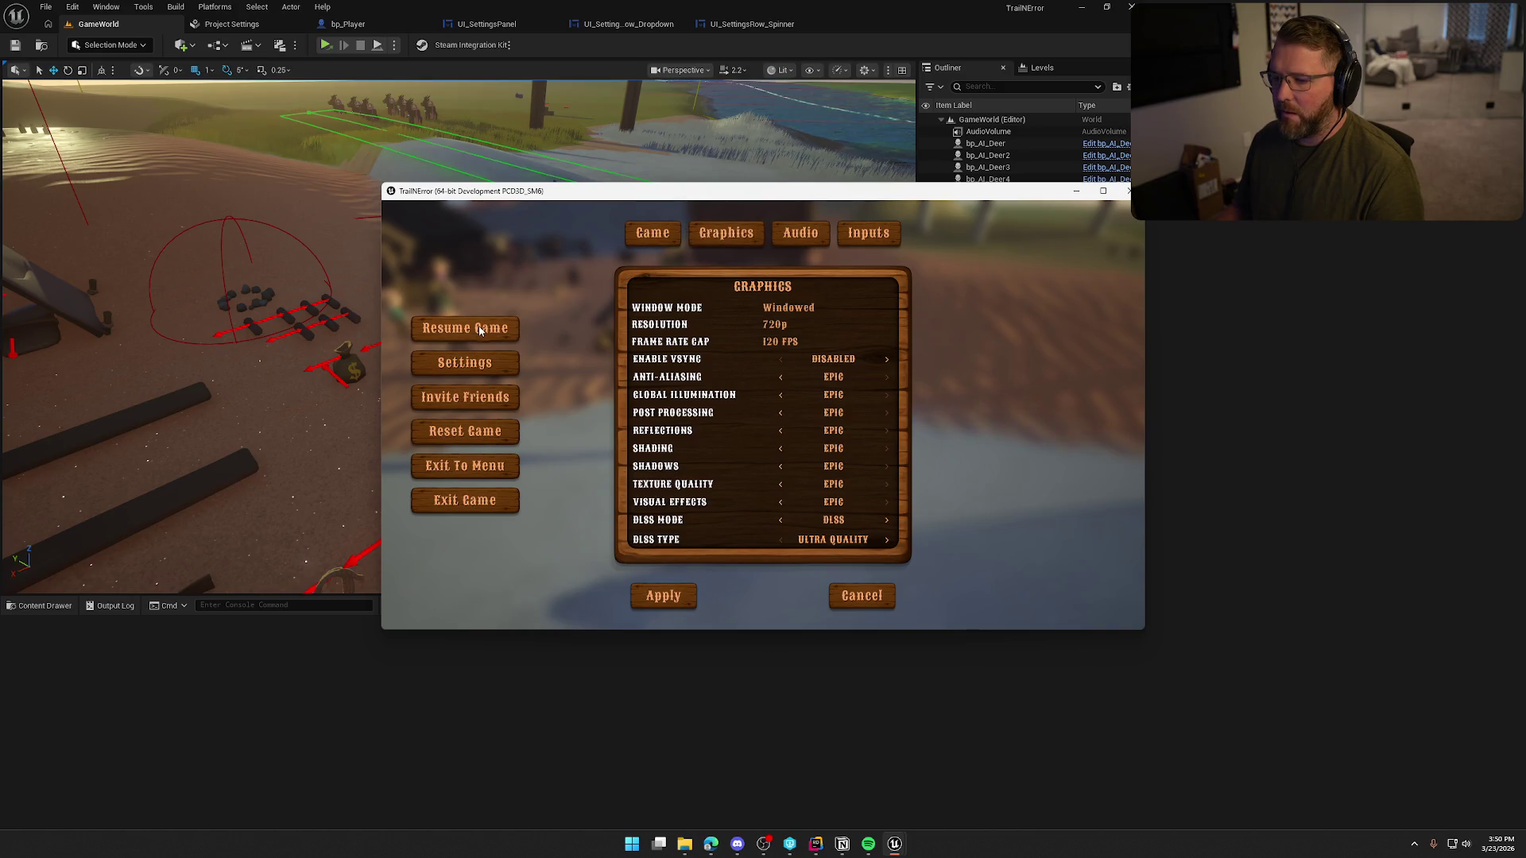
left_click(487, 499)
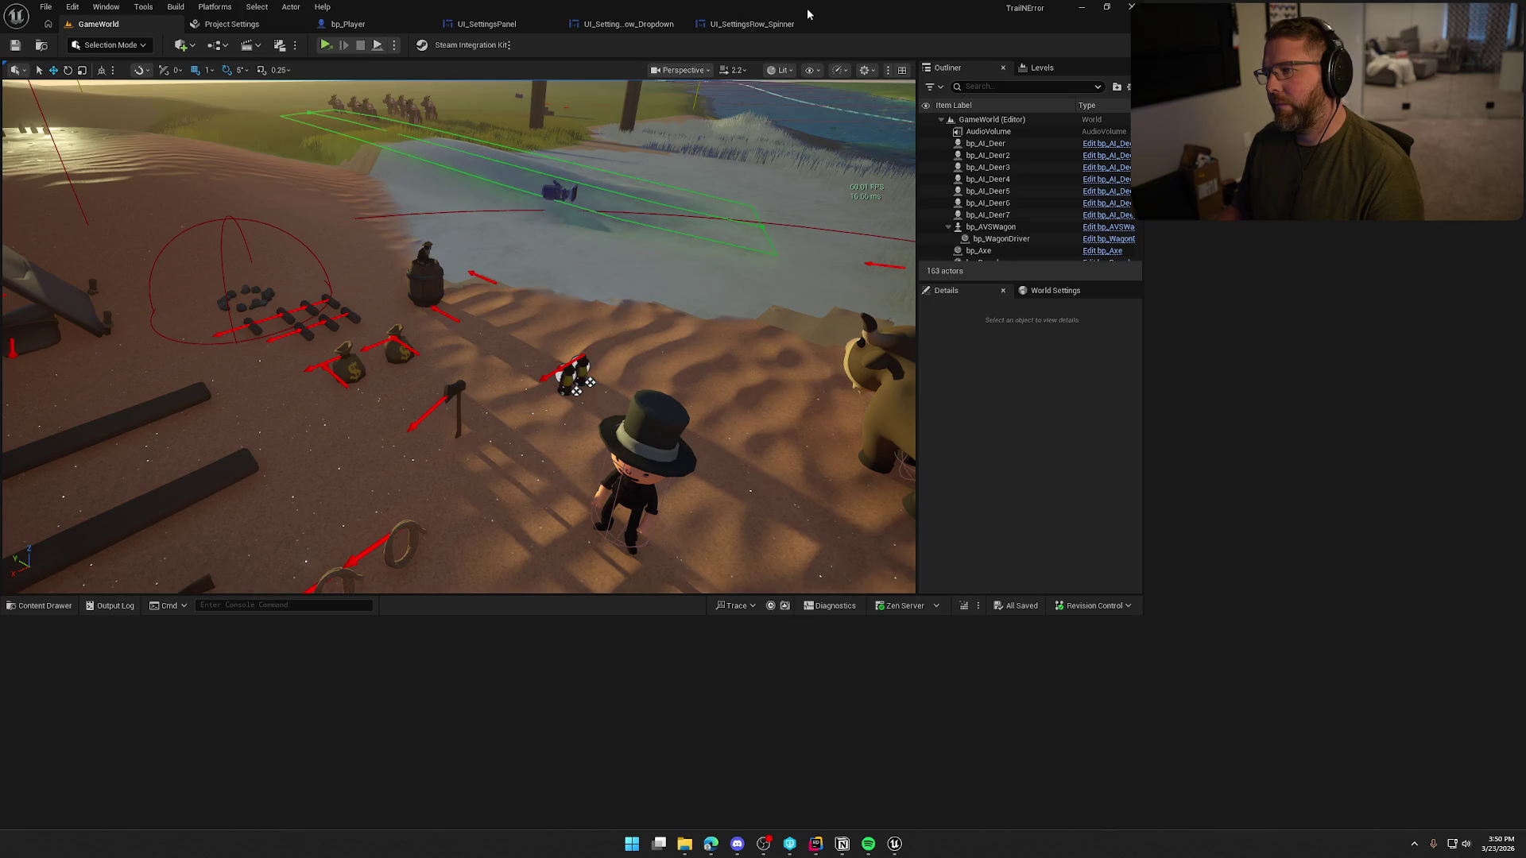
- Restore the editor window, then maximize it to fill the screen
mouse_move(777, 31)
left_mouse_down()
mouse_move(1005, 41)
mouse_move(961, 95)
left_mouse_up()
double_click(971, 102)
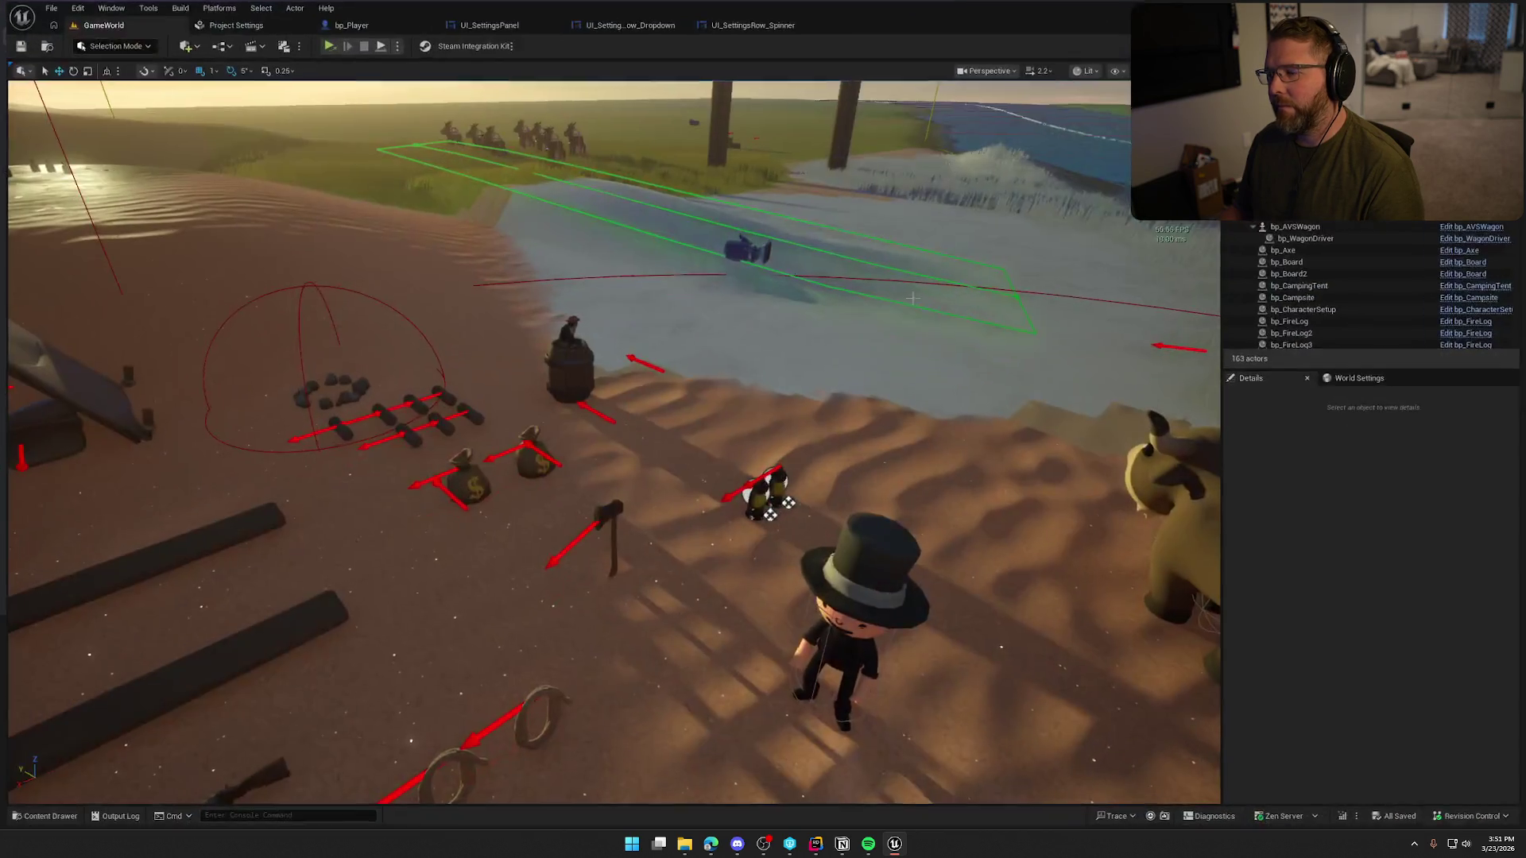
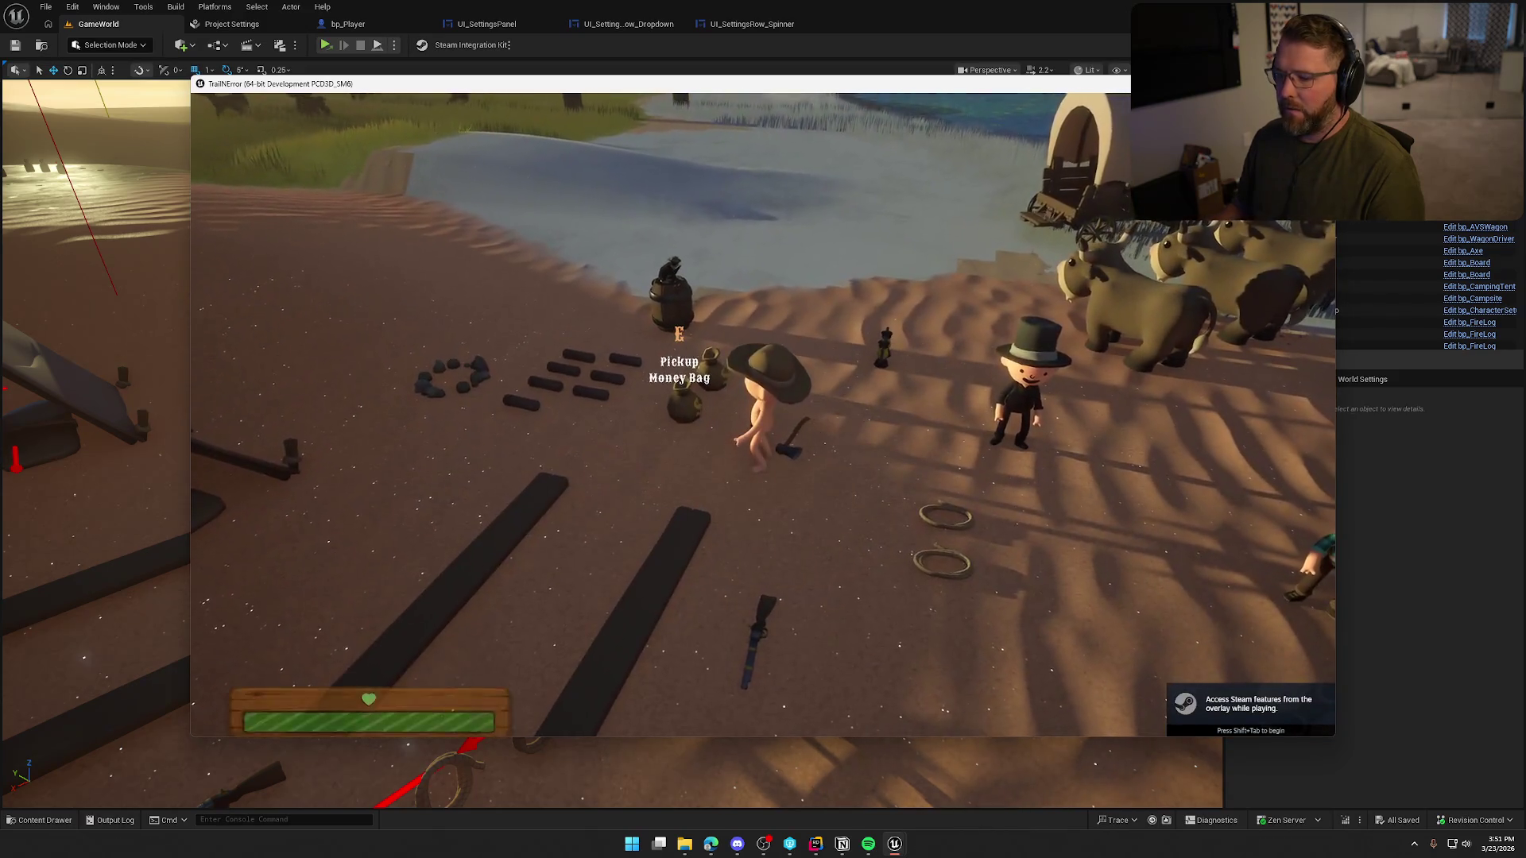
- Switch the running game's resolution to 720p in Graphics settings and apply it
key("Escape")
left_click(789, 356)
left_click(684, 151)
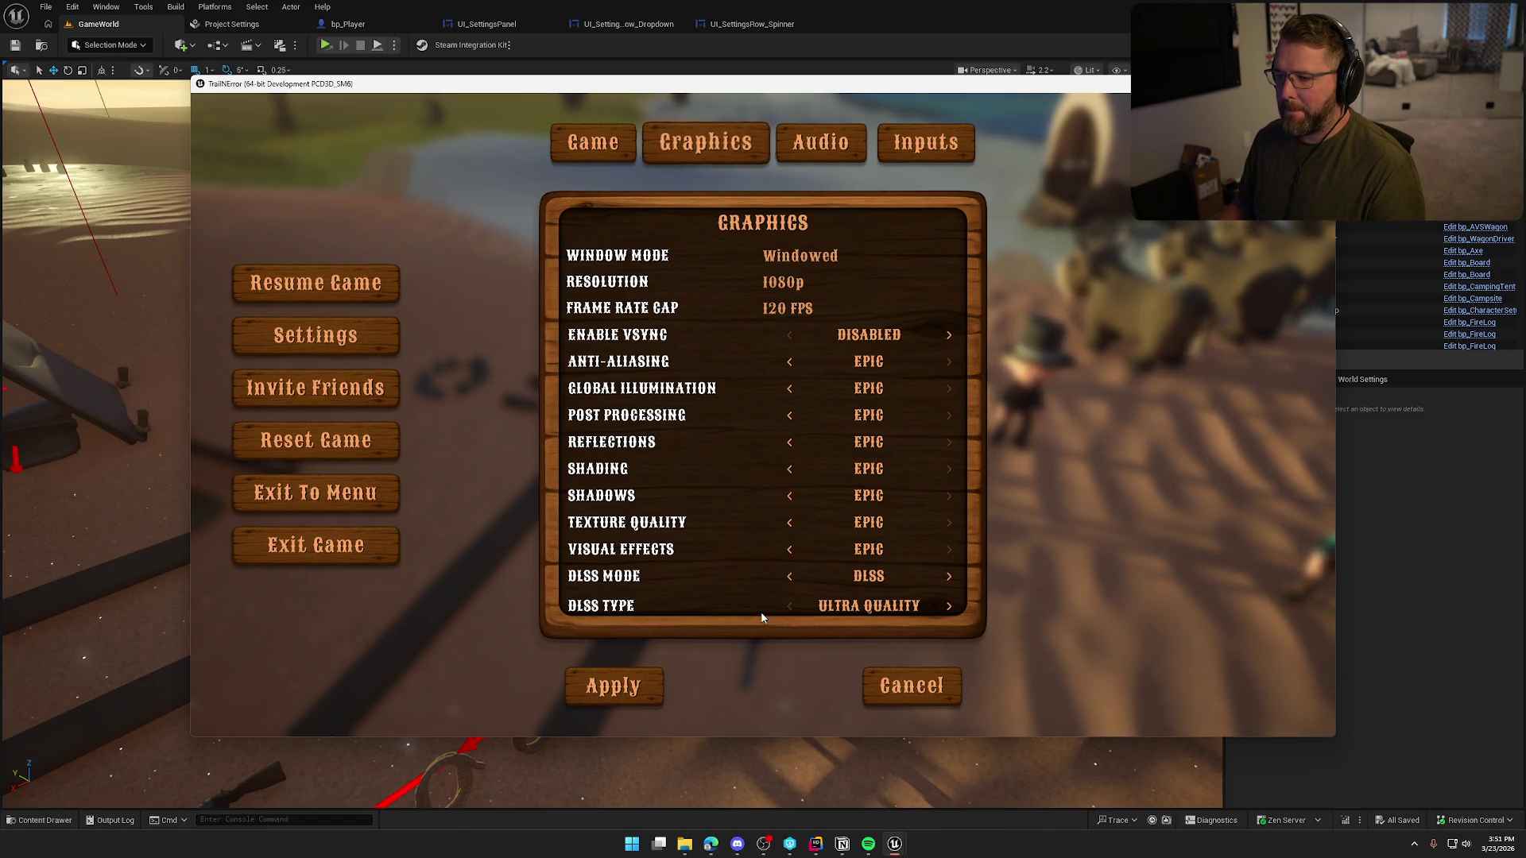
left_click(783, 282)
left_click(781, 310)
left_click(663, 596)
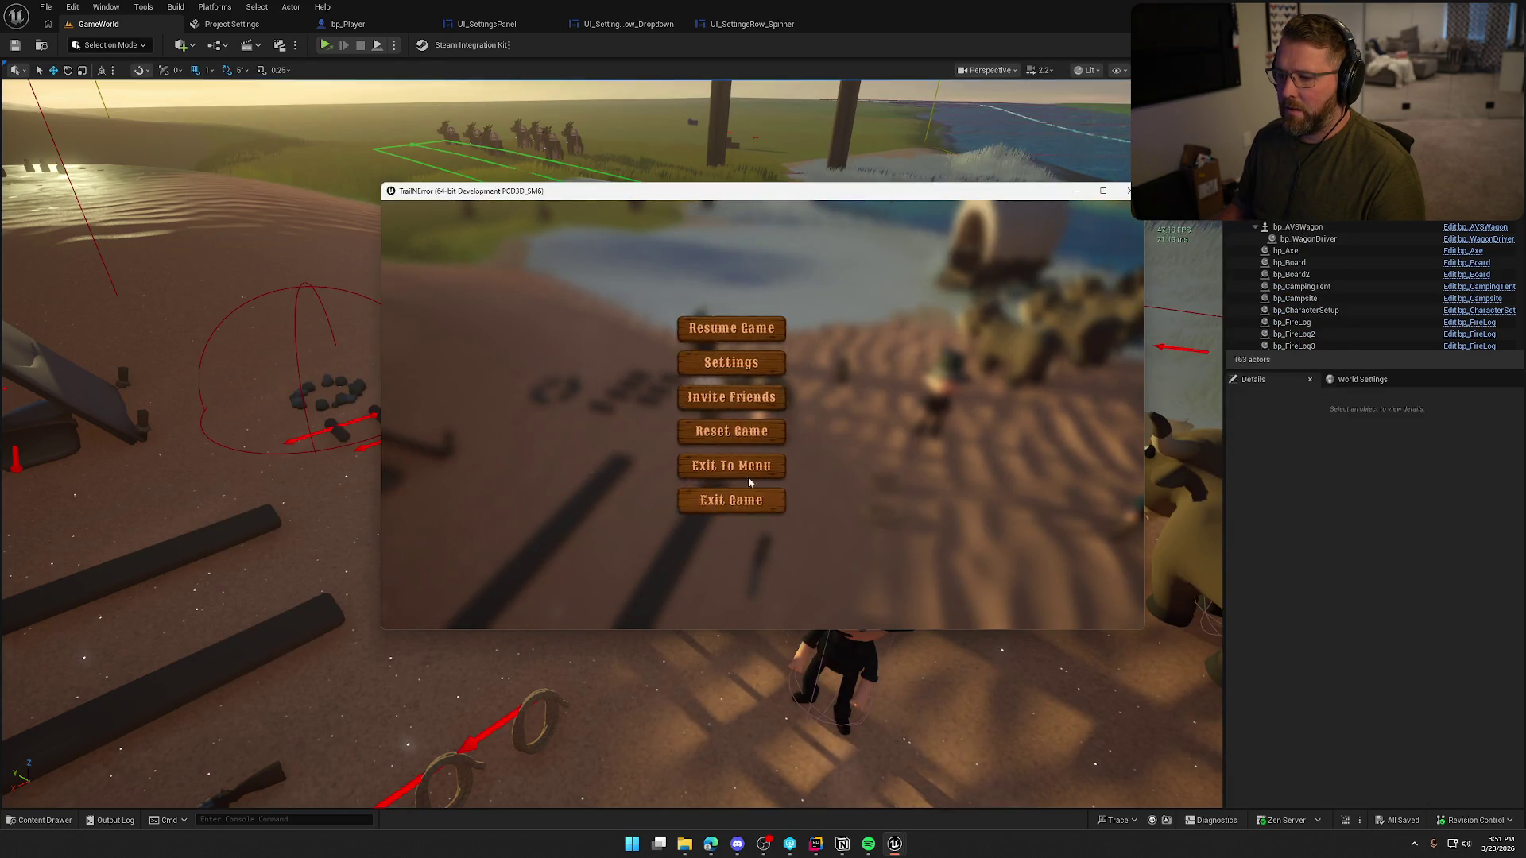
- Quit the play-test and return to the UI_SettingsPanel blueprint graph
left_click(747, 474)
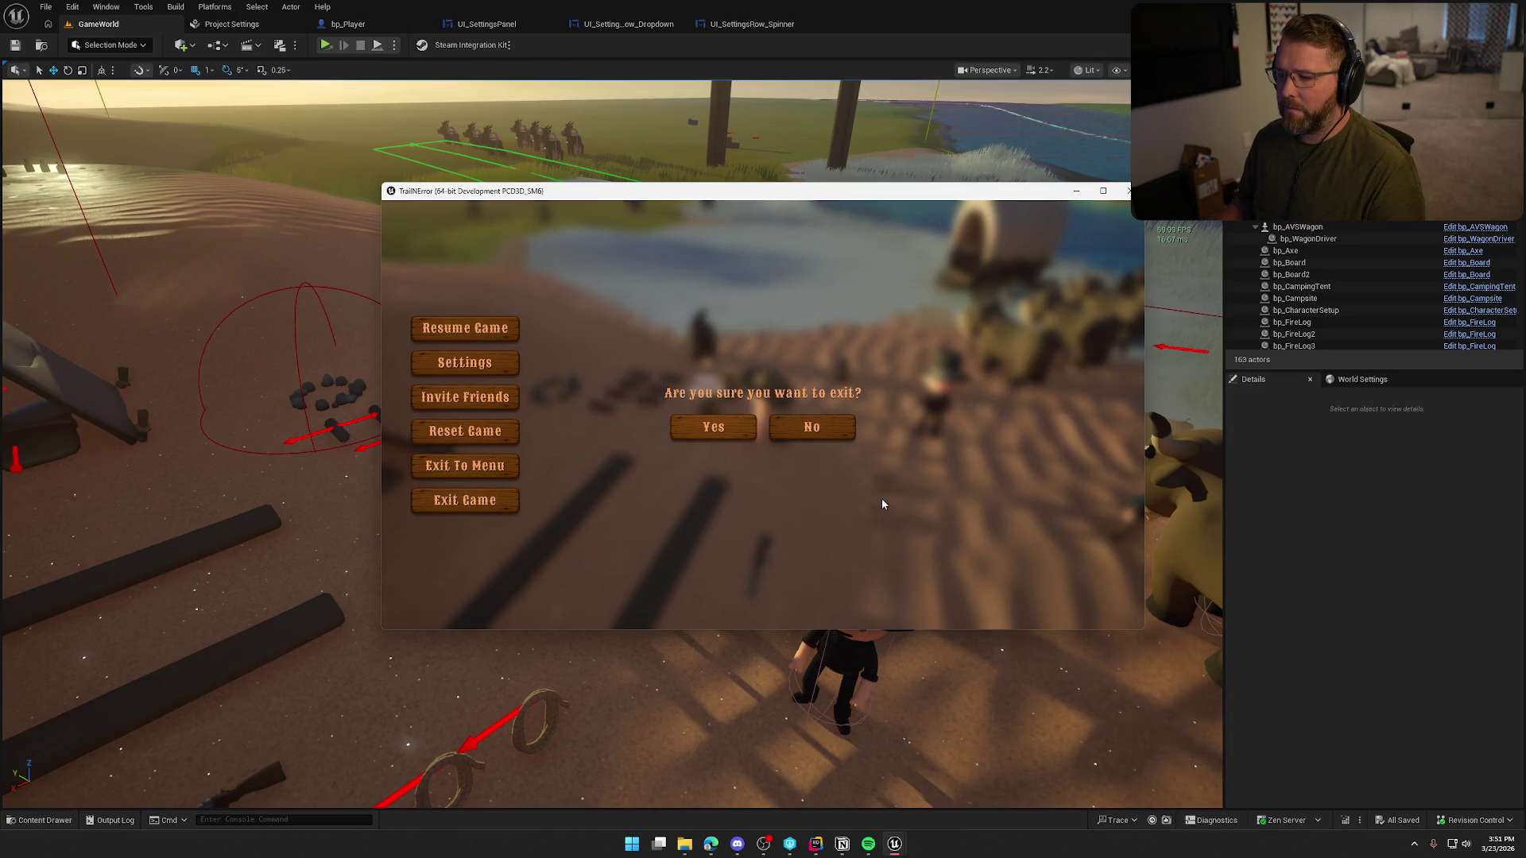
key("Escape")
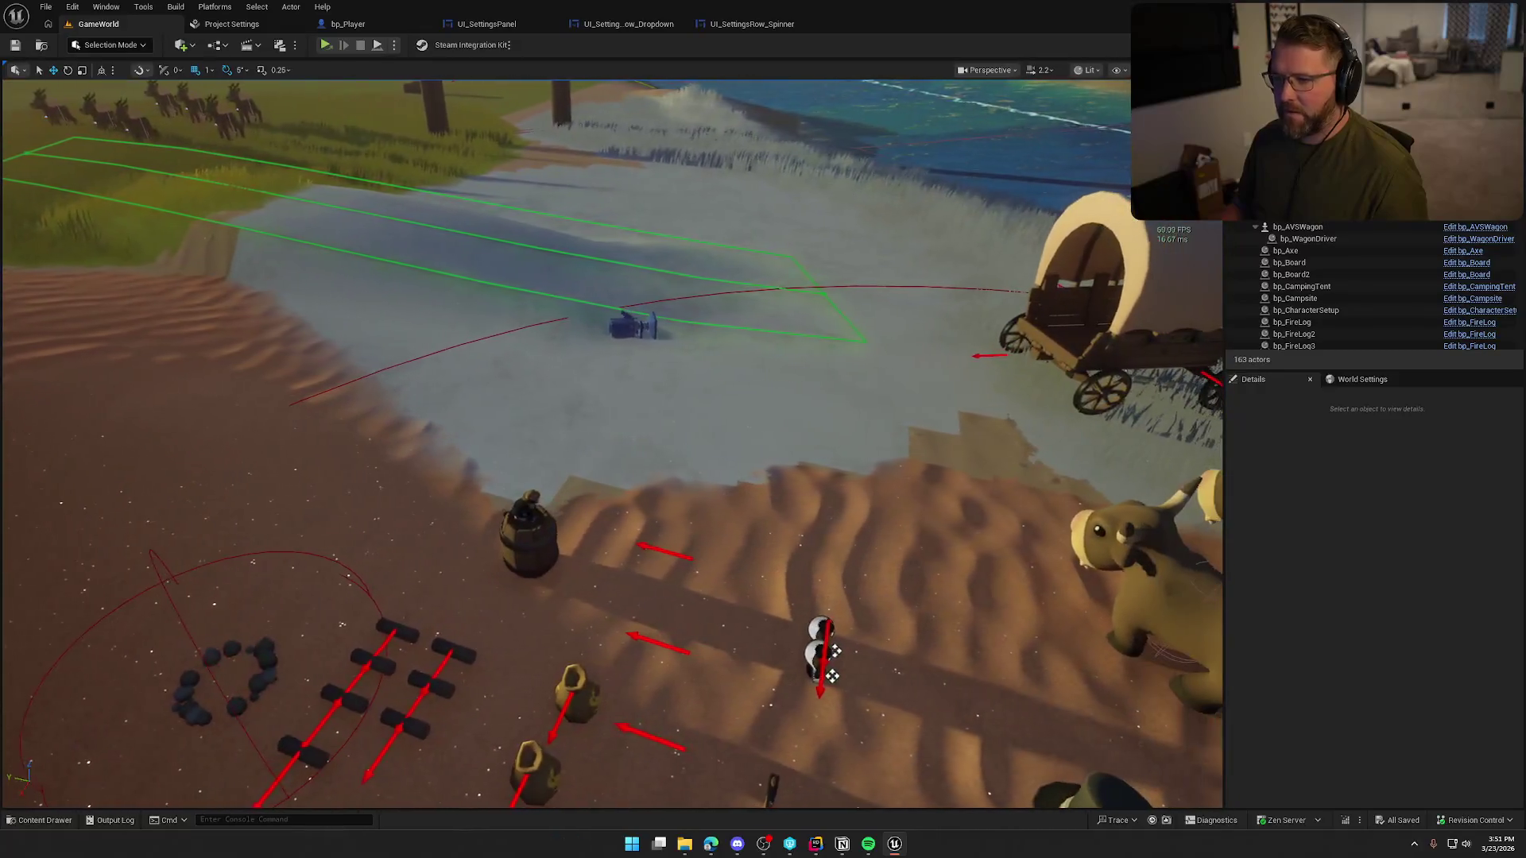
left_click(485, 24)
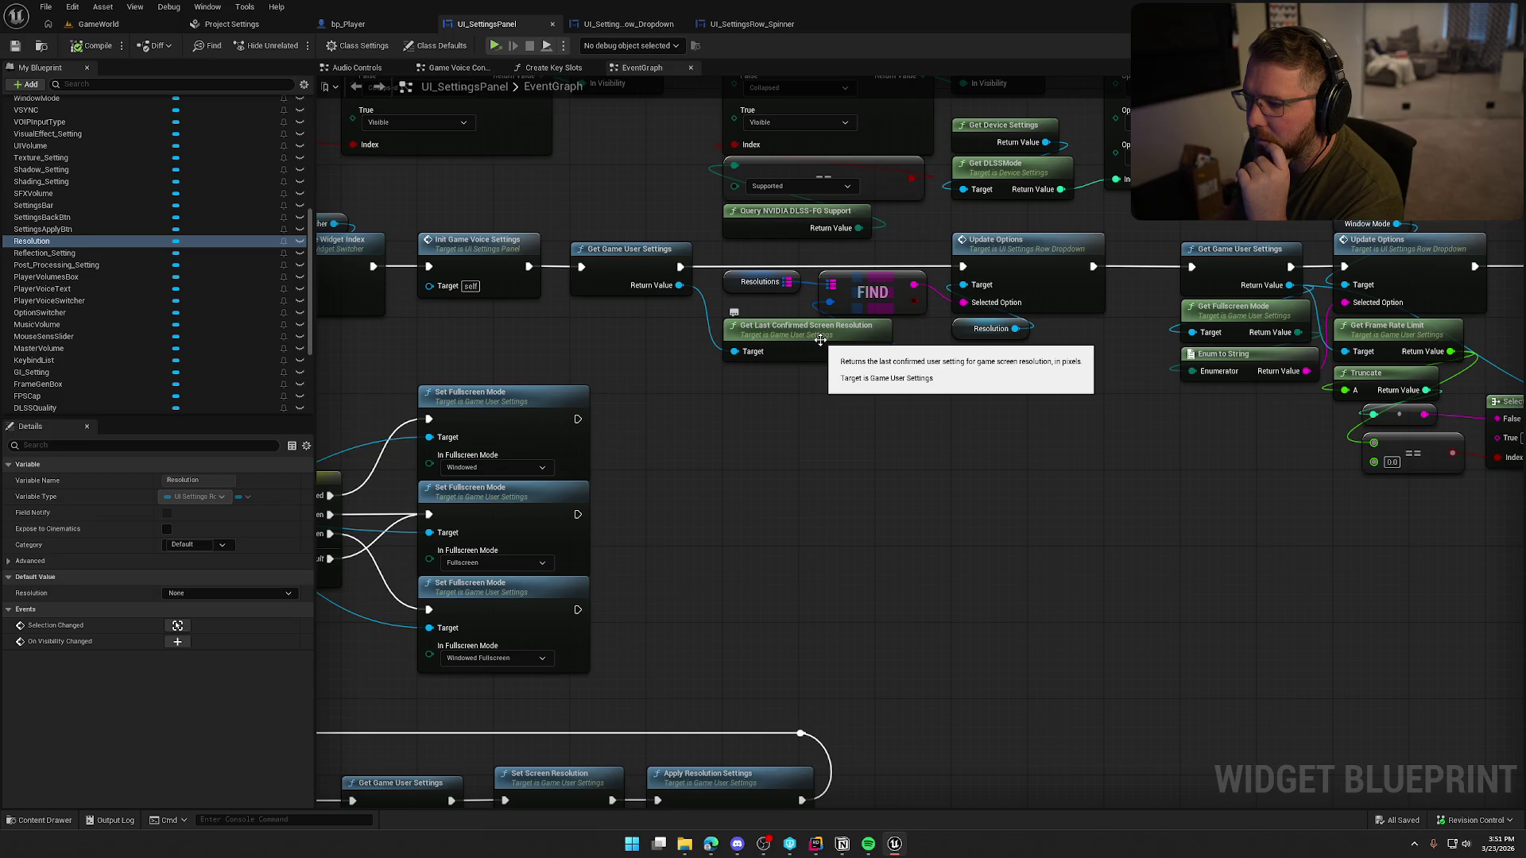
- Add a Get Screen Resolution node fed by Get Game User Settings' Return Value and position it
left_click_drag(680, 285, 740, 397)
type("get scree")
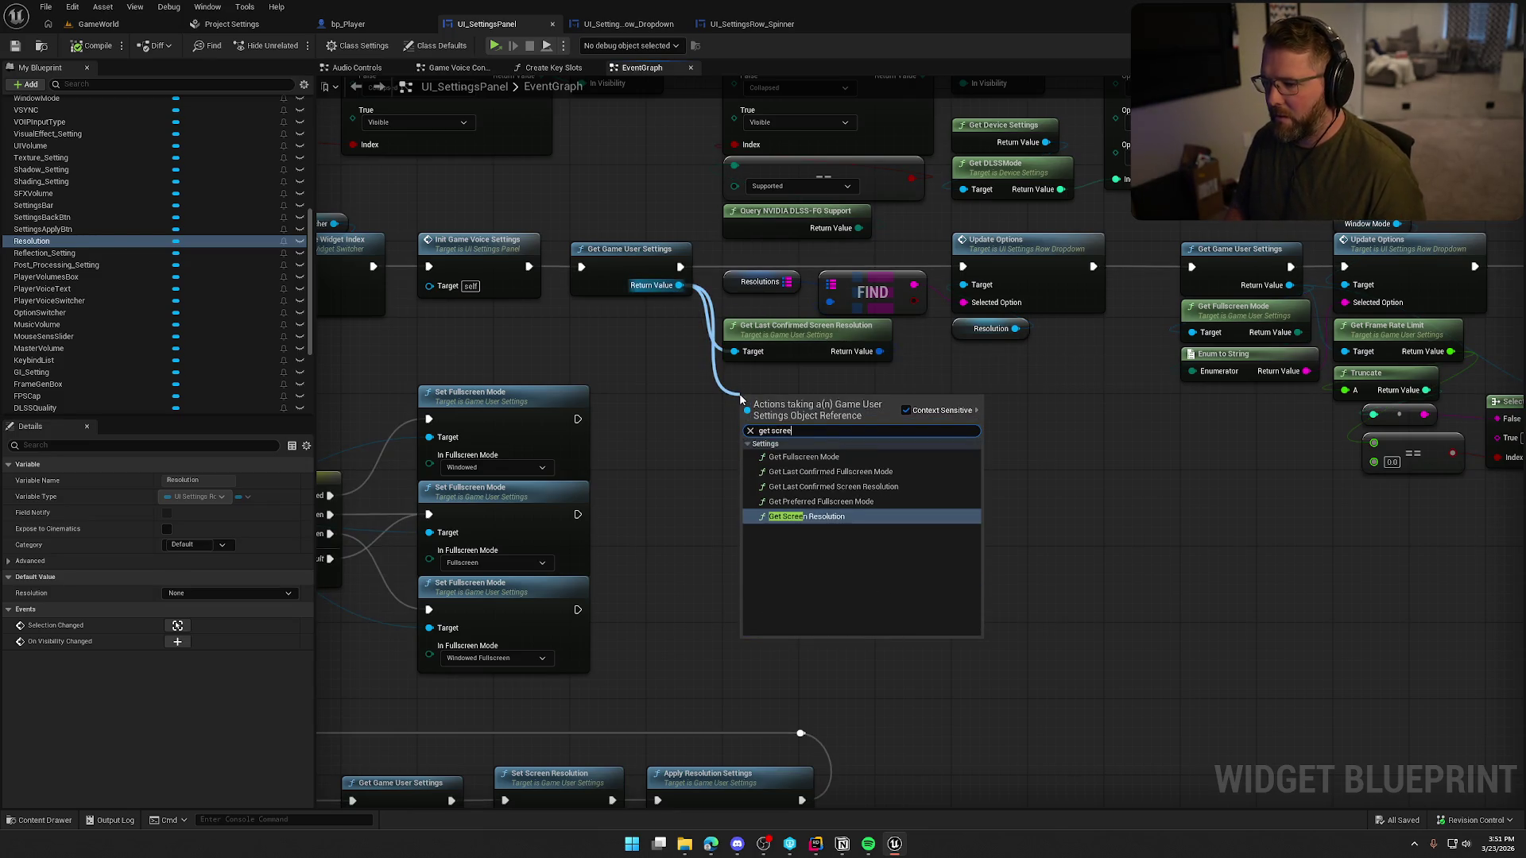
key("Return")
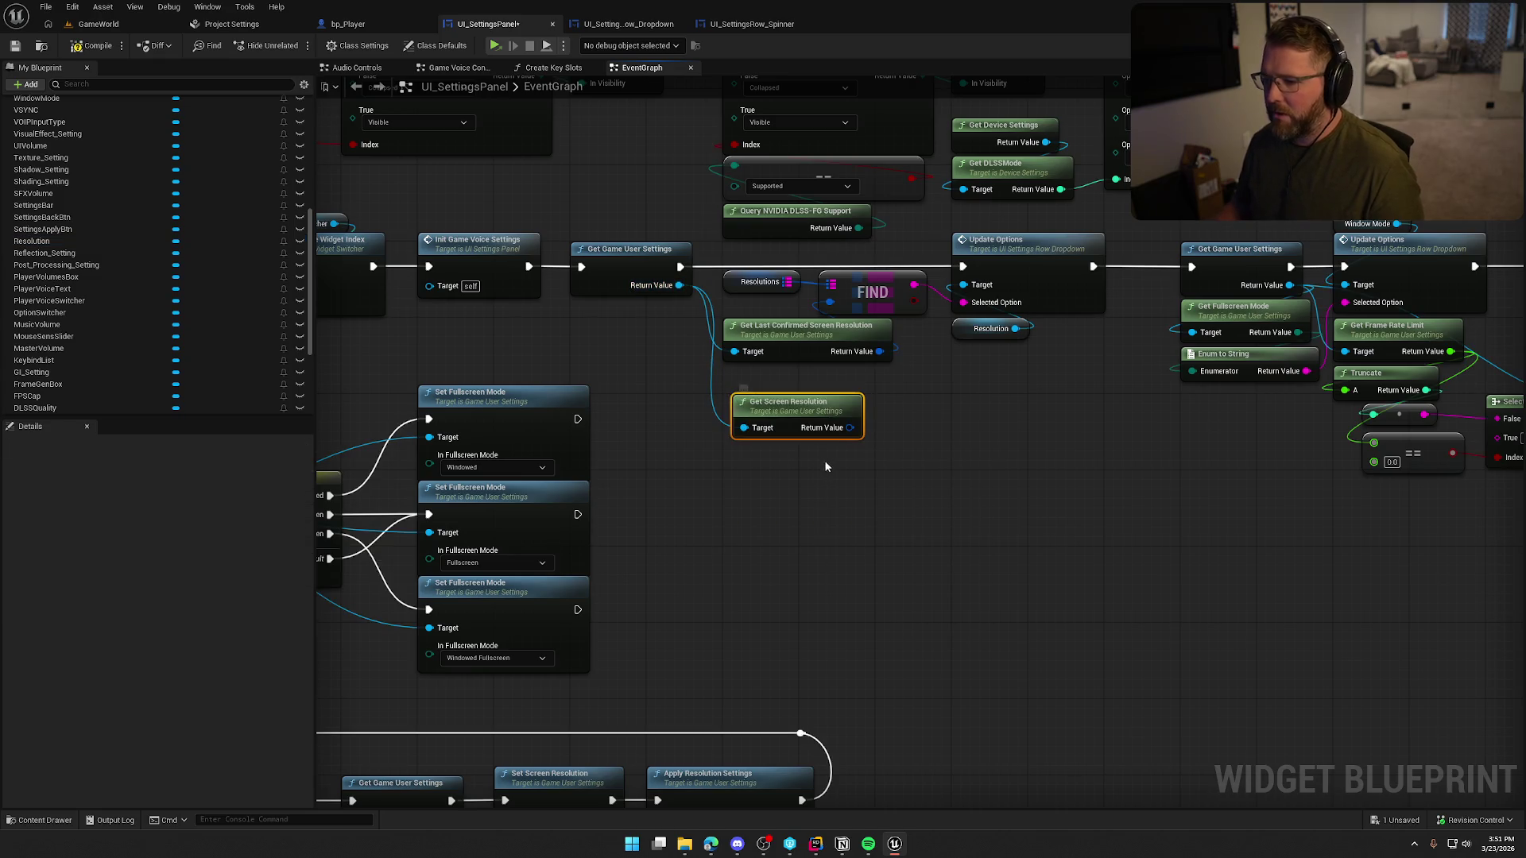
left_click_drag(798, 414, 788, 385)
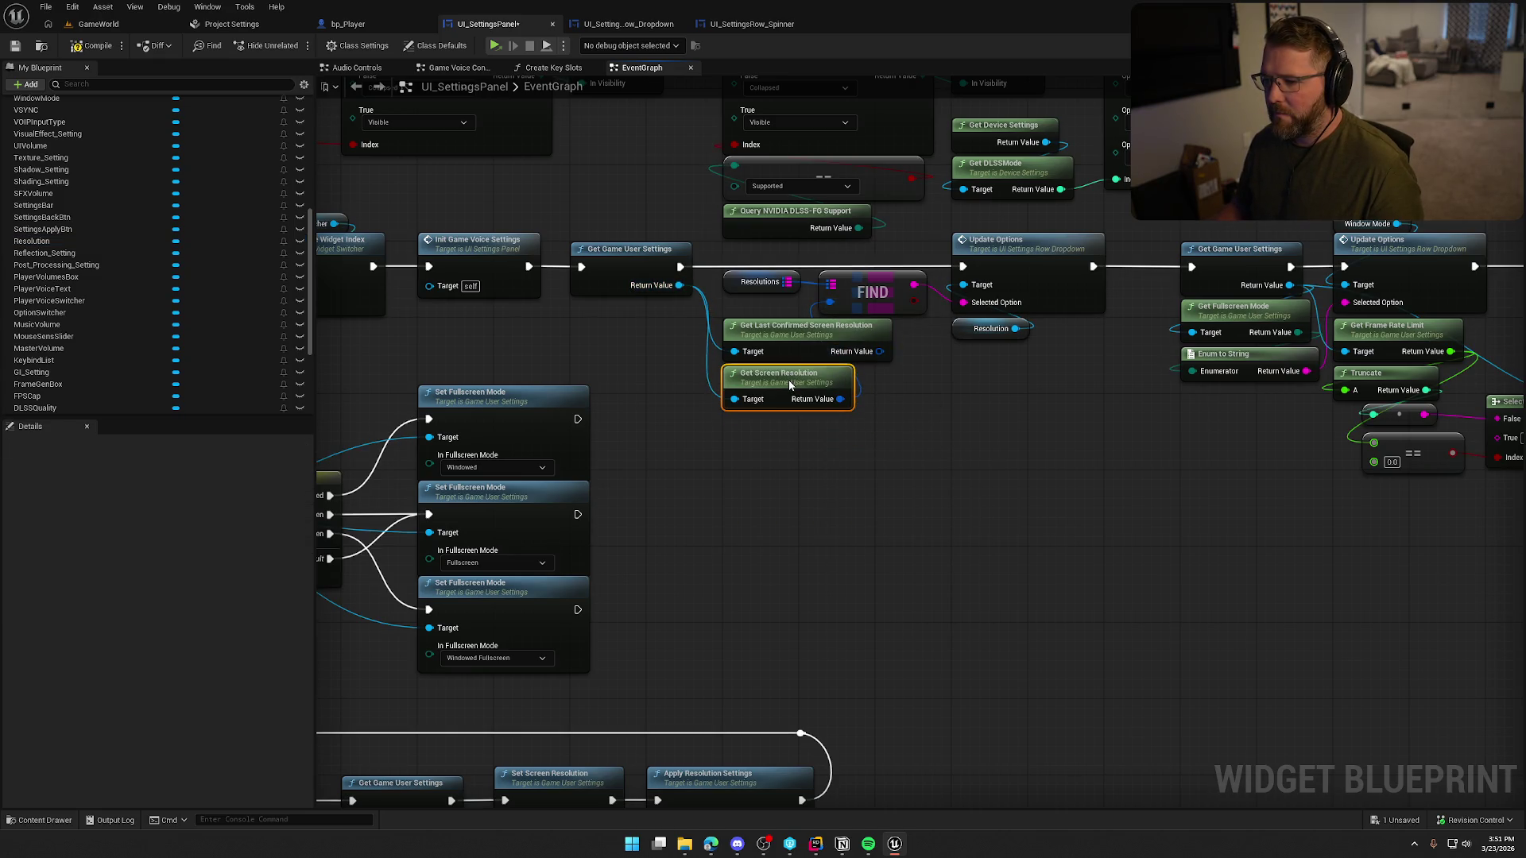
left_click(108, 27)
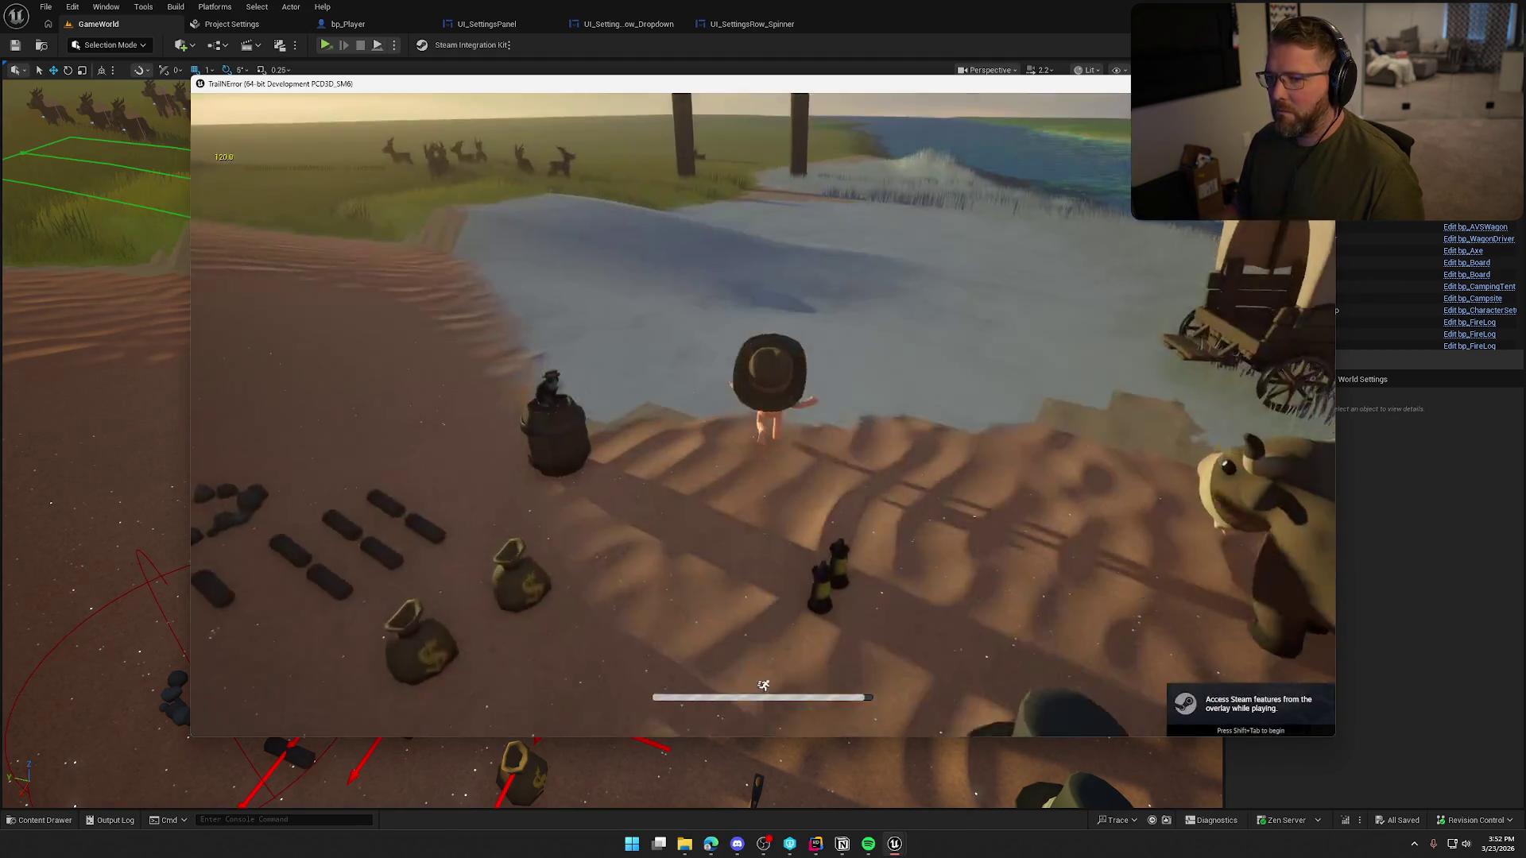
- Apply a 720p resolution in the game's Graphics settings
key("Escape")
left_click(782, 338)
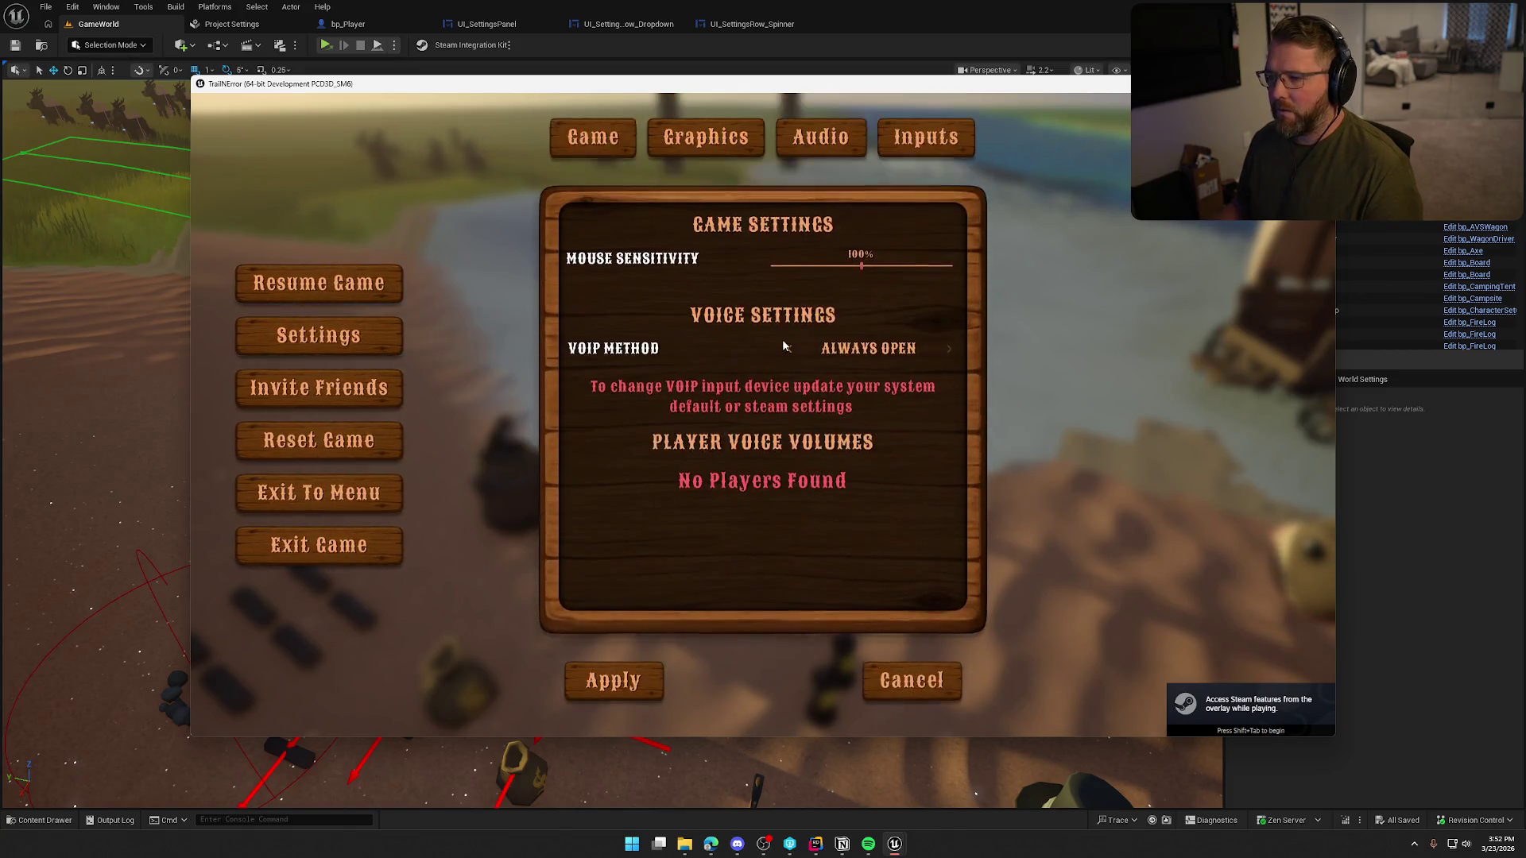
left_click(726, 151)
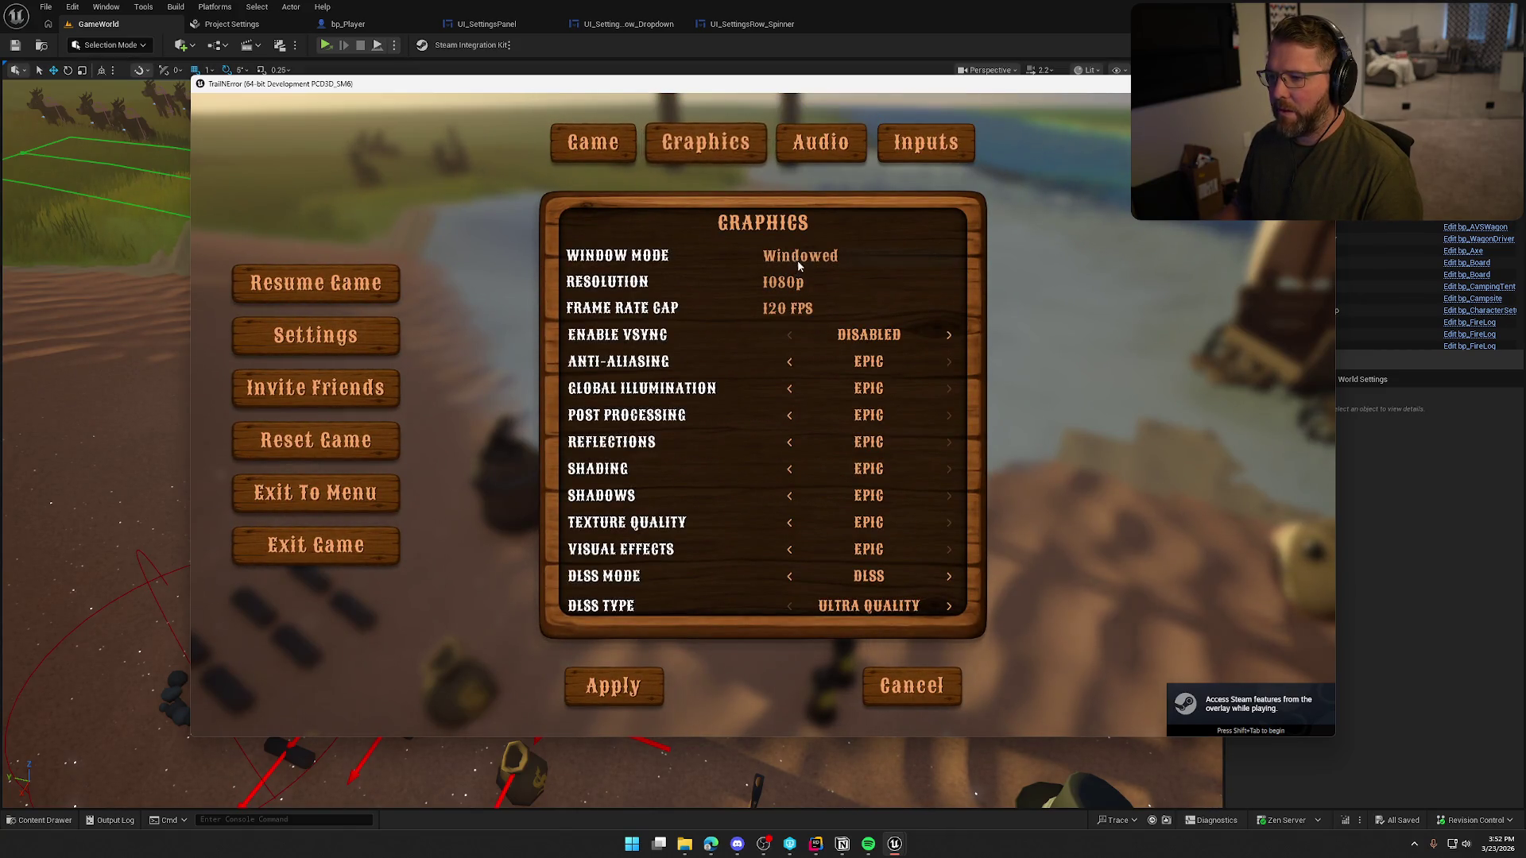
left_click(783, 282)
left_click(783, 309)
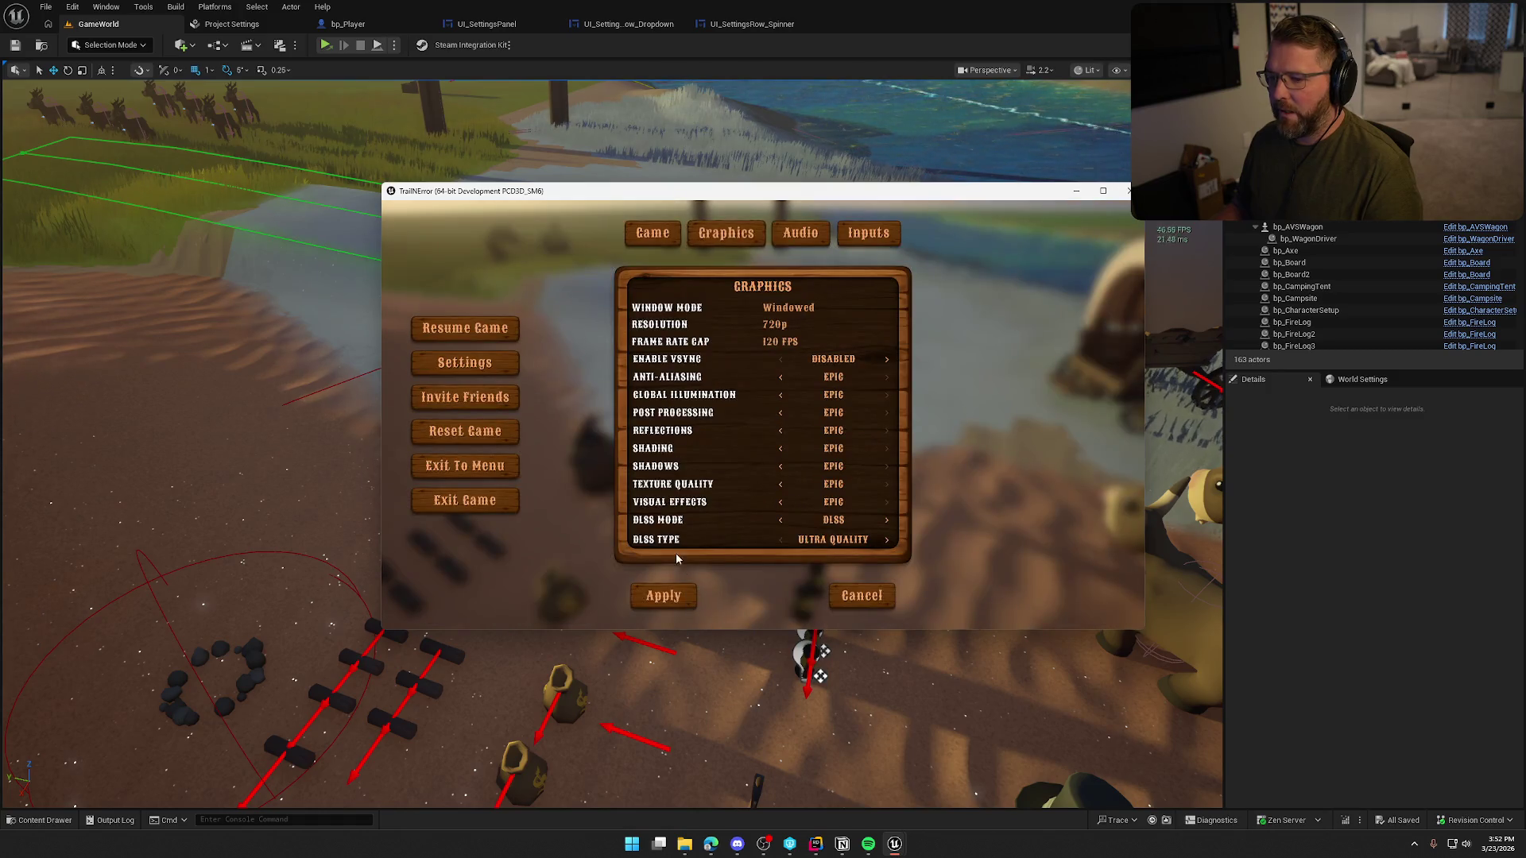
left_click(671, 592)
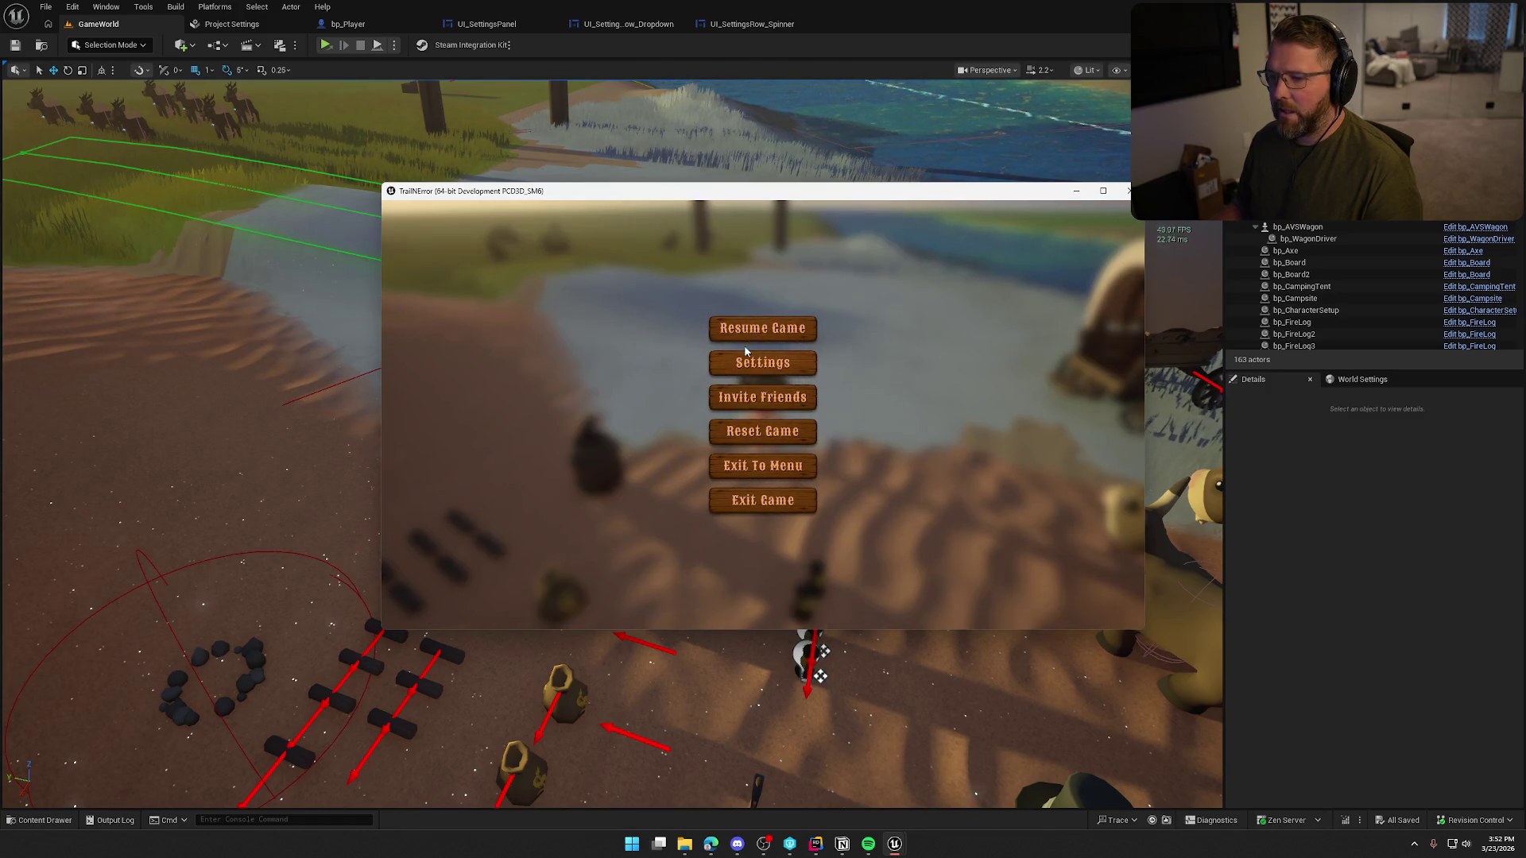
- Quit the game and start a new play-test
left_click(753, 497)
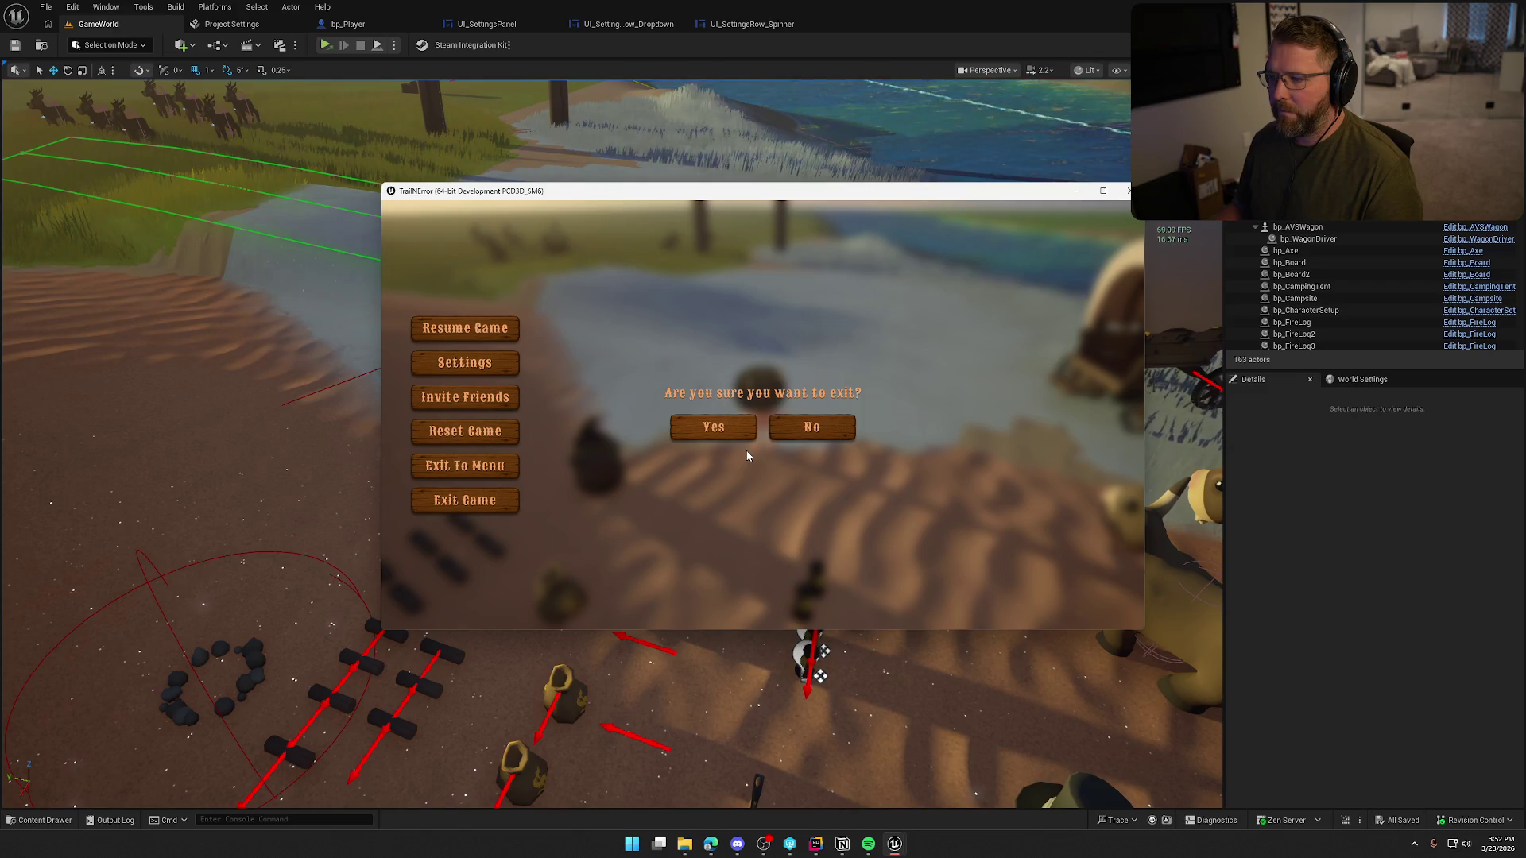
left_click(727, 429)
left_click(326, 46)
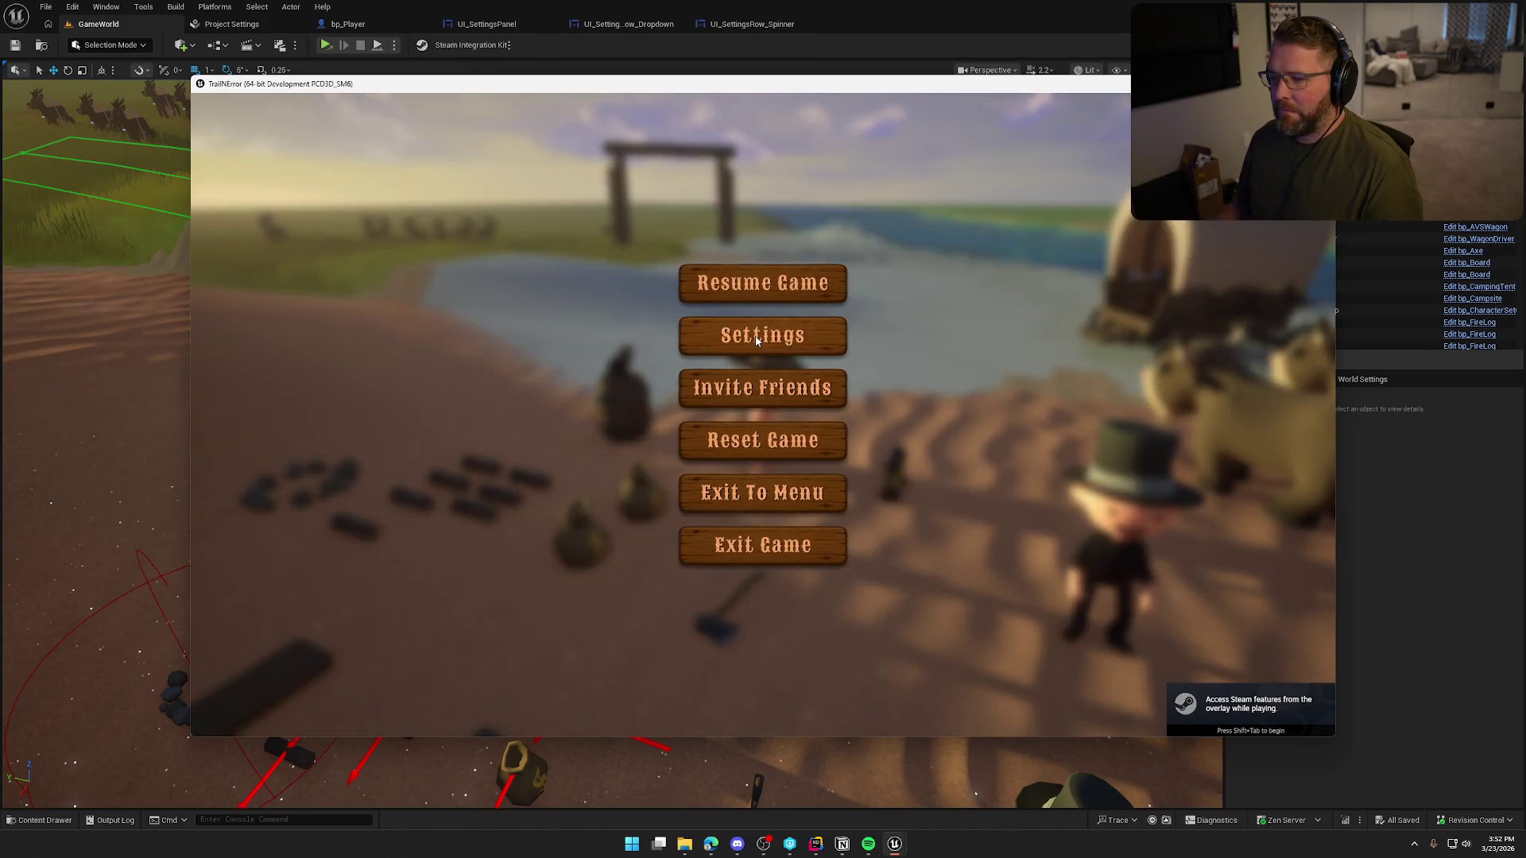
- Cap the game's frame rate at 60 FPS in Graphics settings and apply it
left_click(759, 335)
left_click(719, 151)
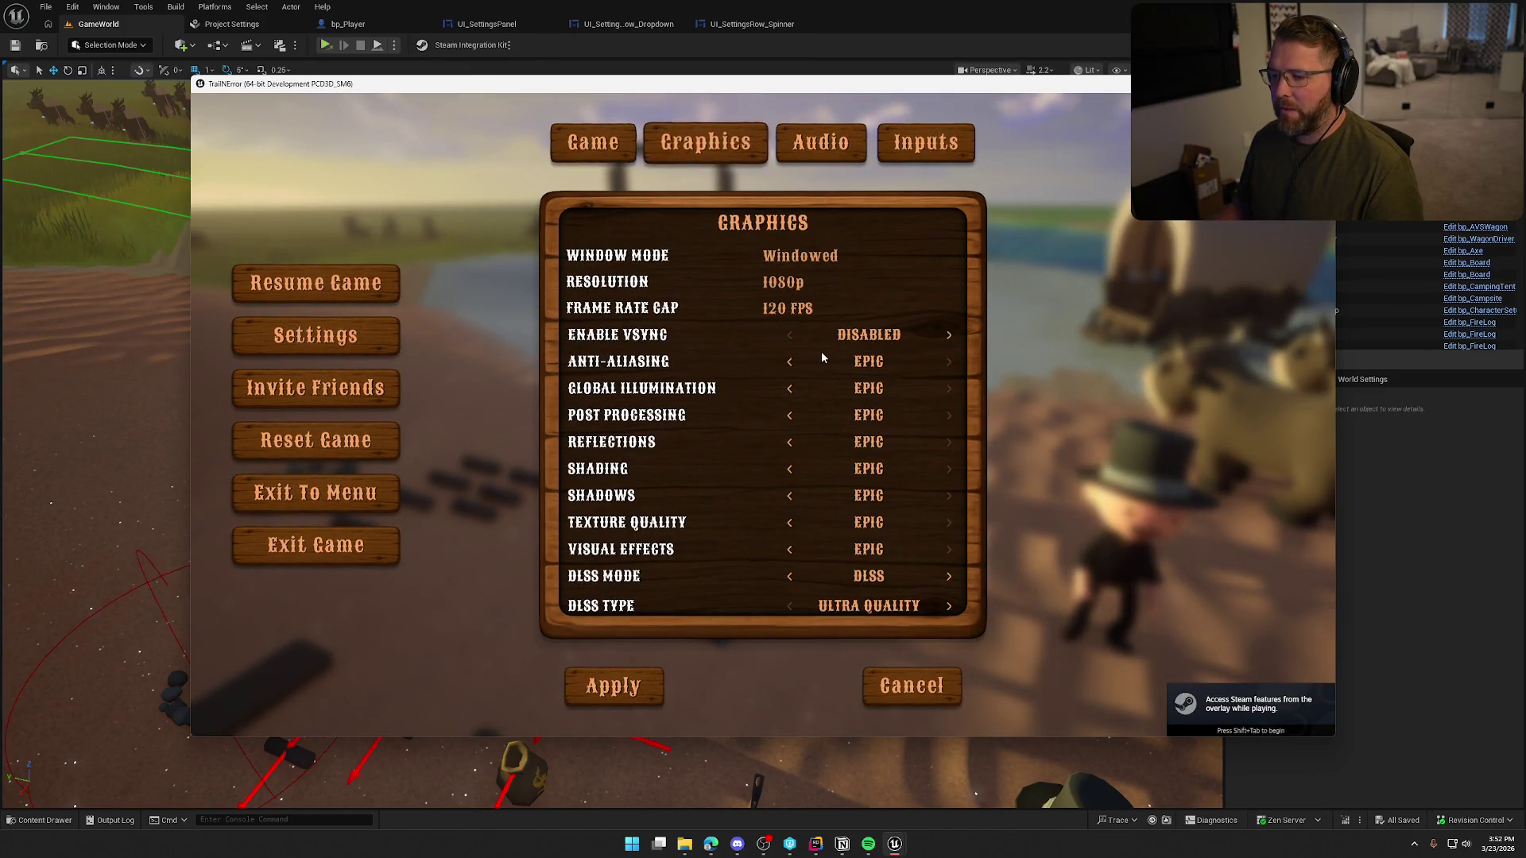
left_click(785, 312)
left_click(789, 356)
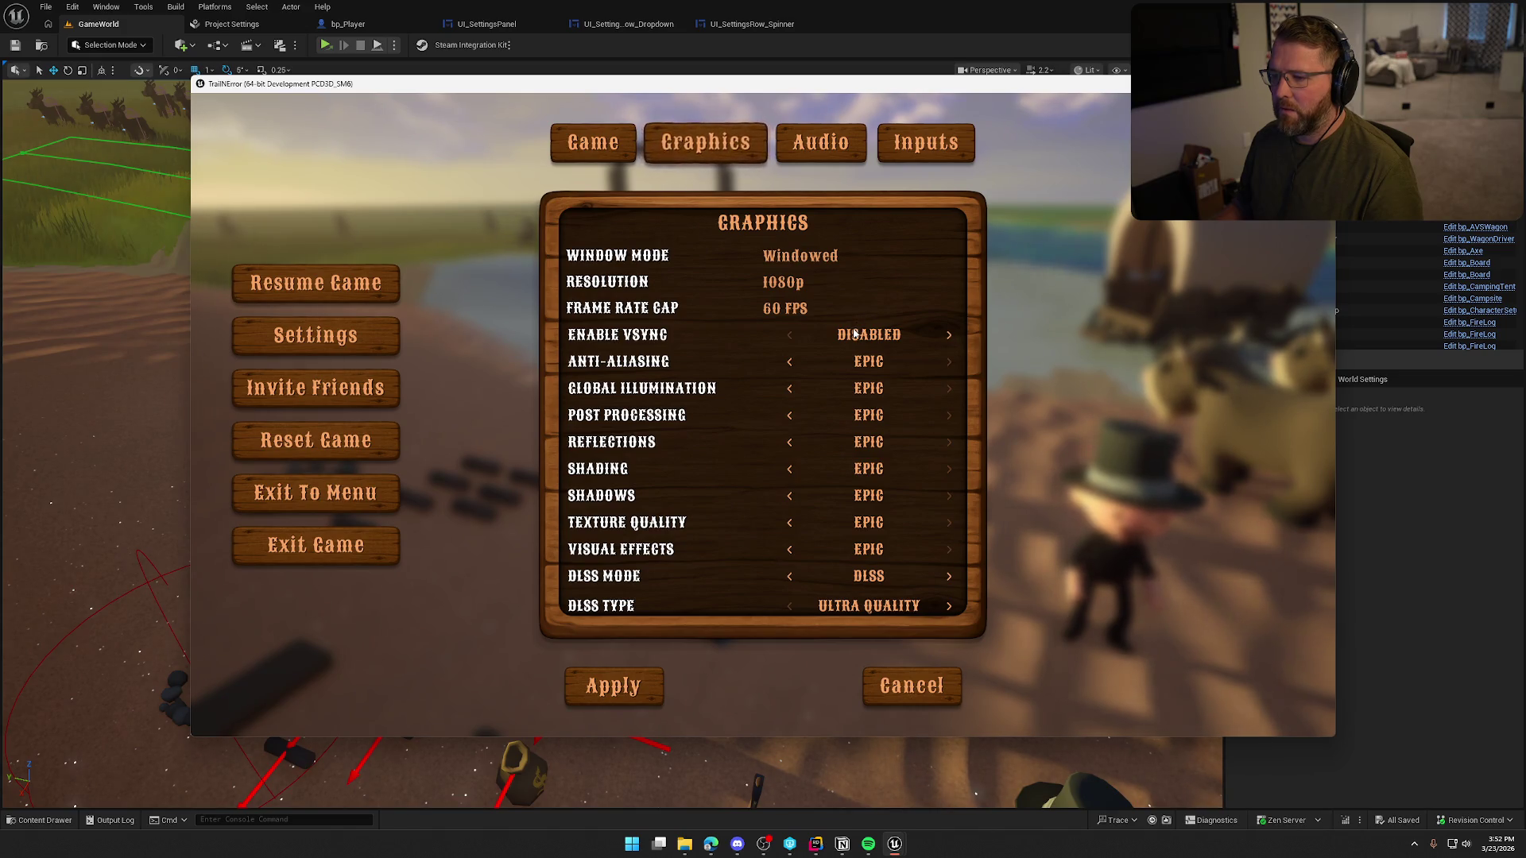
scroll(709, 563, "down", 1)
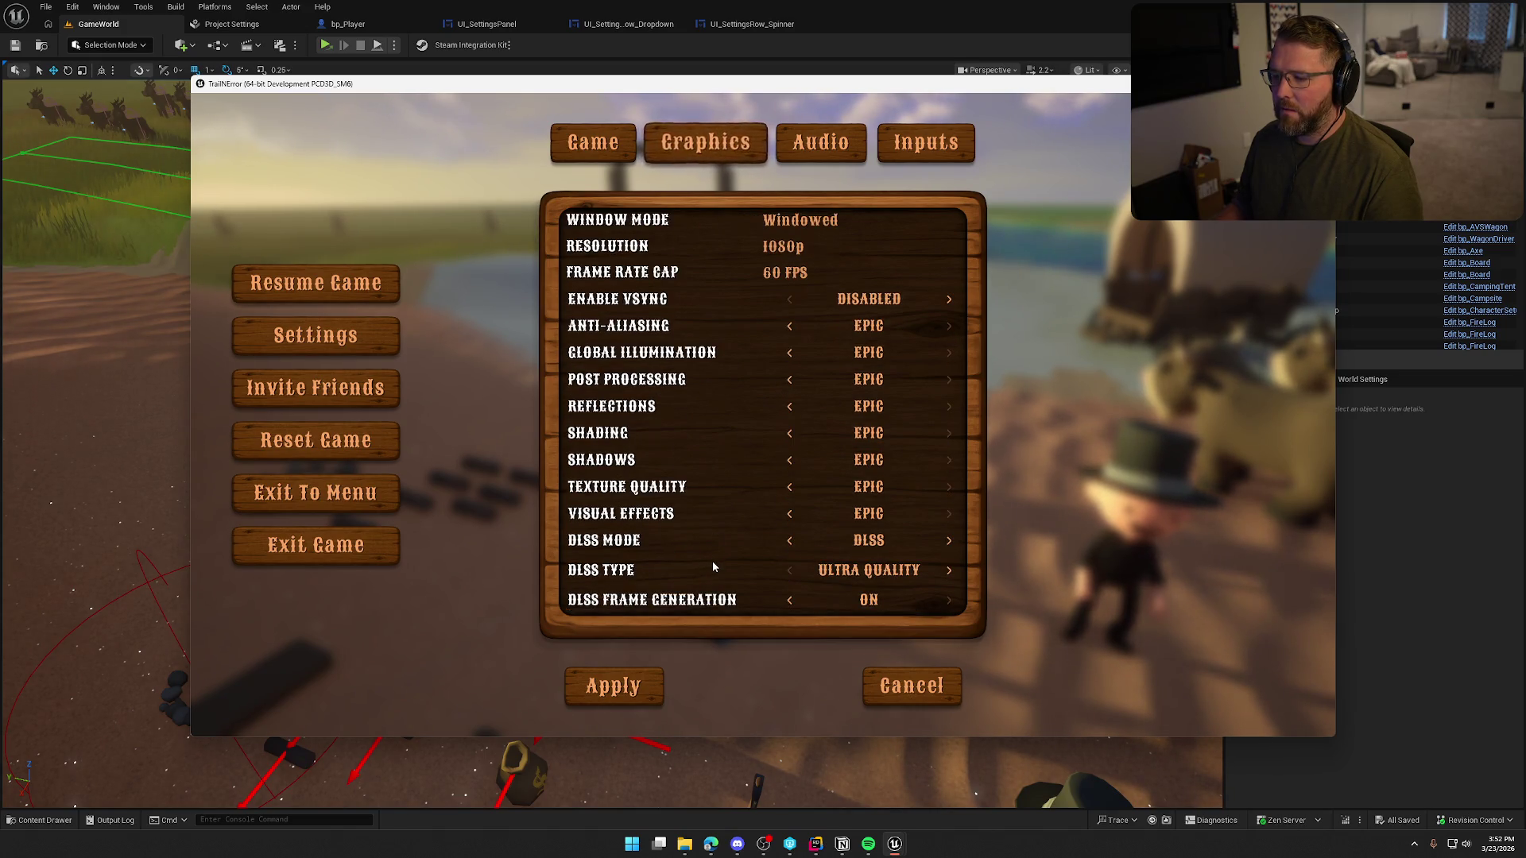
scroll(771, 552, "up", 1)
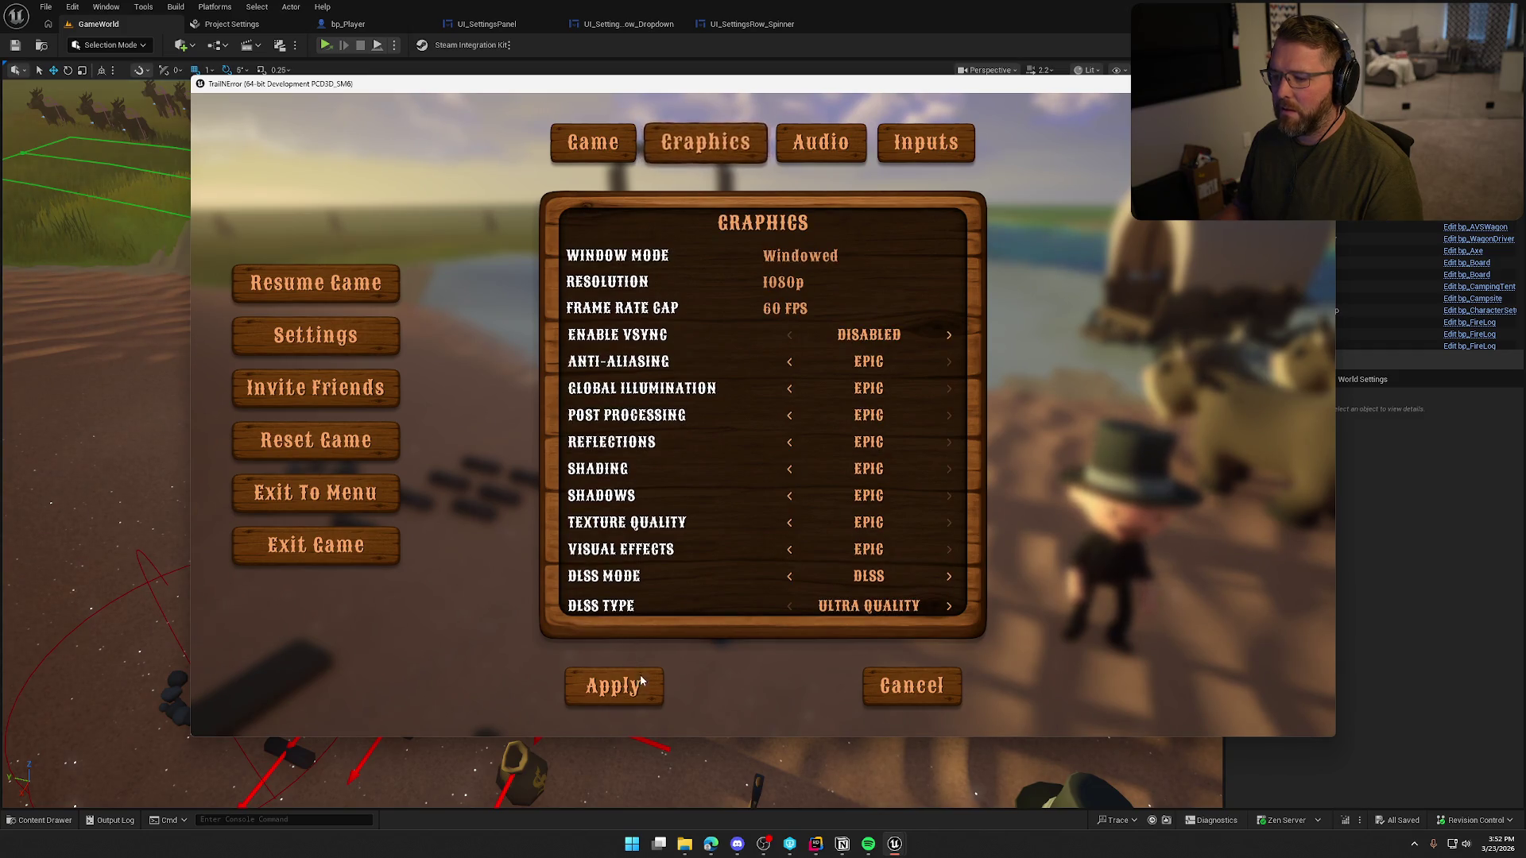
left_click(640, 678)
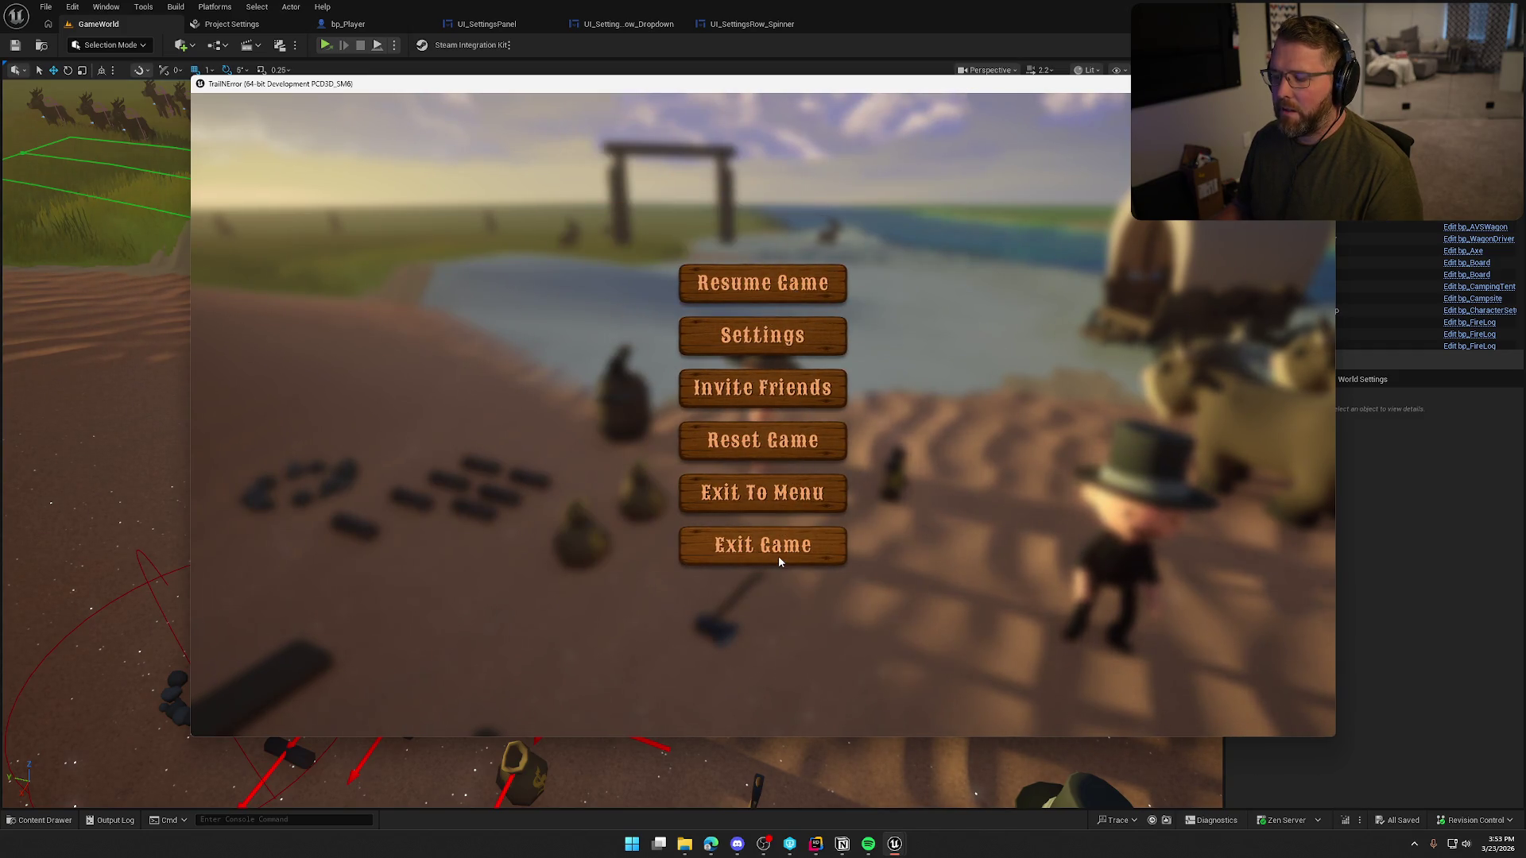
- Recheck and reapply the settings, quit the game, and bring up the editor's play preferences
left_click(767, 332)
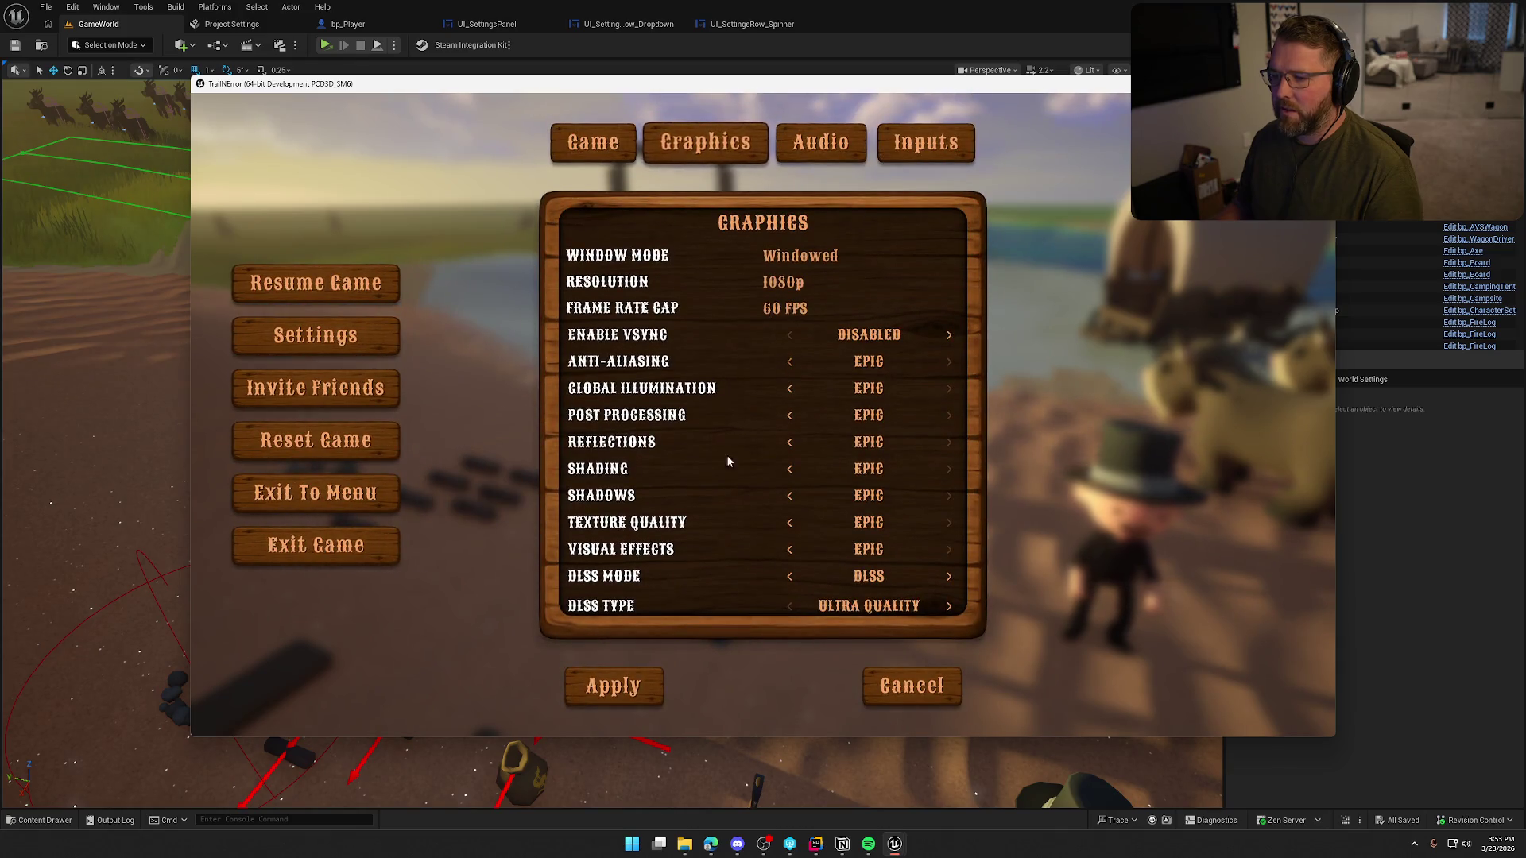
left_click(617, 681)
left_click(758, 560)
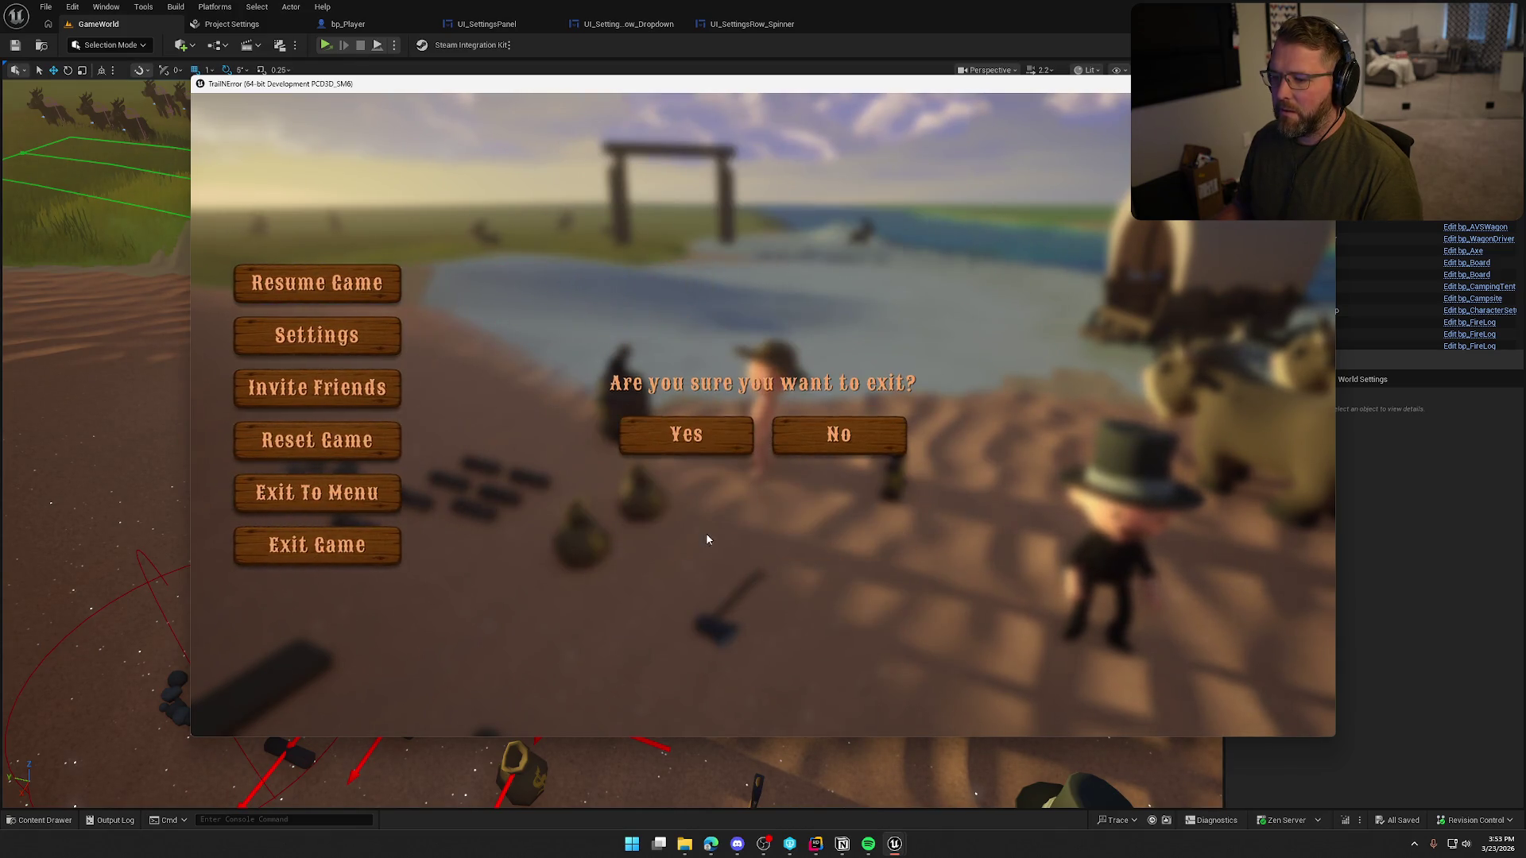
key("Return")
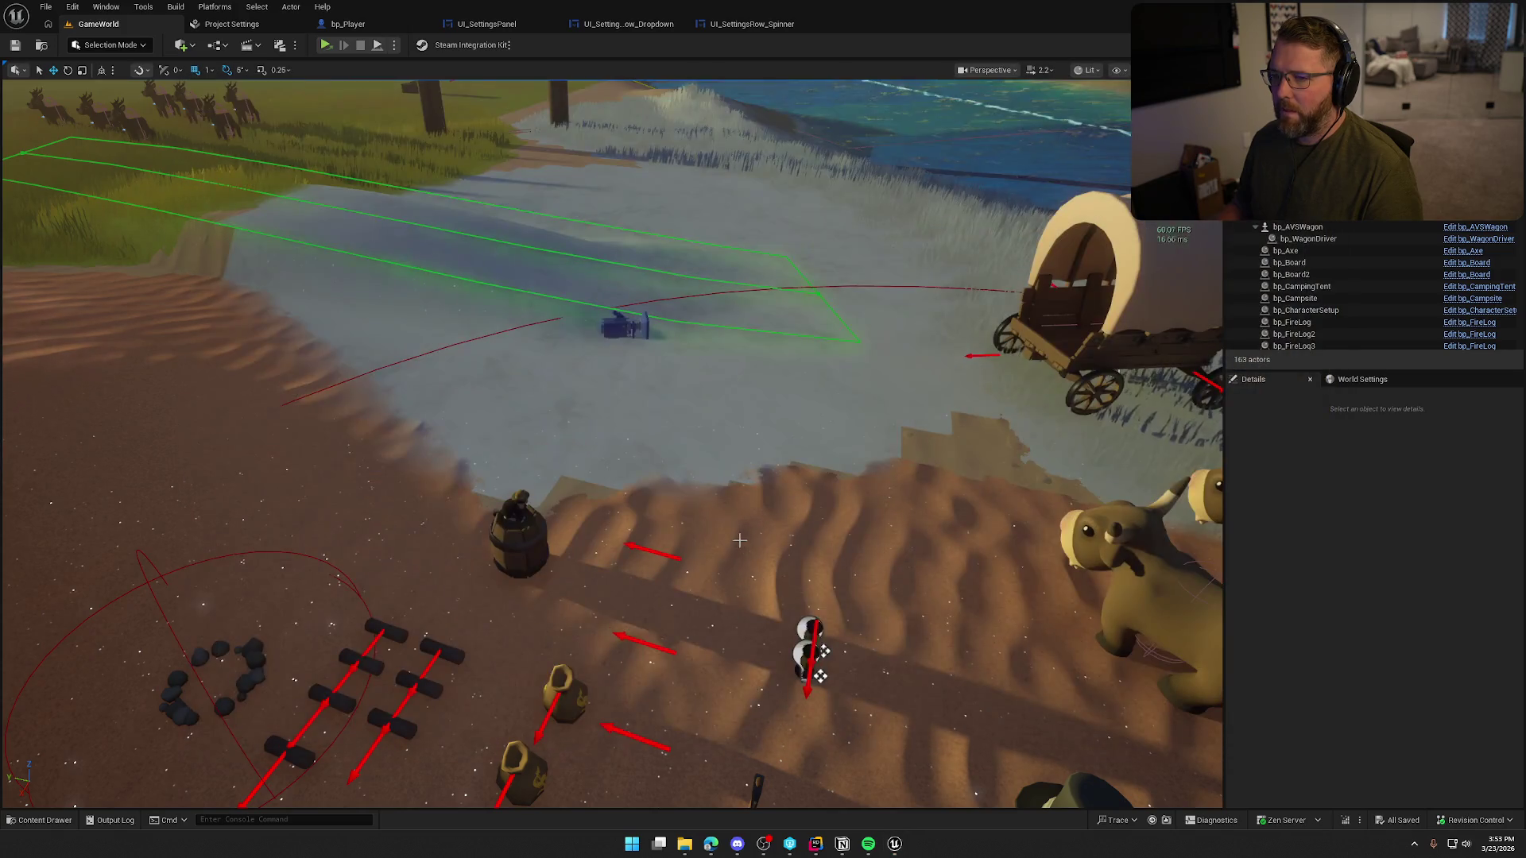
left_click(394, 45)
left_click(753, 420)
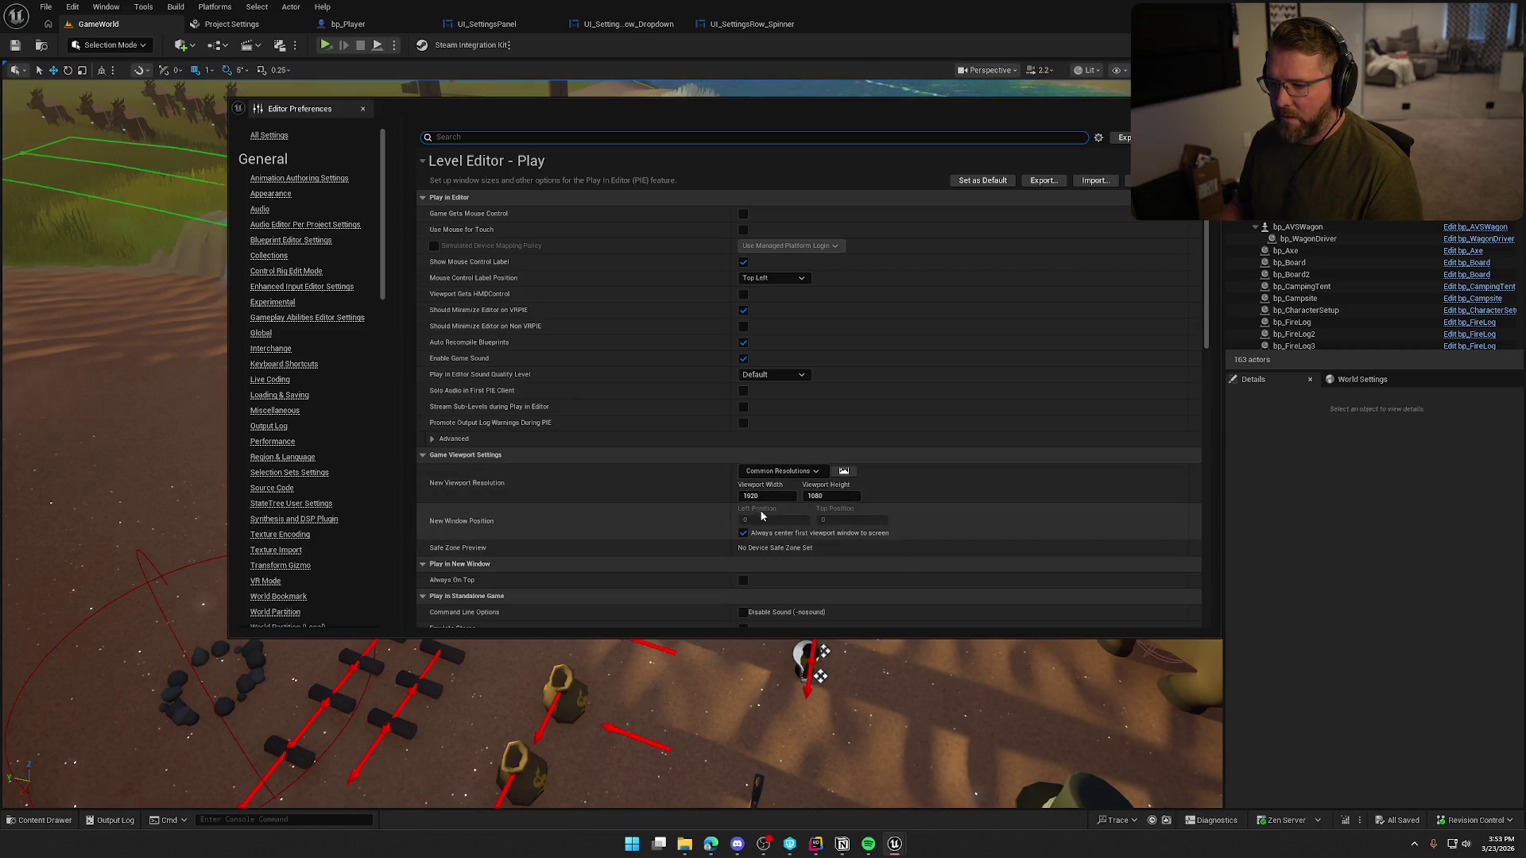
- Review the Level Editor - Play resolution presets and advanced options, then close Editor Preferences
scroll(656, 489, "down", 4)
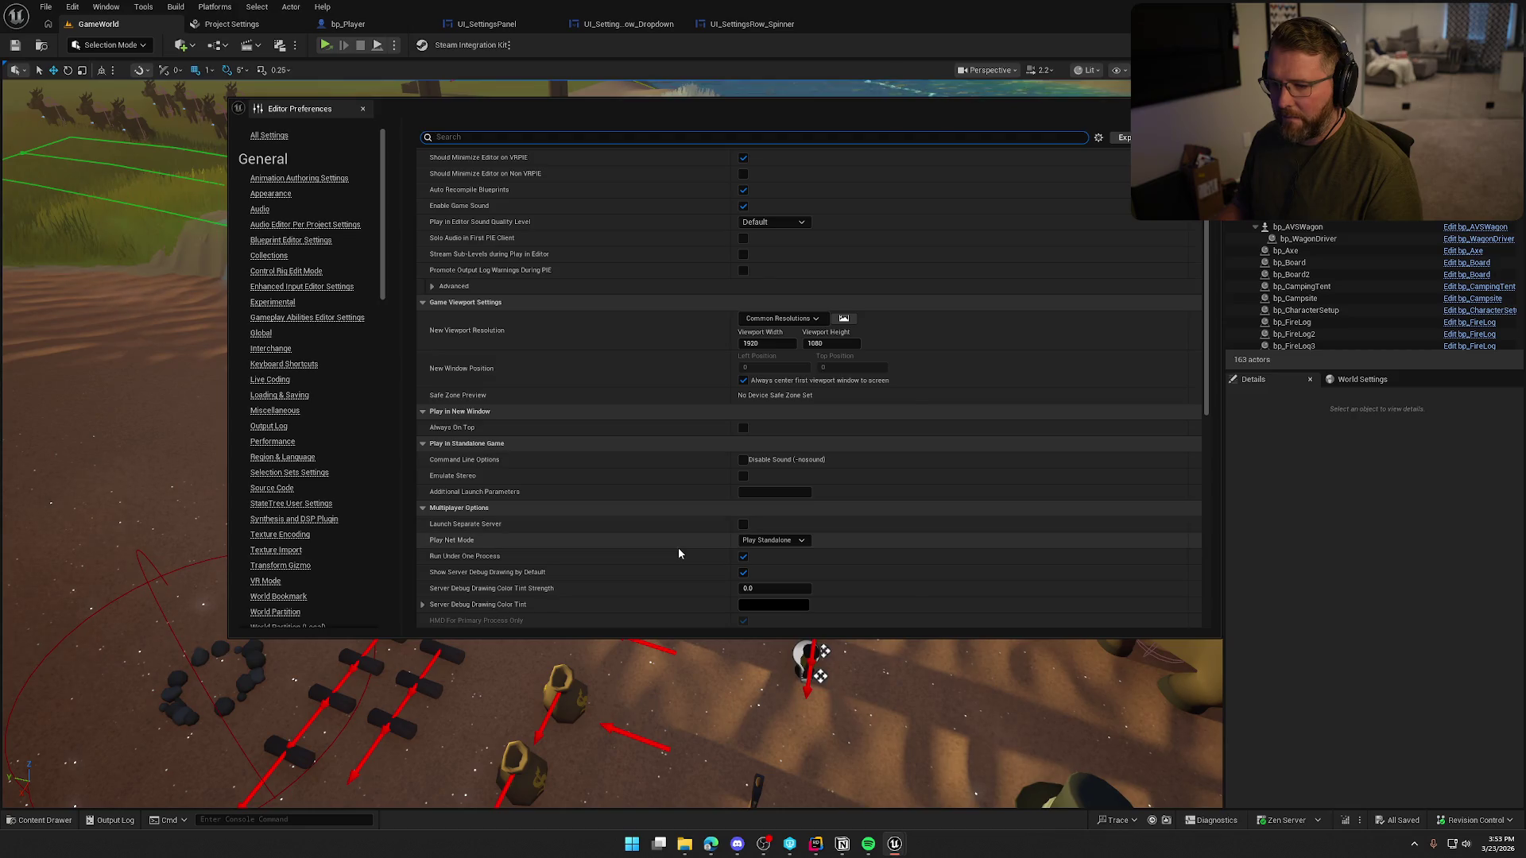
scroll(679, 553, "down", 2)
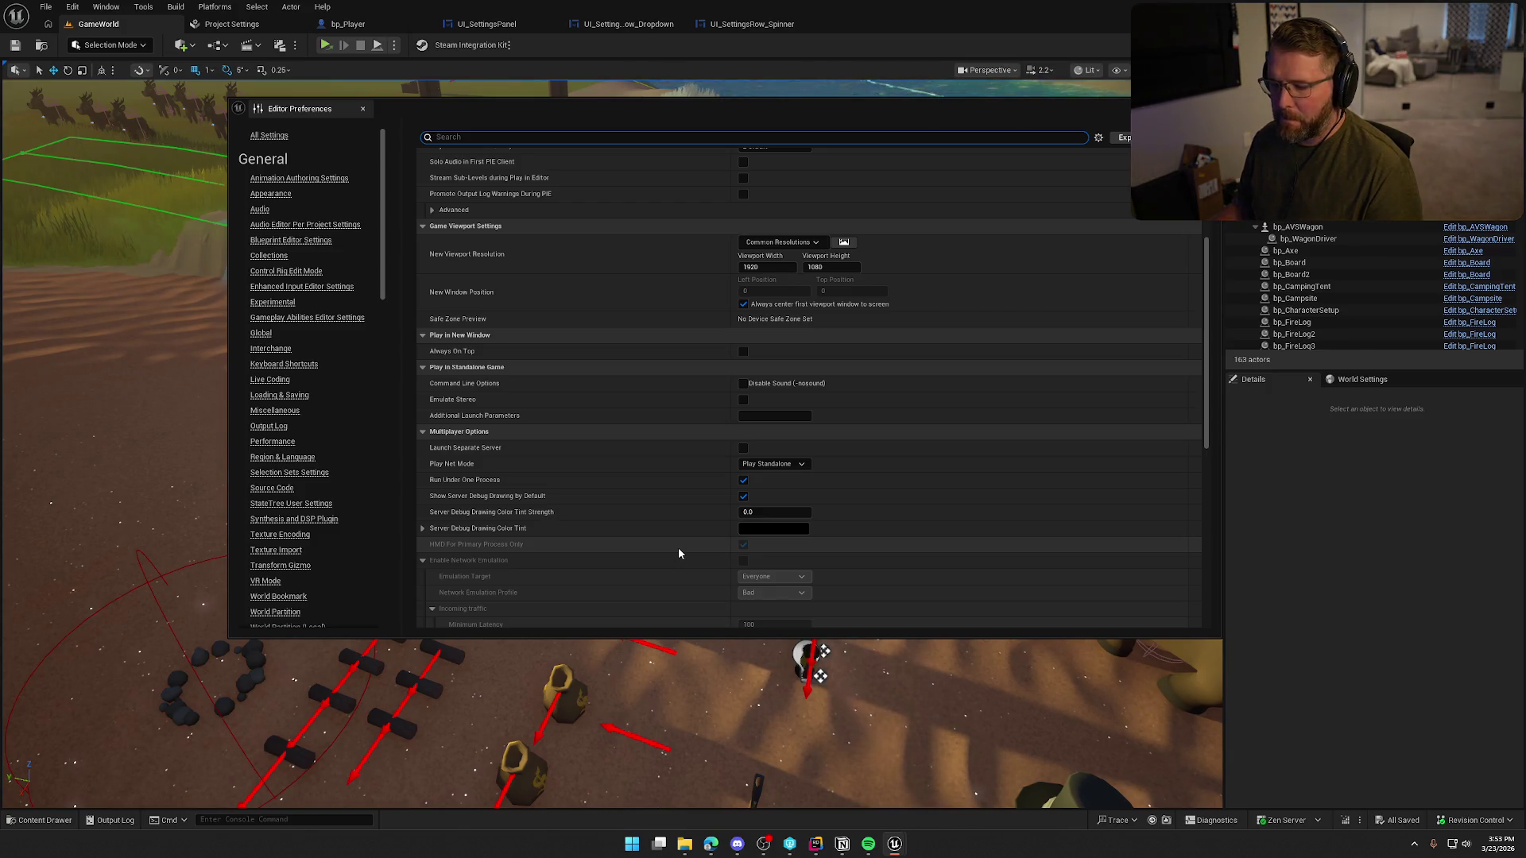
scroll(680, 552, "down", 5)
scroll(684, 551, "up", 9)
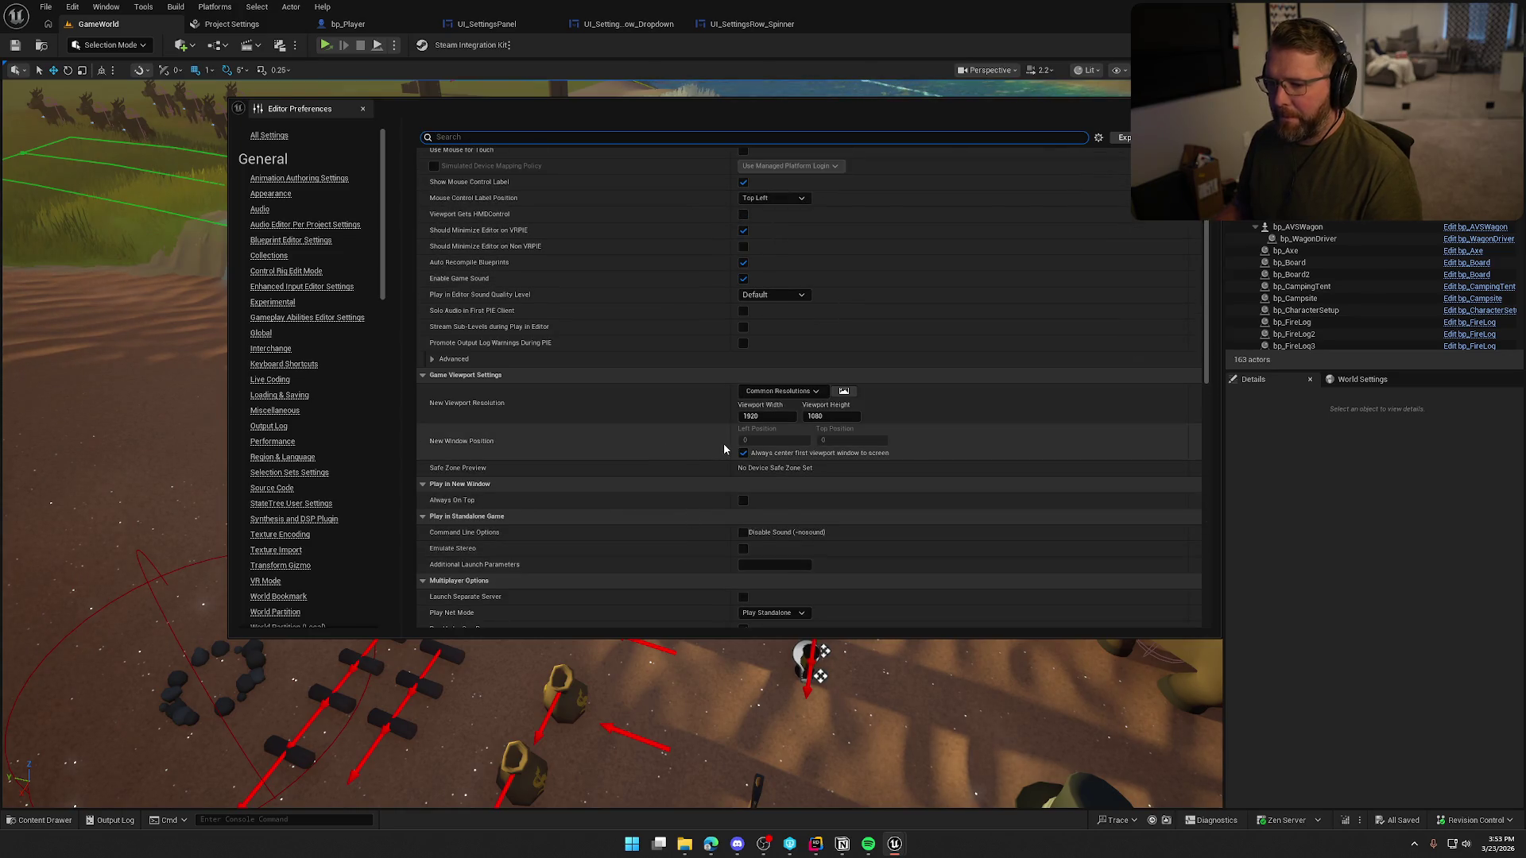
left_click(800, 390)
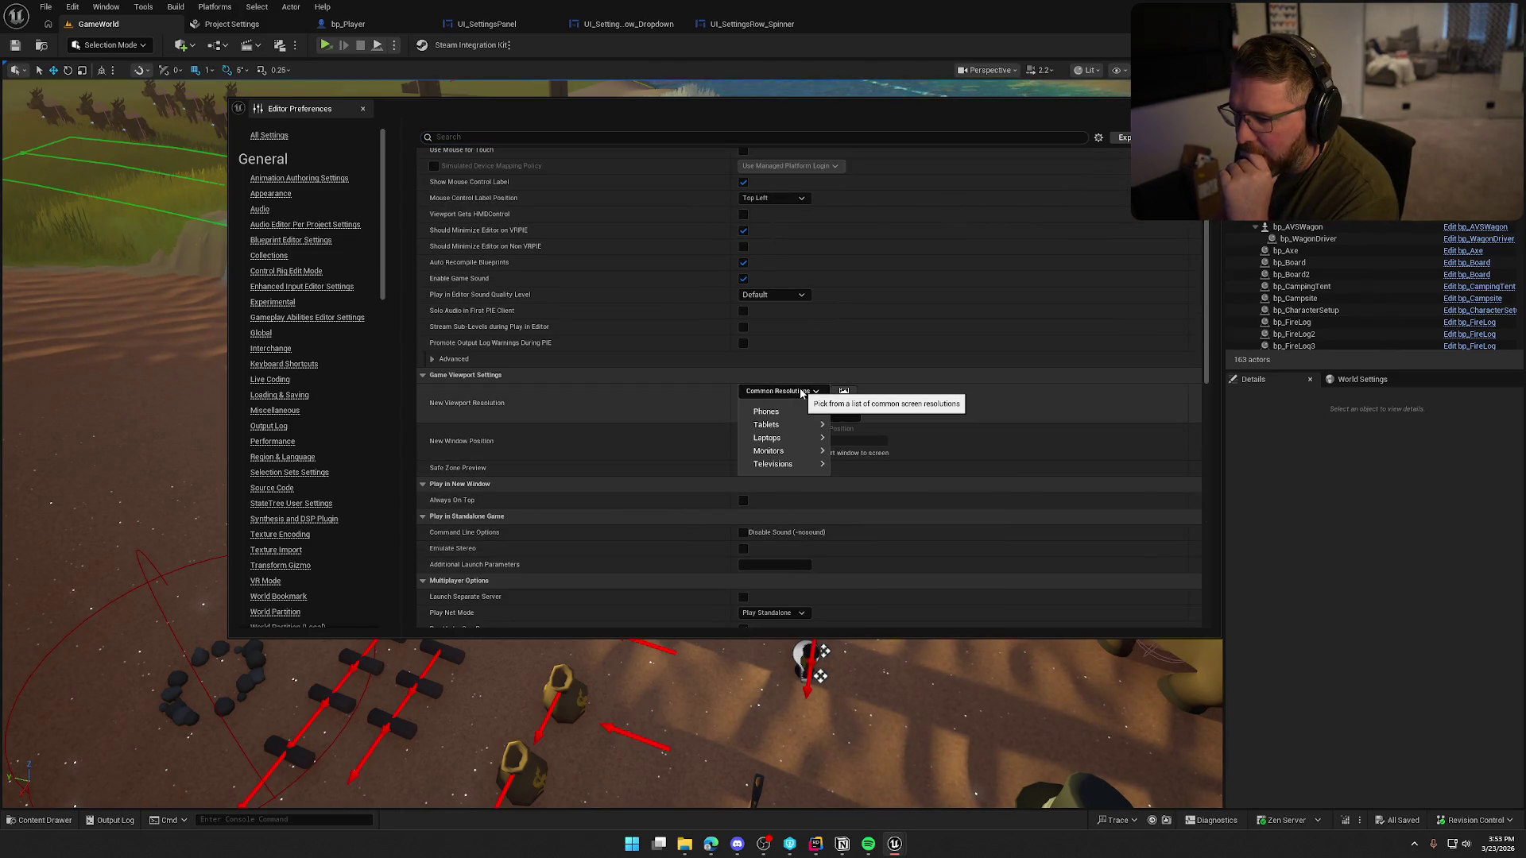
left_click(801, 391)
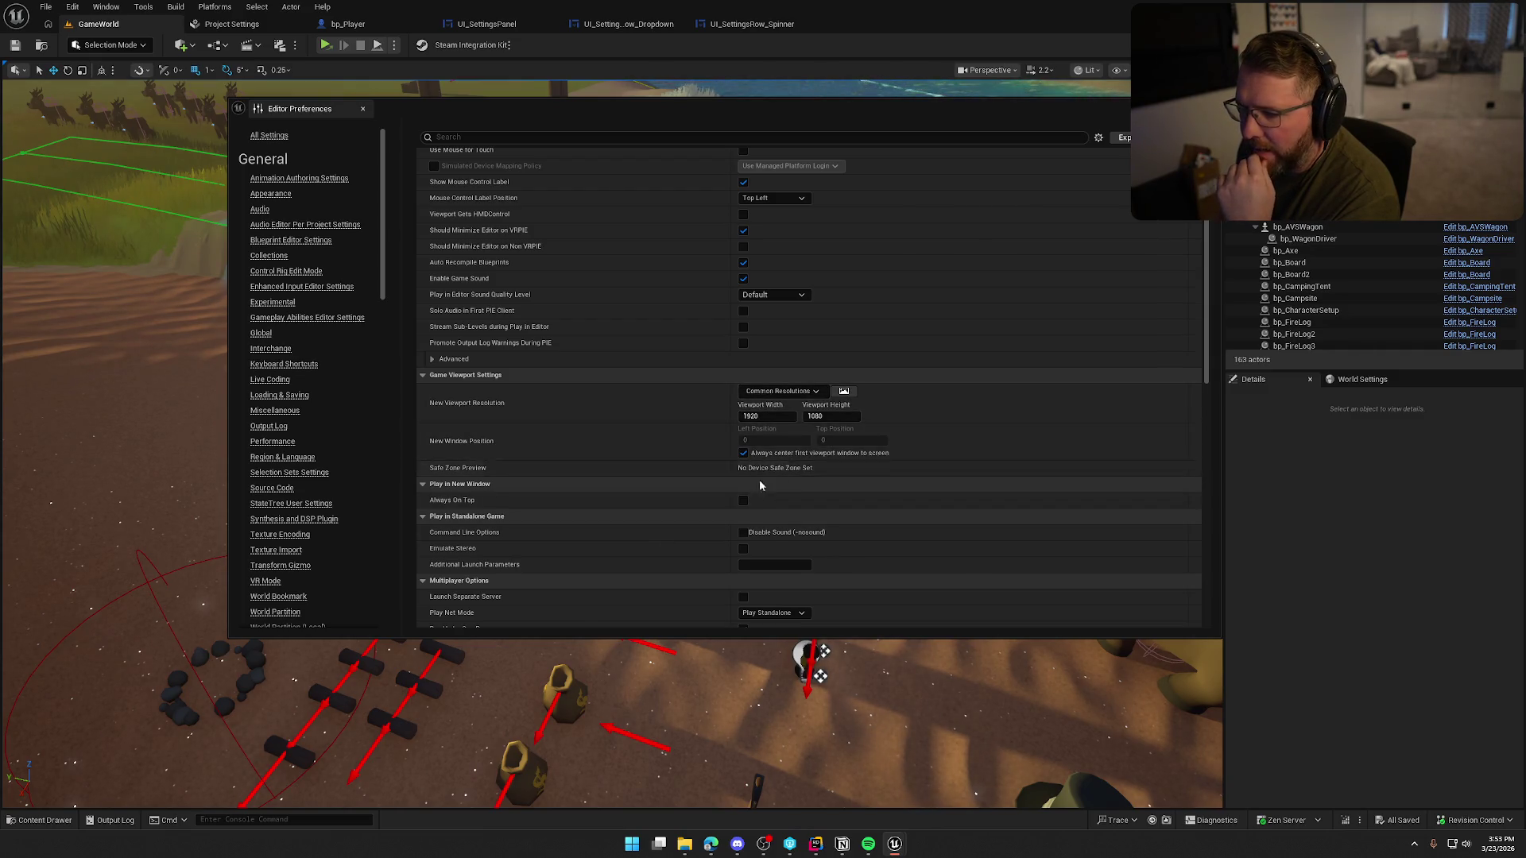
scroll(697, 471, "up", 2)
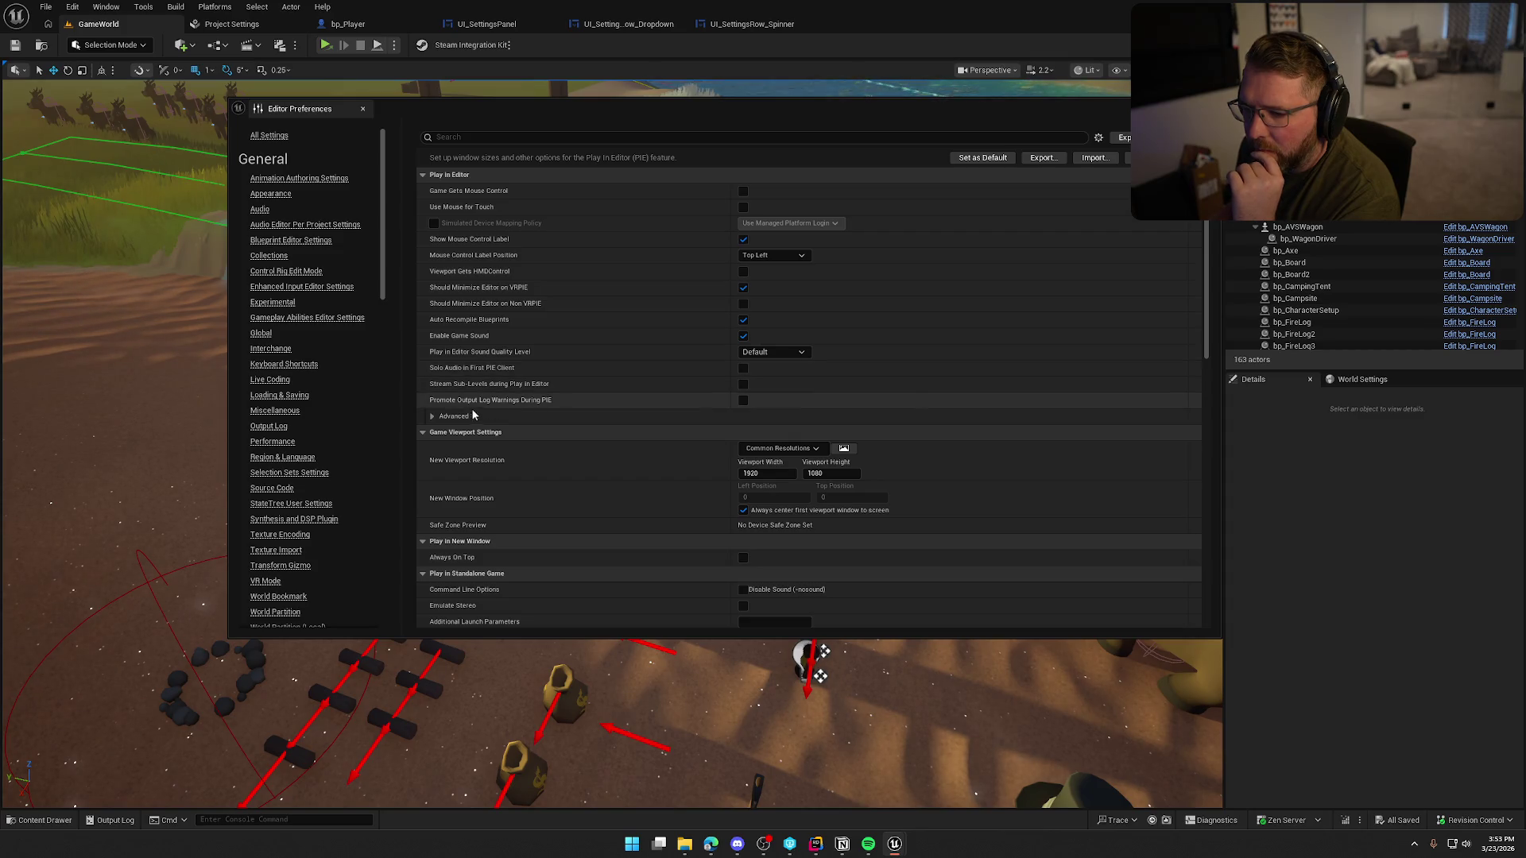
left_click(556, 415)
scroll(617, 496, "down", 4)
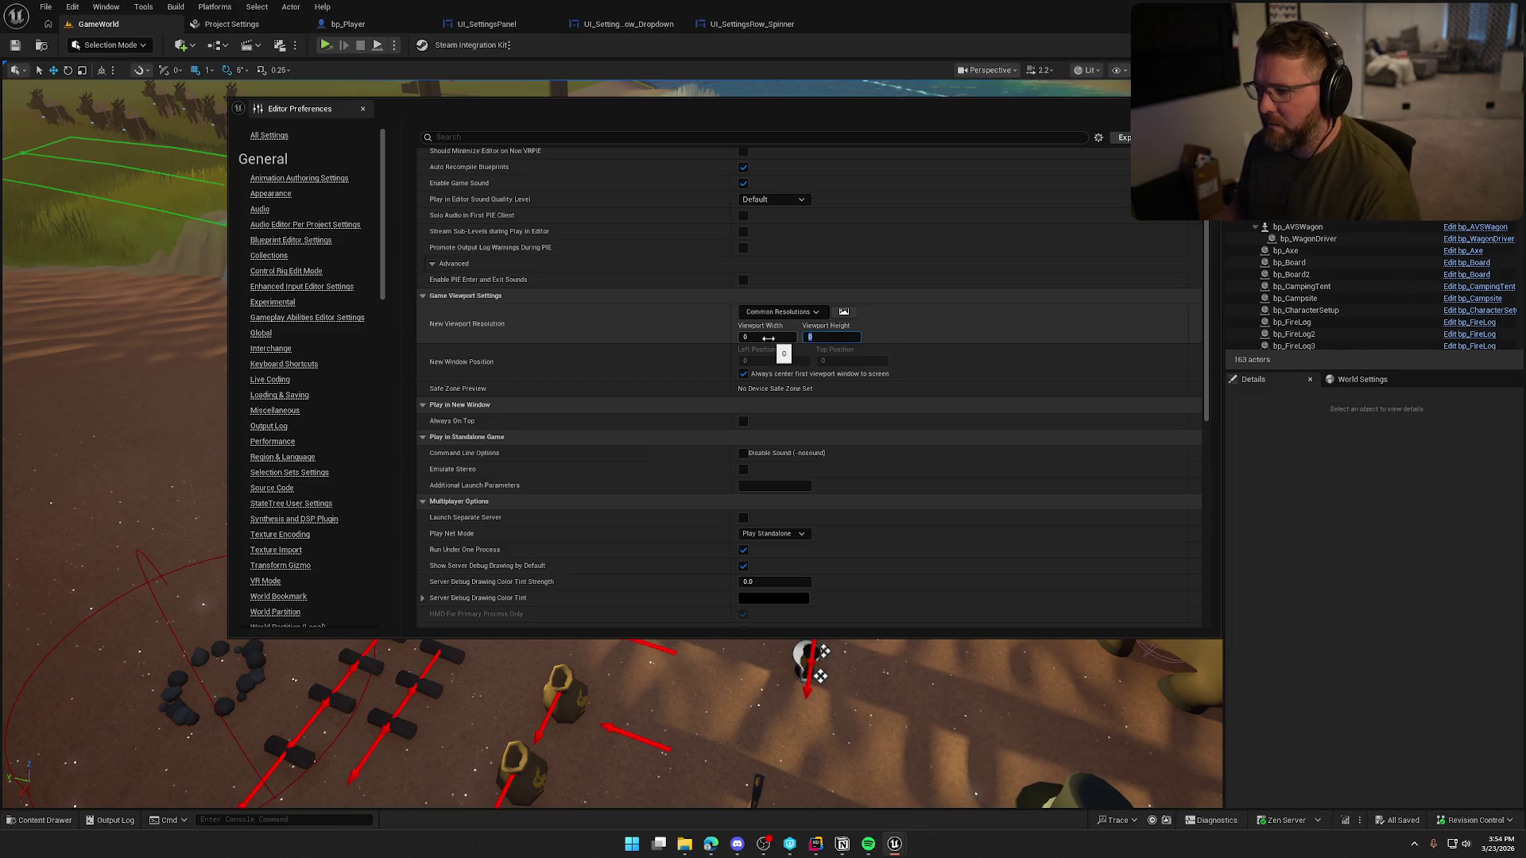
left_click(362, 108)
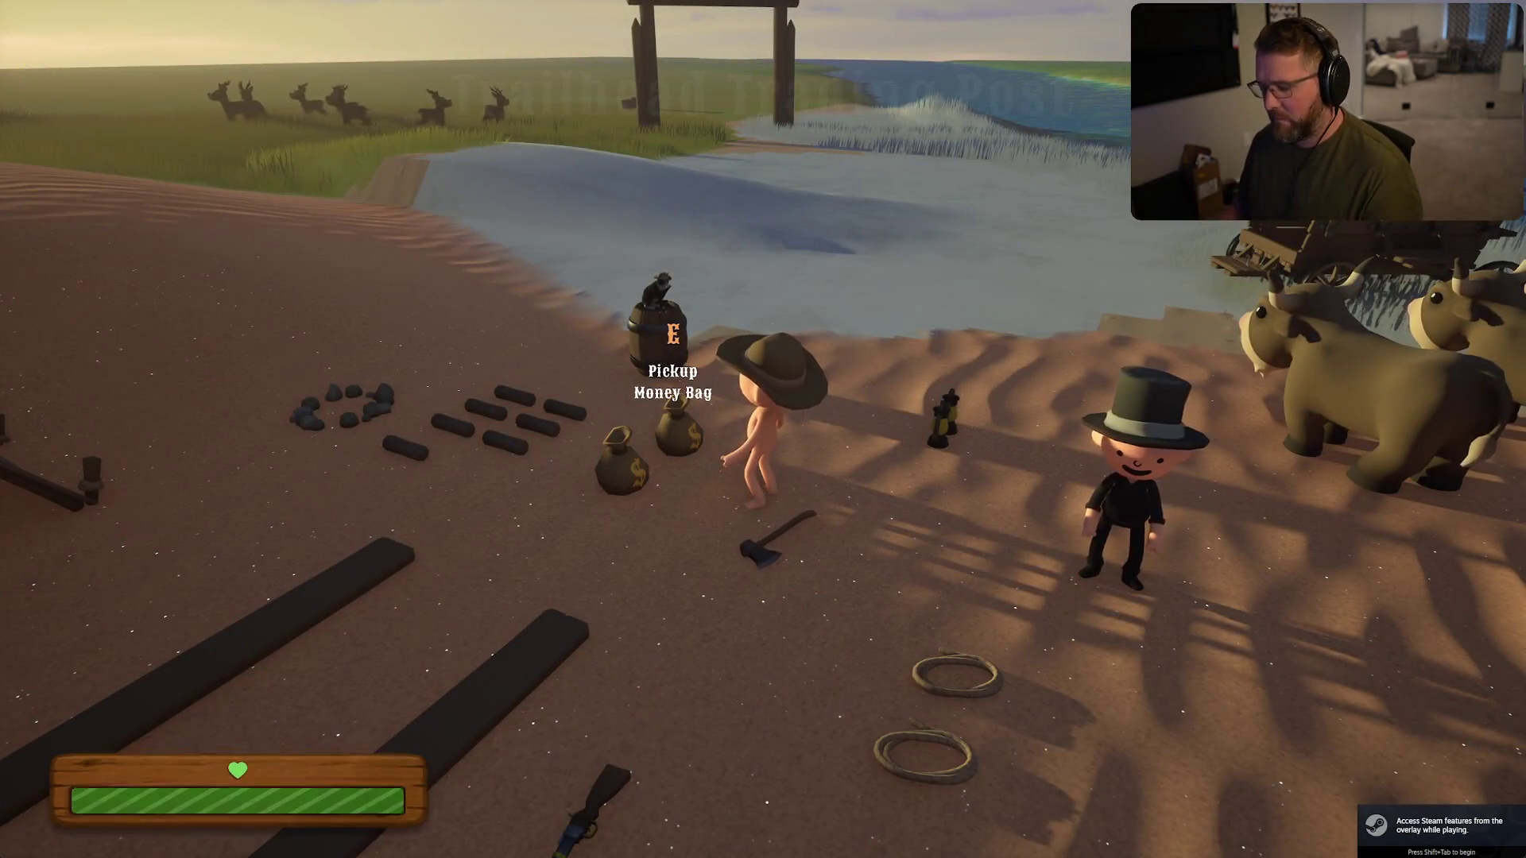
- Apply 720p resolution with a 120 FPS frame cap in Graphics, then quit the game
key("Escape")
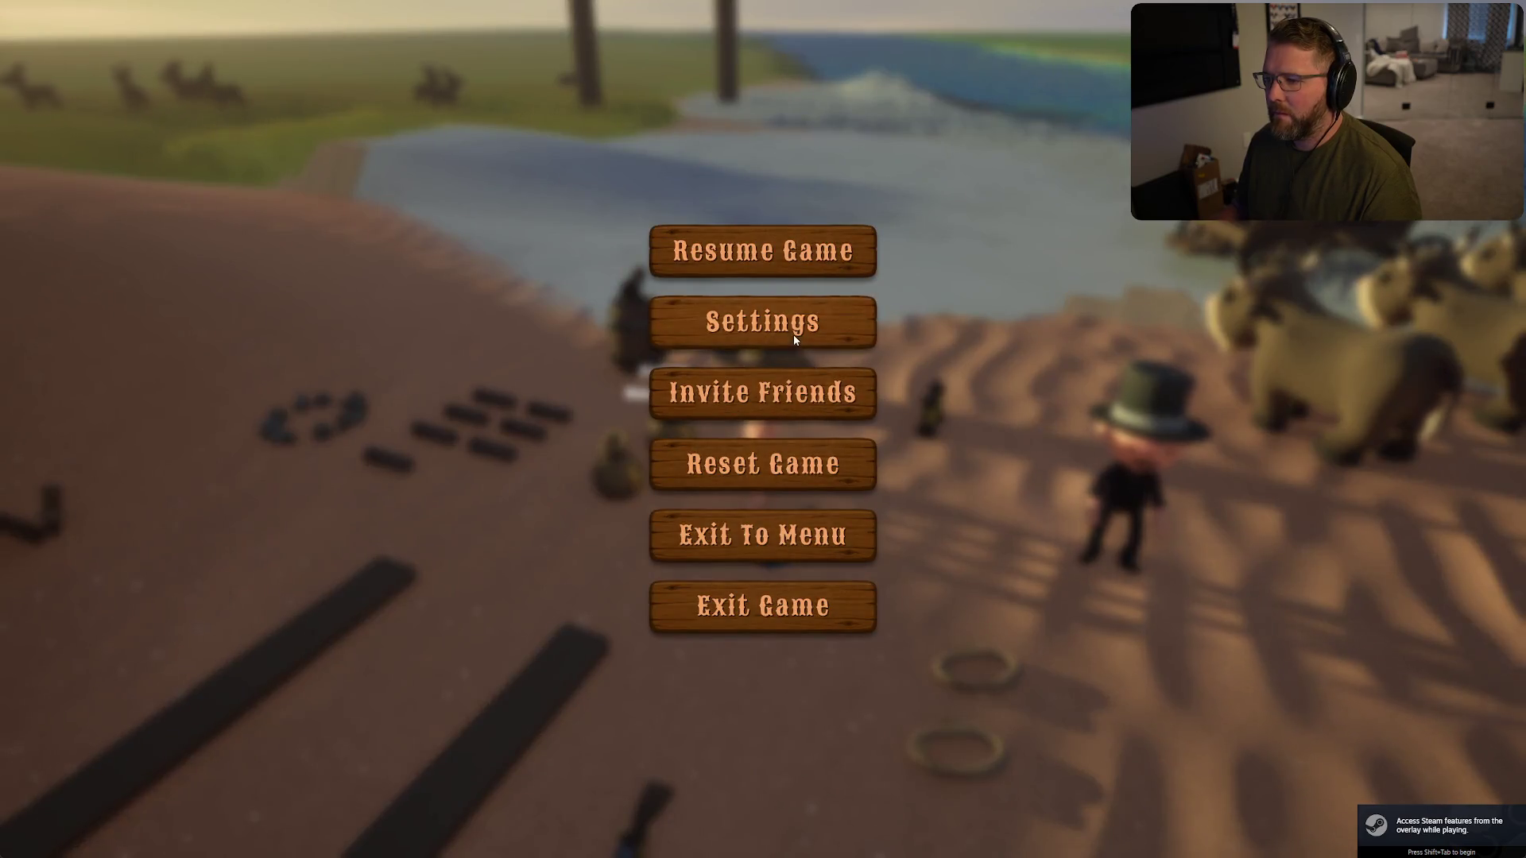
left_click(793, 334)
left_click(714, 82)
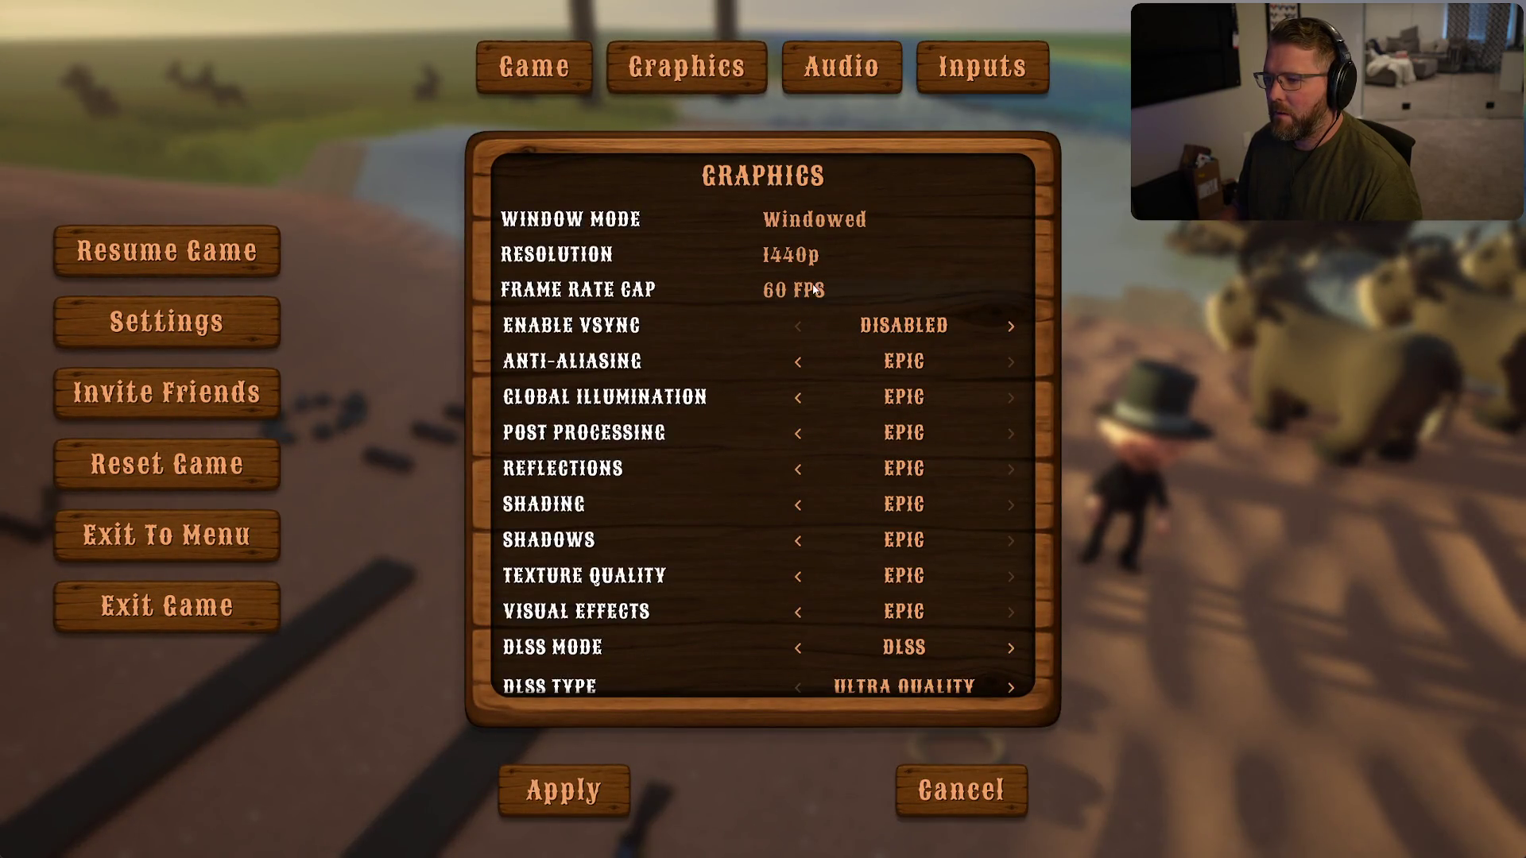
left_click(794, 253)
left_click(808, 284)
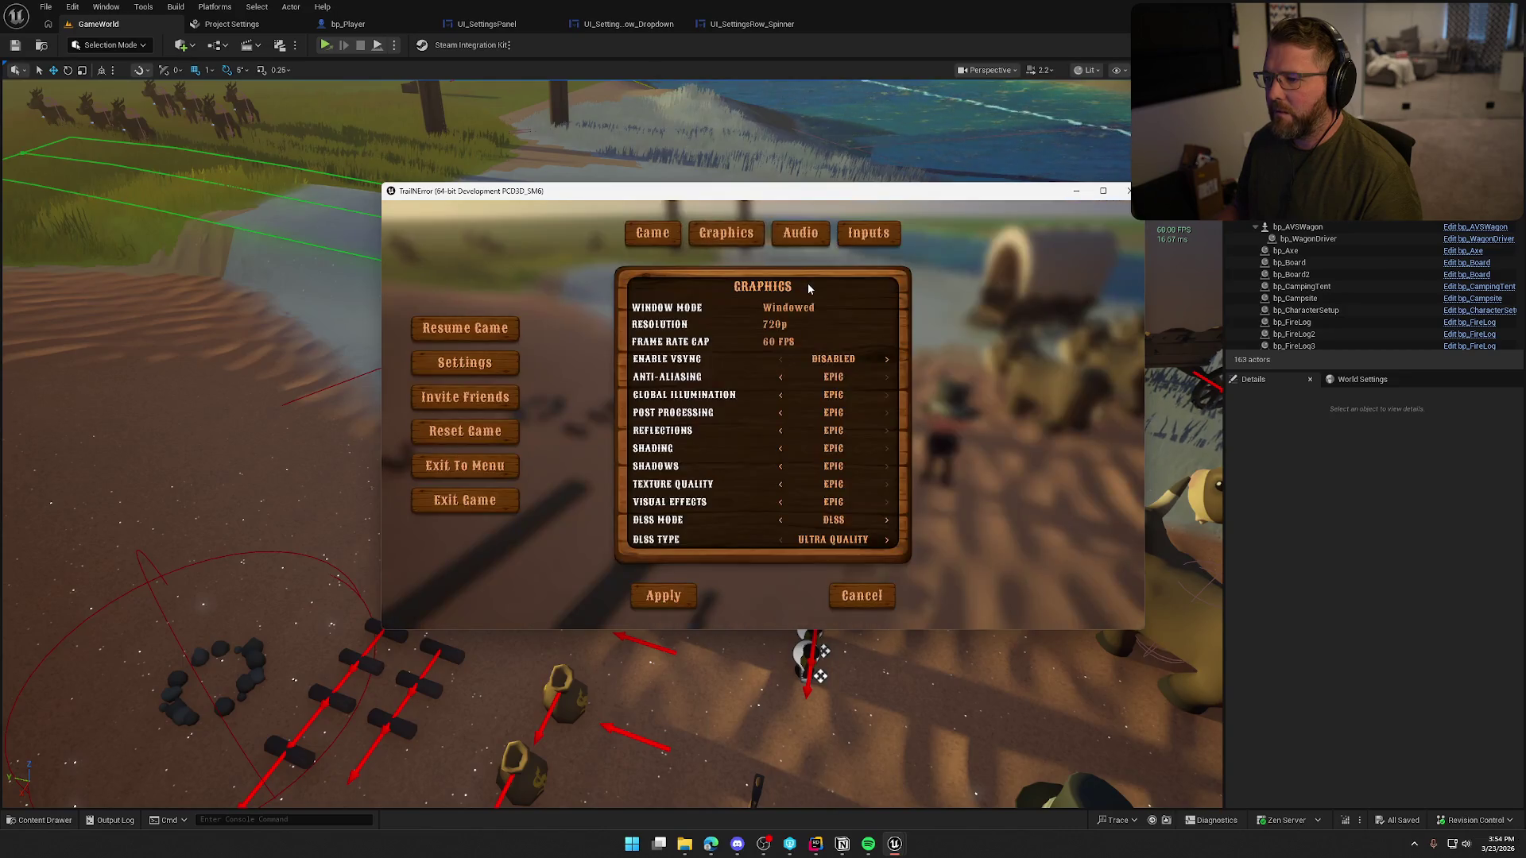
left_click(790, 341)
left_click(787, 376)
left_click(682, 593)
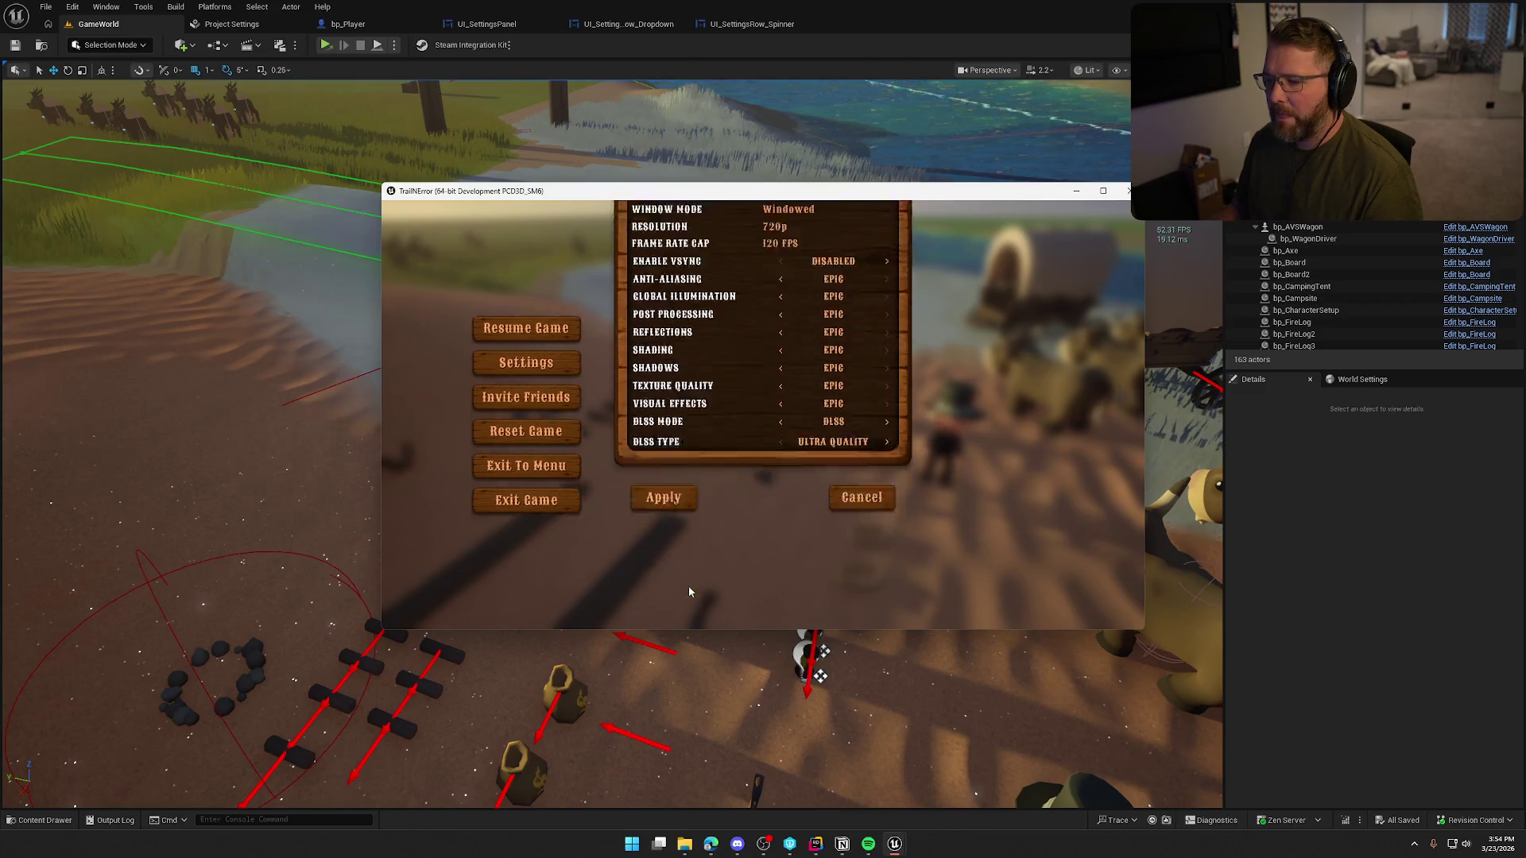
left_click(765, 507)
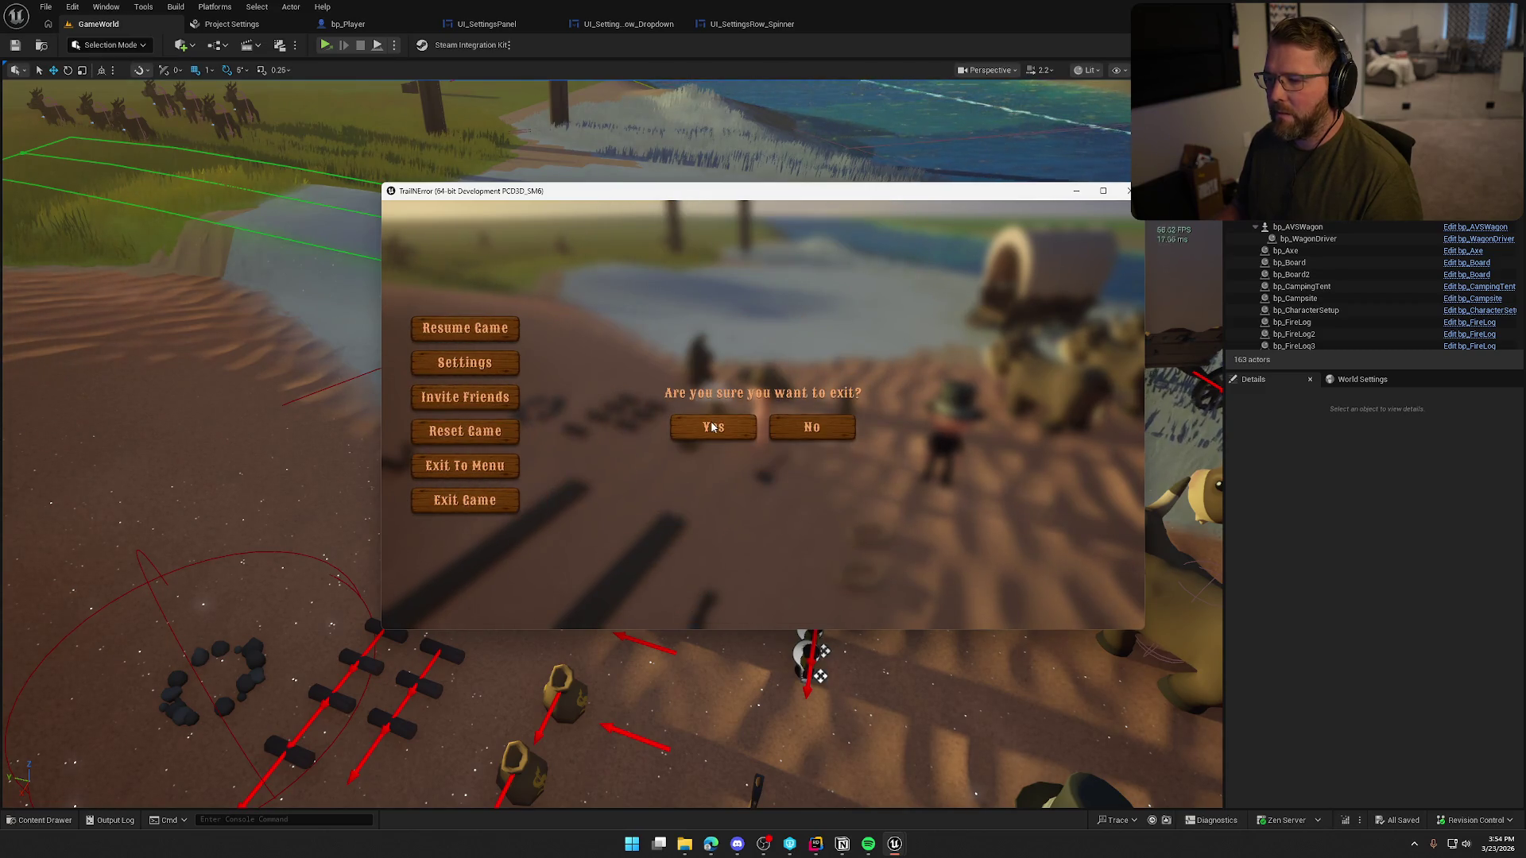
left_click(764, 434)
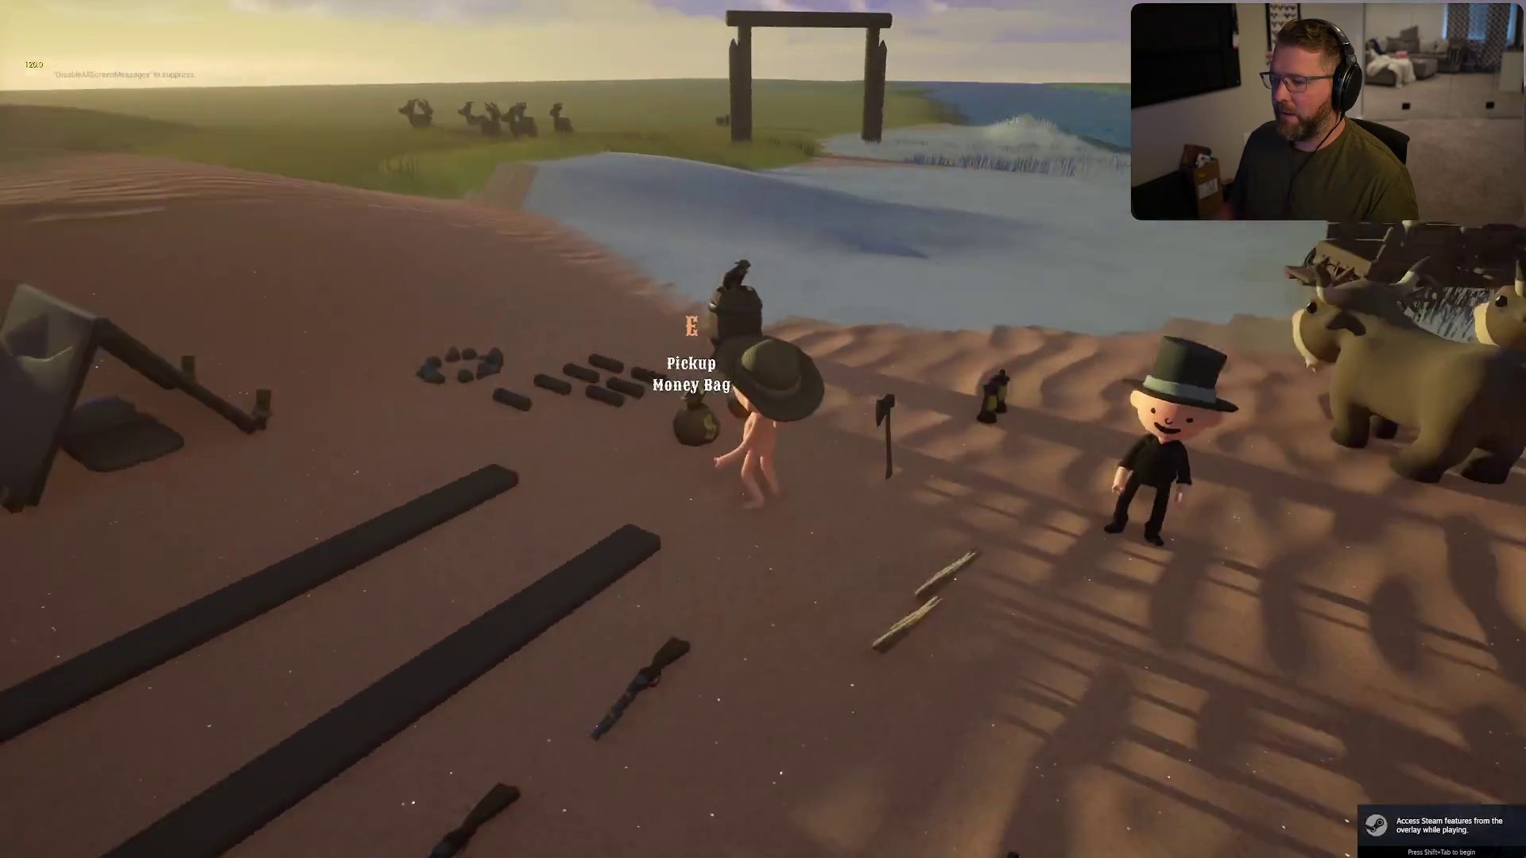
- Choose 1080p resolution in the next session, quit the game, and open Project Settings
key("Escape")
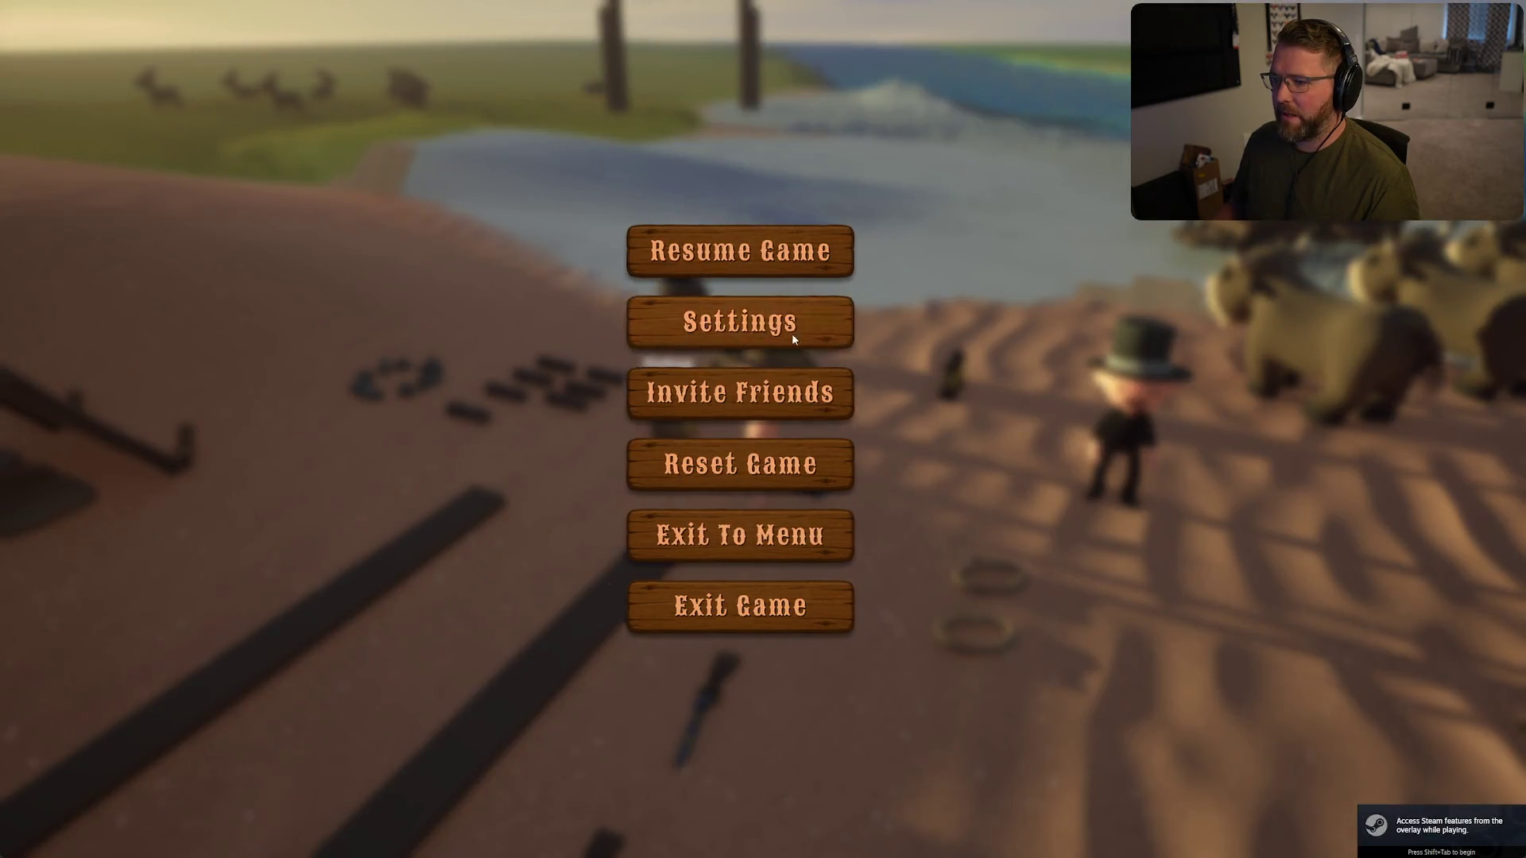
left_click(792, 332)
left_click(719, 70)
left_click(789, 255)
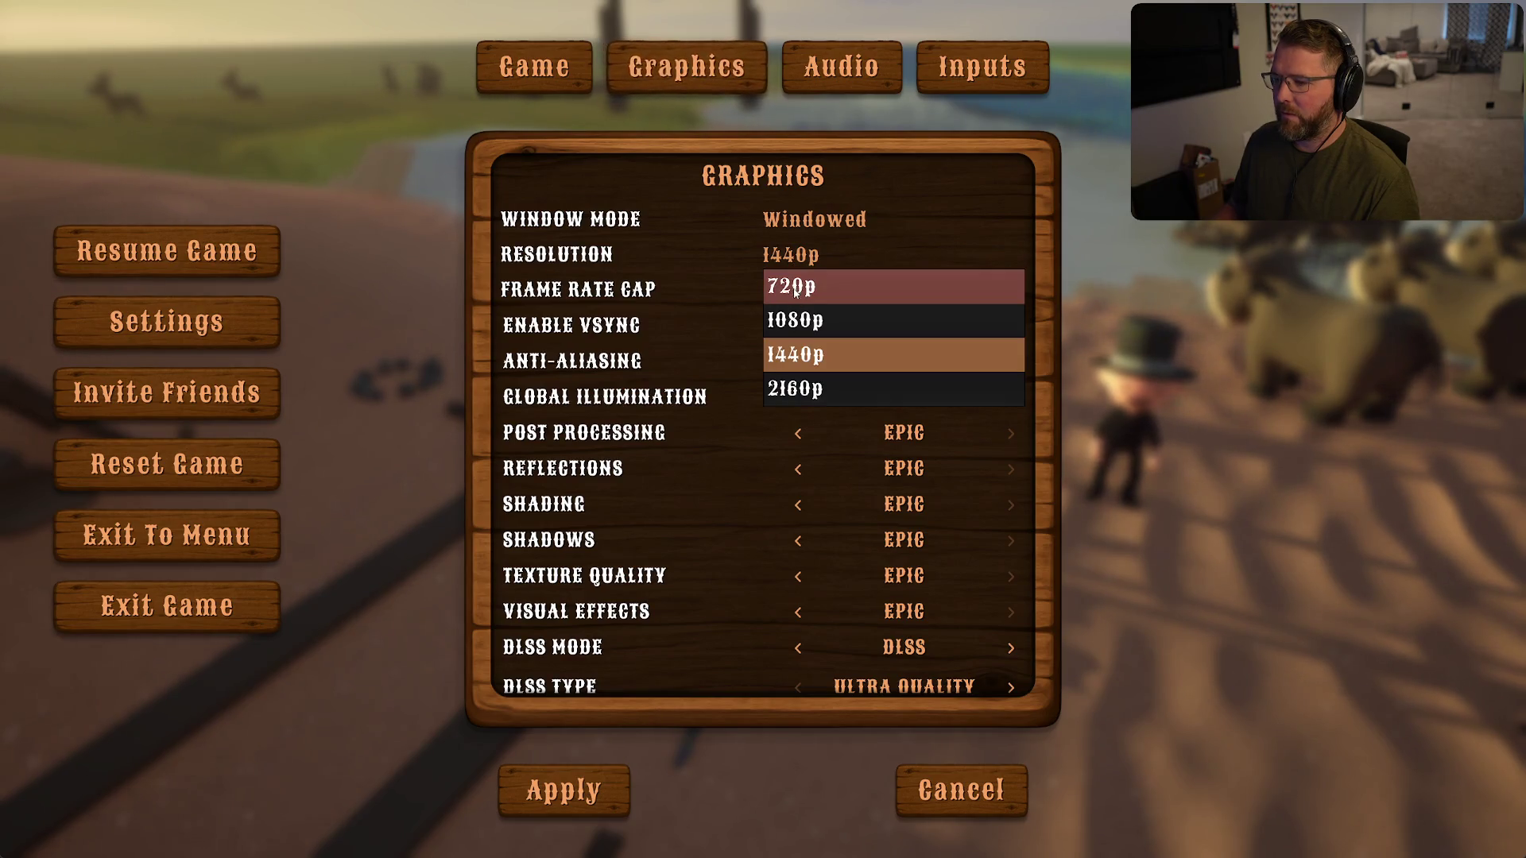
left_click(795, 319)
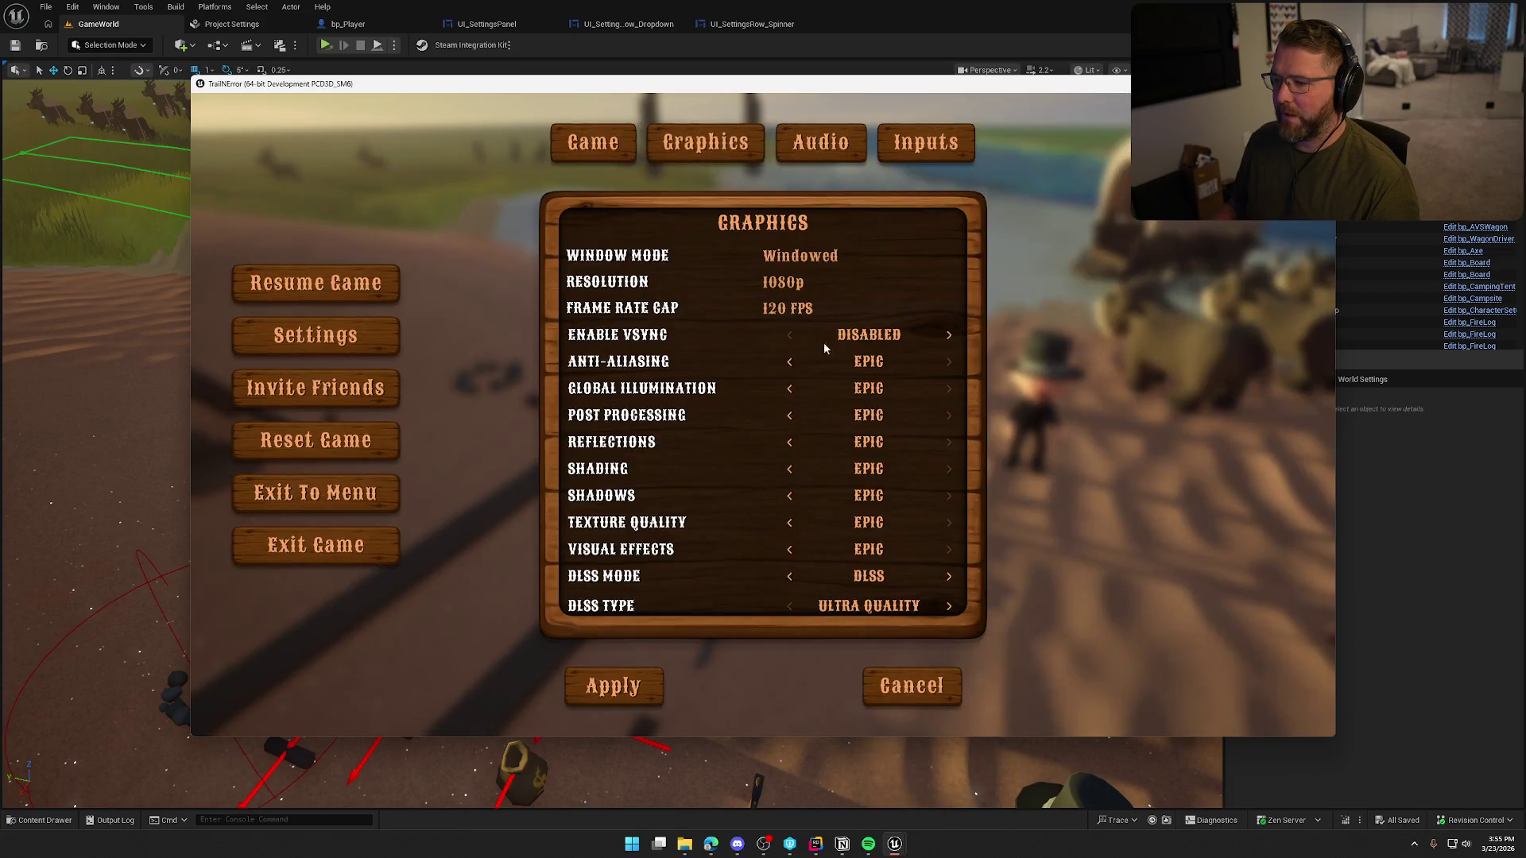
left_click(350, 552)
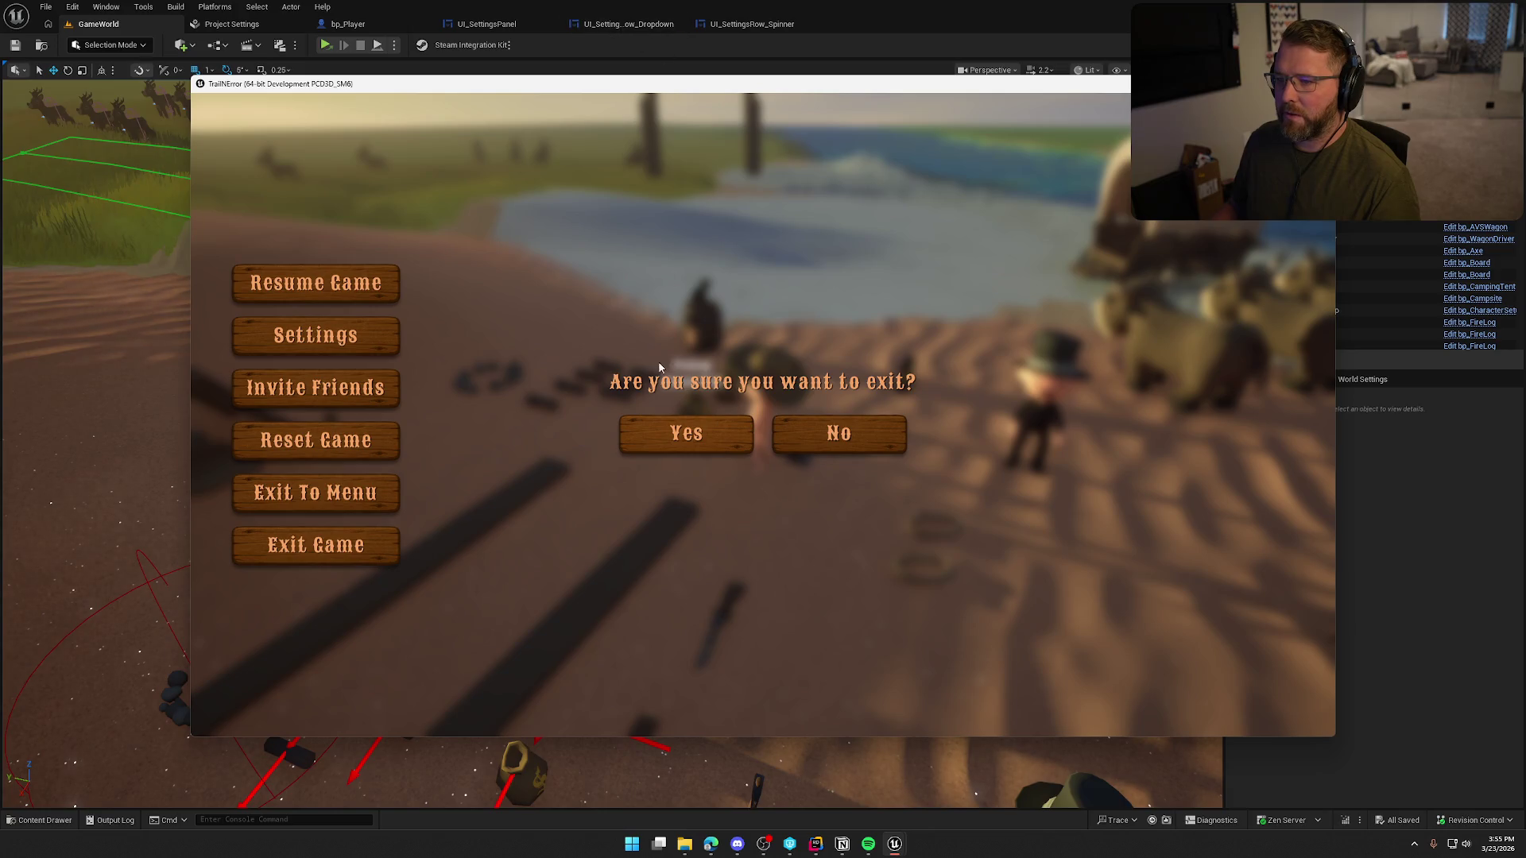
left_click(684, 433)
left_click(280, 23)
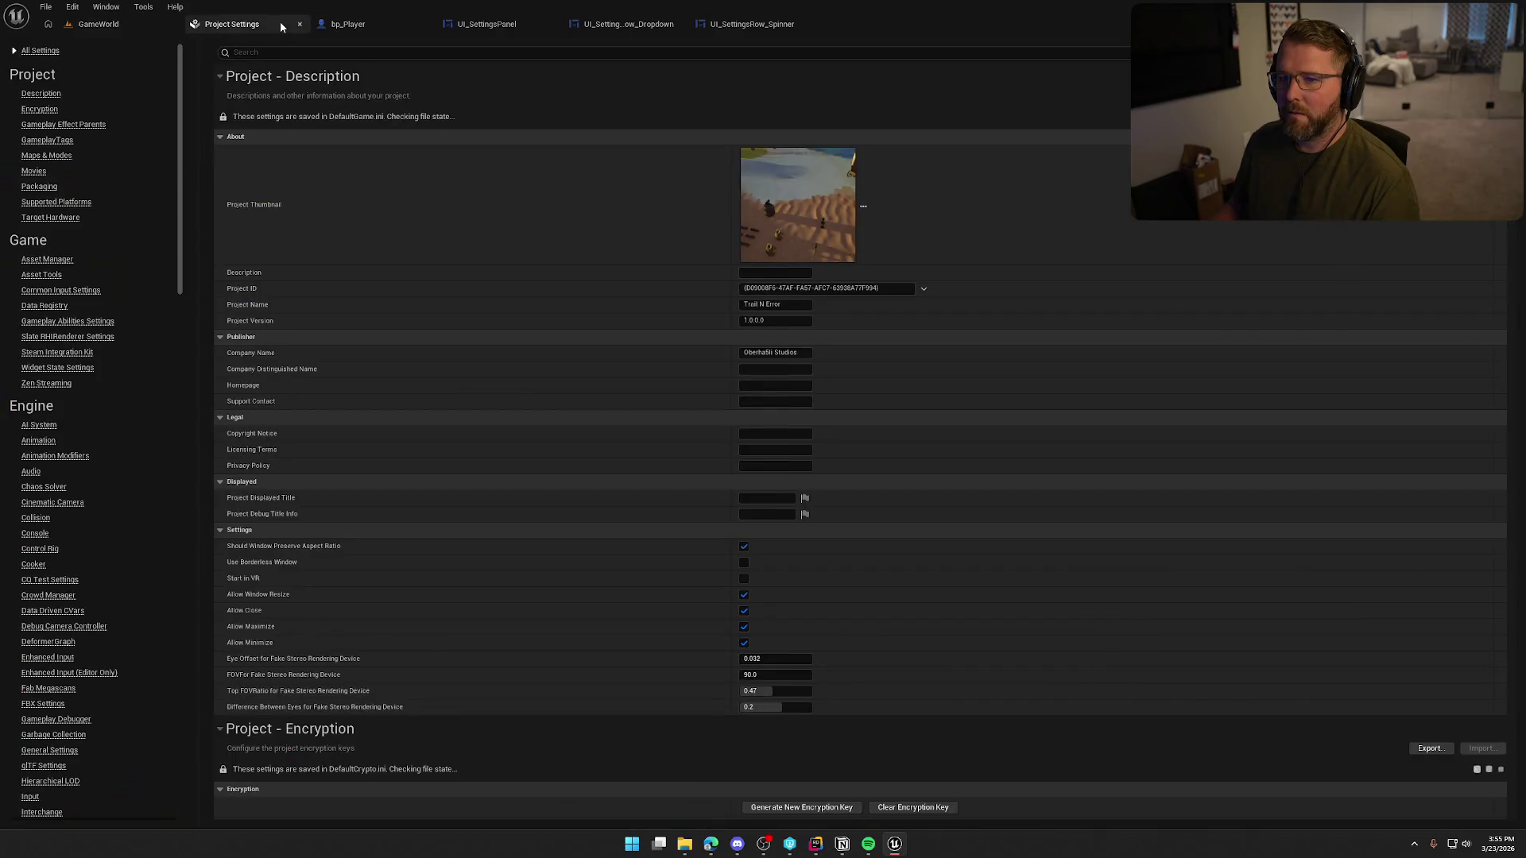
- Enter 1920 × 1080 as the New Viewport Resolution in Advanced play settings and close Editor Preferences
left_click(300, 24)
left_click(131, 23)
left_click(395, 46)
left_click(476, 300)
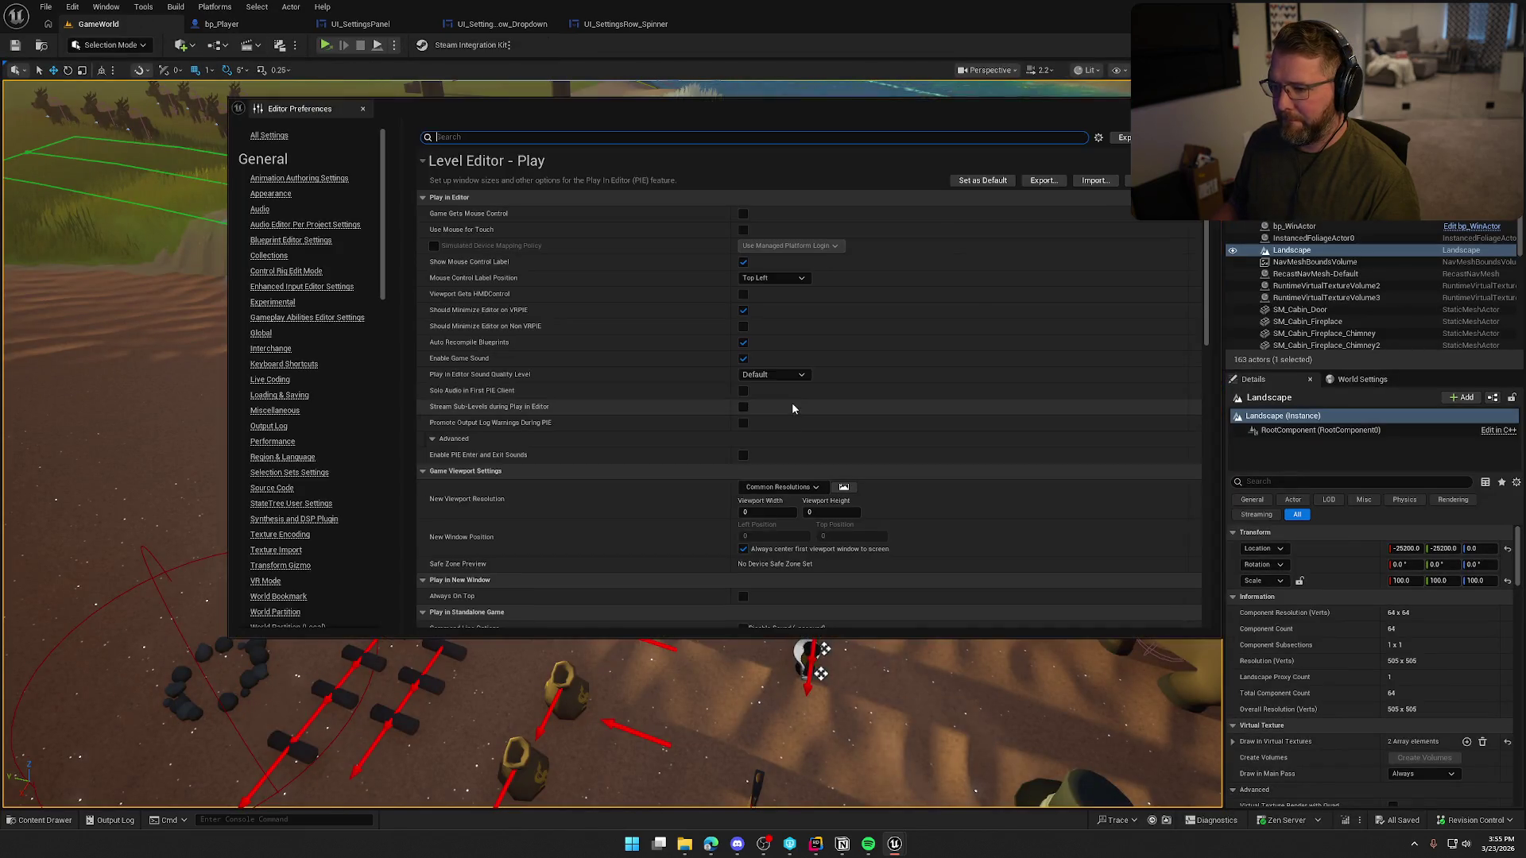
left_click(763, 512)
type("1920")
key("Tab")
type("1080")
key("Return")
scroll(668, 493, "down", 4)
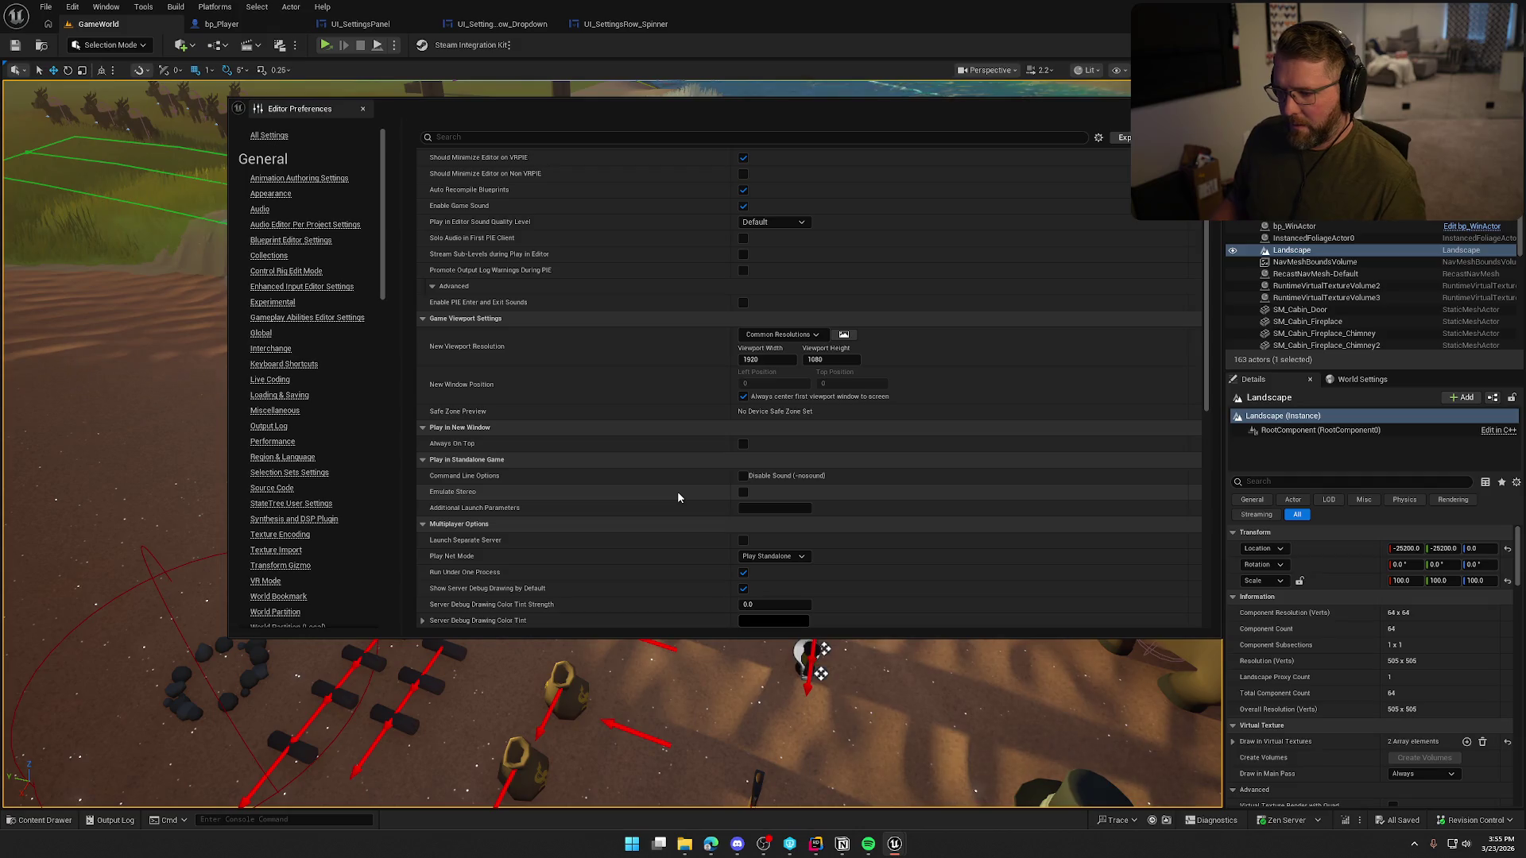
scroll(678, 492, "up", 2)
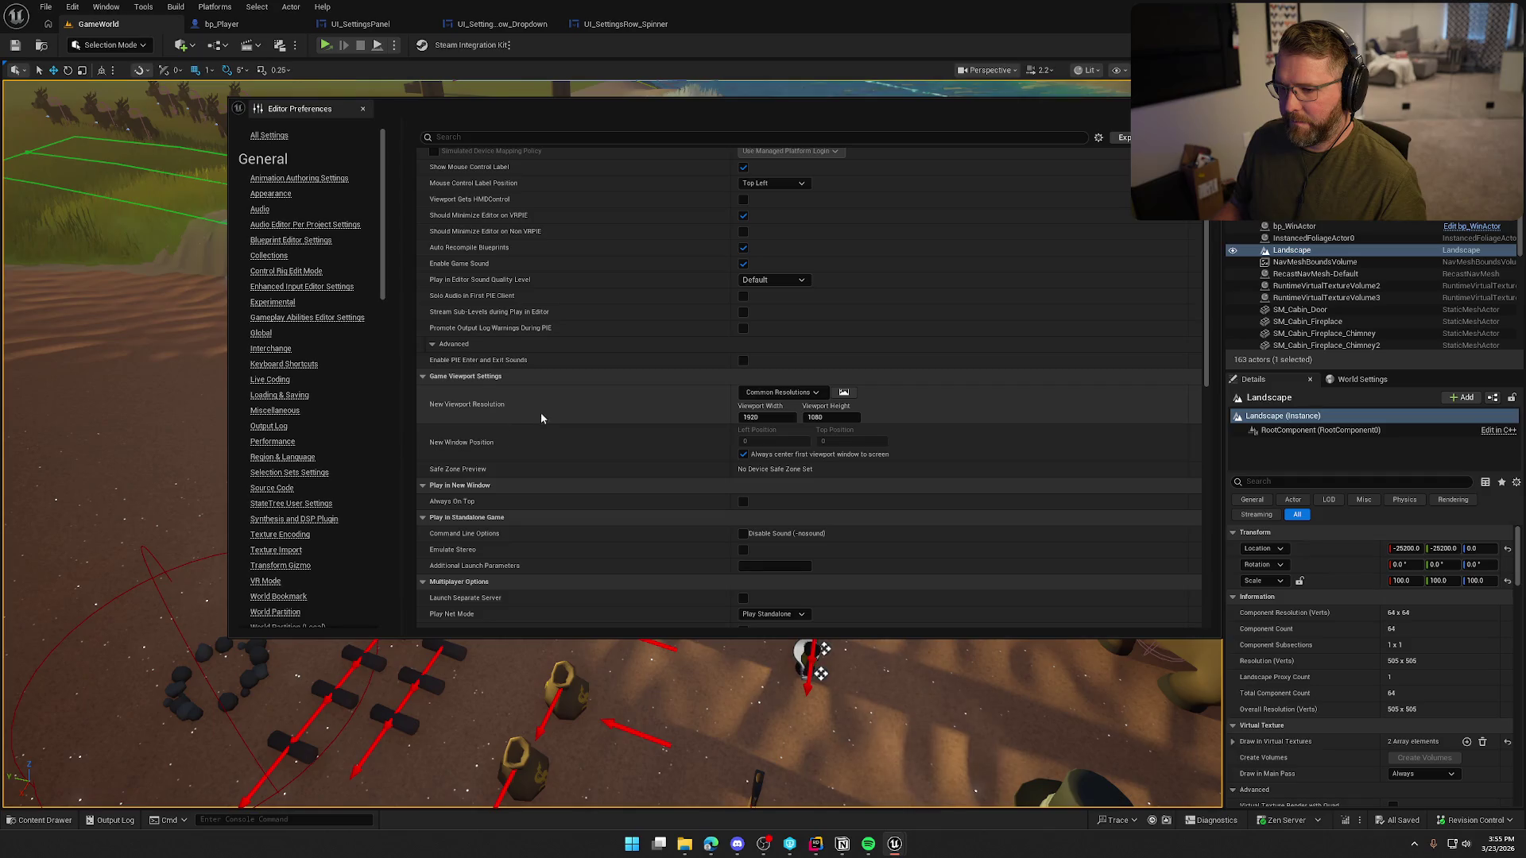
left_click(363, 108)
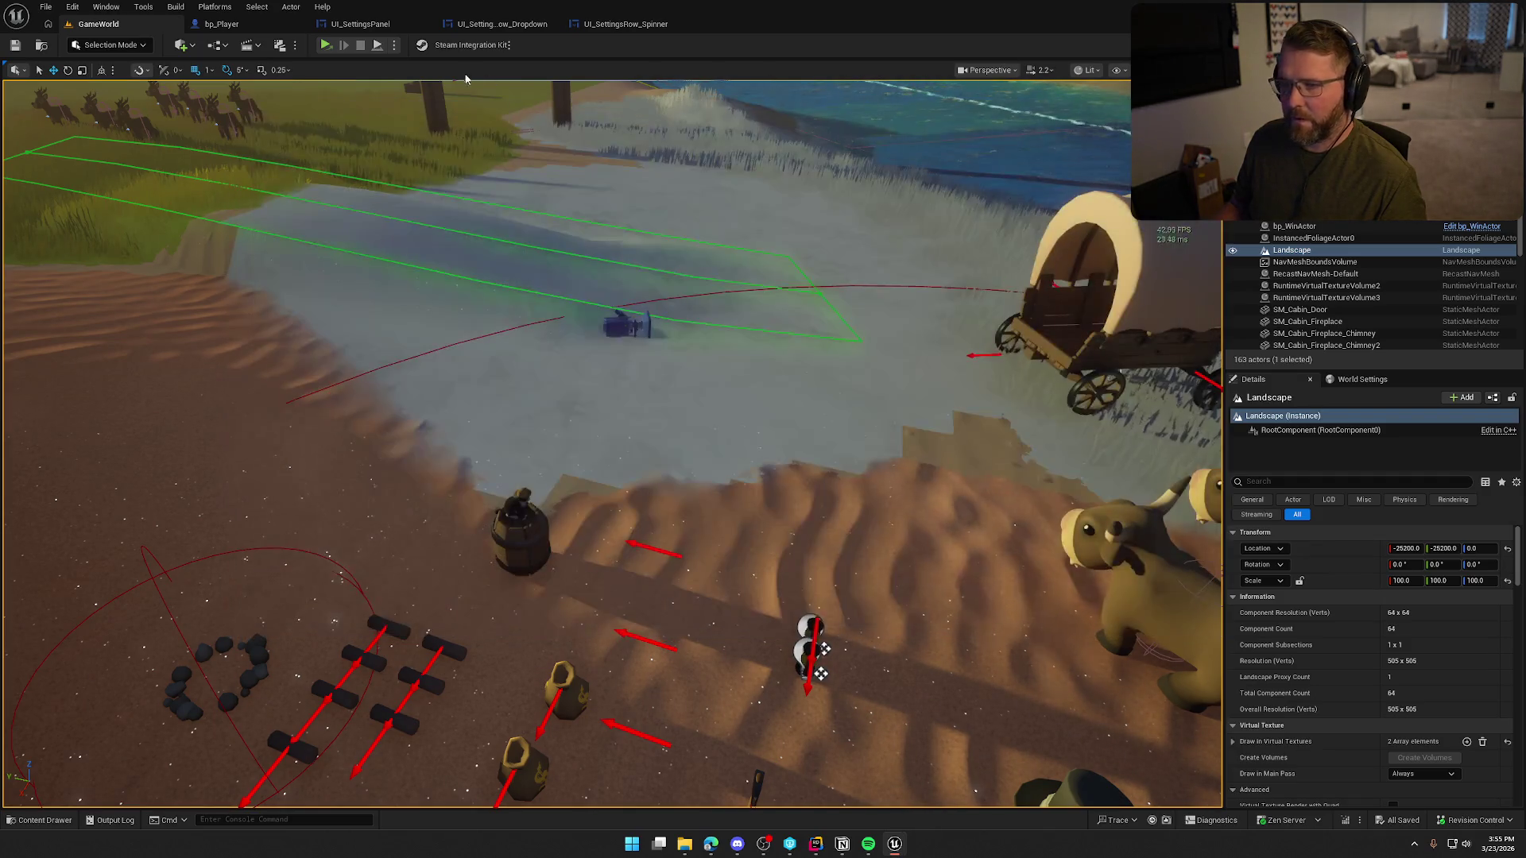
- Launch a Standalone Game and apply 720p resolution with a 120 FPS cap
left_click(393, 44)
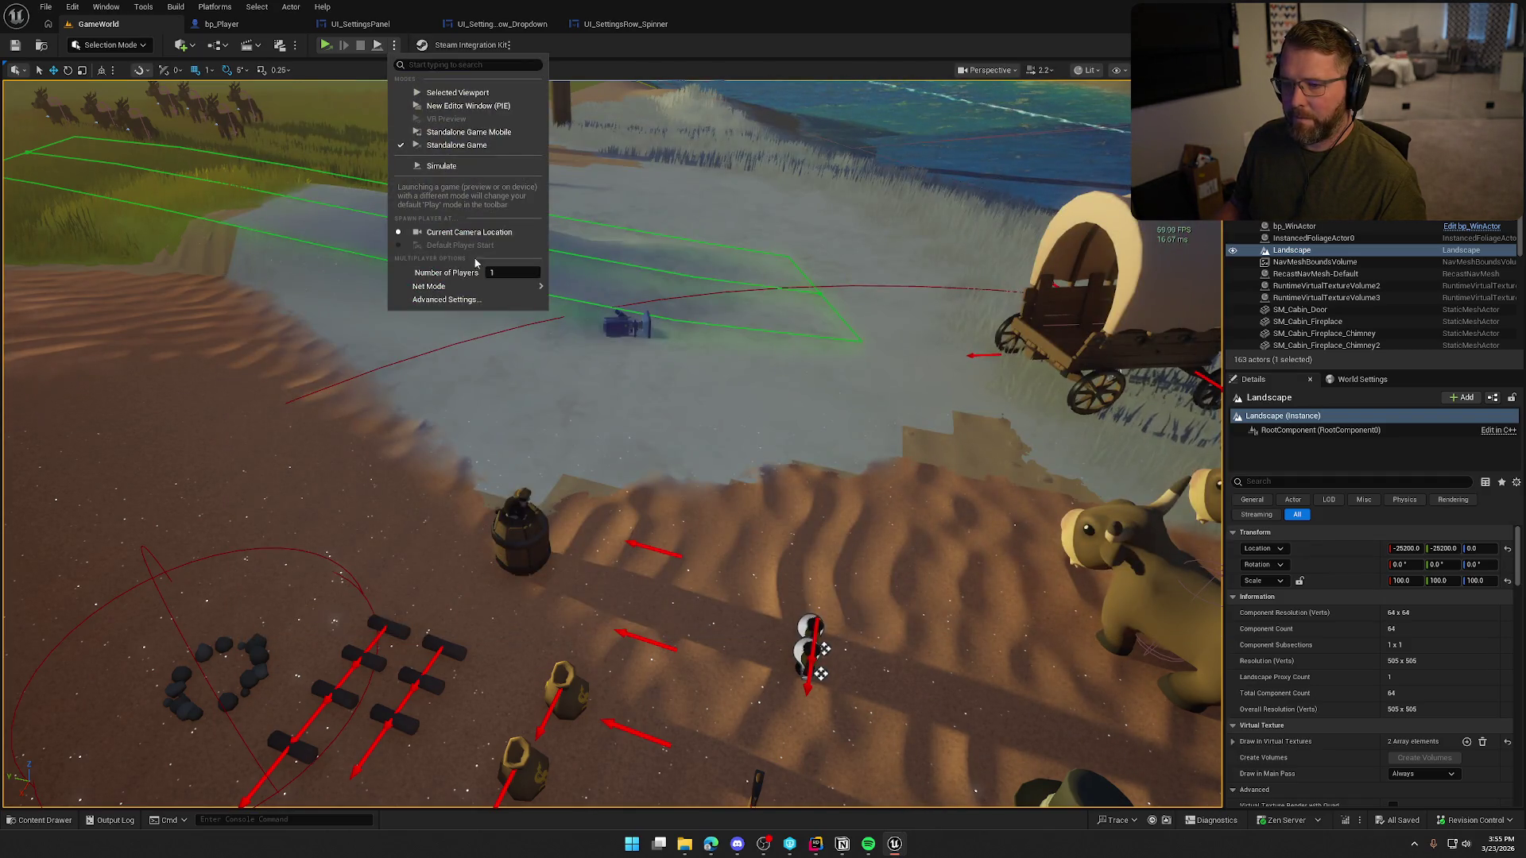
left_click(457, 144)
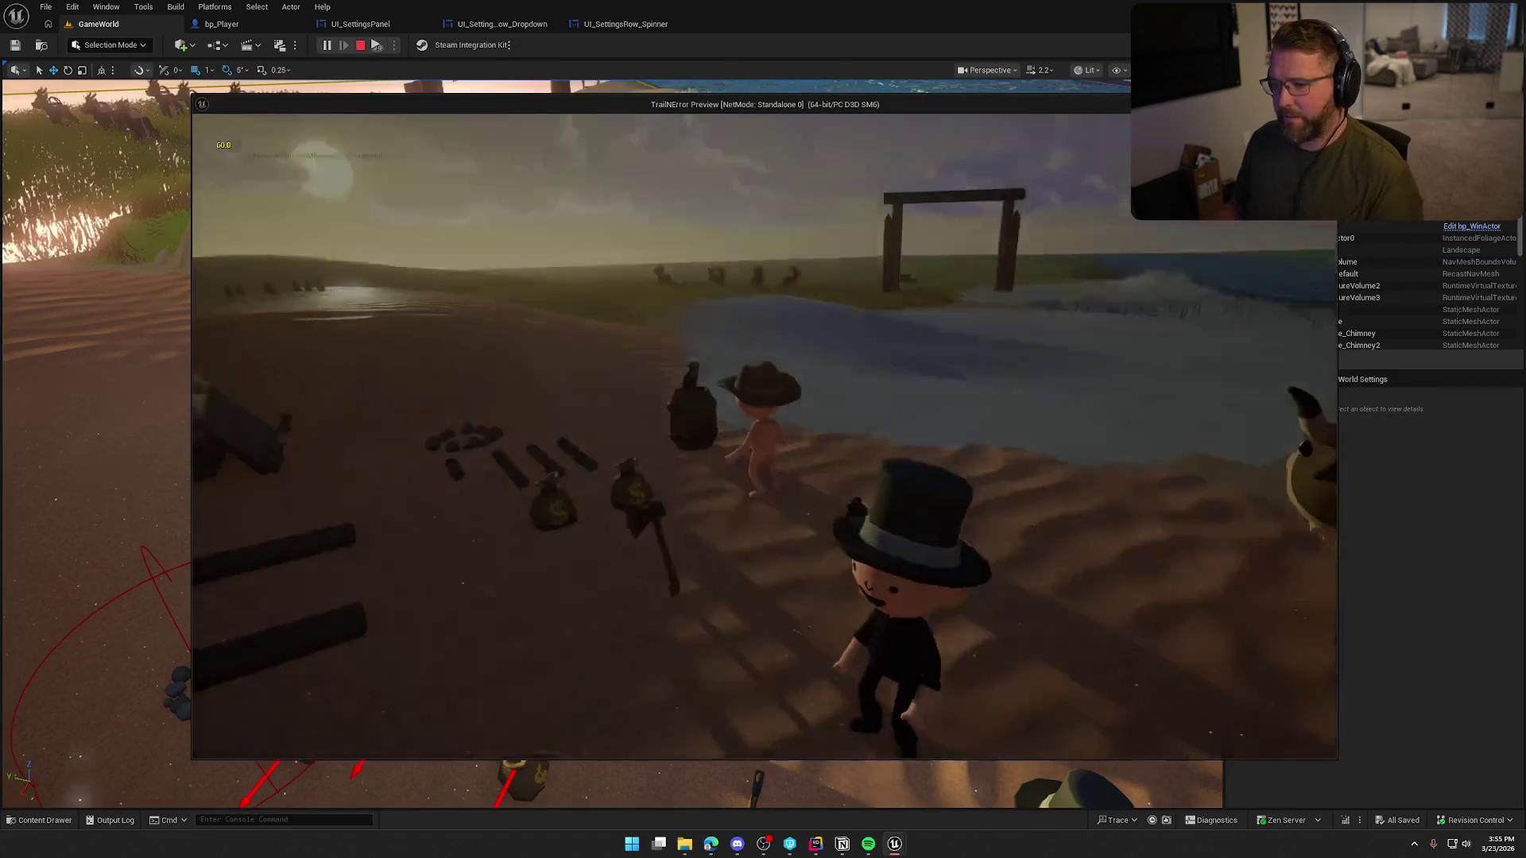
key("Escape")
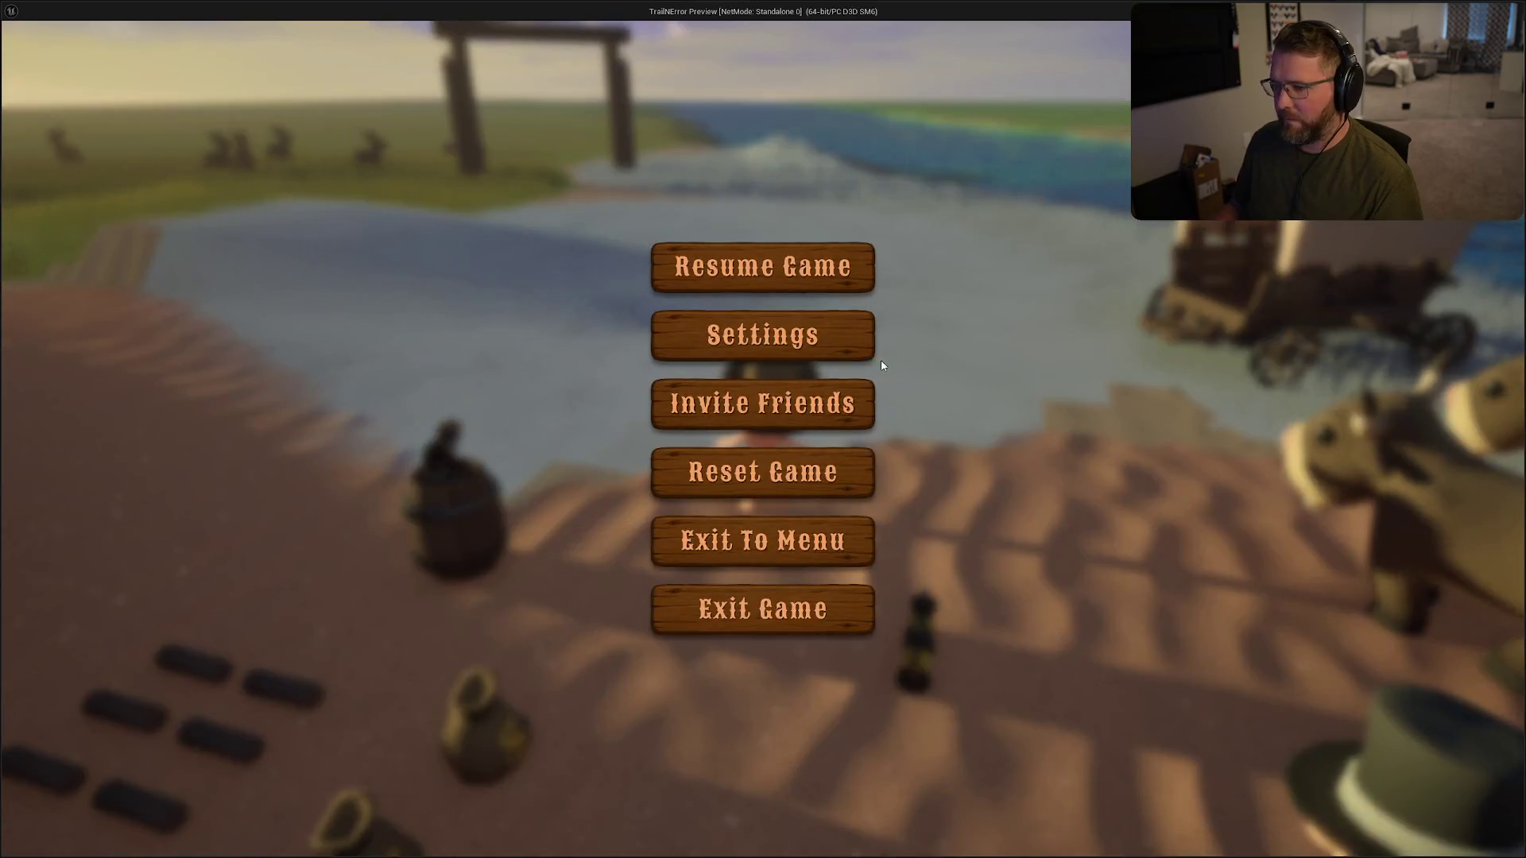
left_click(836, 334)
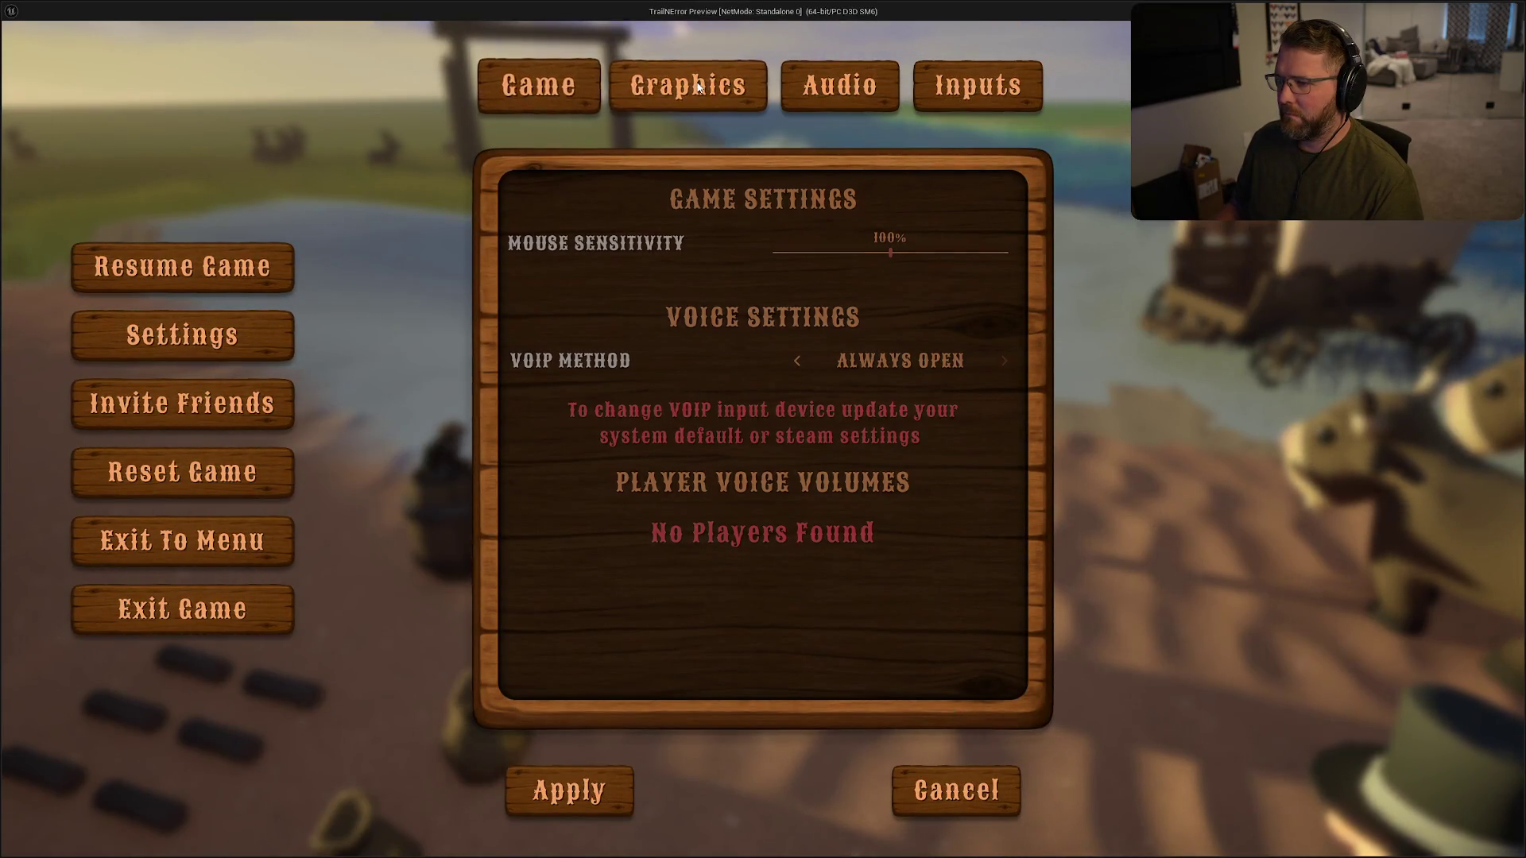
left_click(688, 85)
left_click(793, 268)
left_click(794, 299)
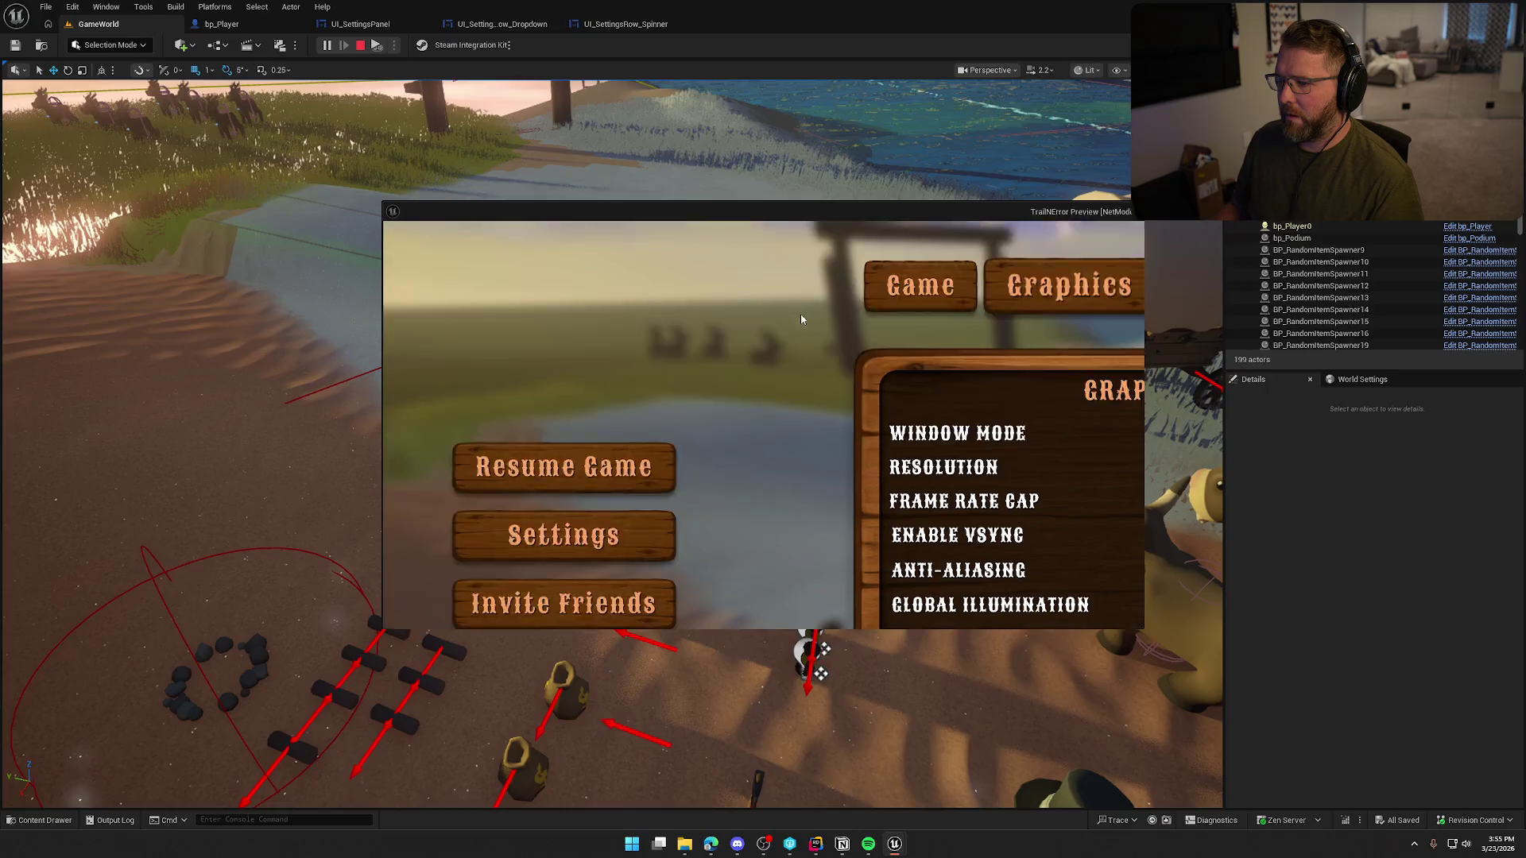
left_click(779, 356)
left_click(787, 395)
left_click(668, 598)
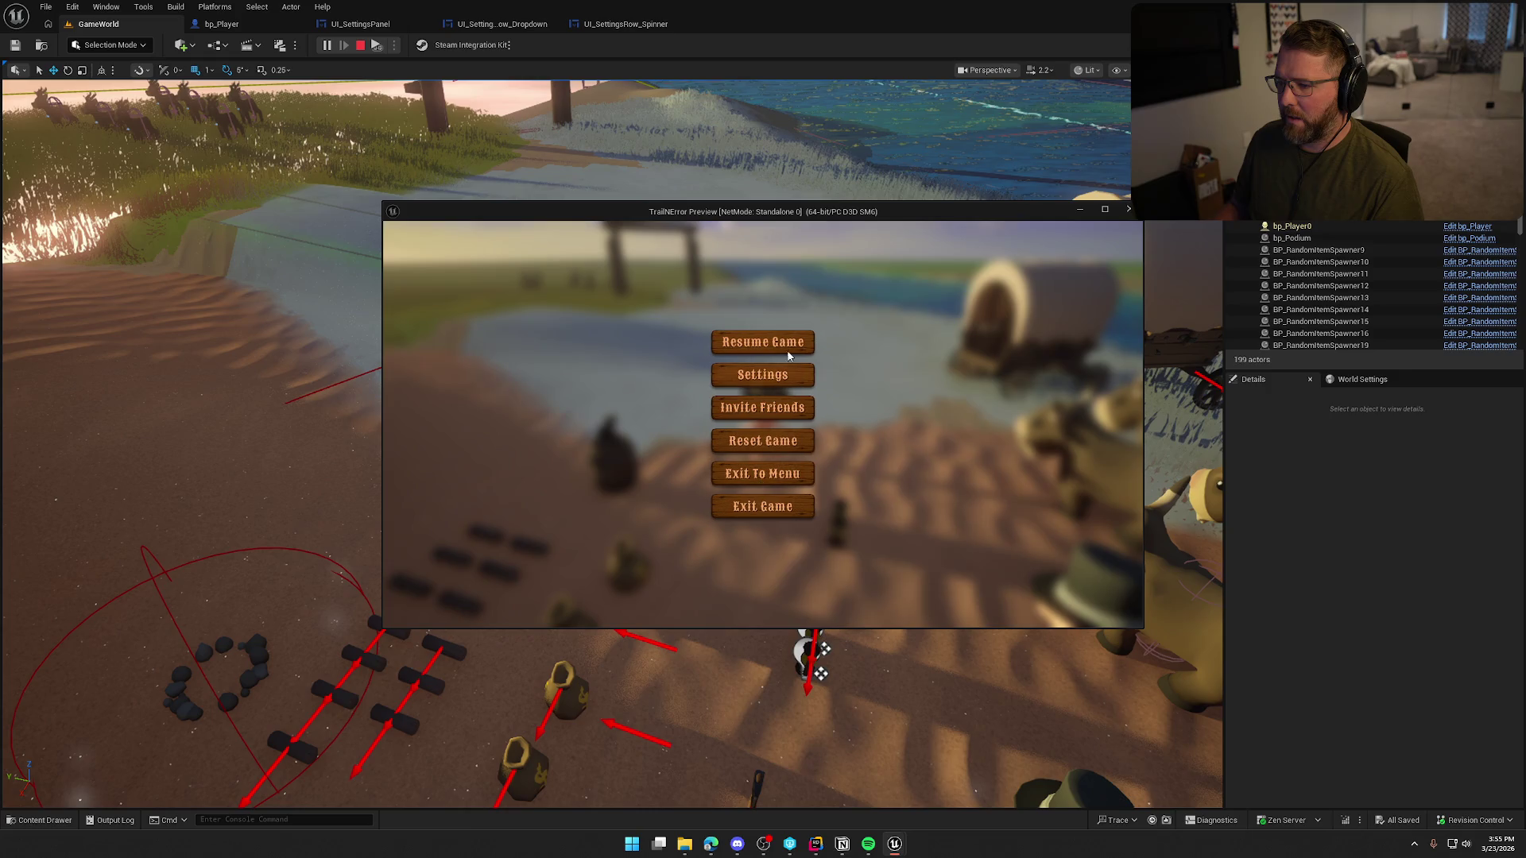
- Quit the game, relaunch it, and open the in-game settings to check persistence
left_click(750, 513)
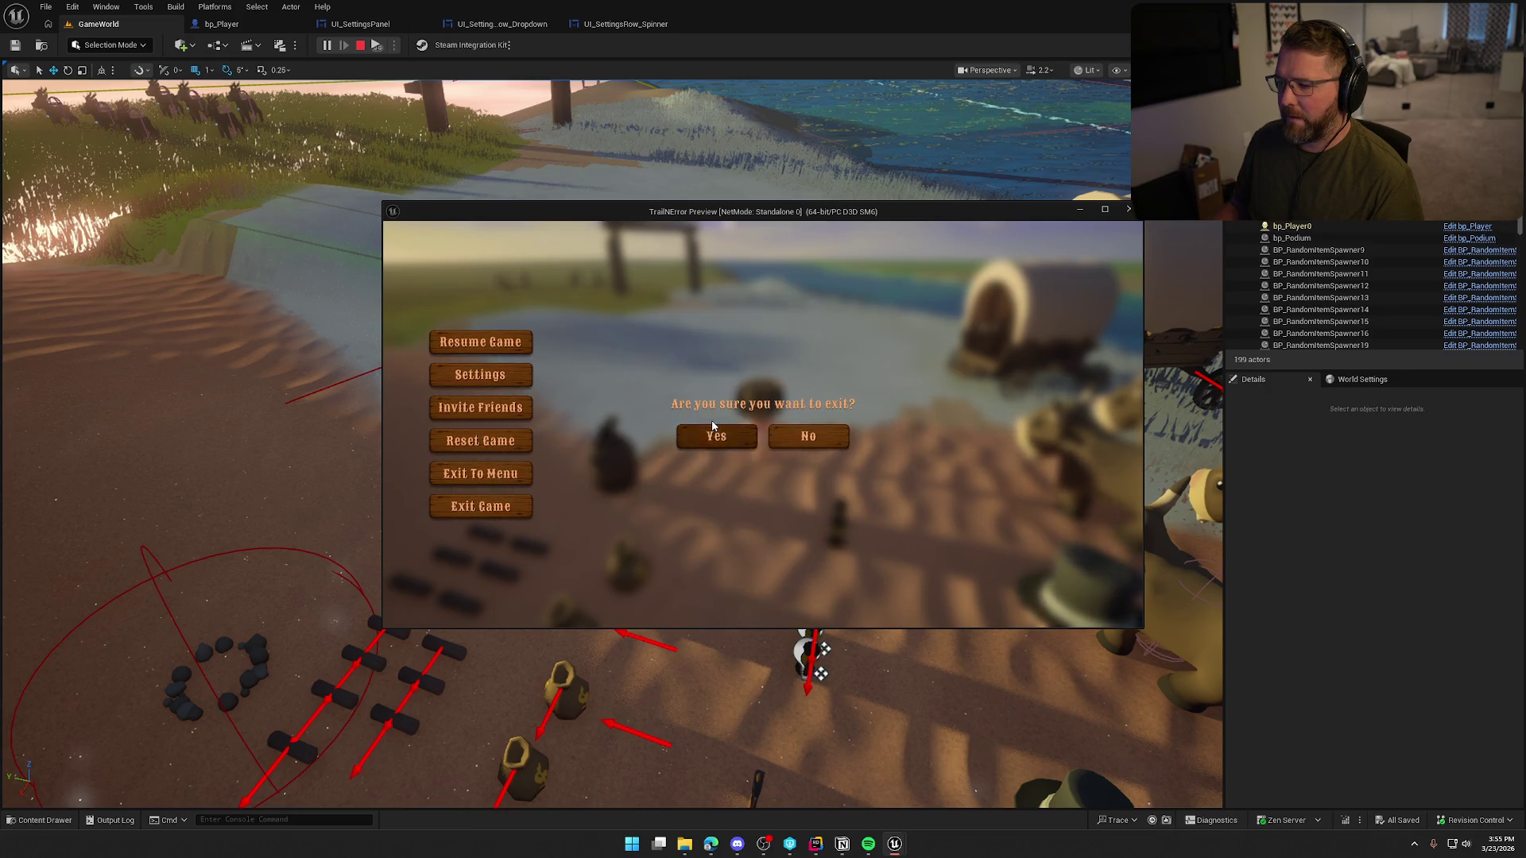
left_click(715, 439)
left_click(326, 45)
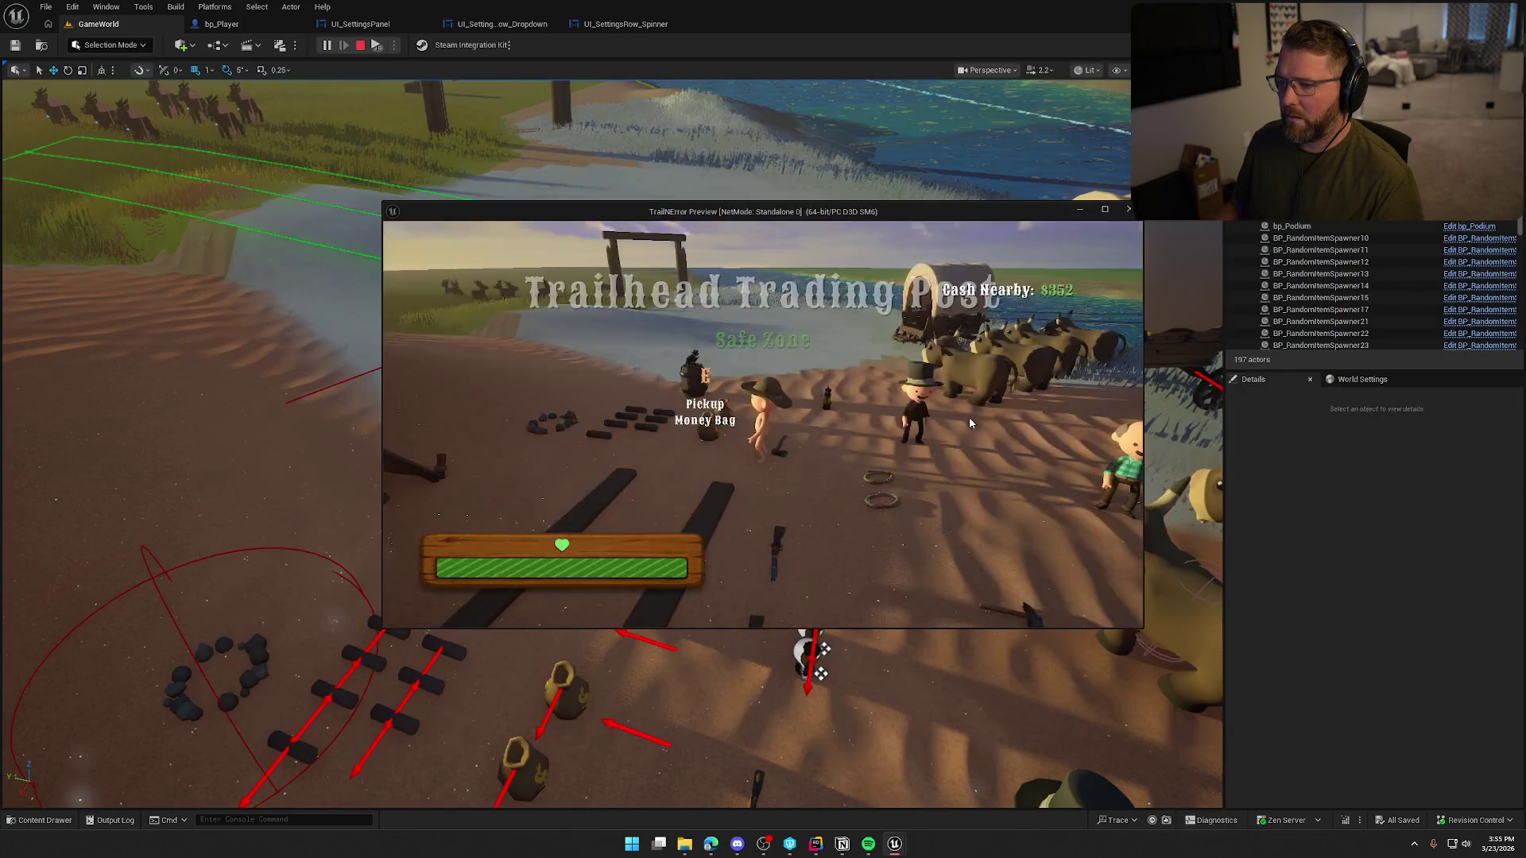
key("Escape")
left_click(762, 375)
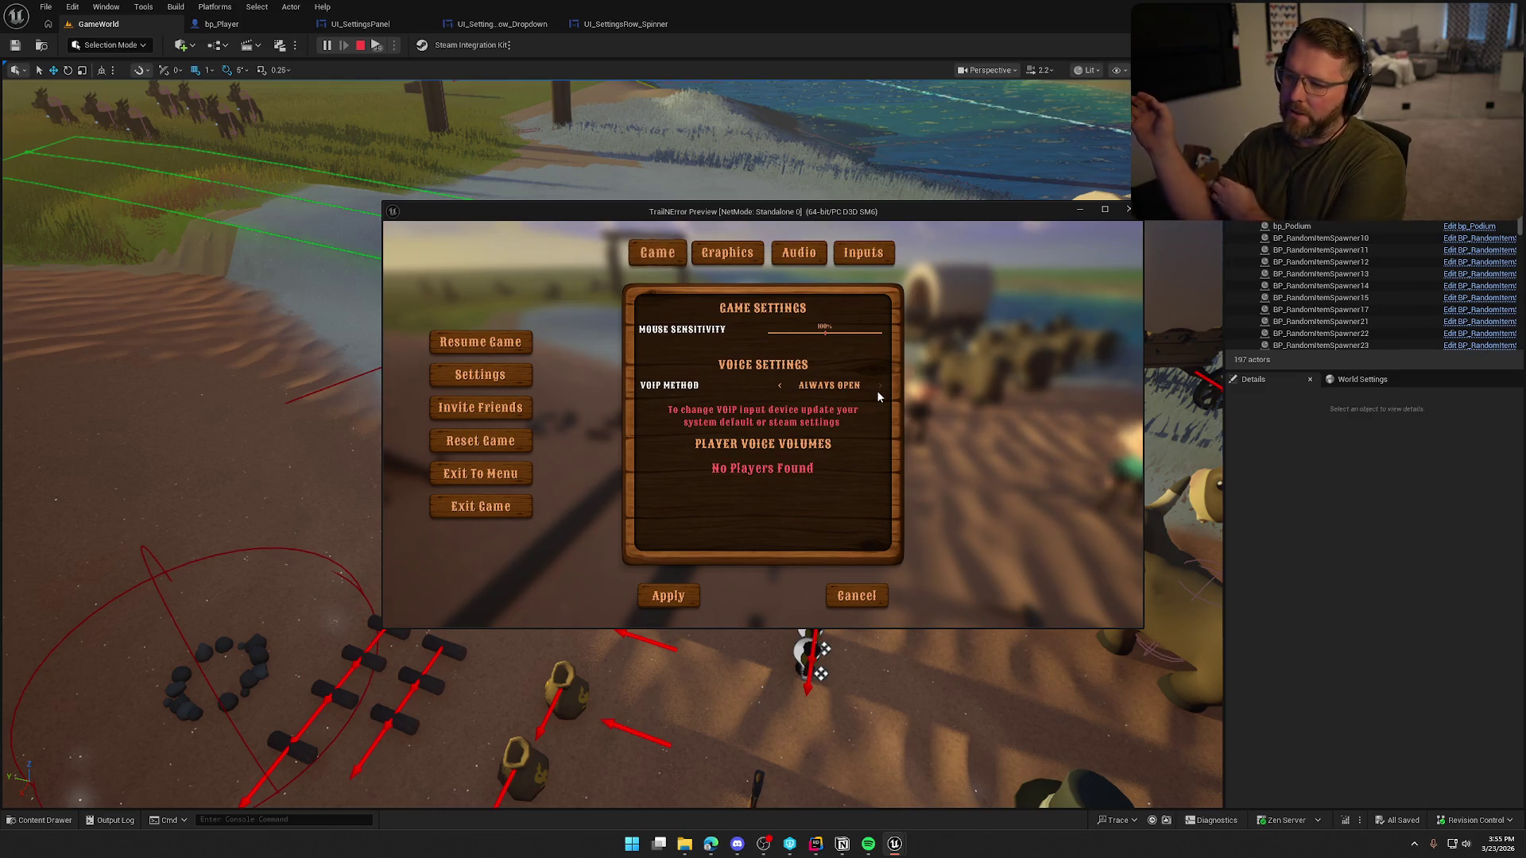
- Switch the window mode to WindowedFullscreen and the resolution to 1080p
left_click(727, 254)
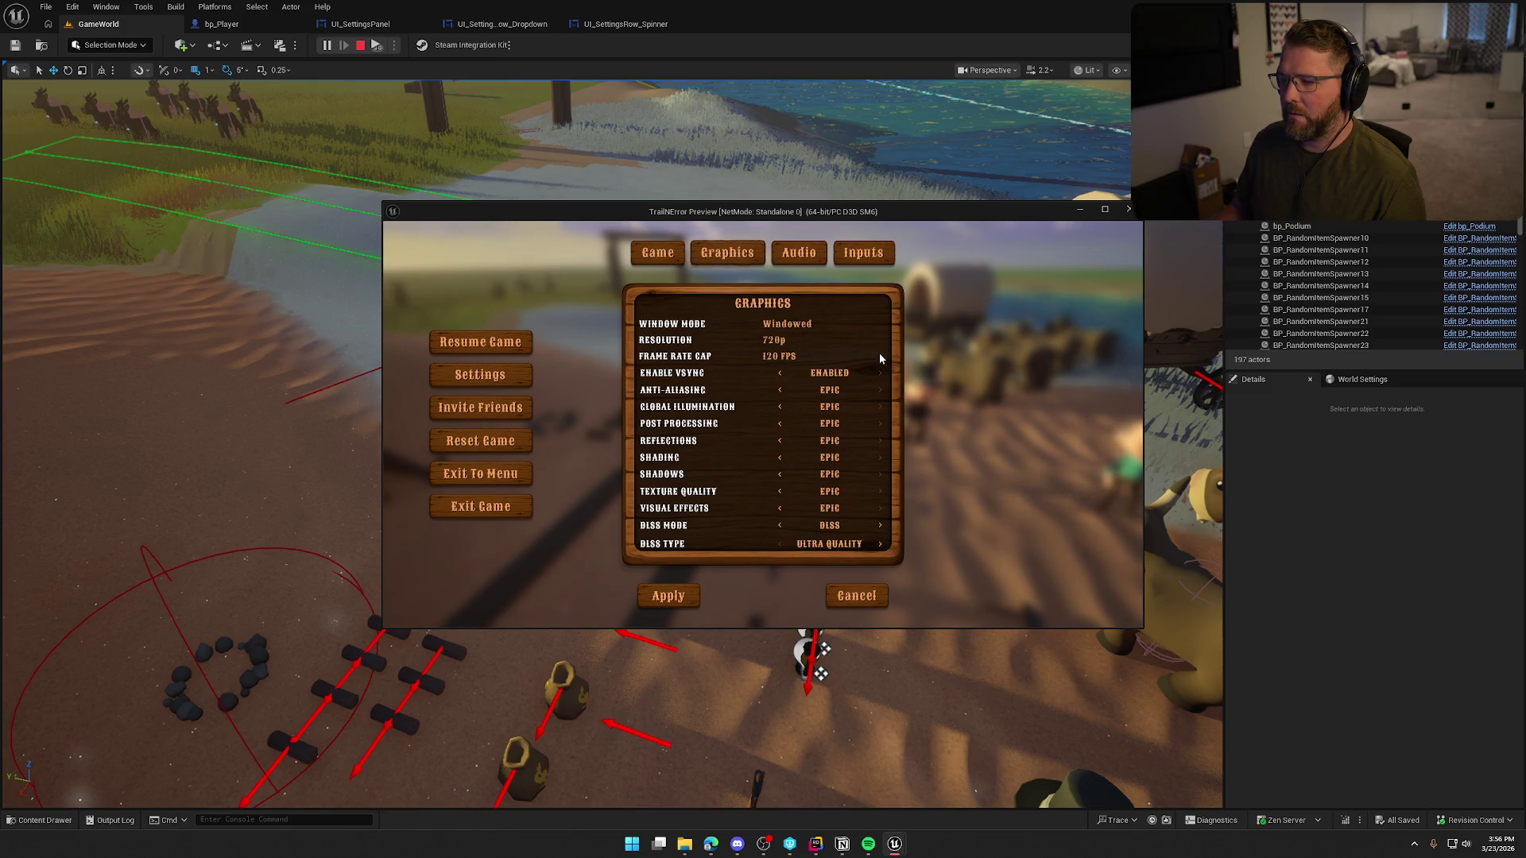
left_click(775, 340)
left_click(787, 323)
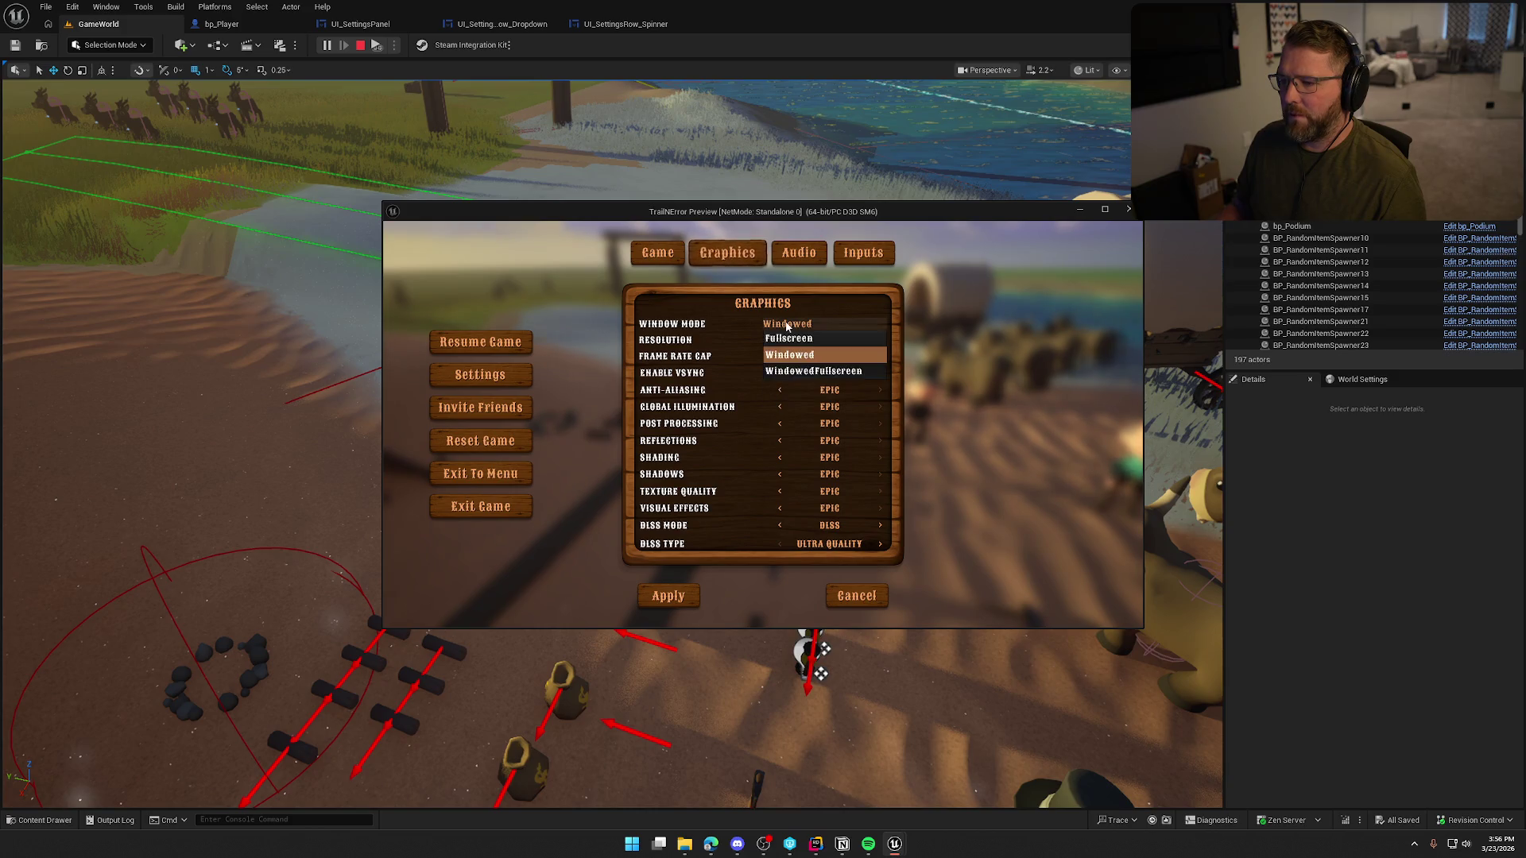
left_click(803, 369)
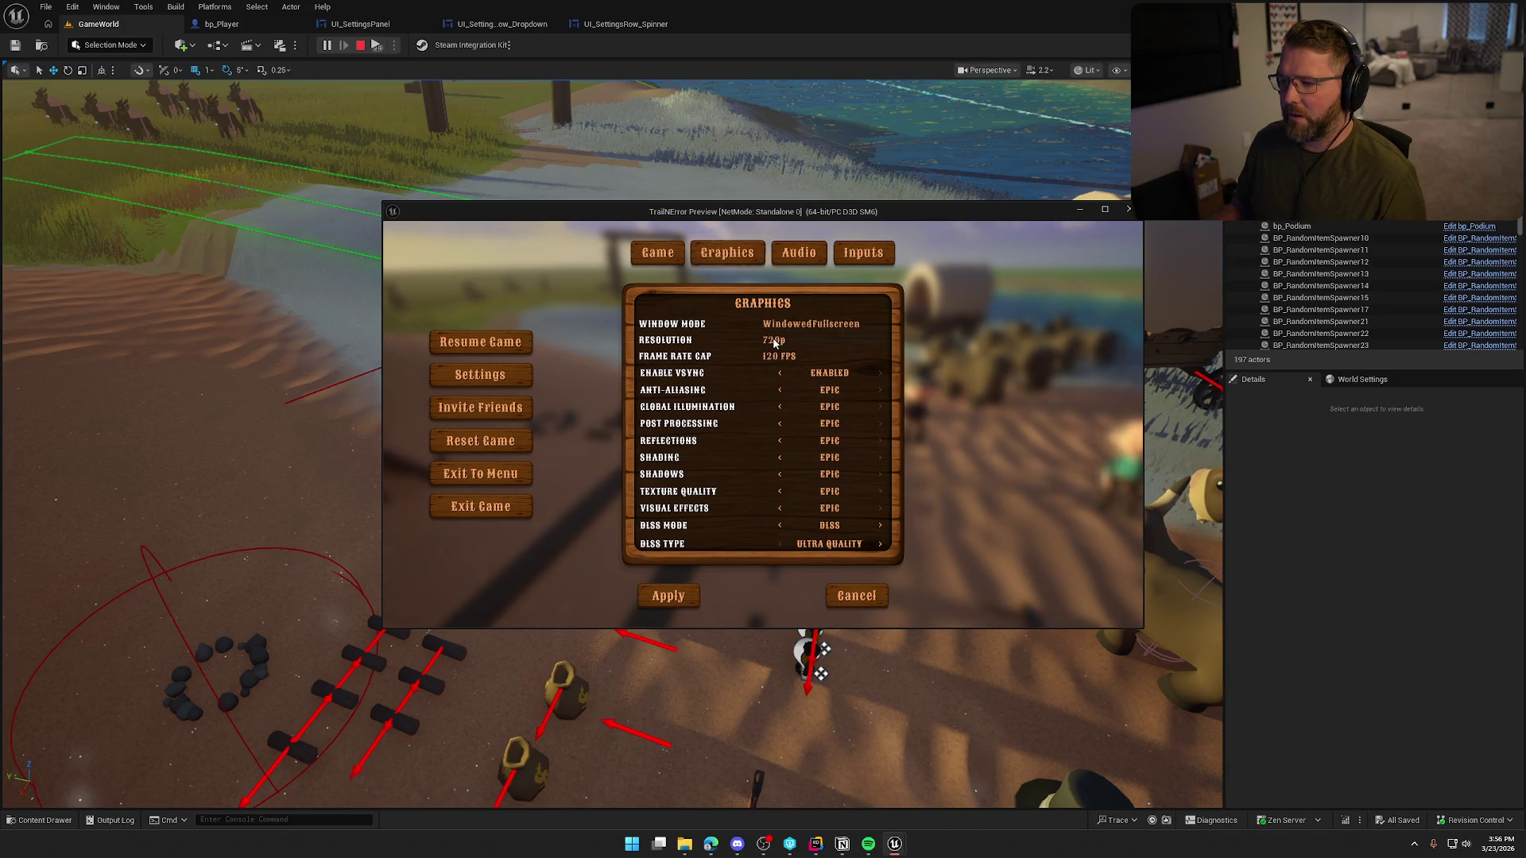
left_click(775, 340)
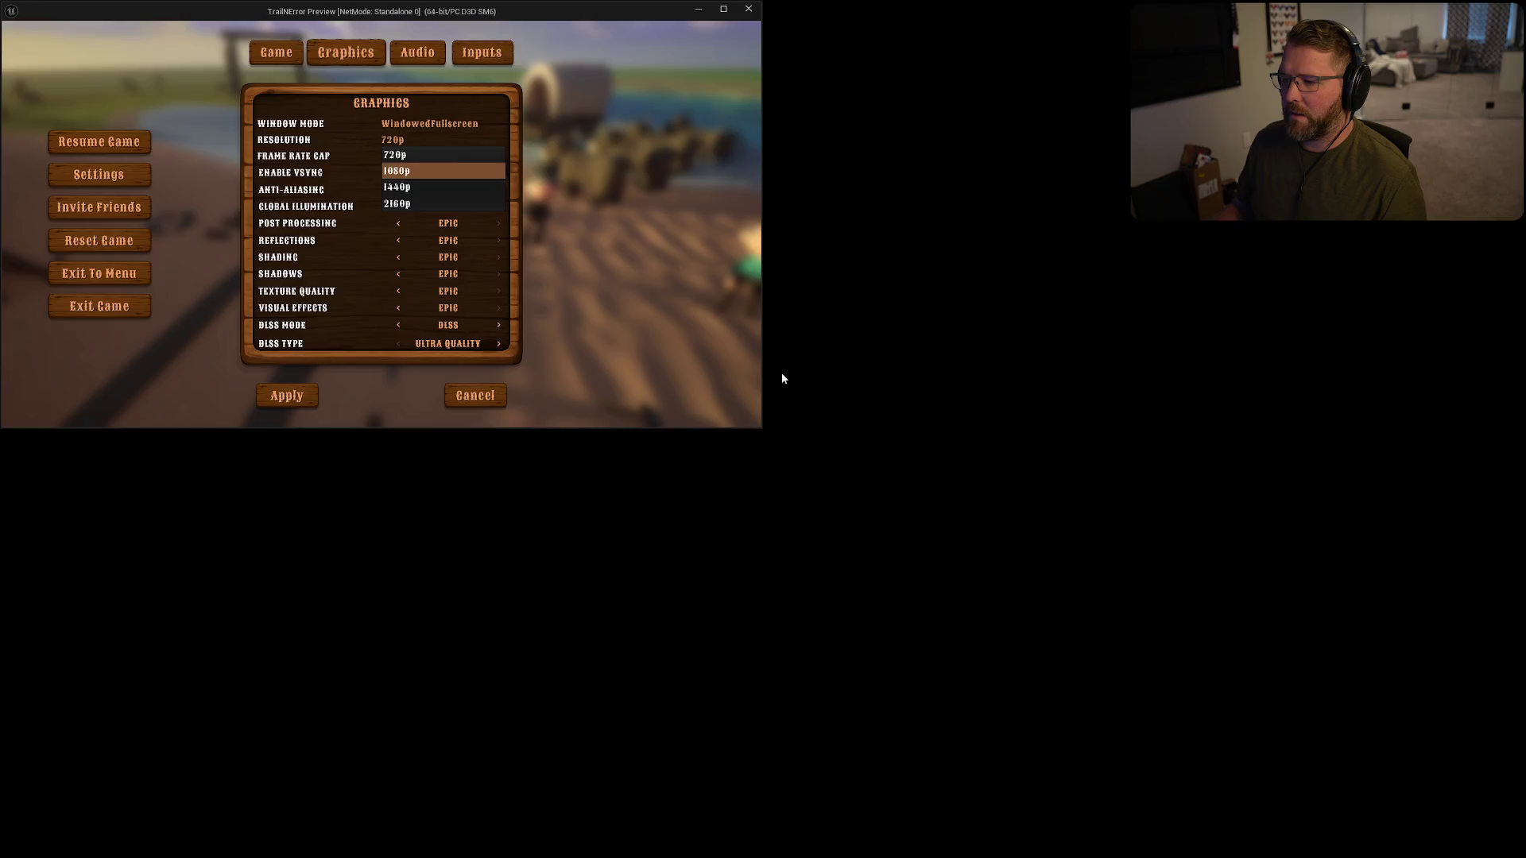
left_click(783, 378)
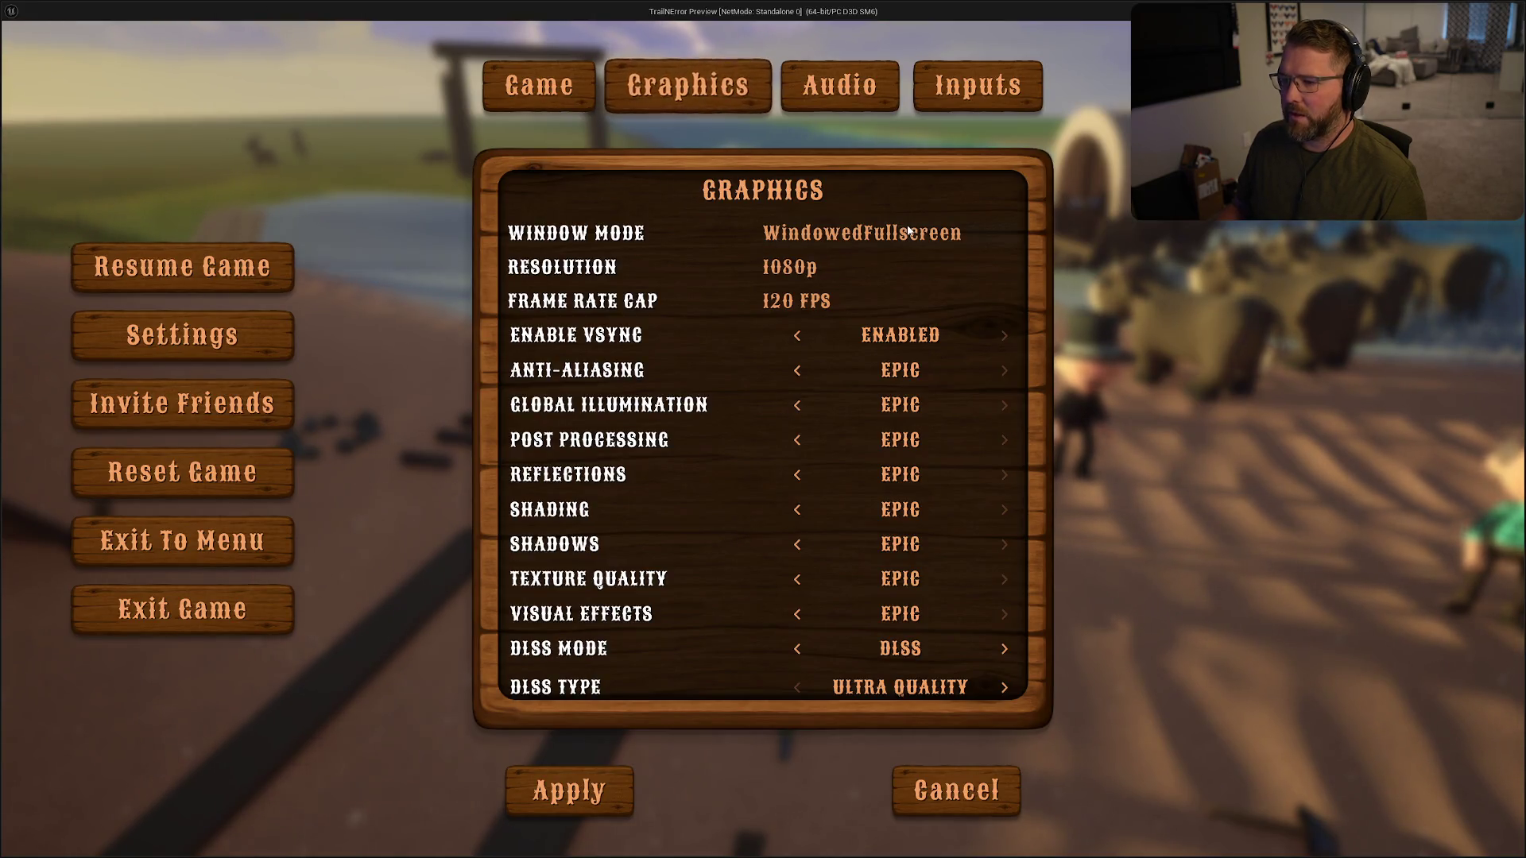
- Close settings, quit the game, and return to the UI_SettingsPanel graph
left_click(569, 791)
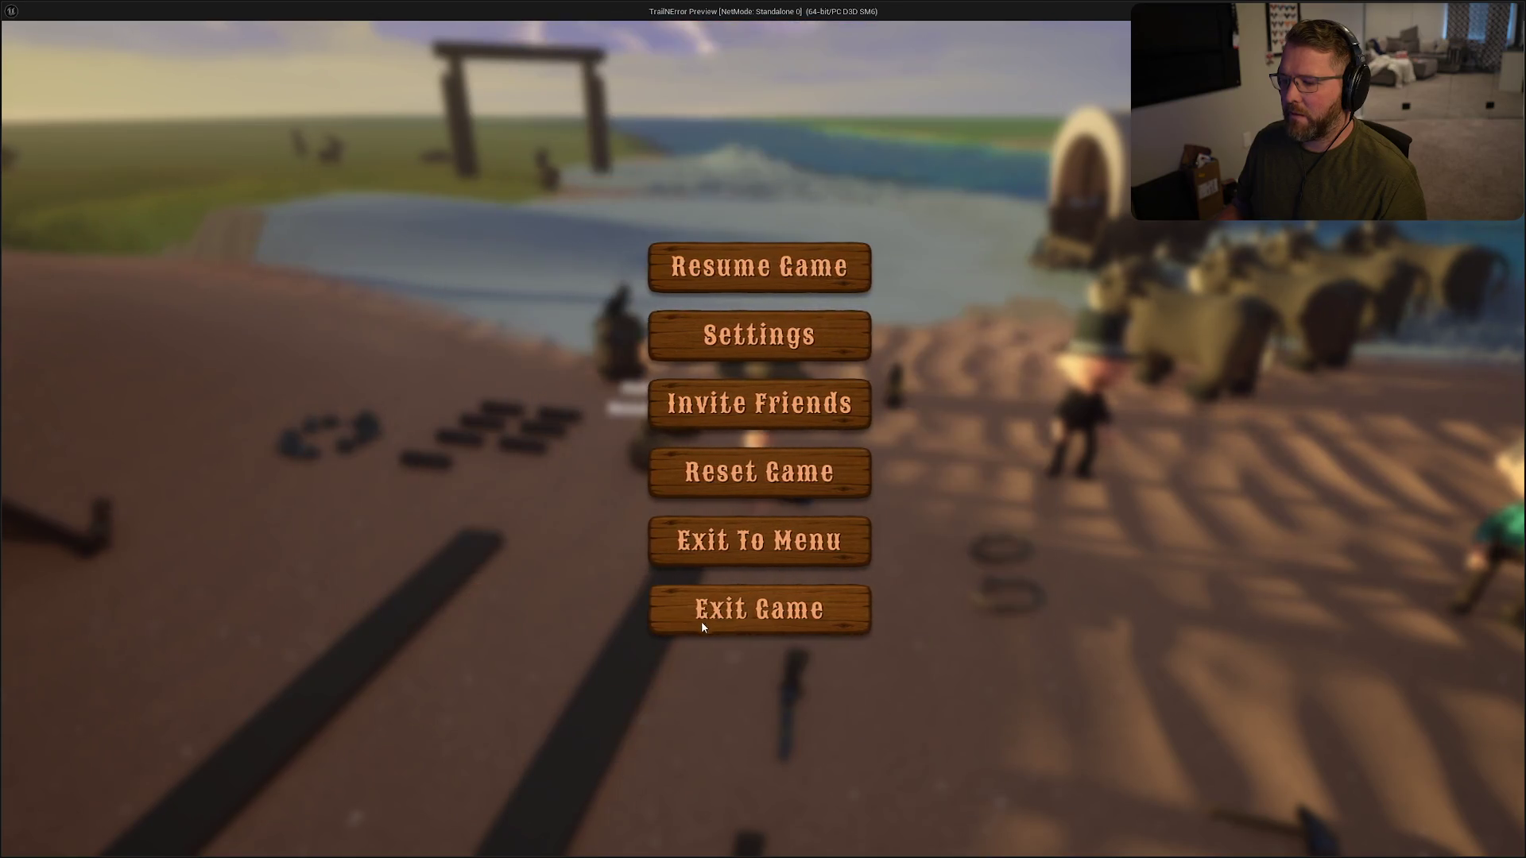
left_click(708, 610)
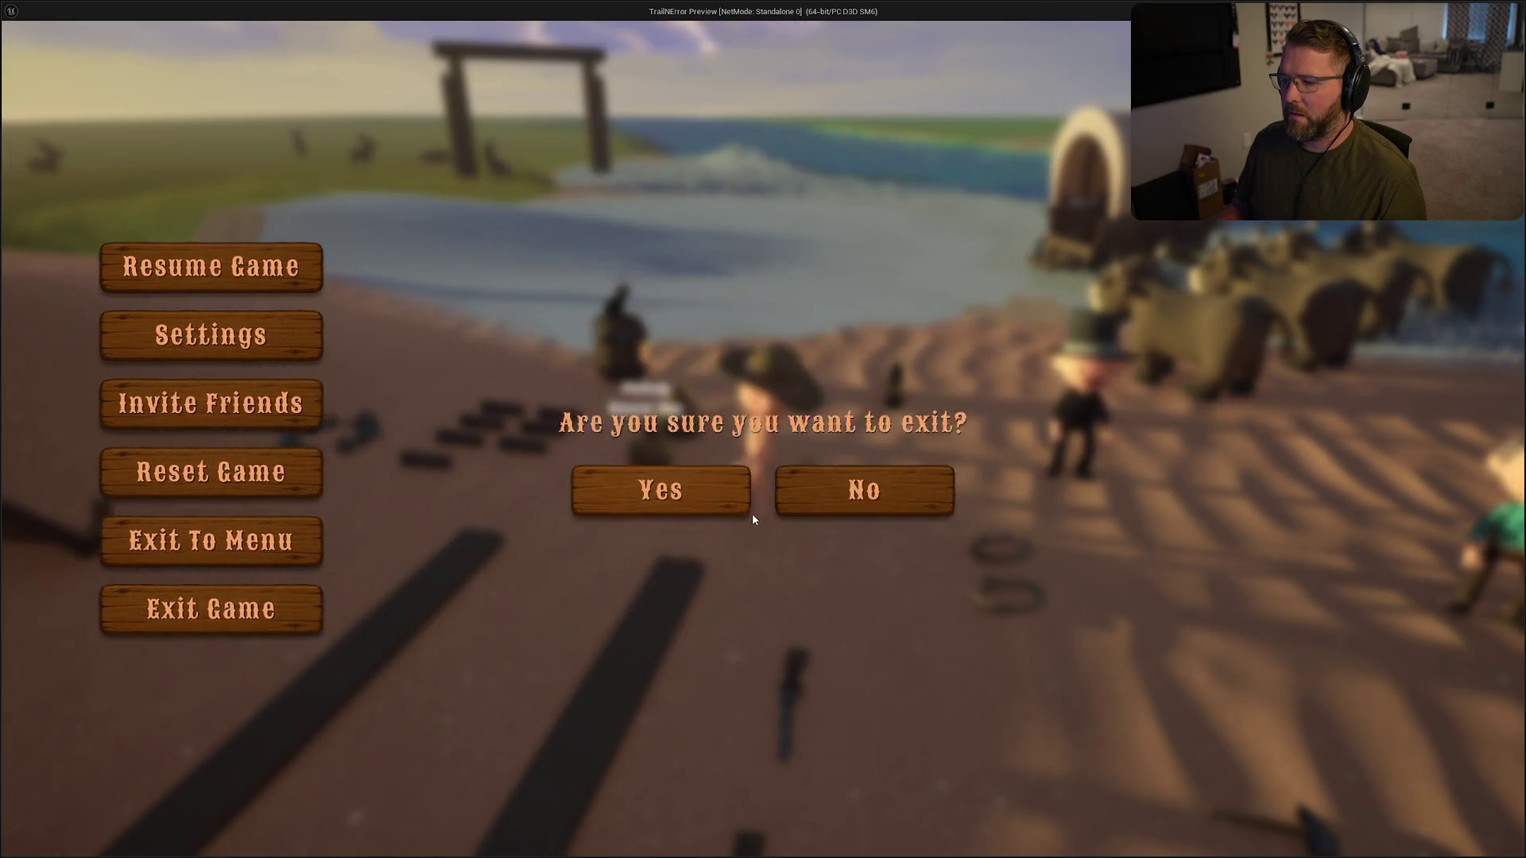
left_click(651, 465)
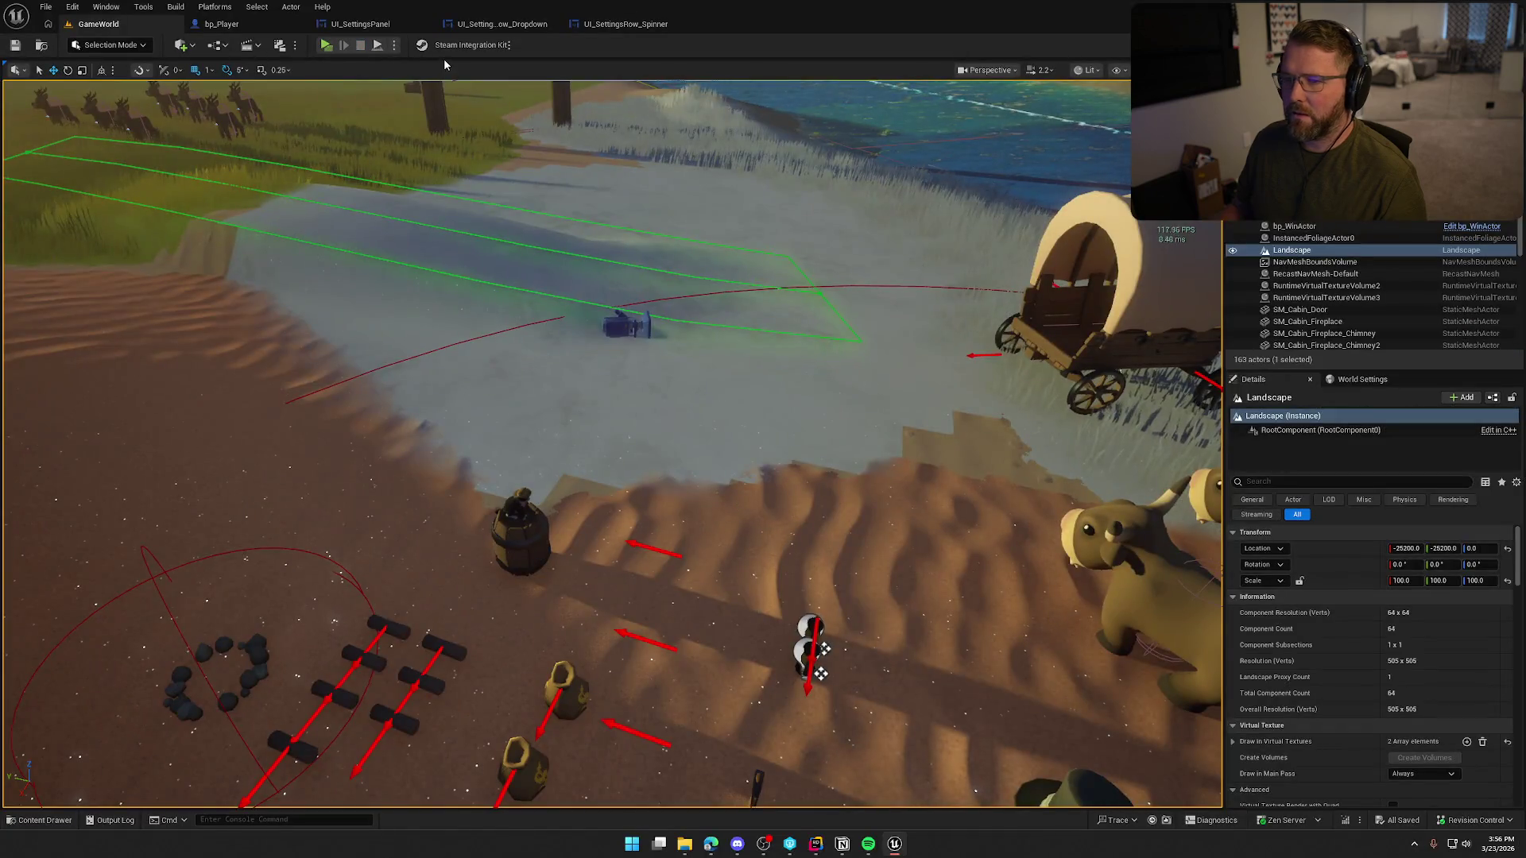
left_click(362, 24)
- Add an Apply Settings node after the first Set Fullscreen Mode node
scroll(866, 565, "down", 3)
scroll(847, 575, "up", 3)
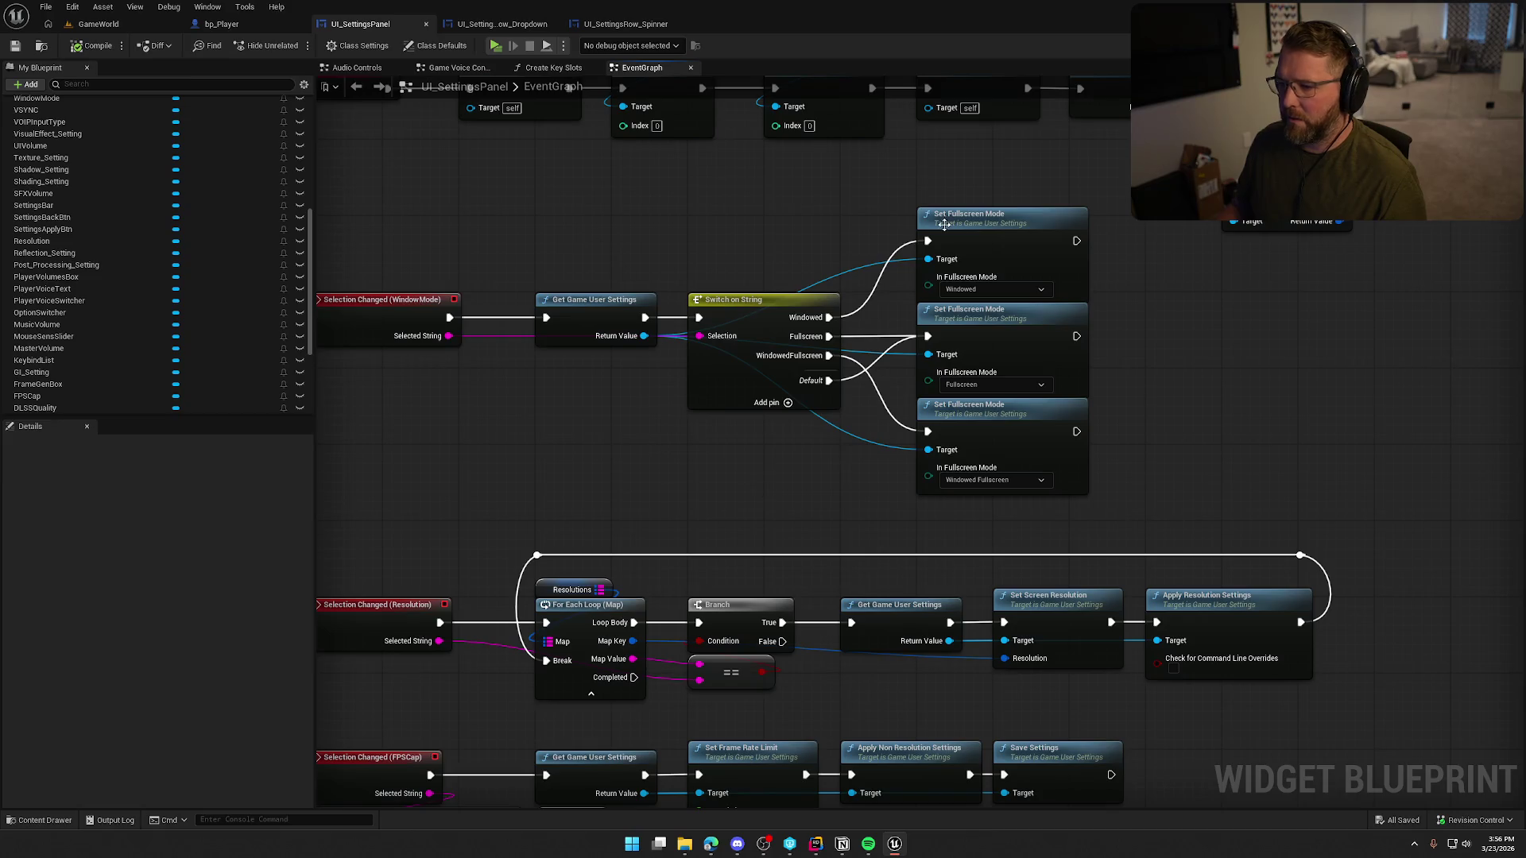
left_click_drag(1157, 456, 1071, 373)
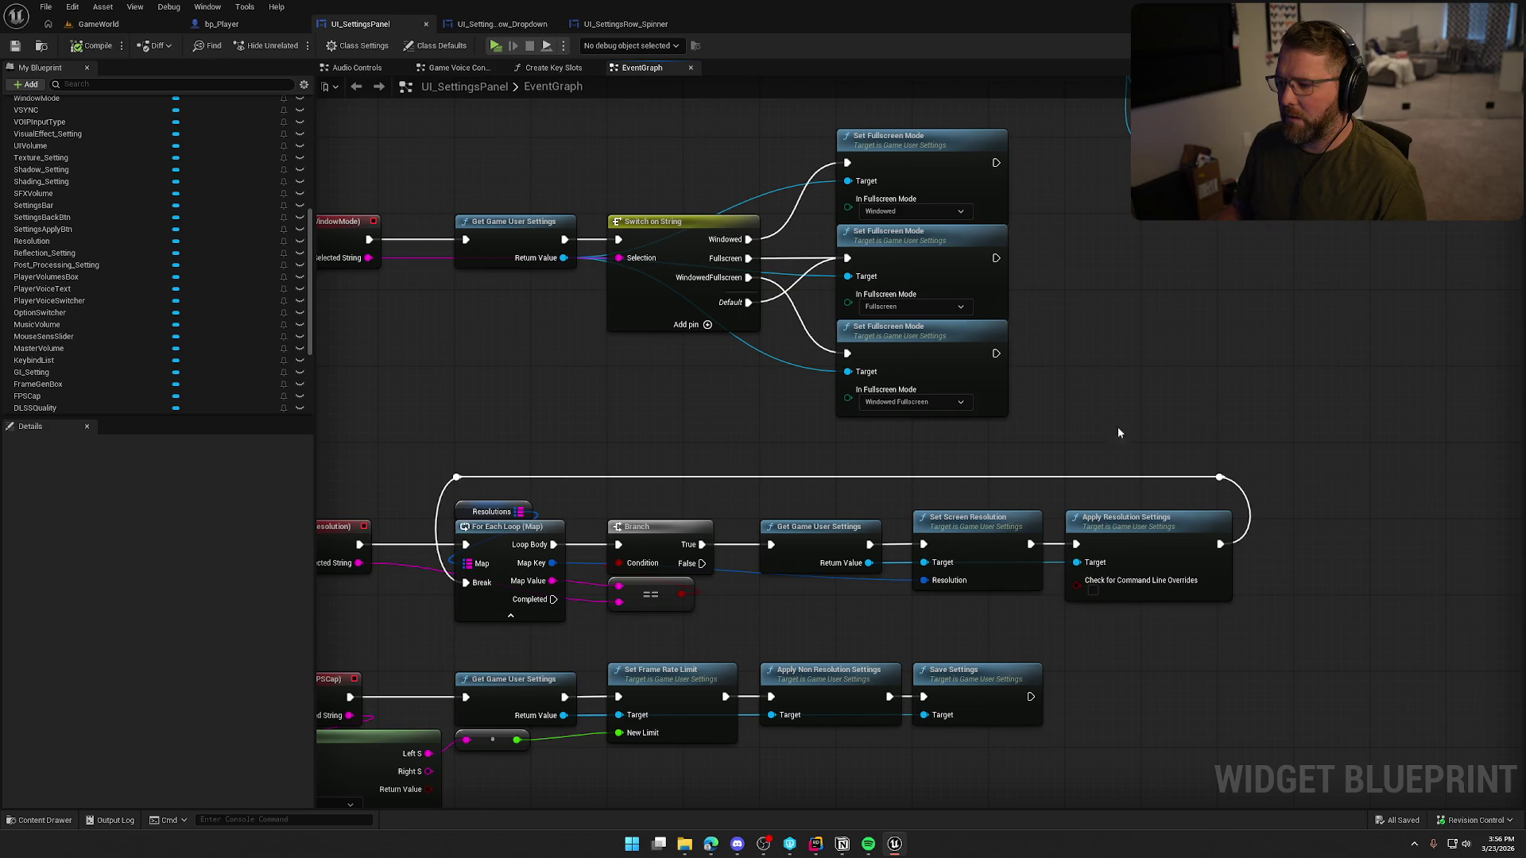
left_click_drag(1058, 680, 1084, 503)
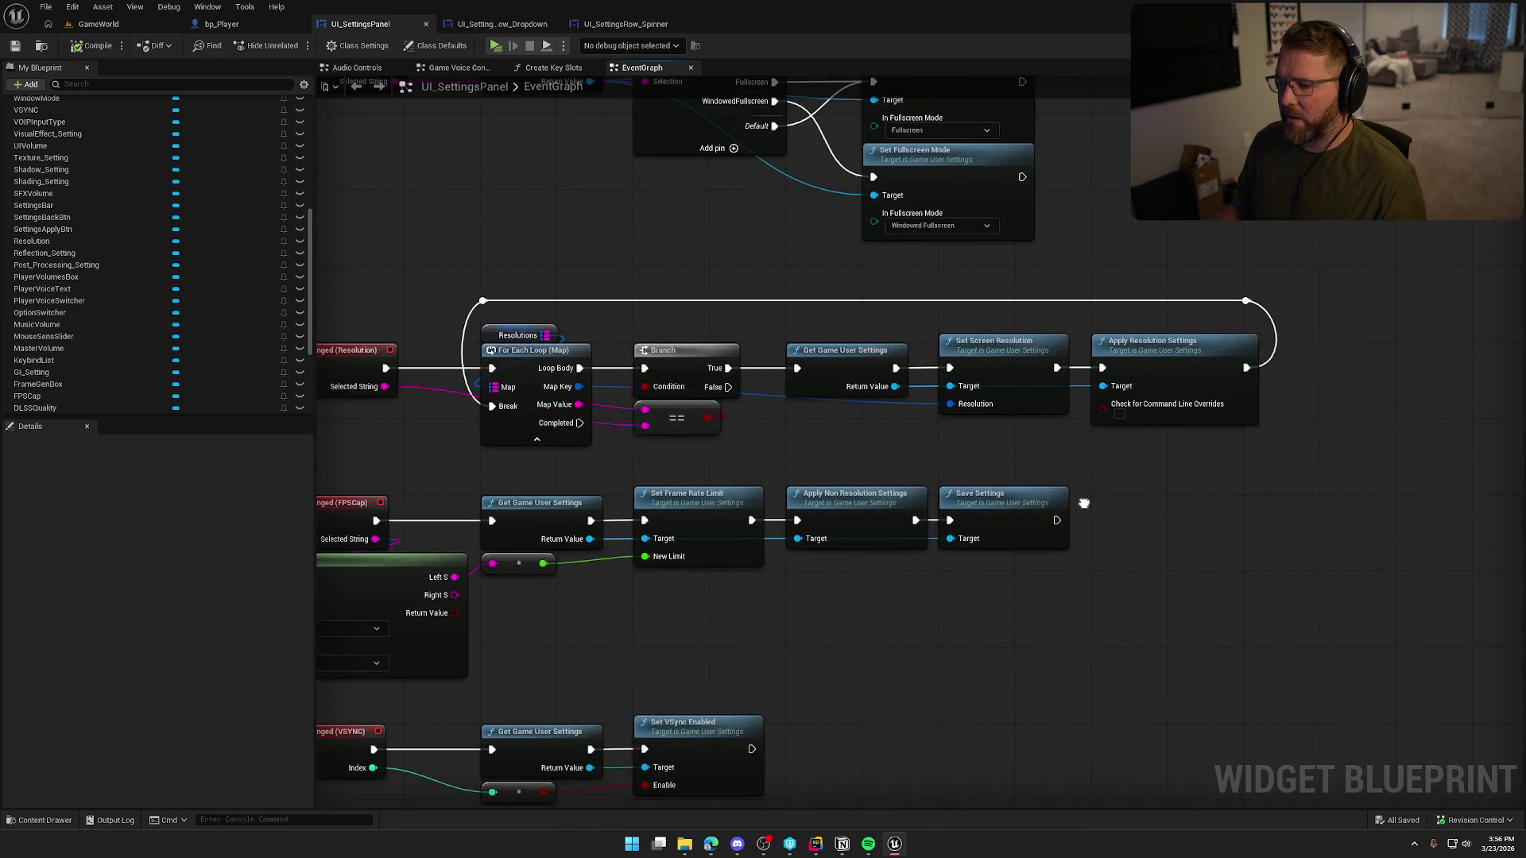
left_click_drag(945, 628, 801, 818)
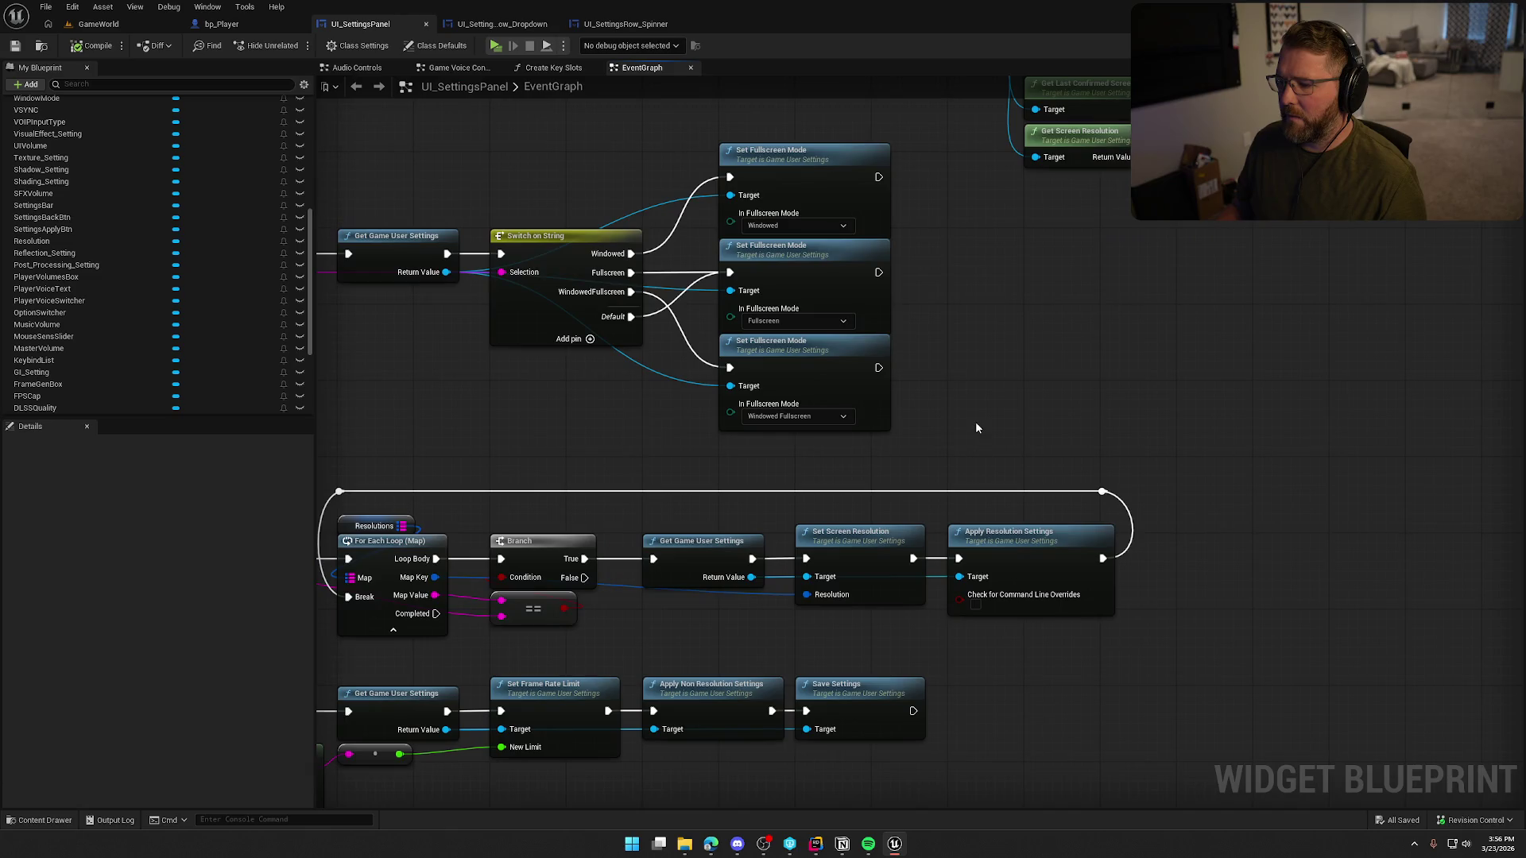
left_click_drag(879, 177, 995, 274)
type("apply se")
left_click(1025, 335)
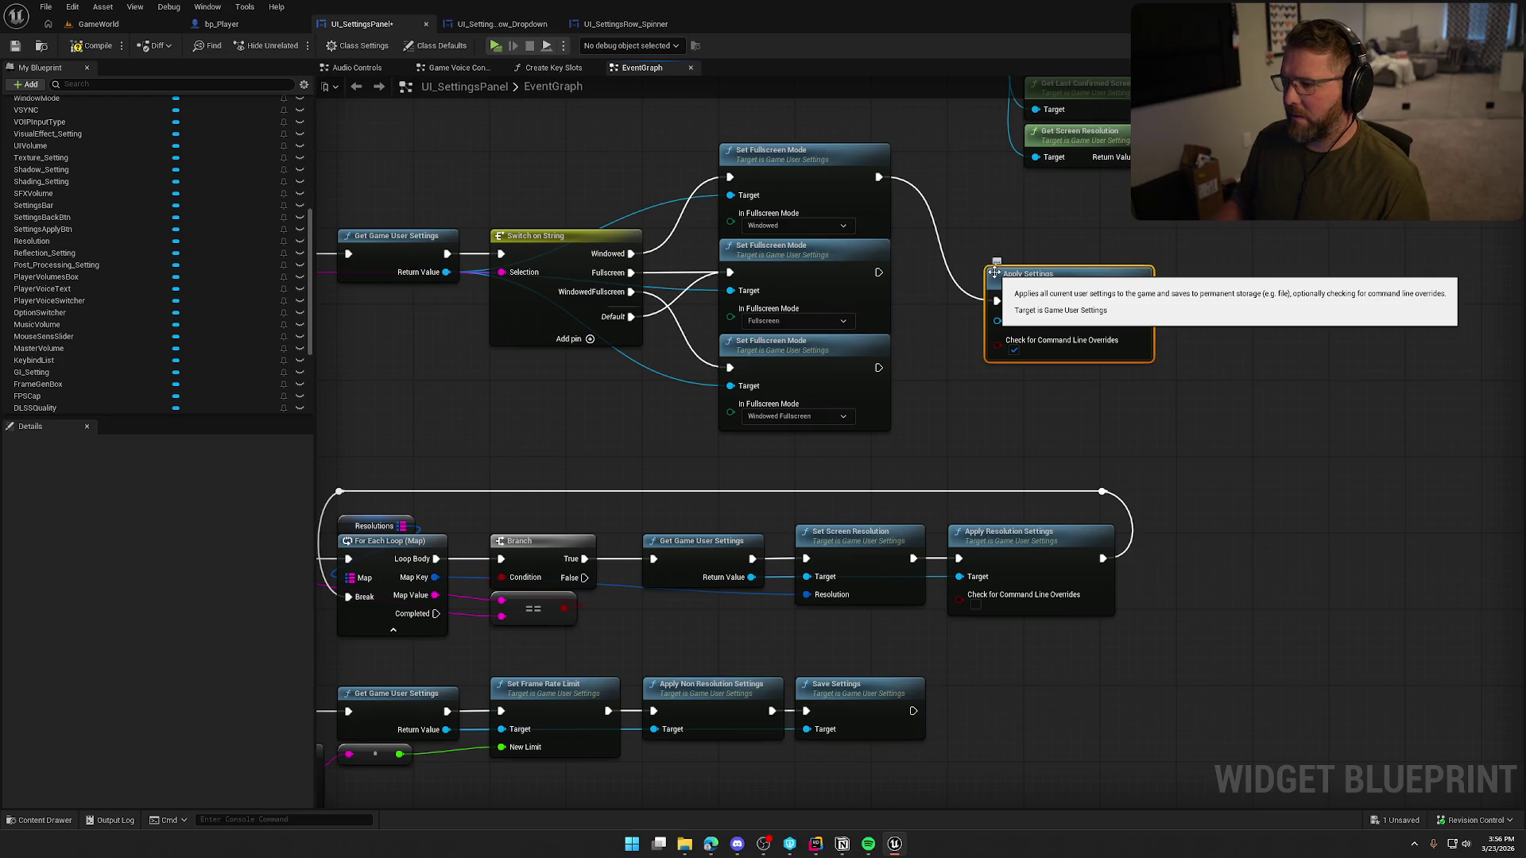
- Wire the other two Set Fullscreen Mode nodes into Apply Settings and add Save Settings after it
left_click_drag(998, 301, 879, 272)
mouse_move(878, 367)
left_mouse_down()
mouse_move(996, 301)
mouse_move(1012, 272)
mouse_move(1183, 276)
mouse_move(1209, 241)
left_mouse_up()
type("save")
left_click(1232, 354)
- Try adding a Select node for the window mode, then undo it
left_click_drag(461, 164, 587, 226)
left_click_drag(583, 217, 723, 172)
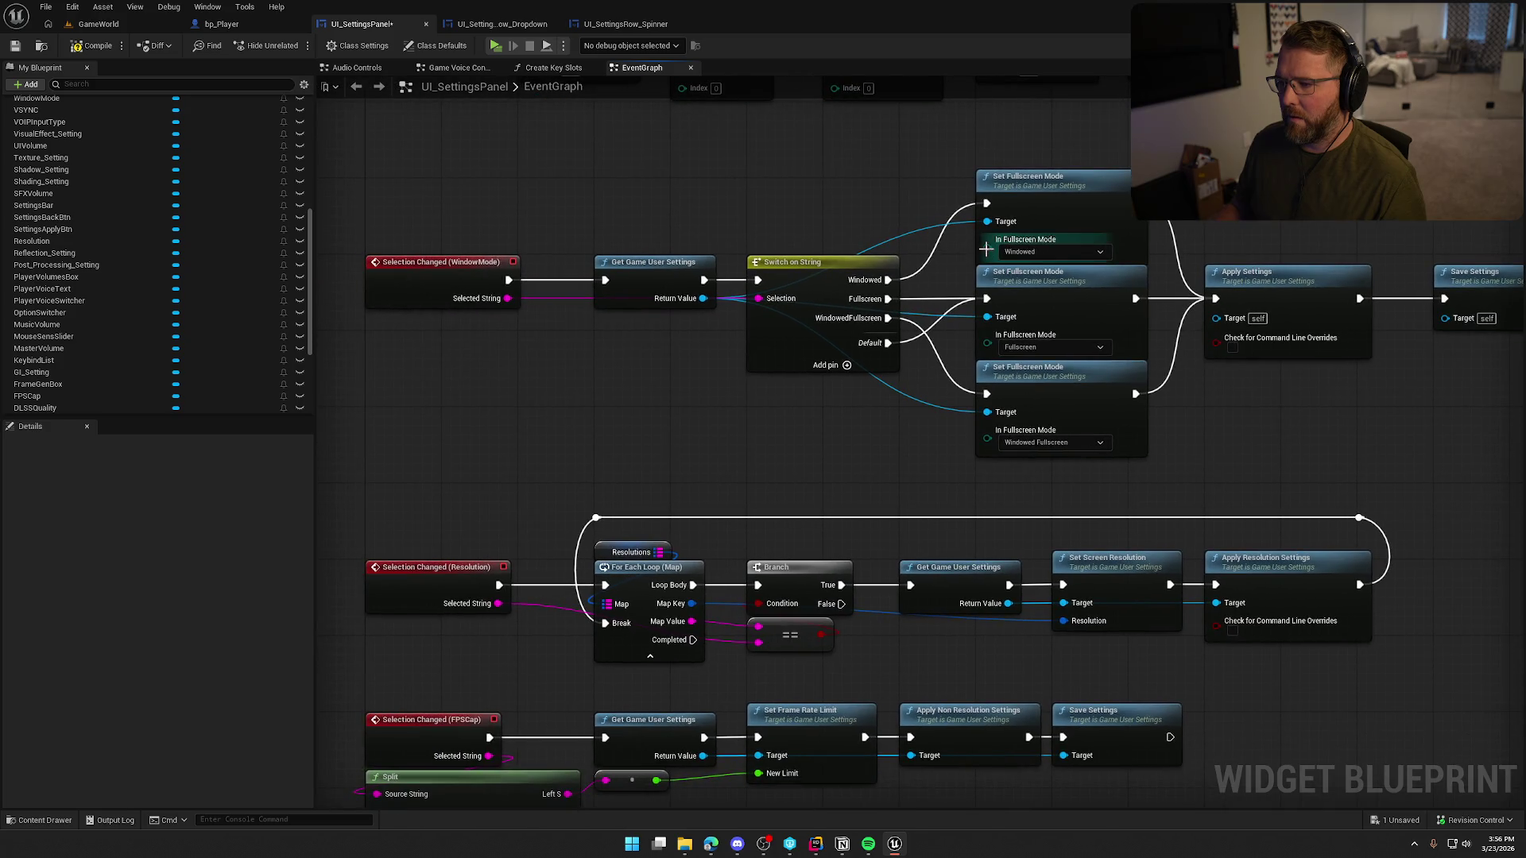
left_click_drag(986, 248, 851, 404)
type("selec")
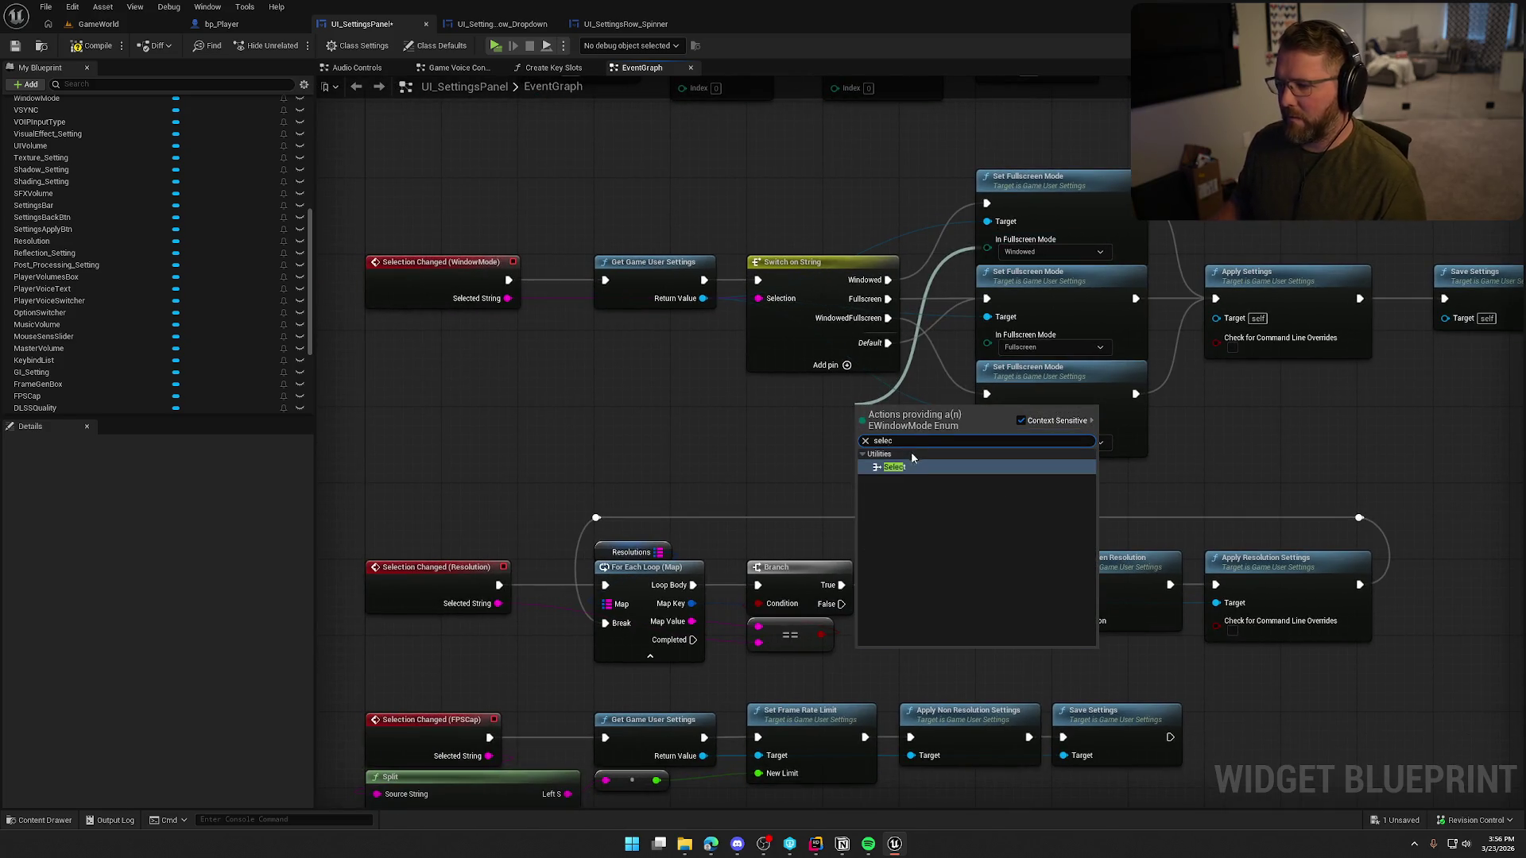
left_click(894, 467)
left_click_drag(863, 497, 506, 302)
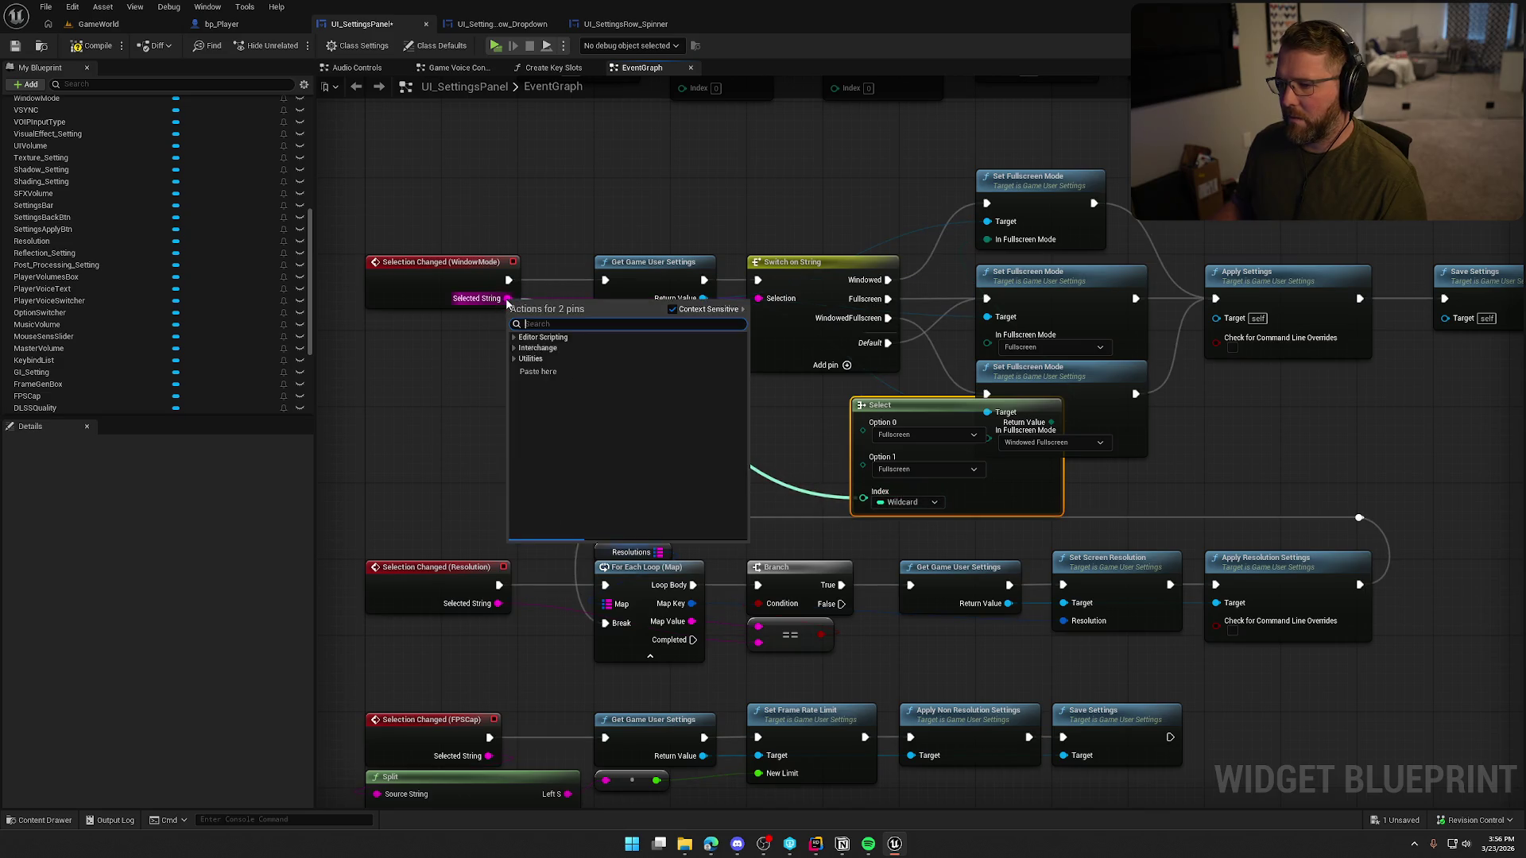
left_click(778, 444)
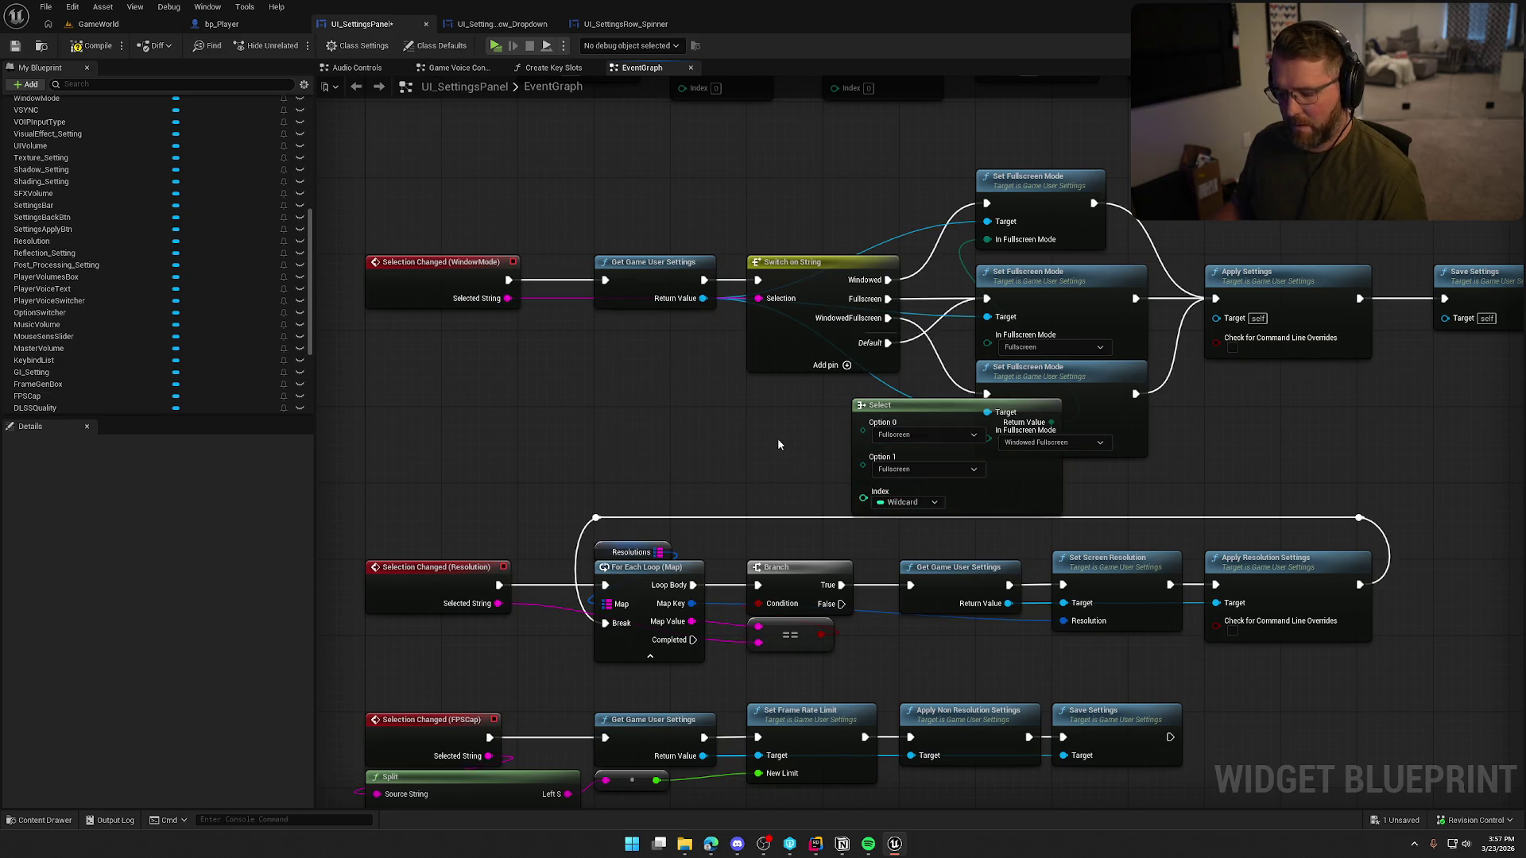
key("ctrl+z")
key("ctrl+z")
key("ctrl+z")
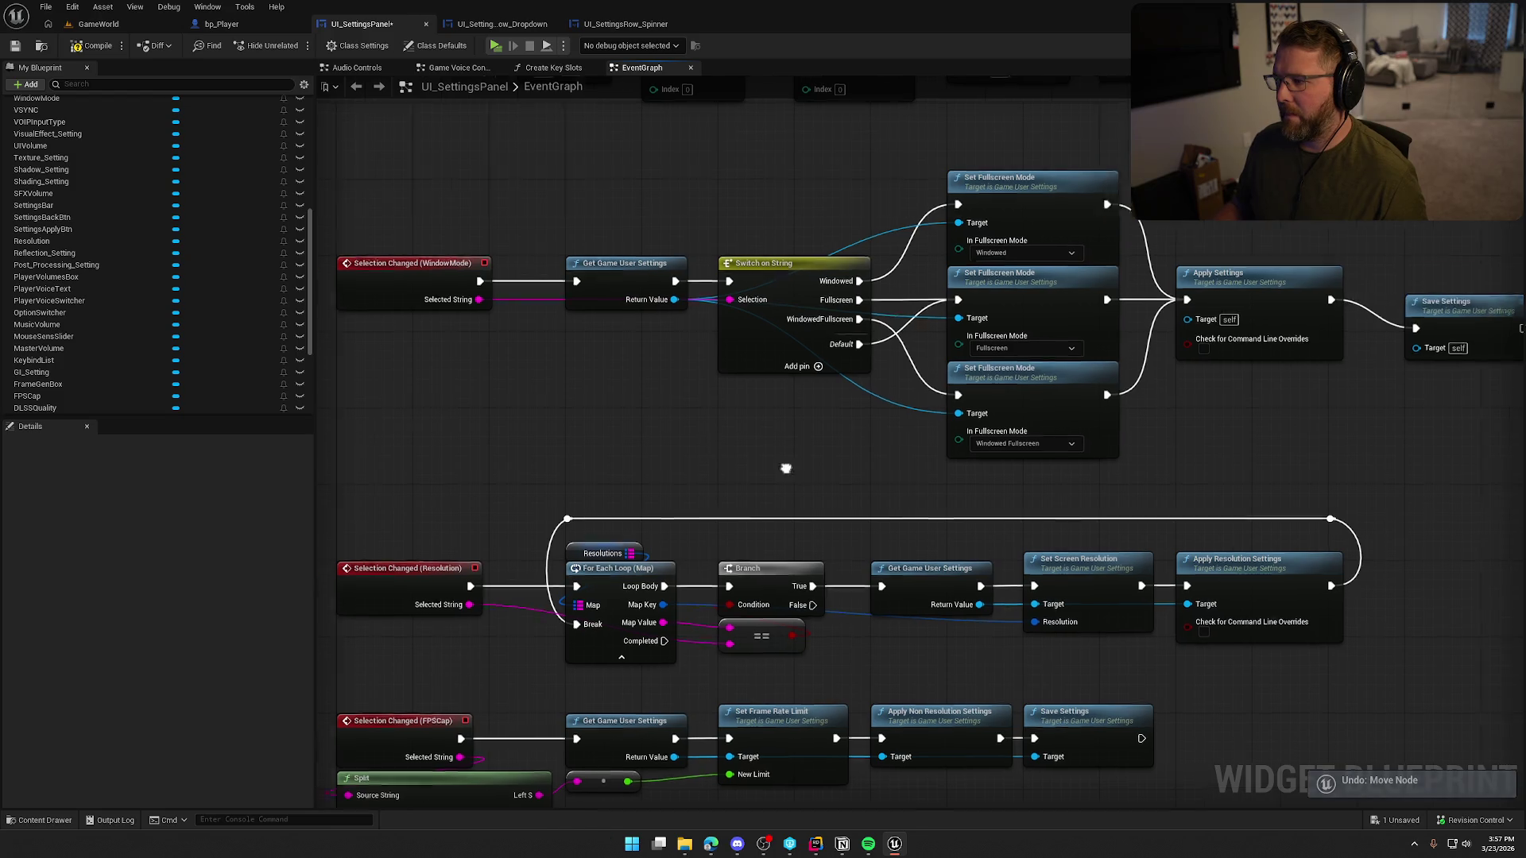
- Compile the blueprint, which reports Apply and Save Settings missing a Game User Settings target
left_click_drag(785, 469, 486, 465)
left_click(1157, 292)
left_click_drag(1118, 433, 1340, 407)
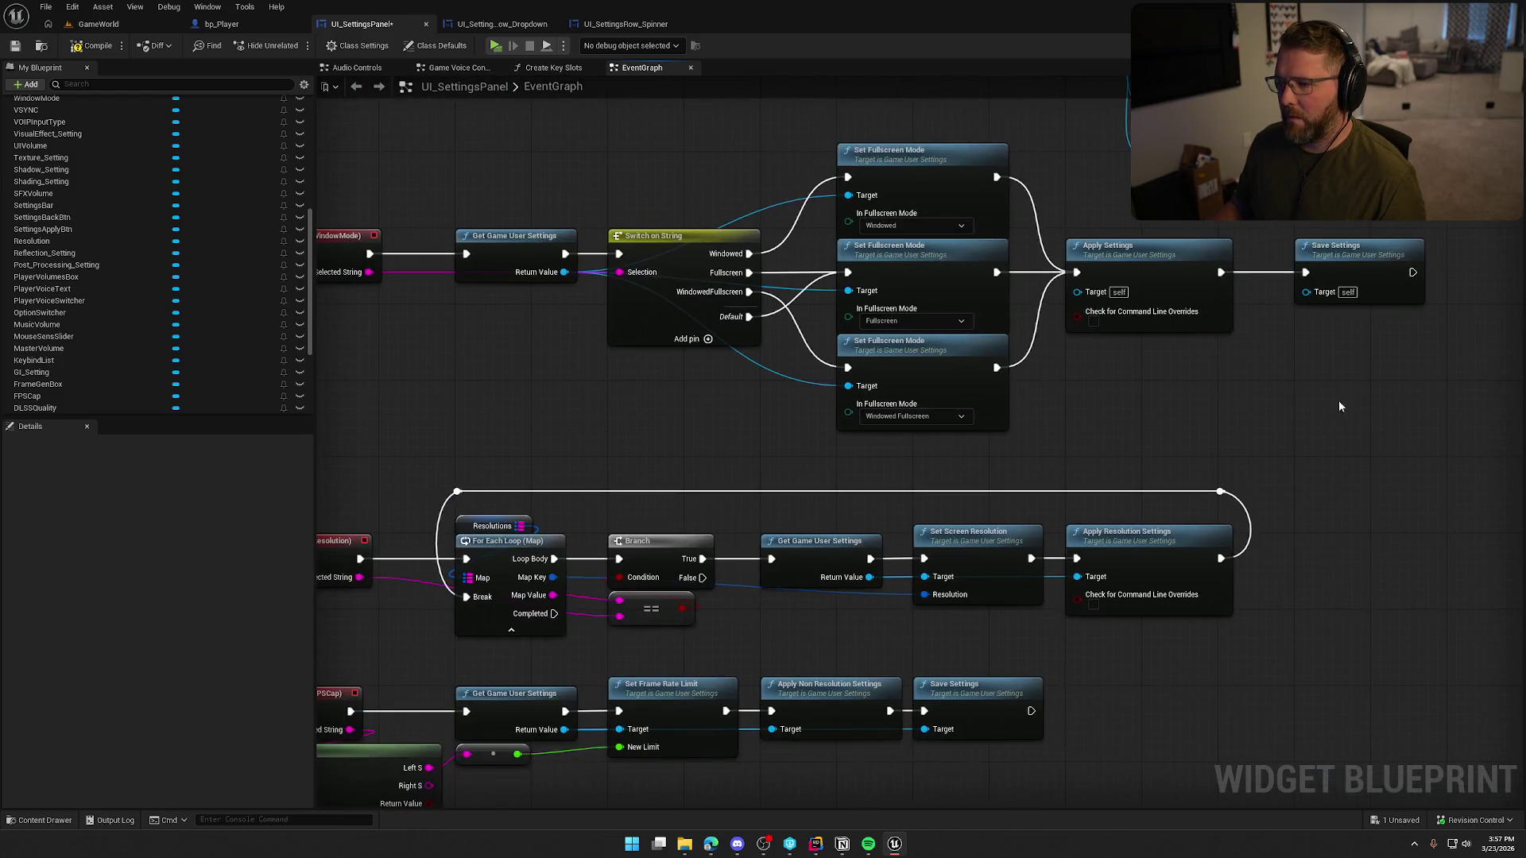
left_click(86, 47)
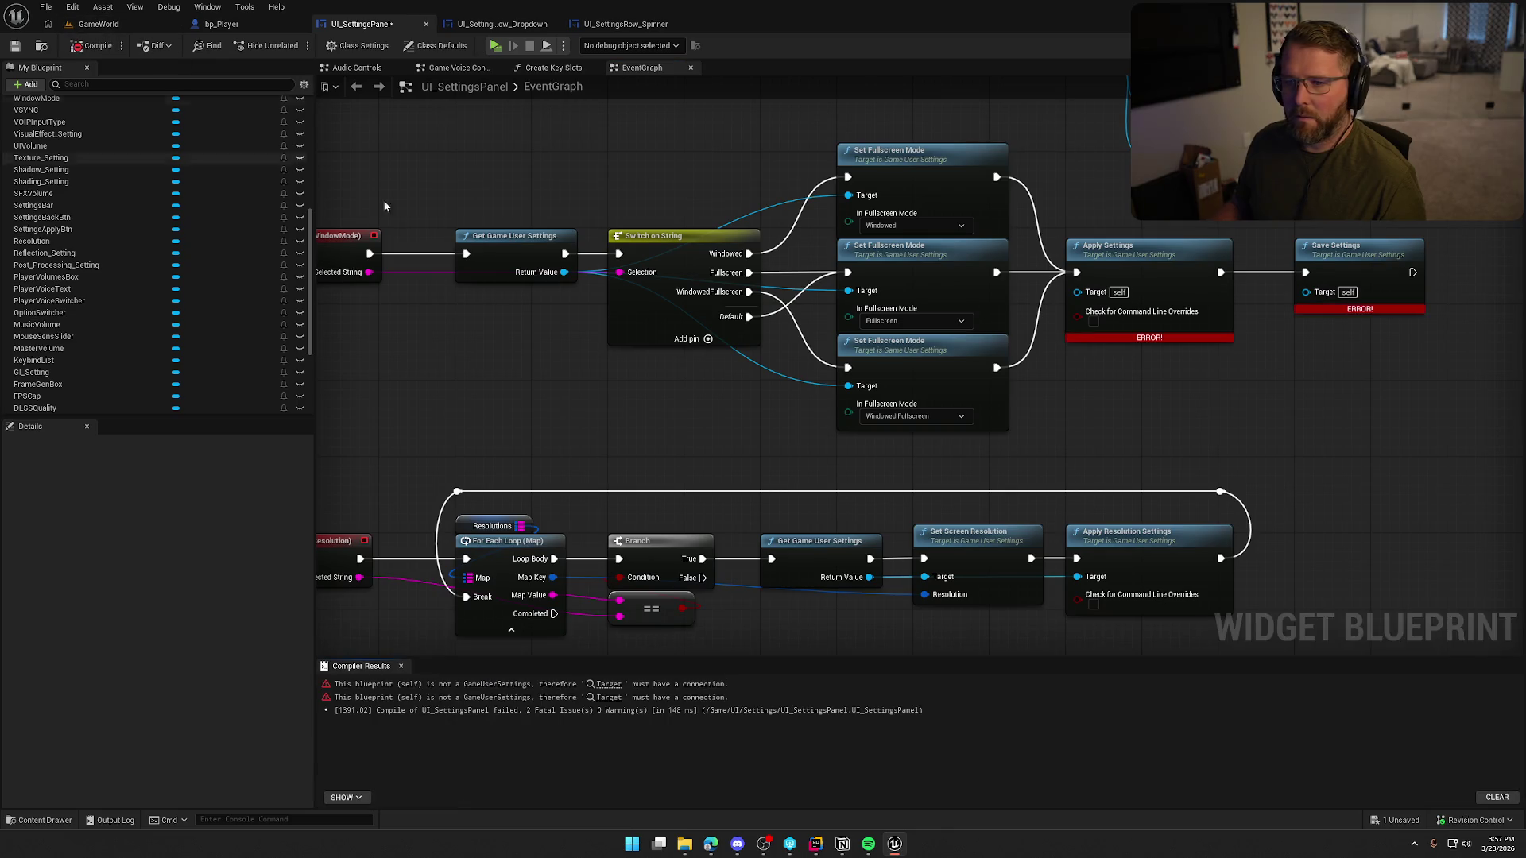
- Add a Get Device Settings node beside the Apply Settings node
mouse_move(646, 371)
left_mouse_down()
mouse_move(613, 322)
mouse_move(569, 324)
left_mouse_up()
left_click_drag(1080, 272, 1033, 285)
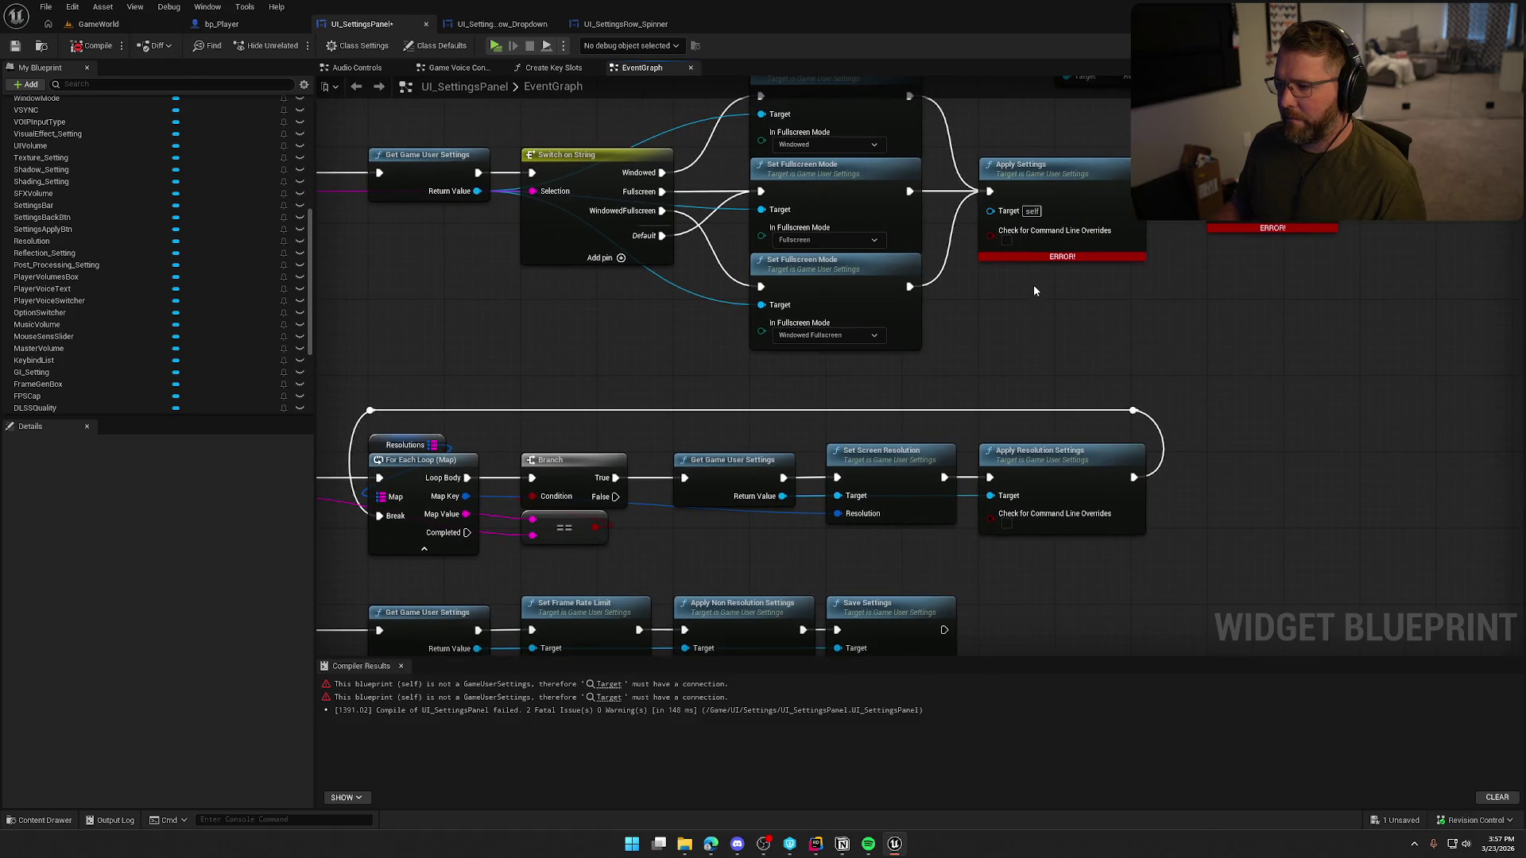
right_click(995, 292)
type("get device set")
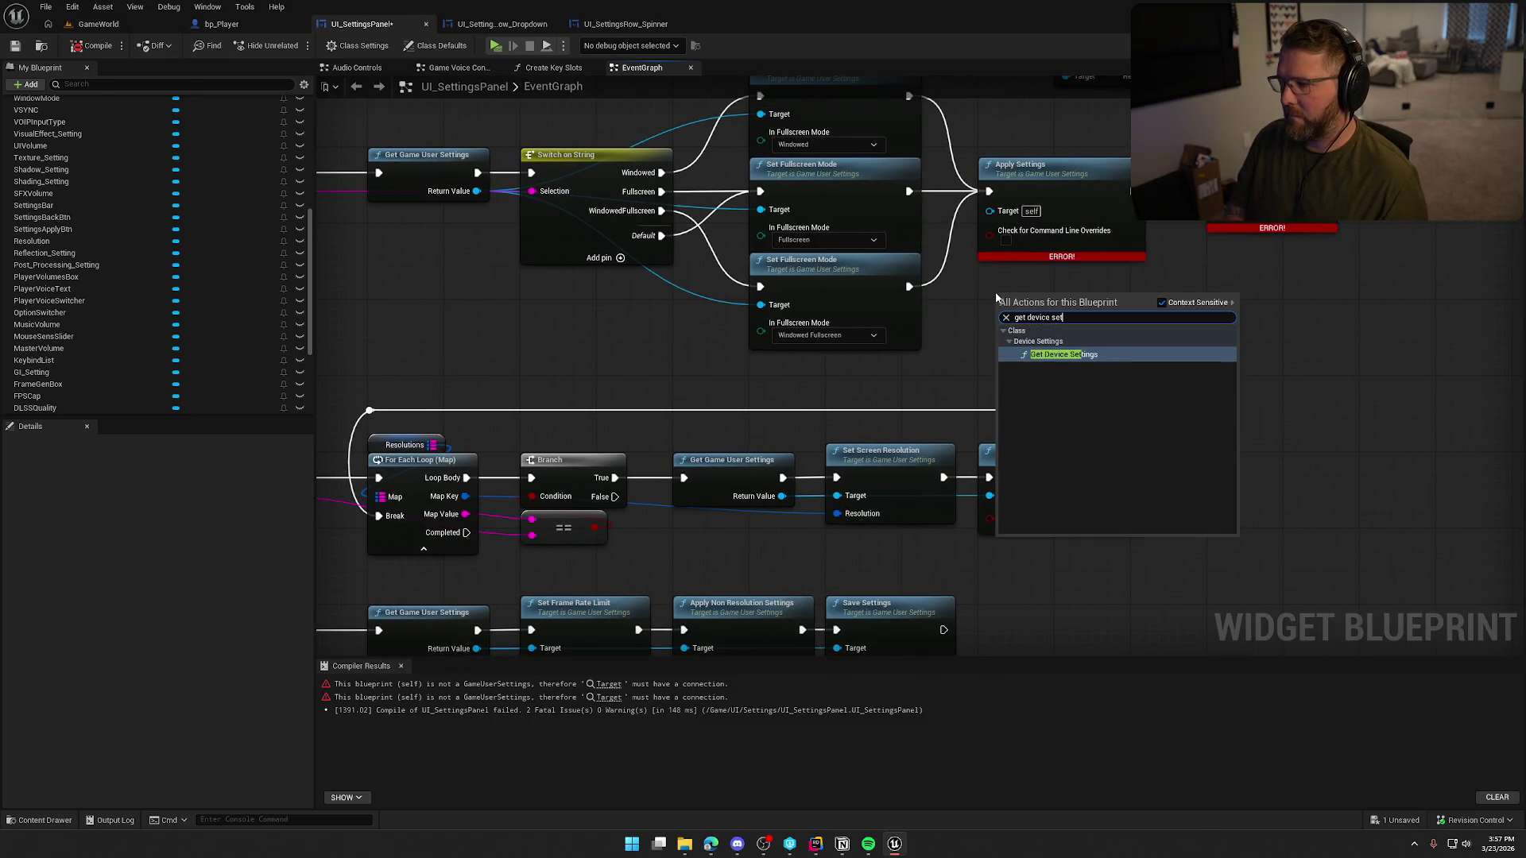
key("Return")
- Wire Get Device Settings into the Apply and Save Settings targets, then play-test GameWorld
left_click_drag(1082, 315, 1089, 318)
left_click_drag(1225, 223, 1225, 223)
left_click_drag(1014, 308, 1005, 271)
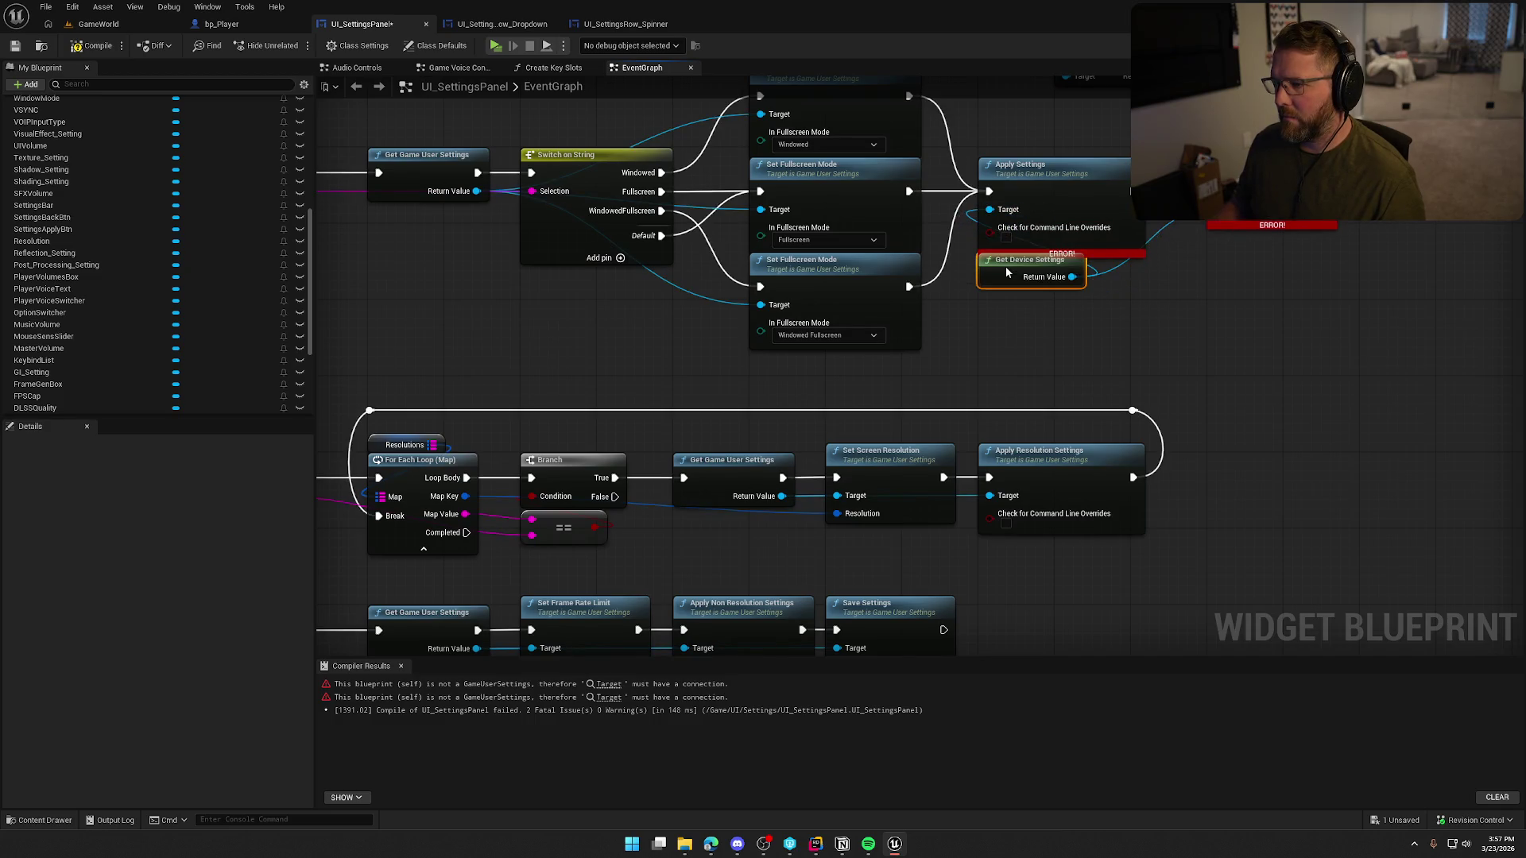
left_click(95, 25)
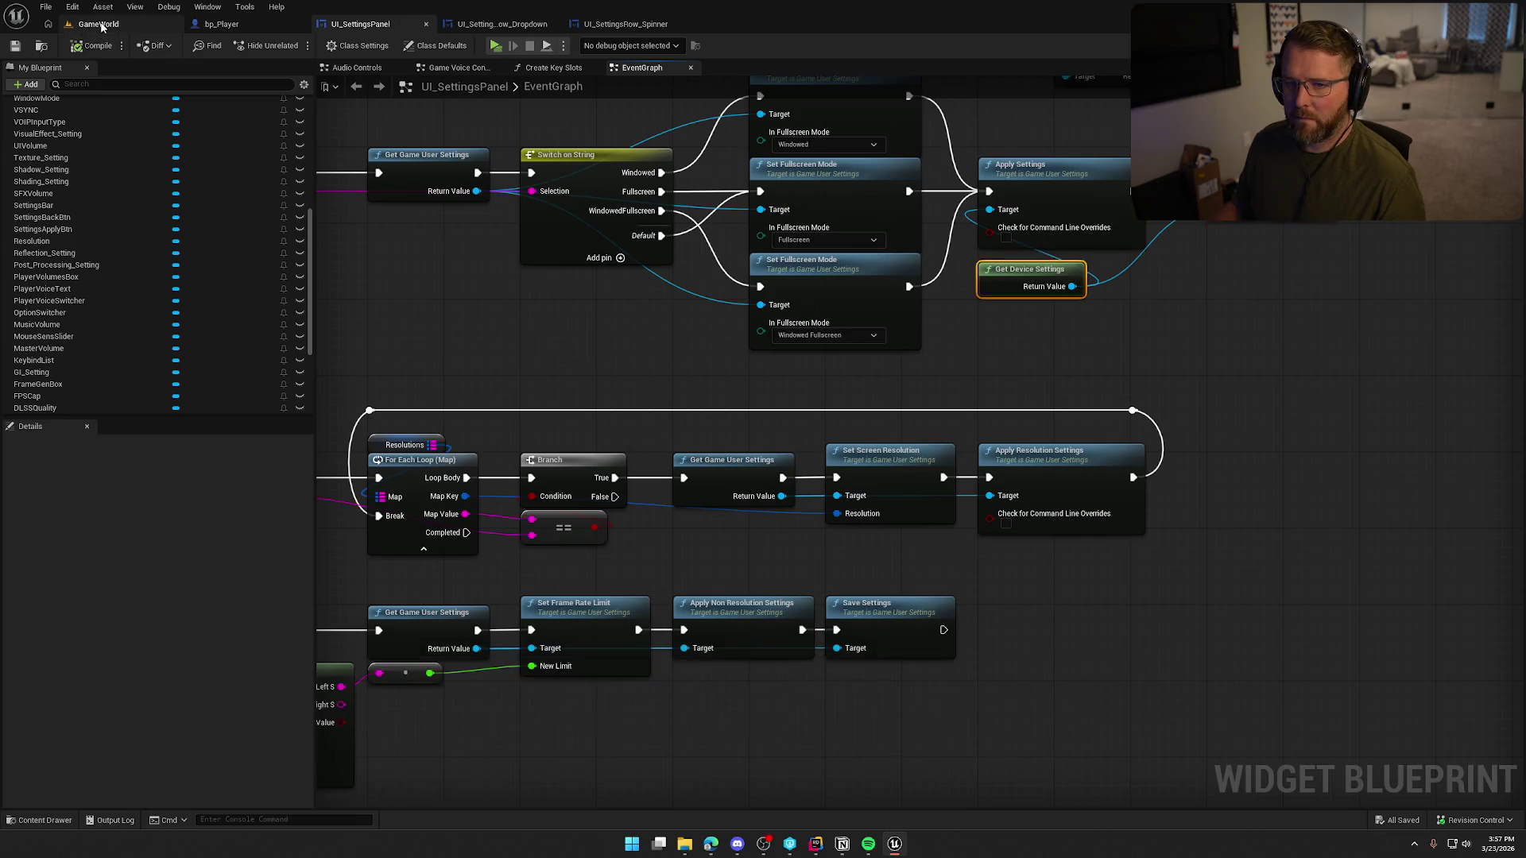
key("alt+p")
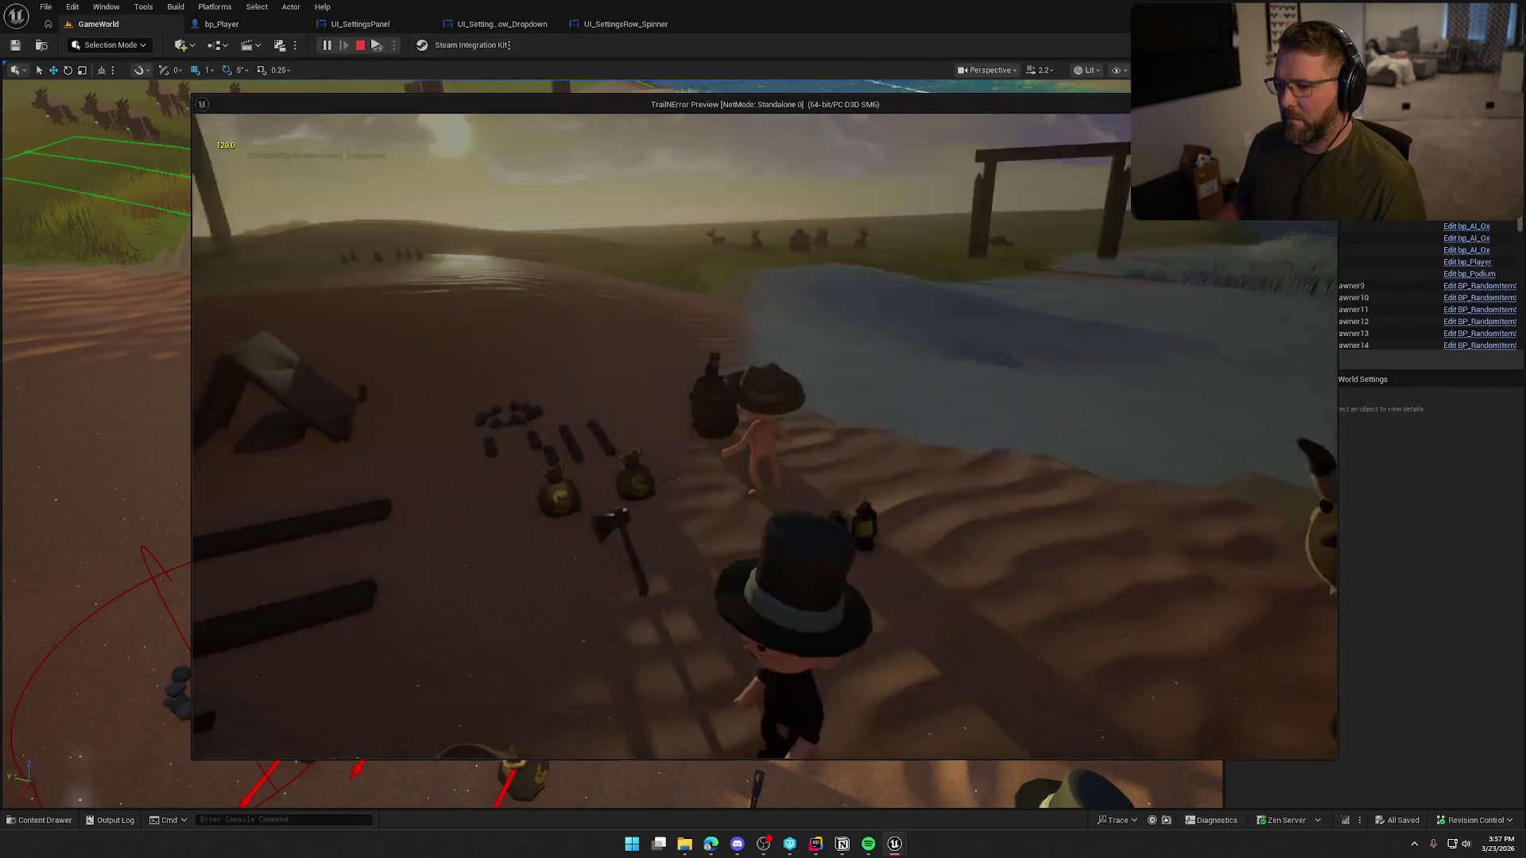
- Confirm the play-test's Graphics settings keep 1080p and 120 FPS, then end the play-test
key("Escape")
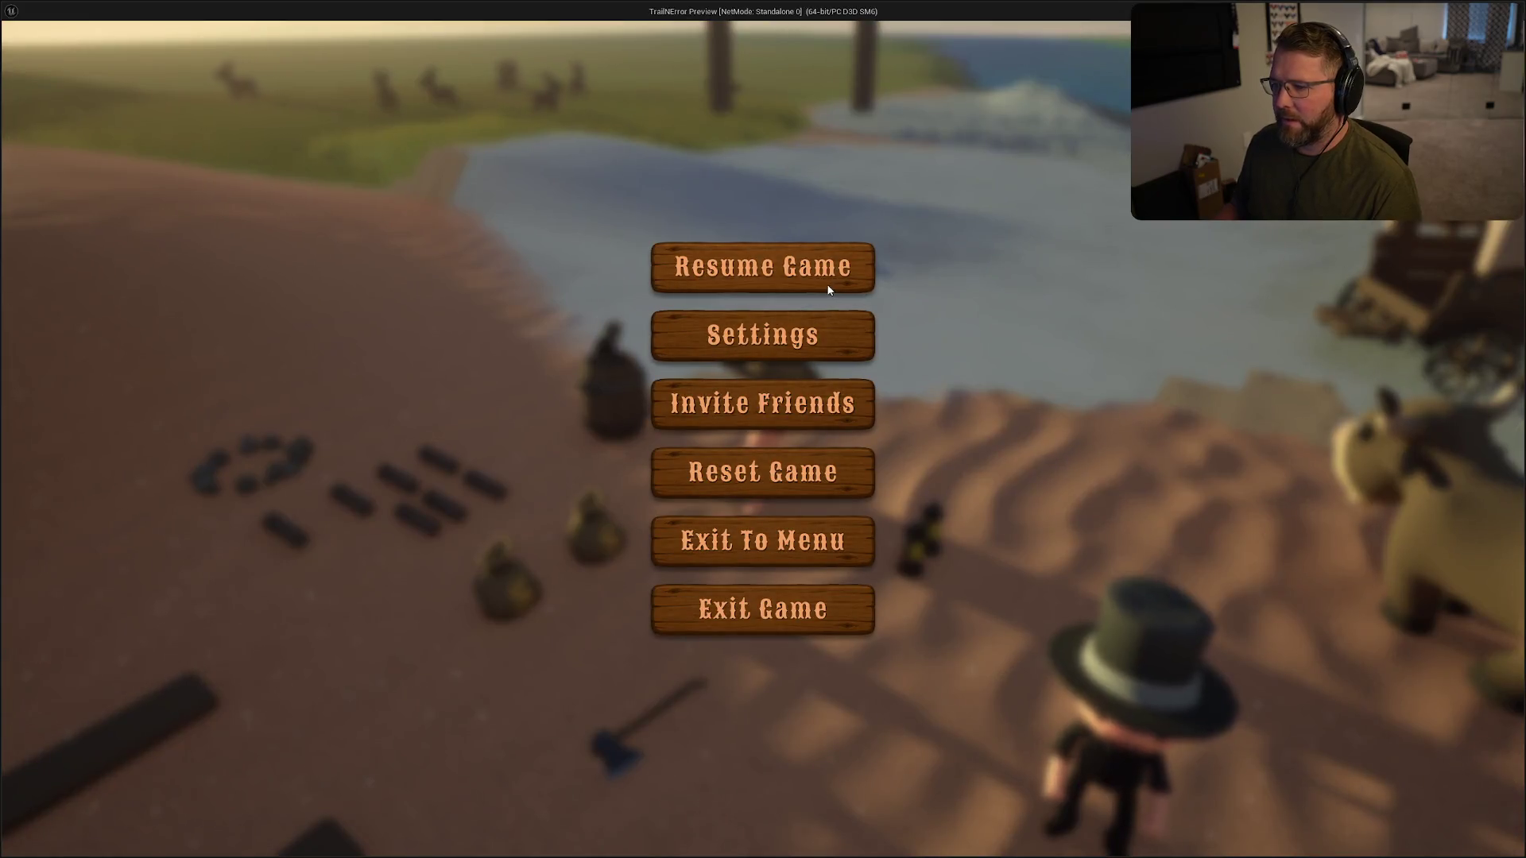
left_click(800, 333)
left_click(688, 85)
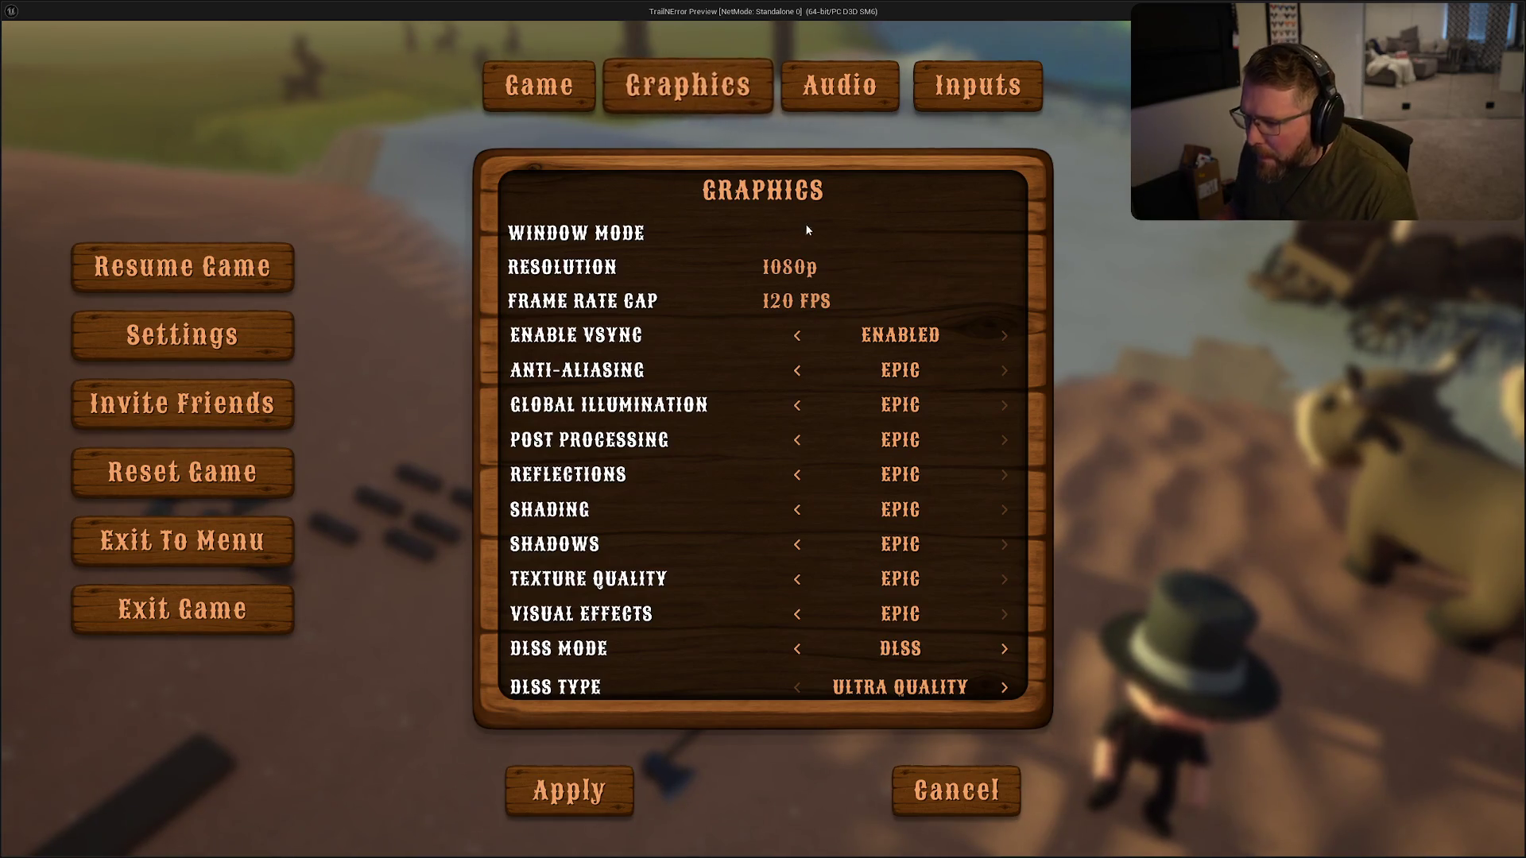
left_click(792, 267)
left_click(783, 274)
left_click(795, 302)
left_click(795, 303)
key("Escape")
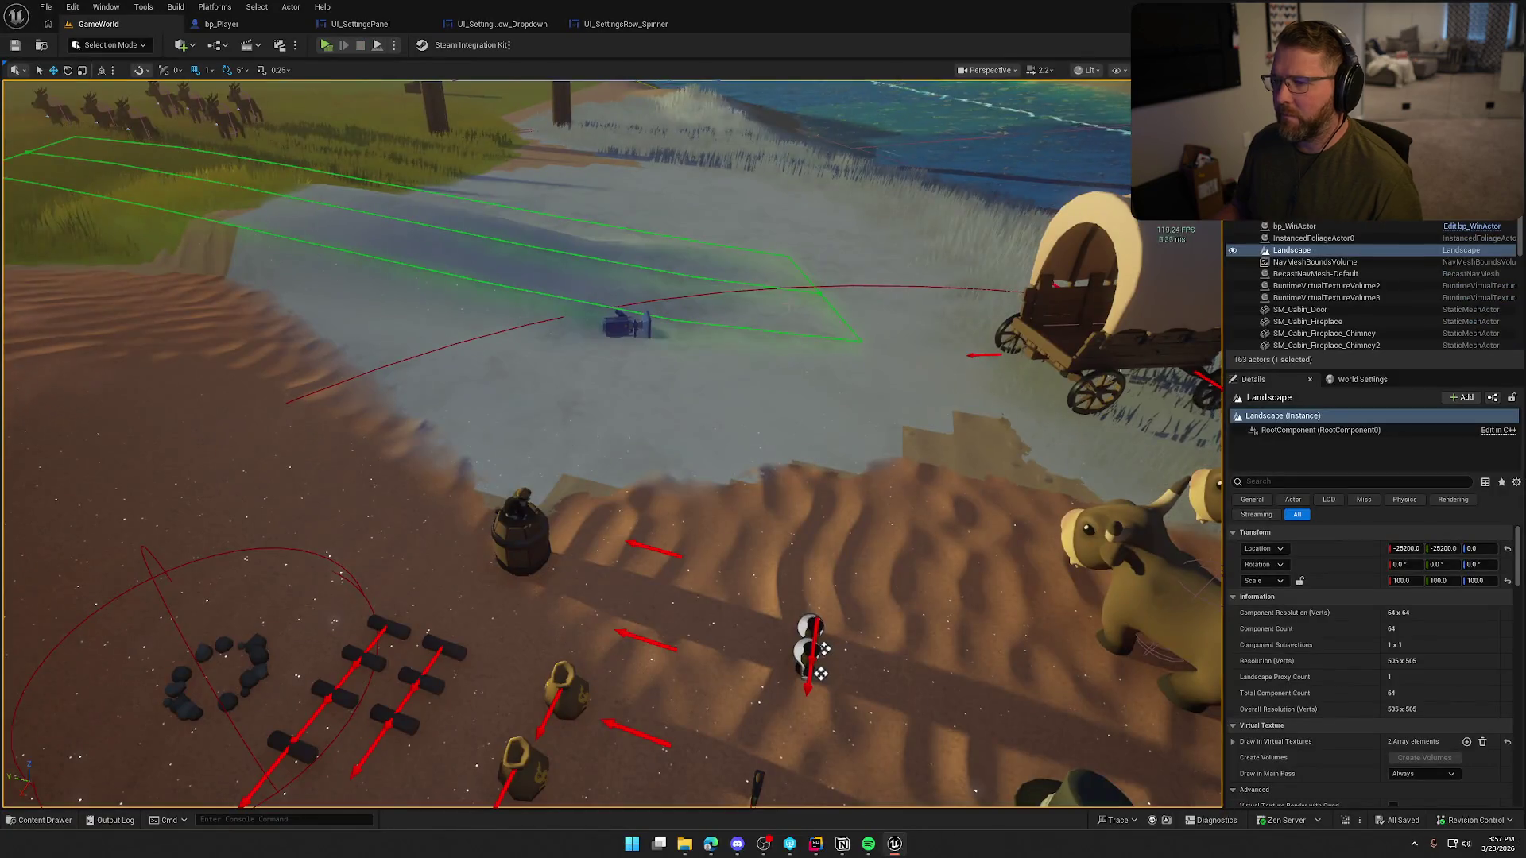
left_click(502, 24)
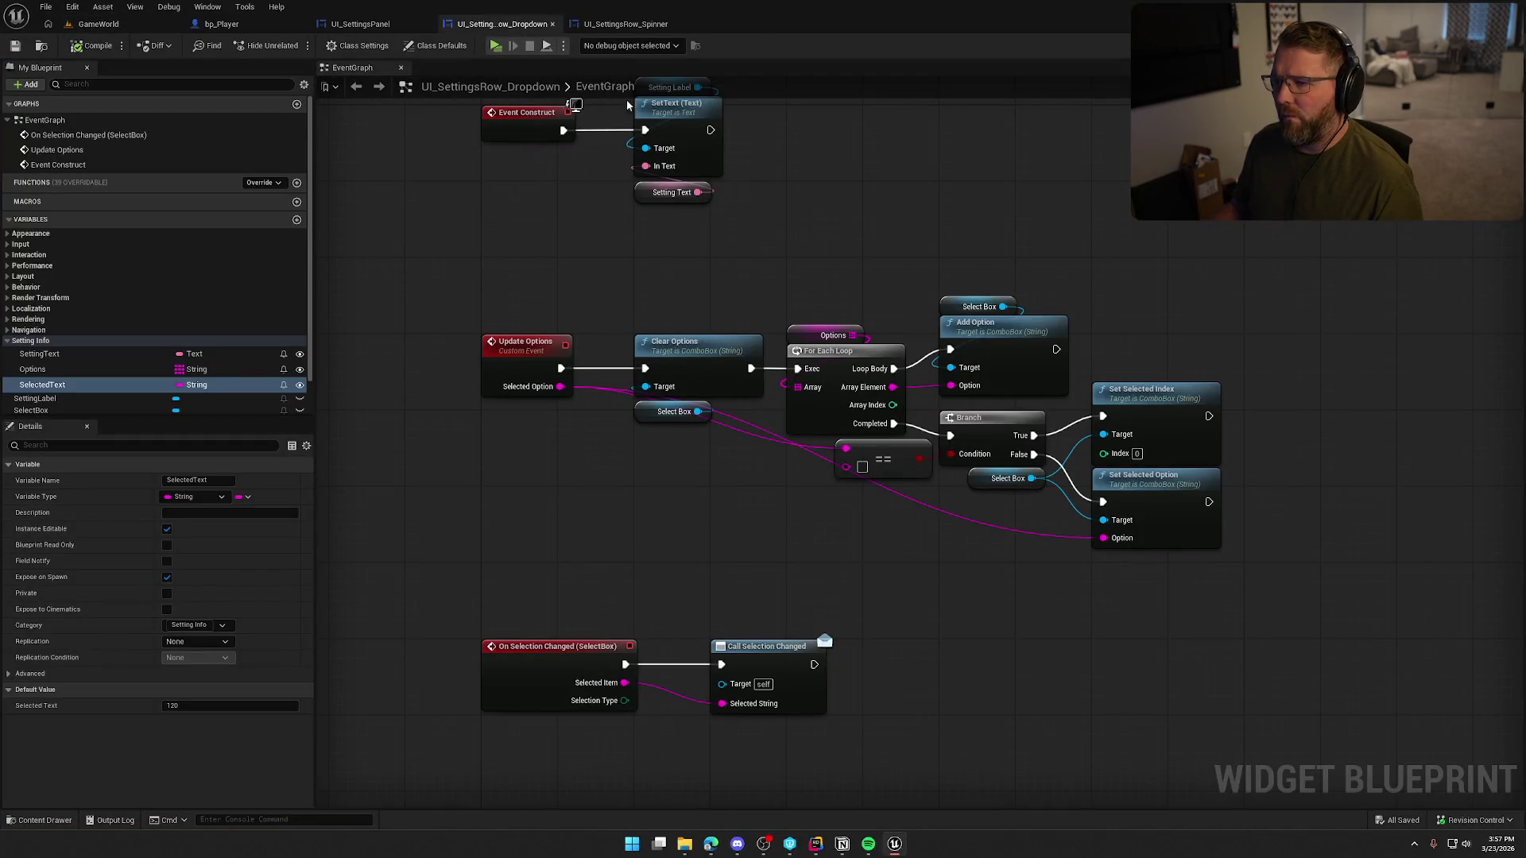
- Delete the Get Last Confirmed Screen Resolution node from the UI_SettingsPanel event graph
left_click(360, 24)
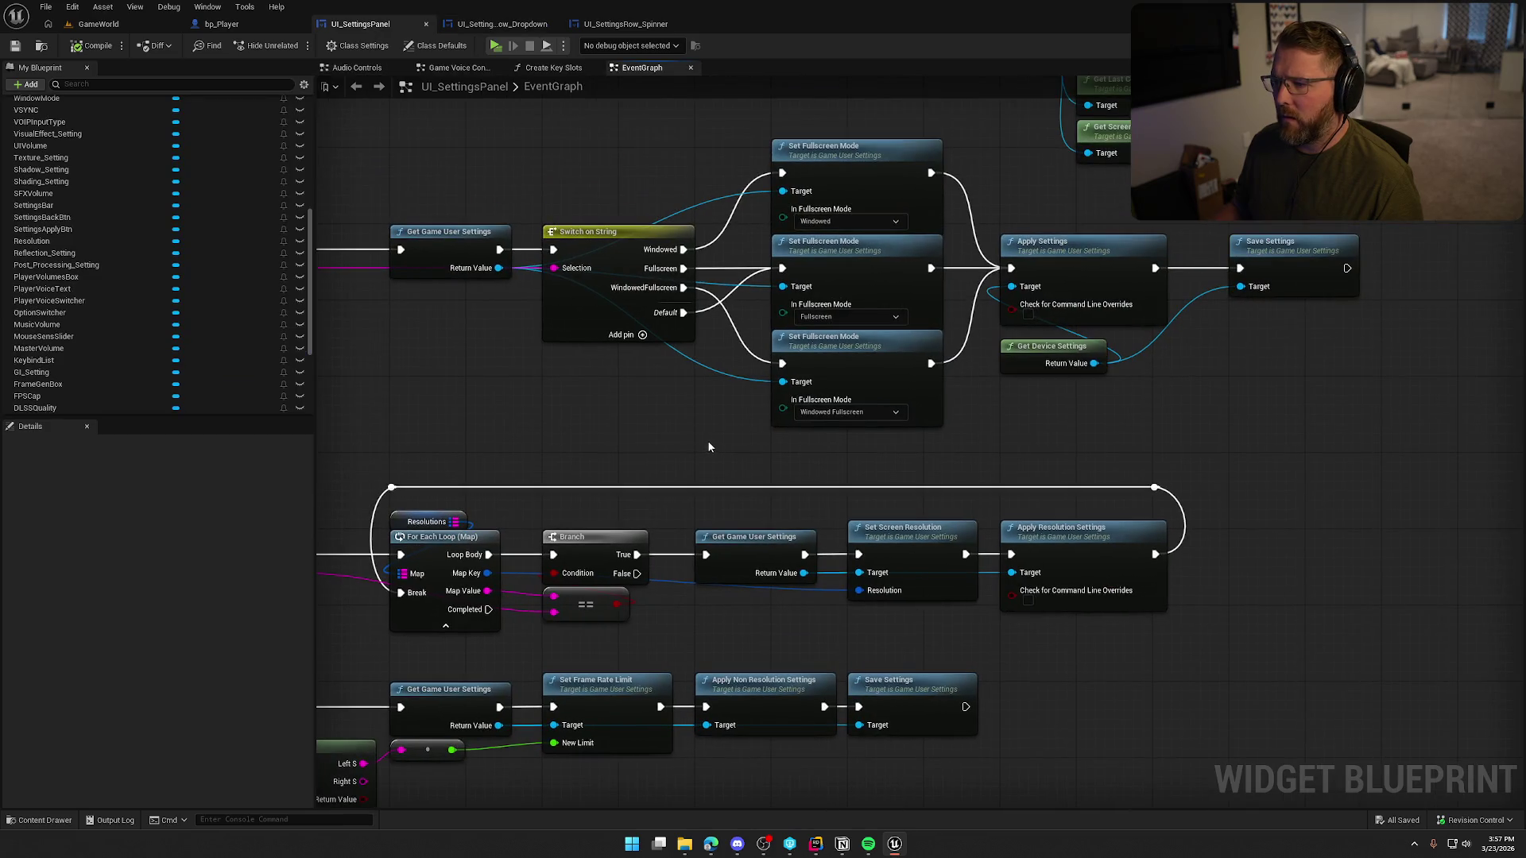
scroll(871, 479, "up", 1)
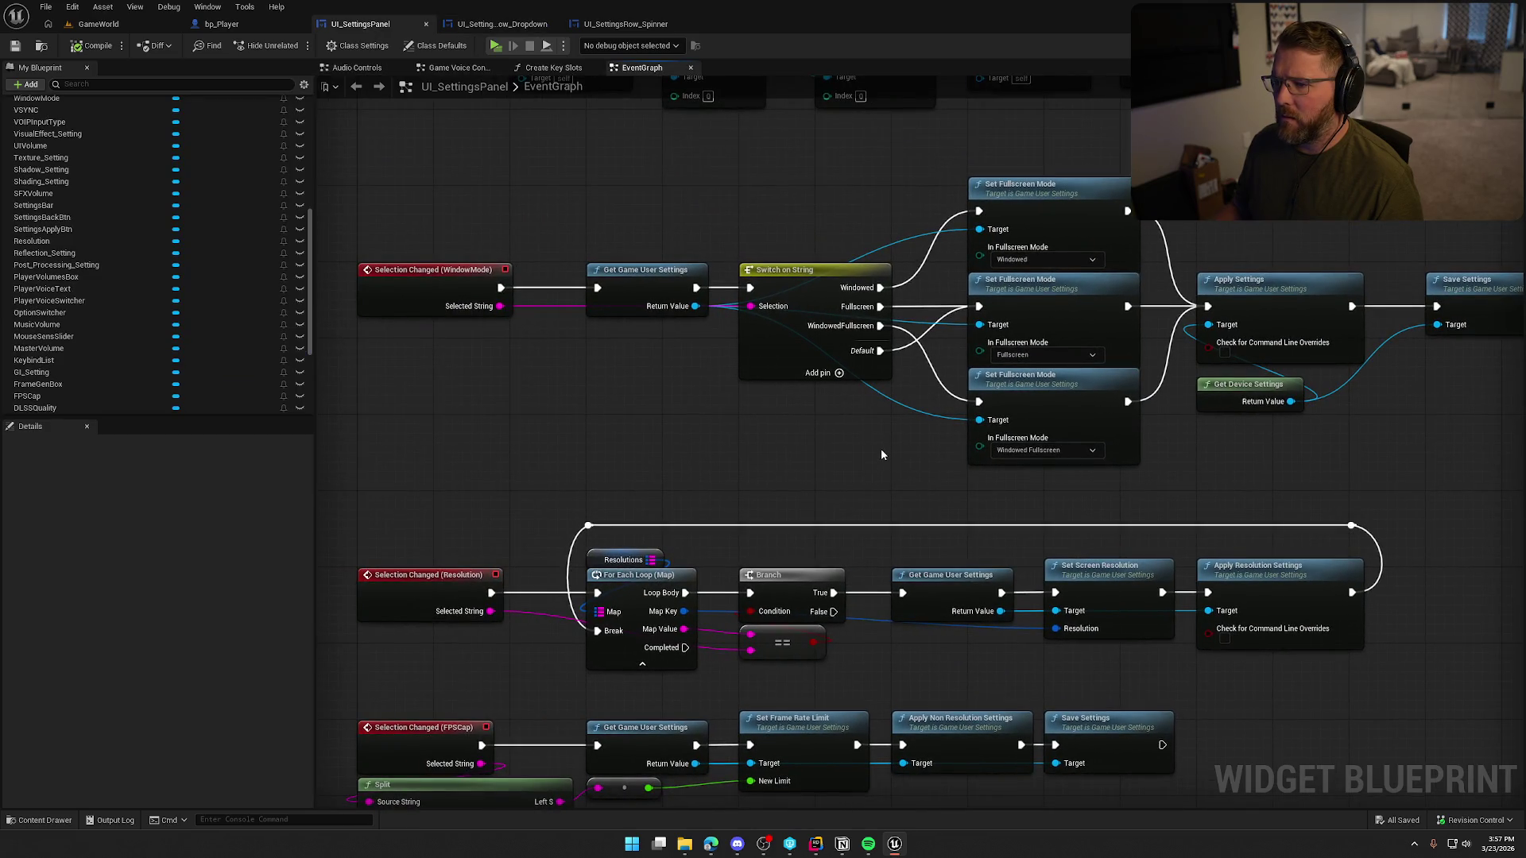
left_click_drag(880, 445, 821, 652)
left_click_drag(906, 348, 587, 289)
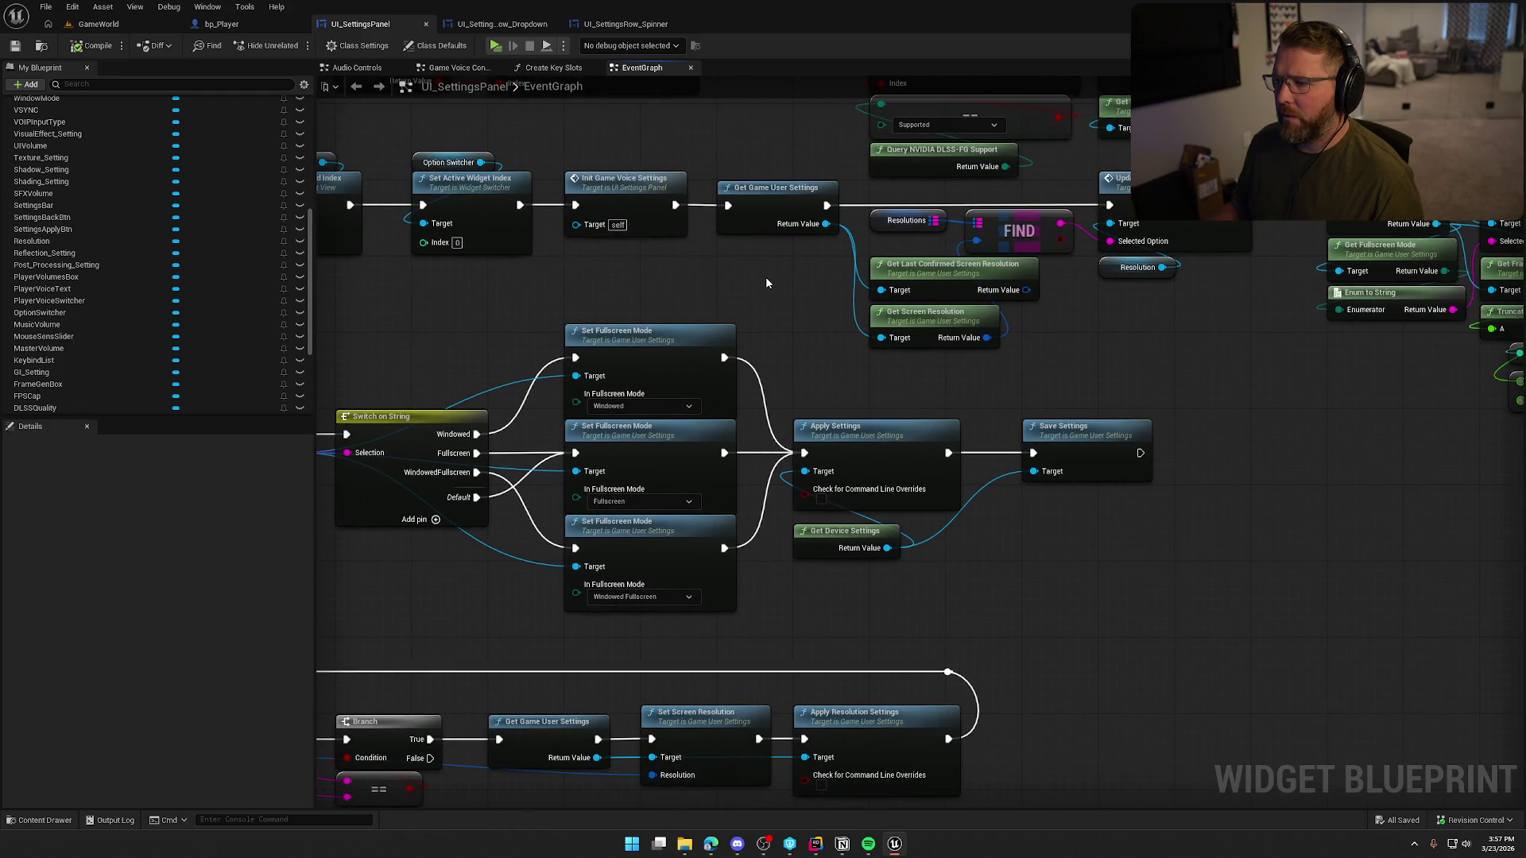
left_click(934, 264)
key("Delete")
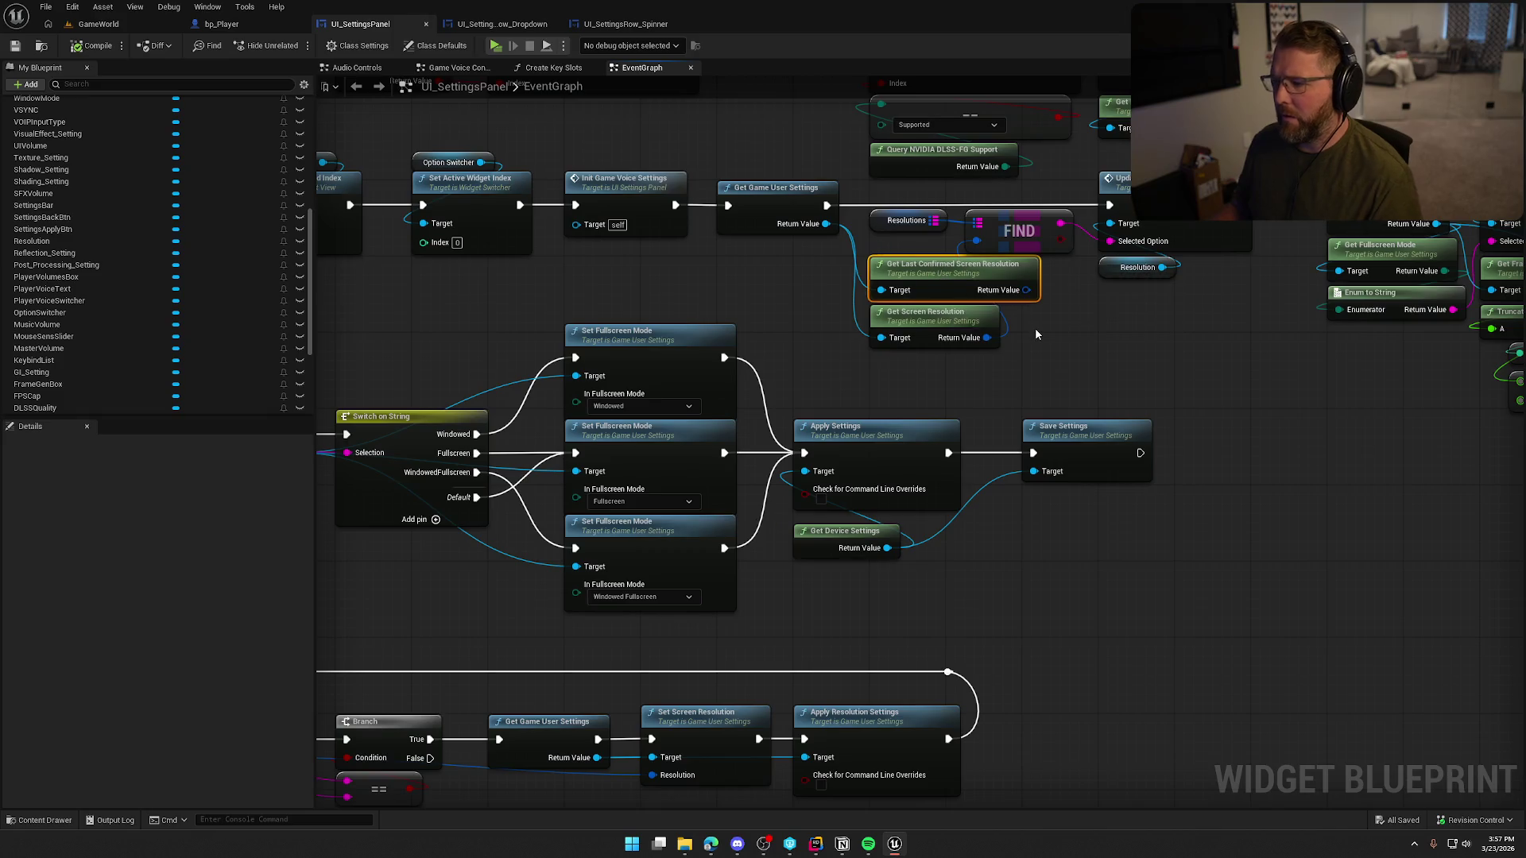
- Move Get Screen Resolution up, check the Window Mode update nodes, and show the Designer layout
left_click_drag(901, 319, 900, 271)
left_click_drag(1104, 366, 815, 356)
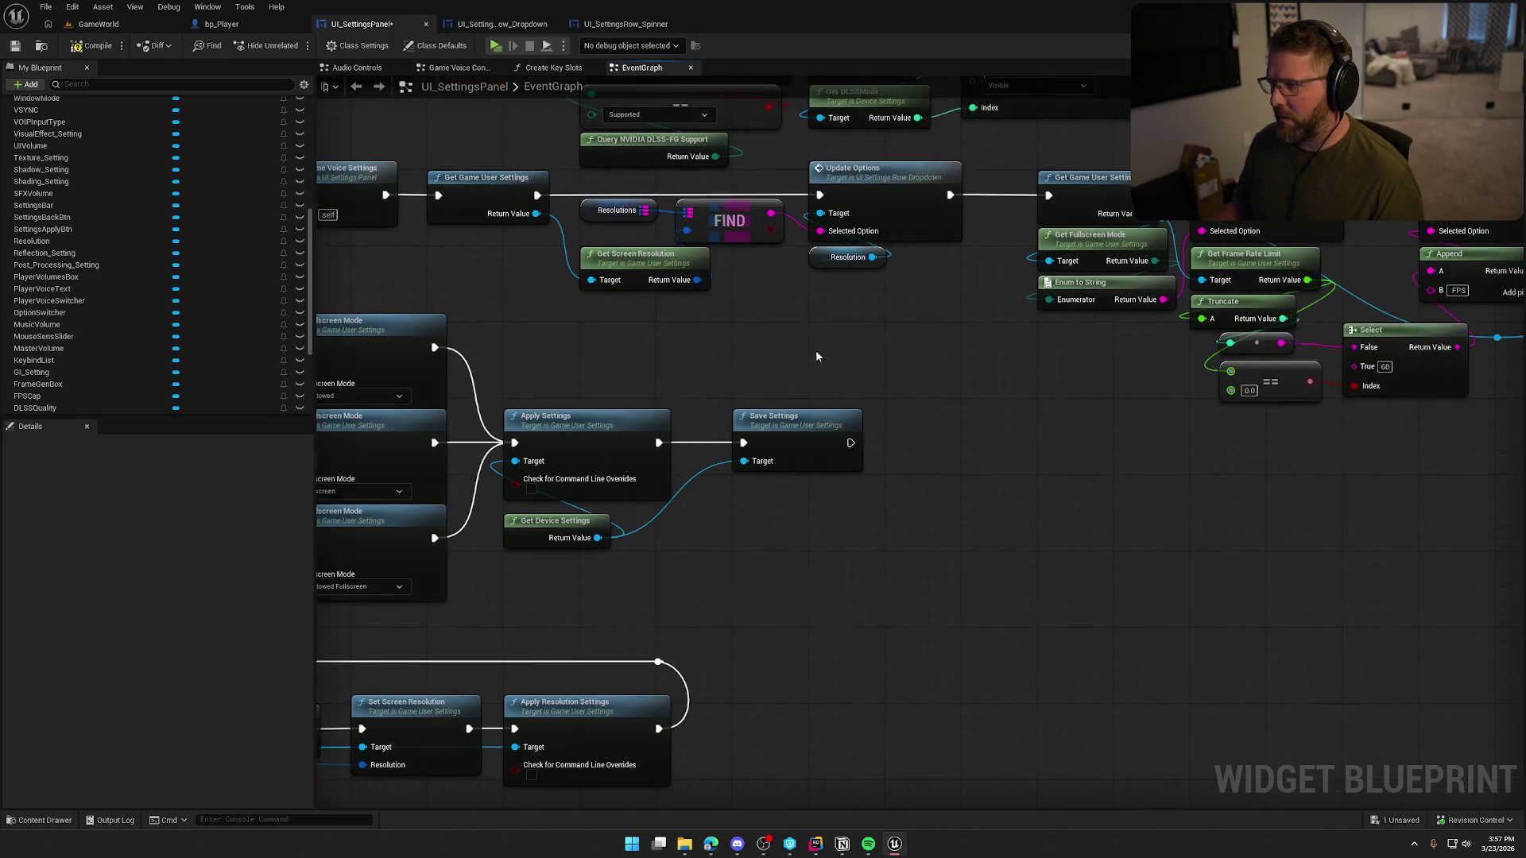
left_click_drag(955, 374, 614, 416)
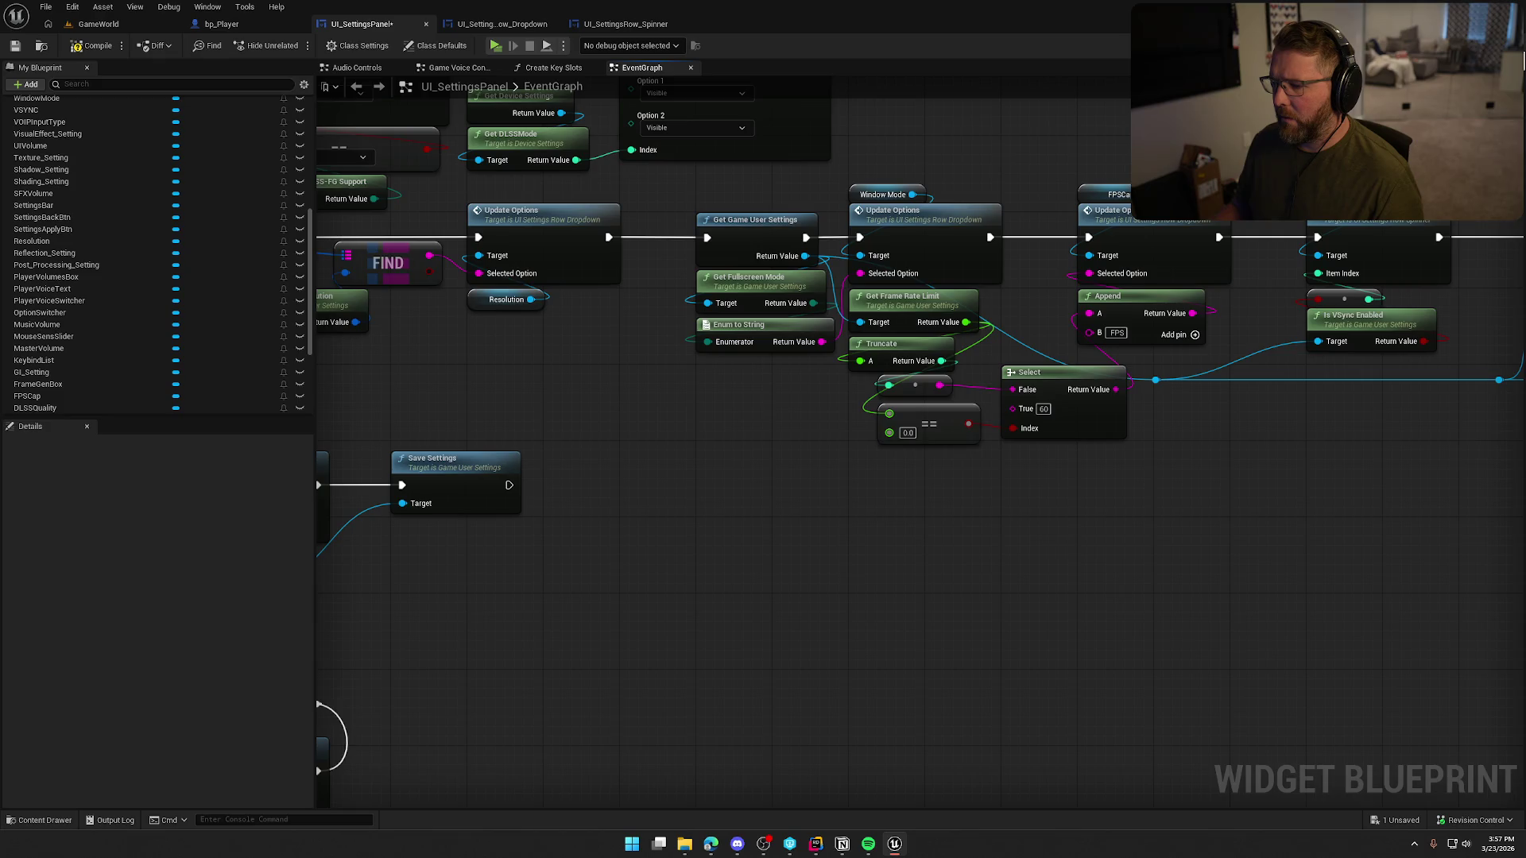
left_click(1426, 45)
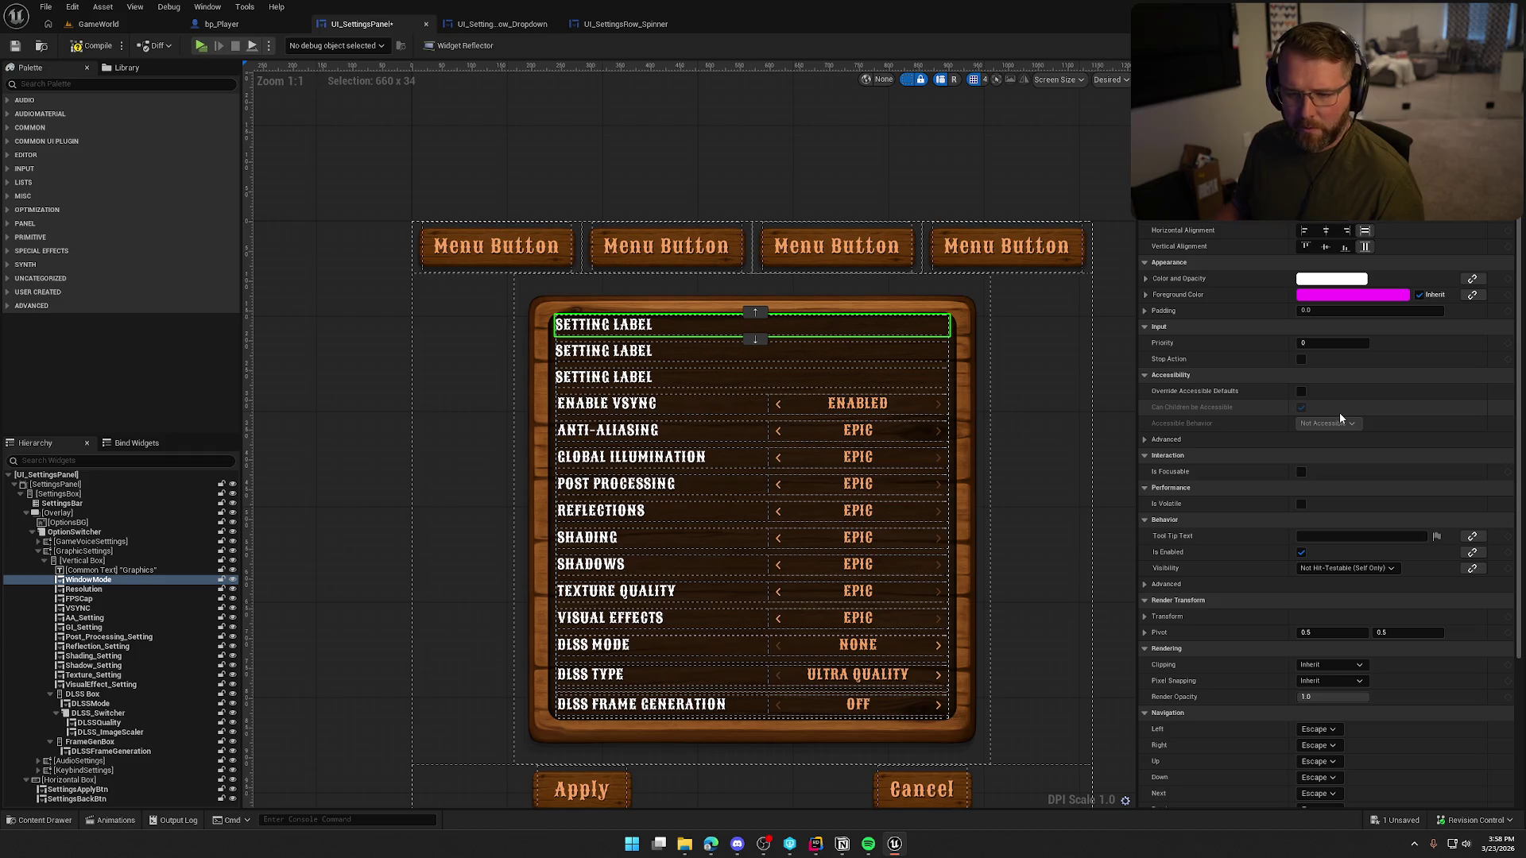
- Check the Window Mode options Fullscreen, Windowed and WindowedFullscreen in Details, then return to Graph
scroll(1353, 414, "down", 5)
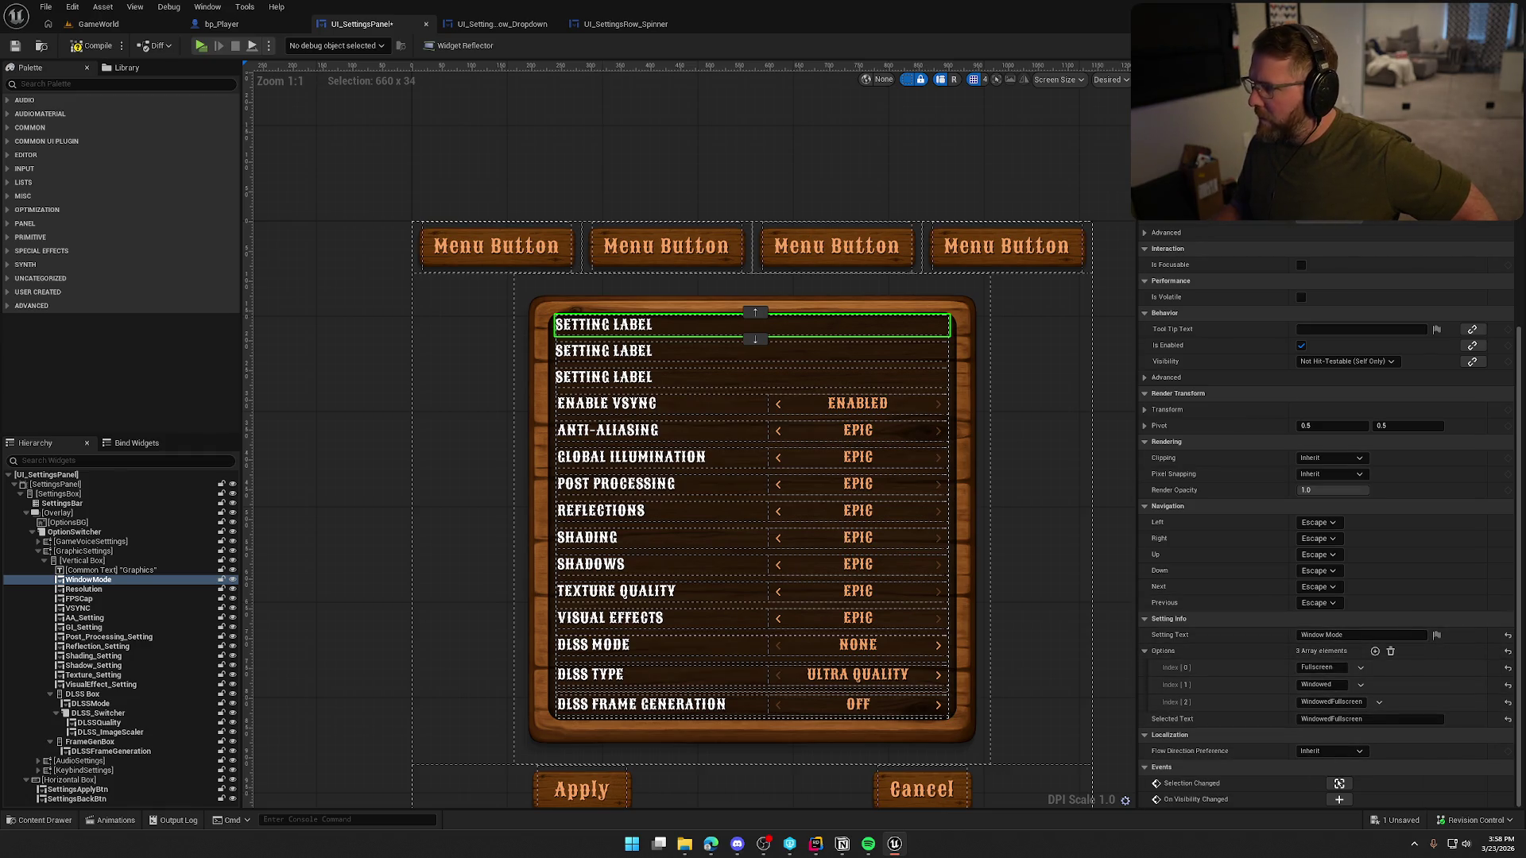
left_click(1494, 45)
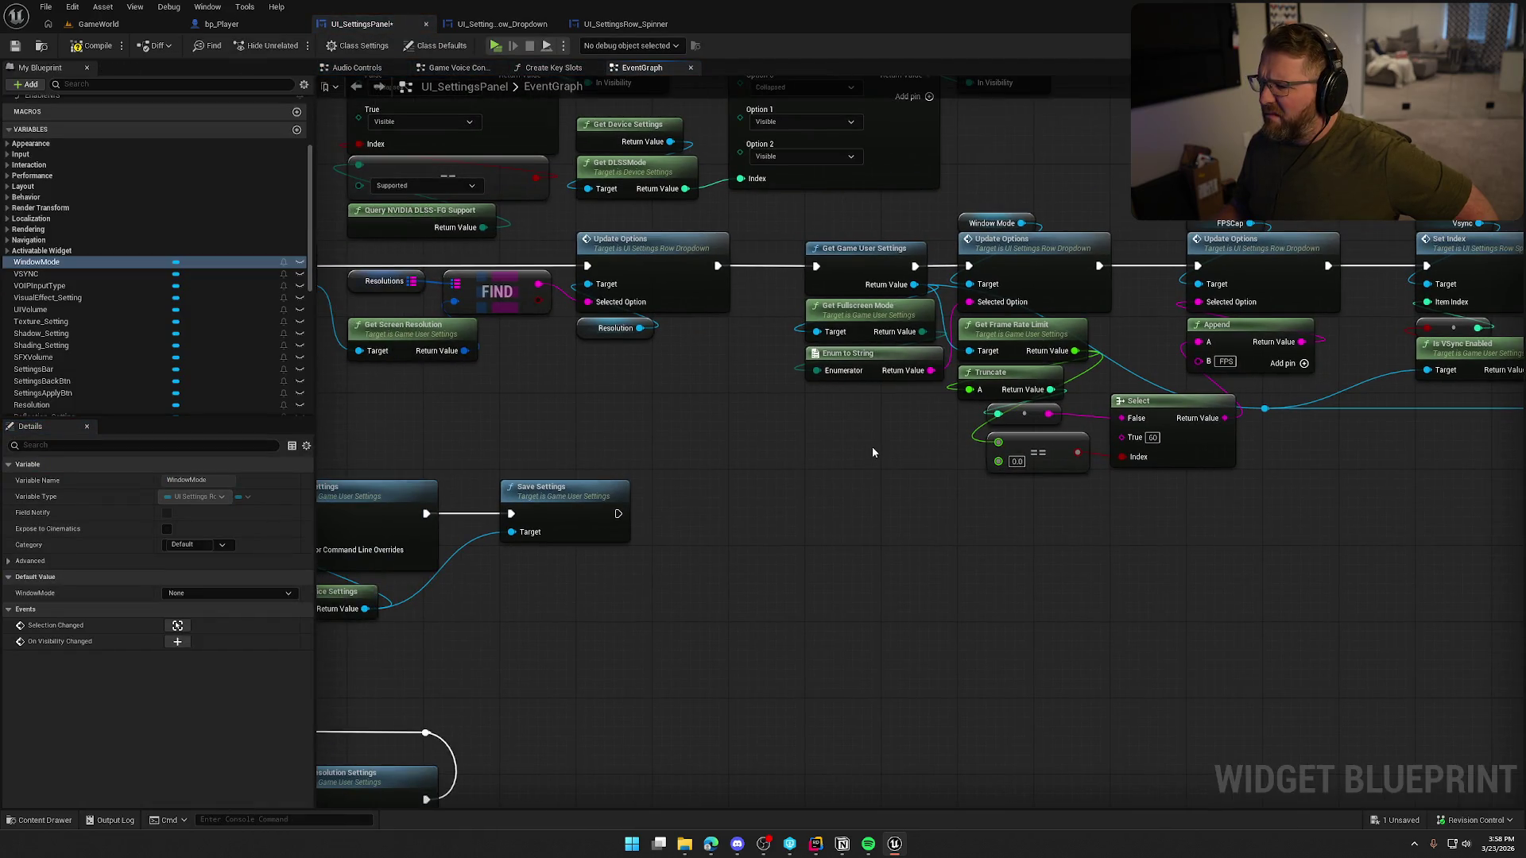
- Delete the SelectedText variable from UI_SettingsRow_Dropdown's Update Options logic
double_click(1027, 253)
left_click_drag(1099, 529, 650, 413)
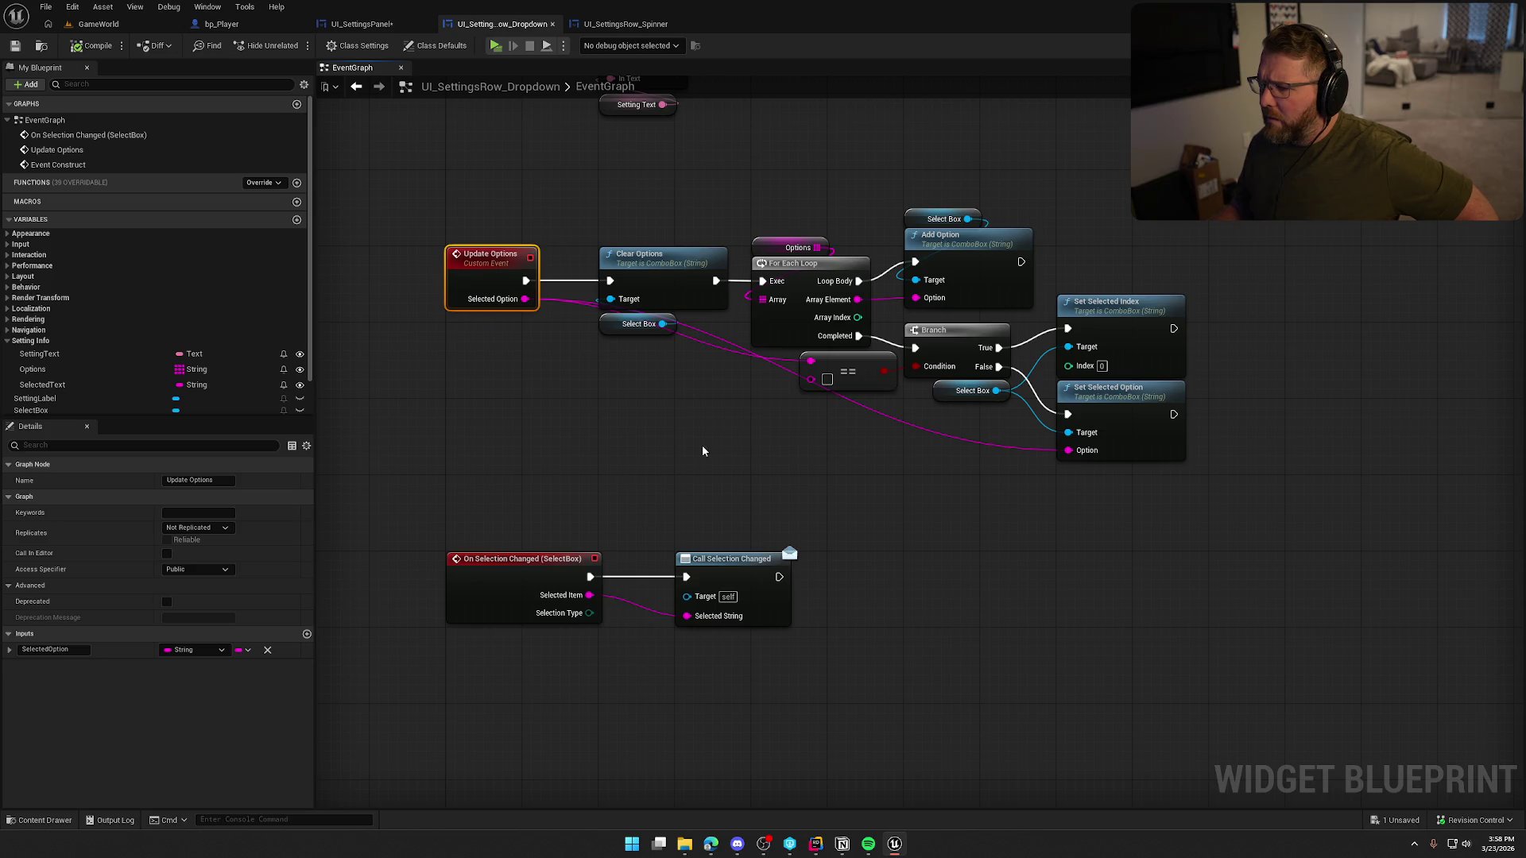
left_click(44, 385)
key("Delete")
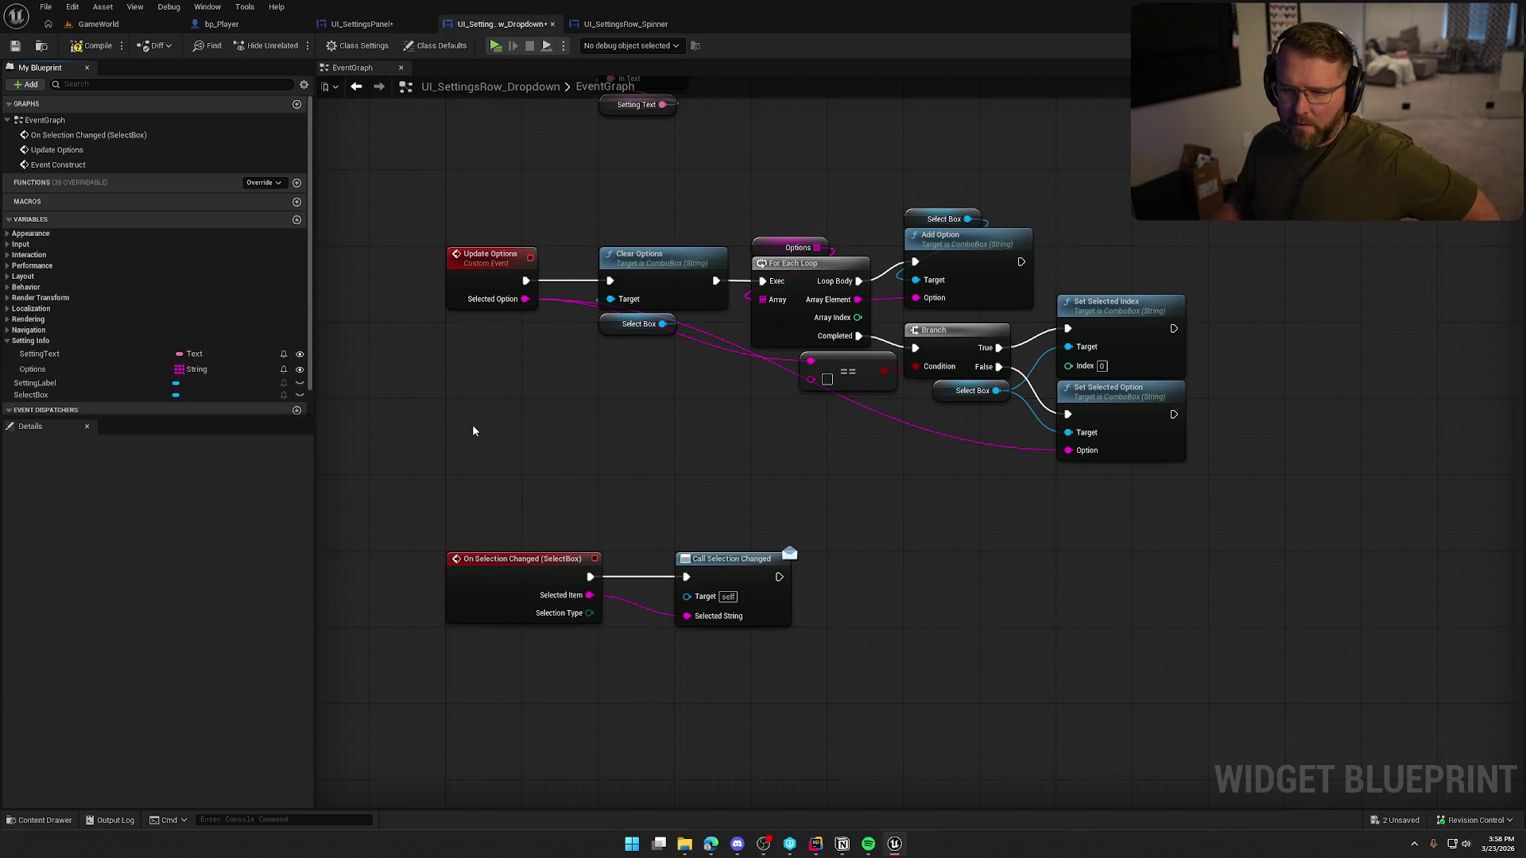
- Replace Event Construct with Event Pre Construct so it drives the label's SetText
mouse_move(473, 429)
left_mouse_down()
mouse_move(627, 361)
mouse_move(681, 382)
mouse_move(671, 482)
mouse_move(657, 424)
left_mouse_up()
left_click_drag(585, 289, 664, 392)
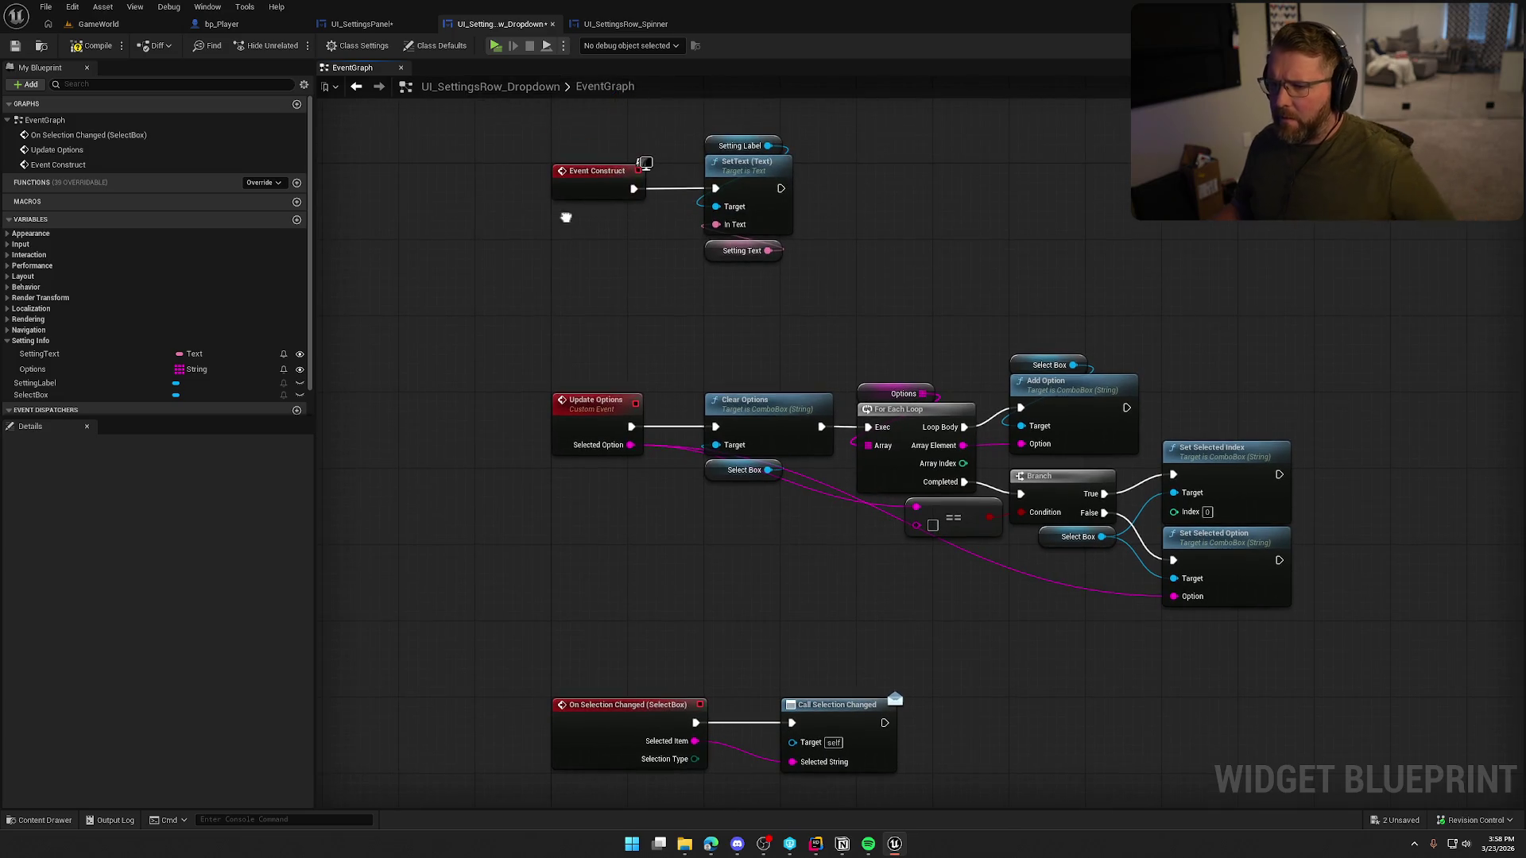
right_click(566, 222)
type("pre")
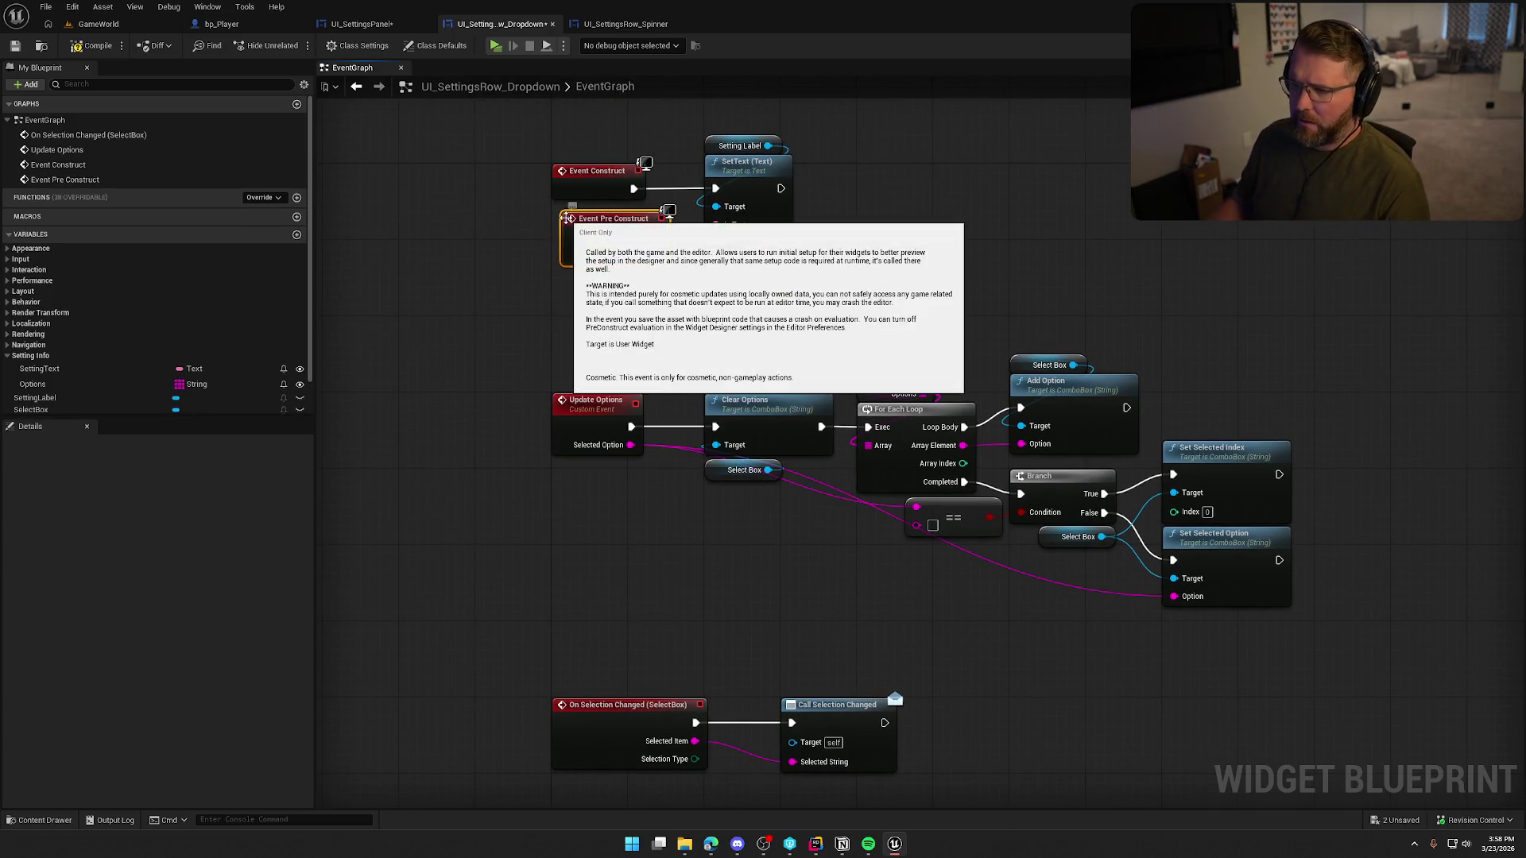
left_click(635, 269)
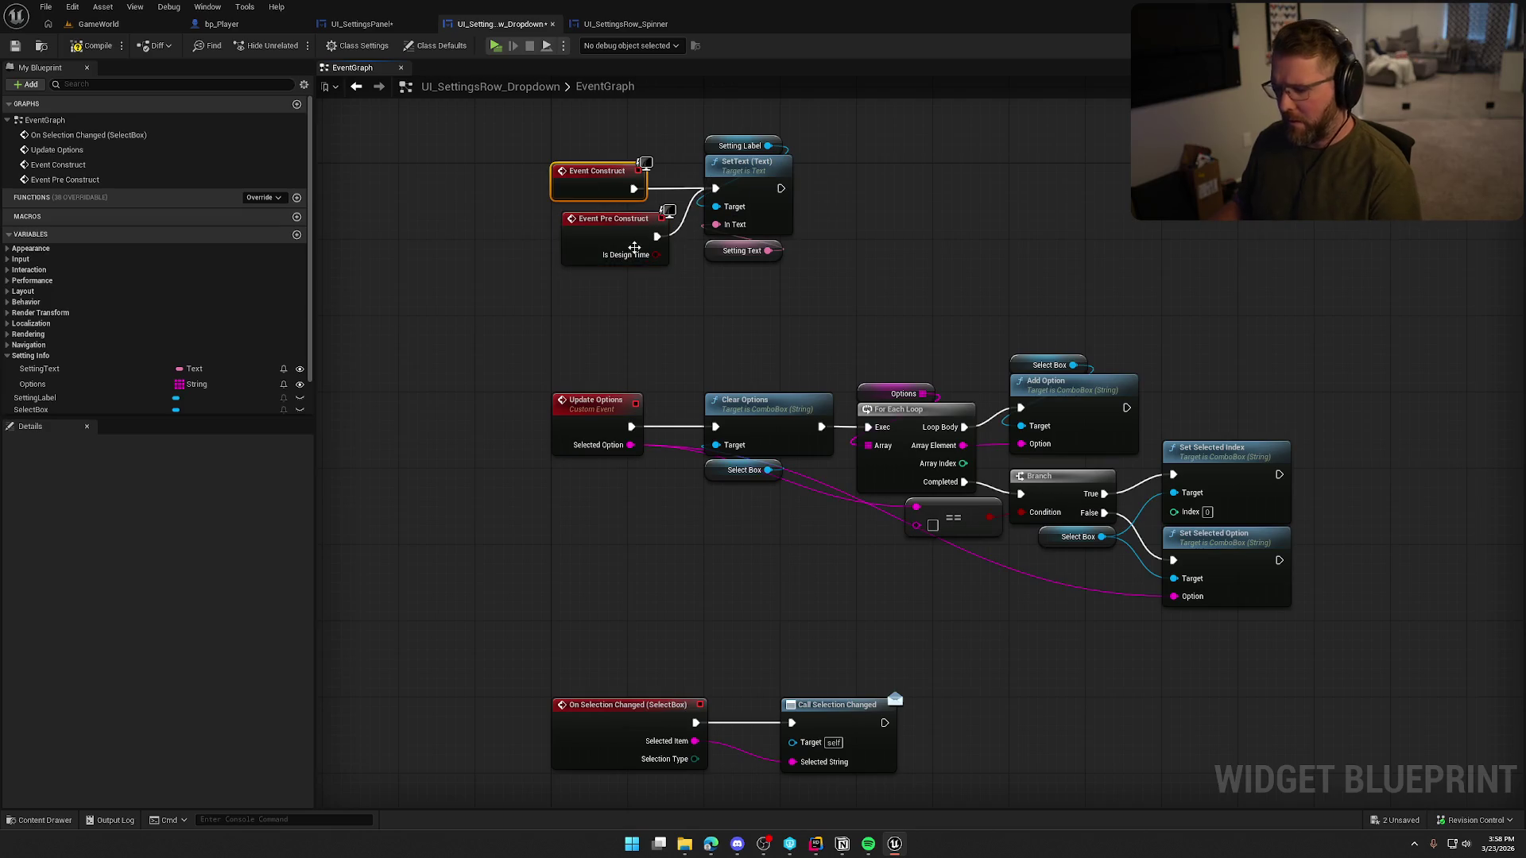
key("Delete")
mouse_move(589, 237)
left_mouse_down()
mouse_move(584, 171)
mouse_move(578, 188)
left_mouse_up()
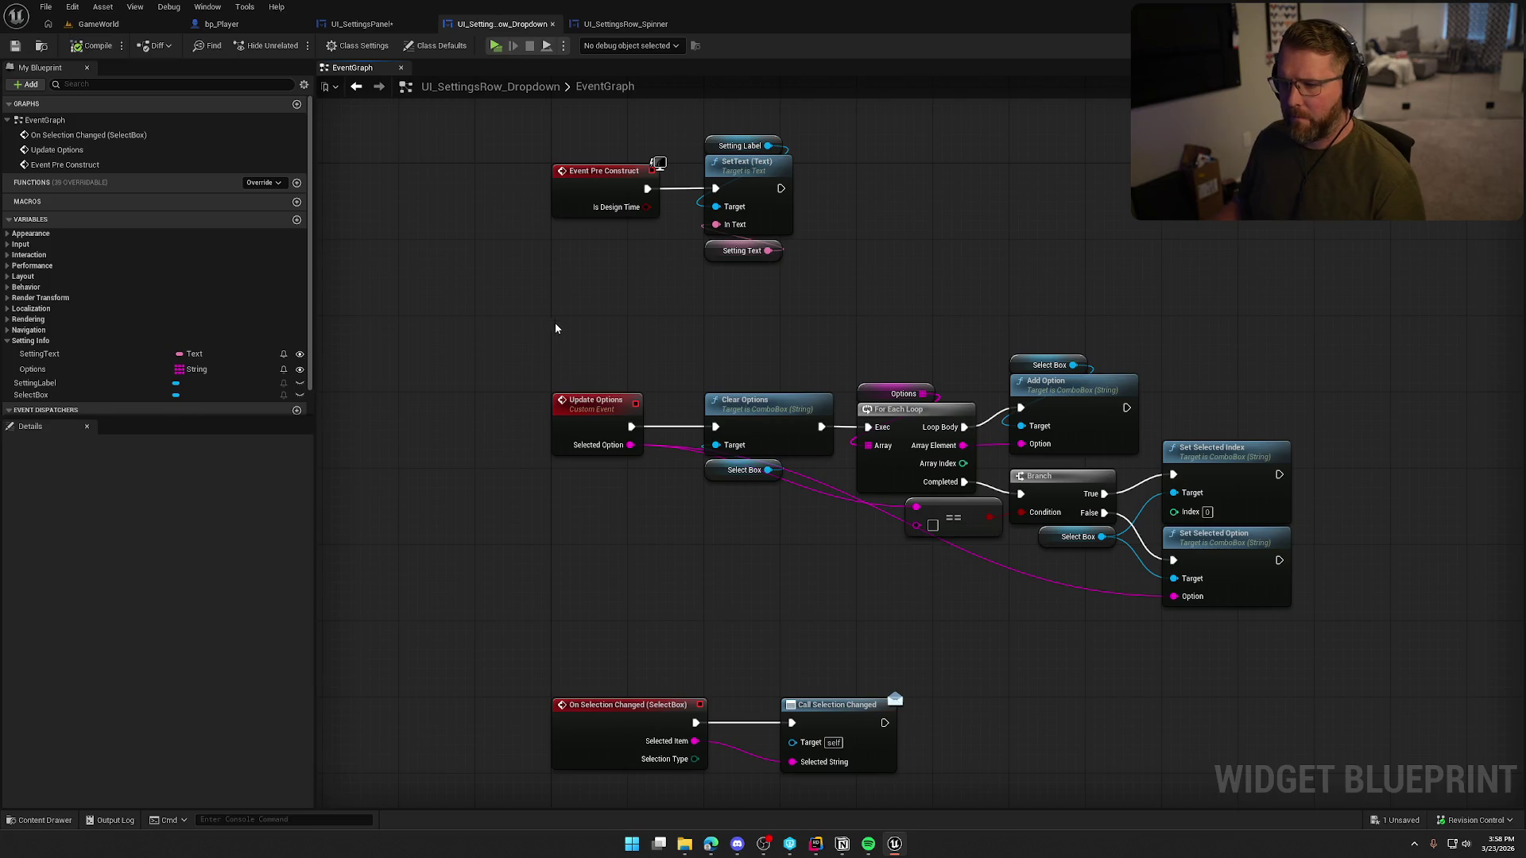
left_click_drag(695, 598, 629, 511)
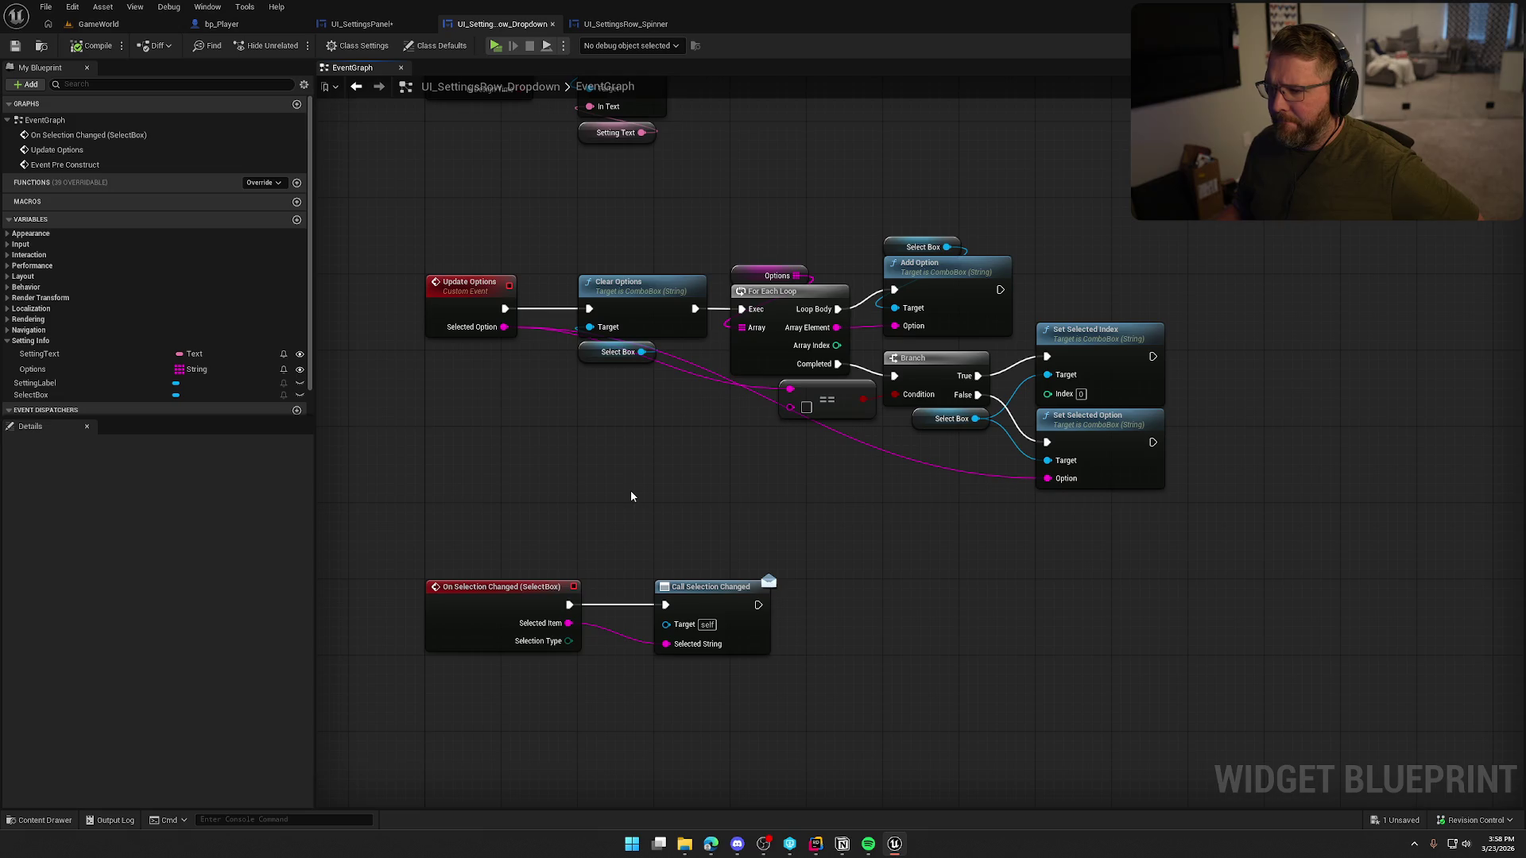
left_click_drag(712, 485, 777, 493)
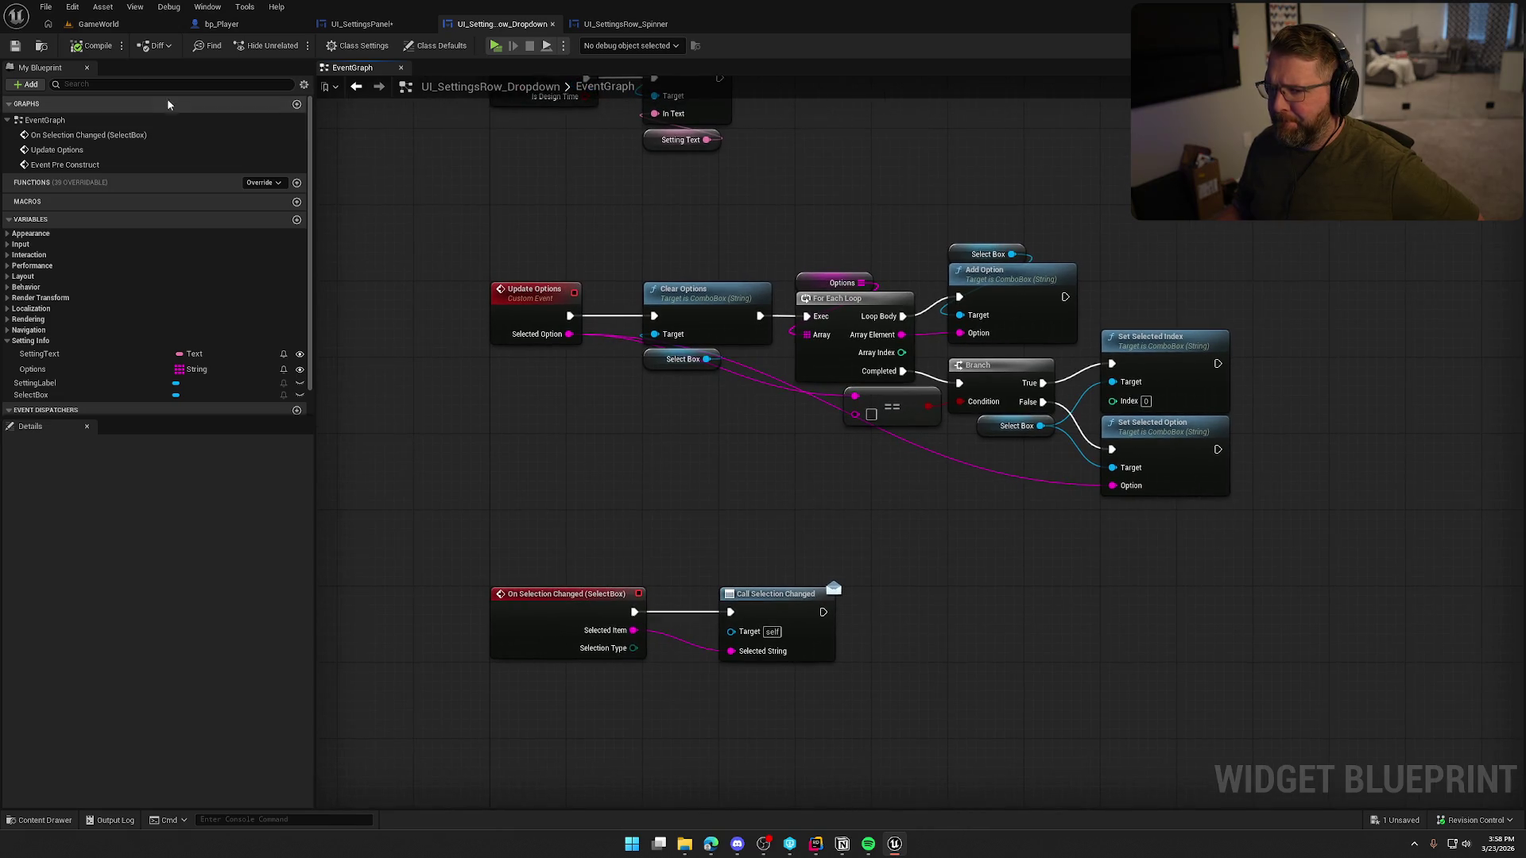
left_click(99, 24)
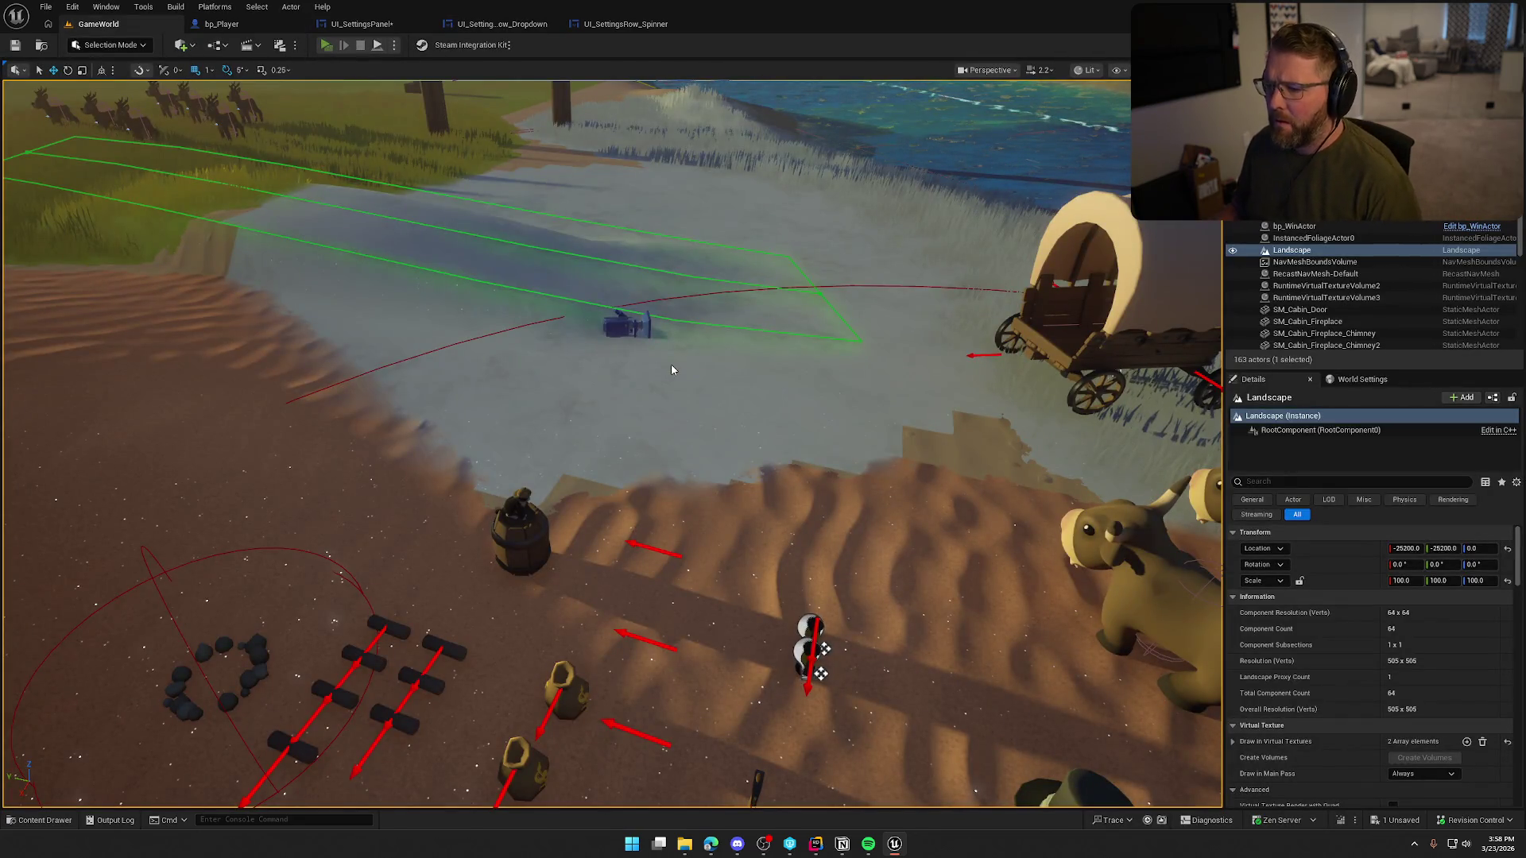
- In a play-test, apply Window Mode WindowedFullscreen with 120 FPS cap, then exit the game
key("alt+p")
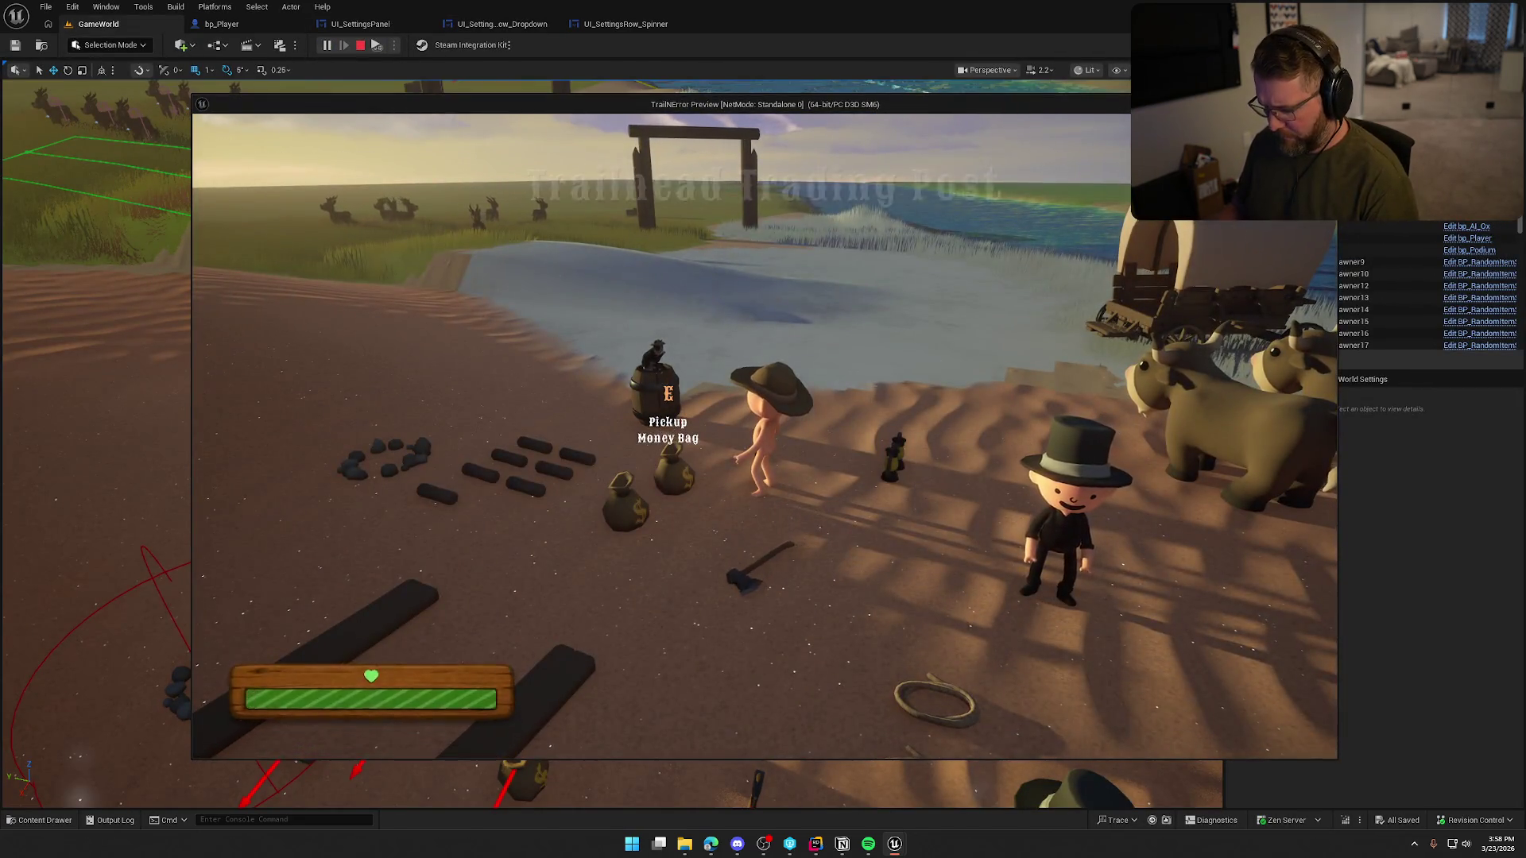
key("Escape")
left_click(871, 350)
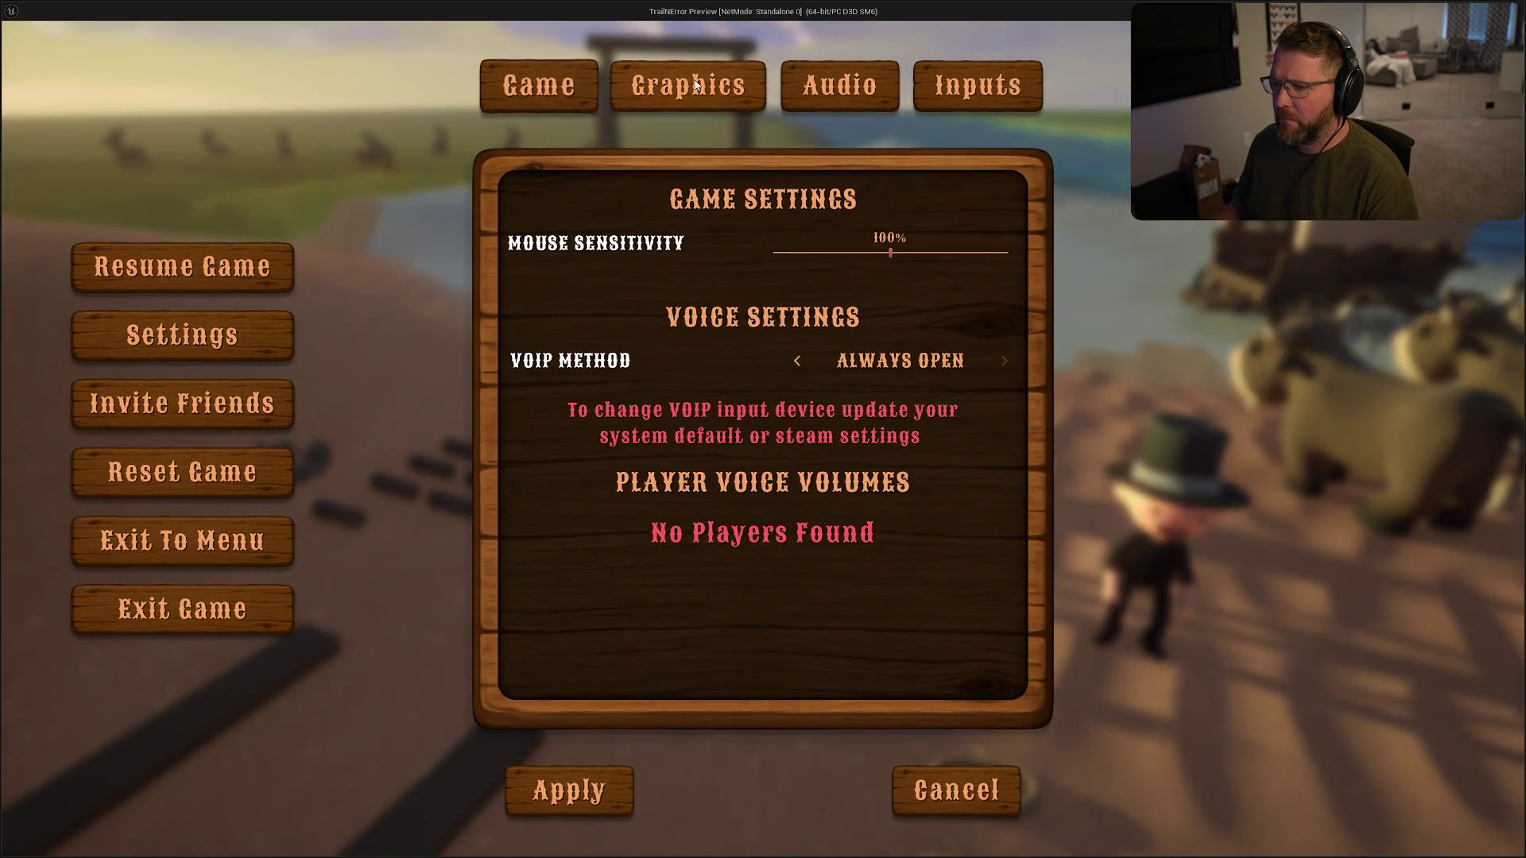
left_click(699, 92)
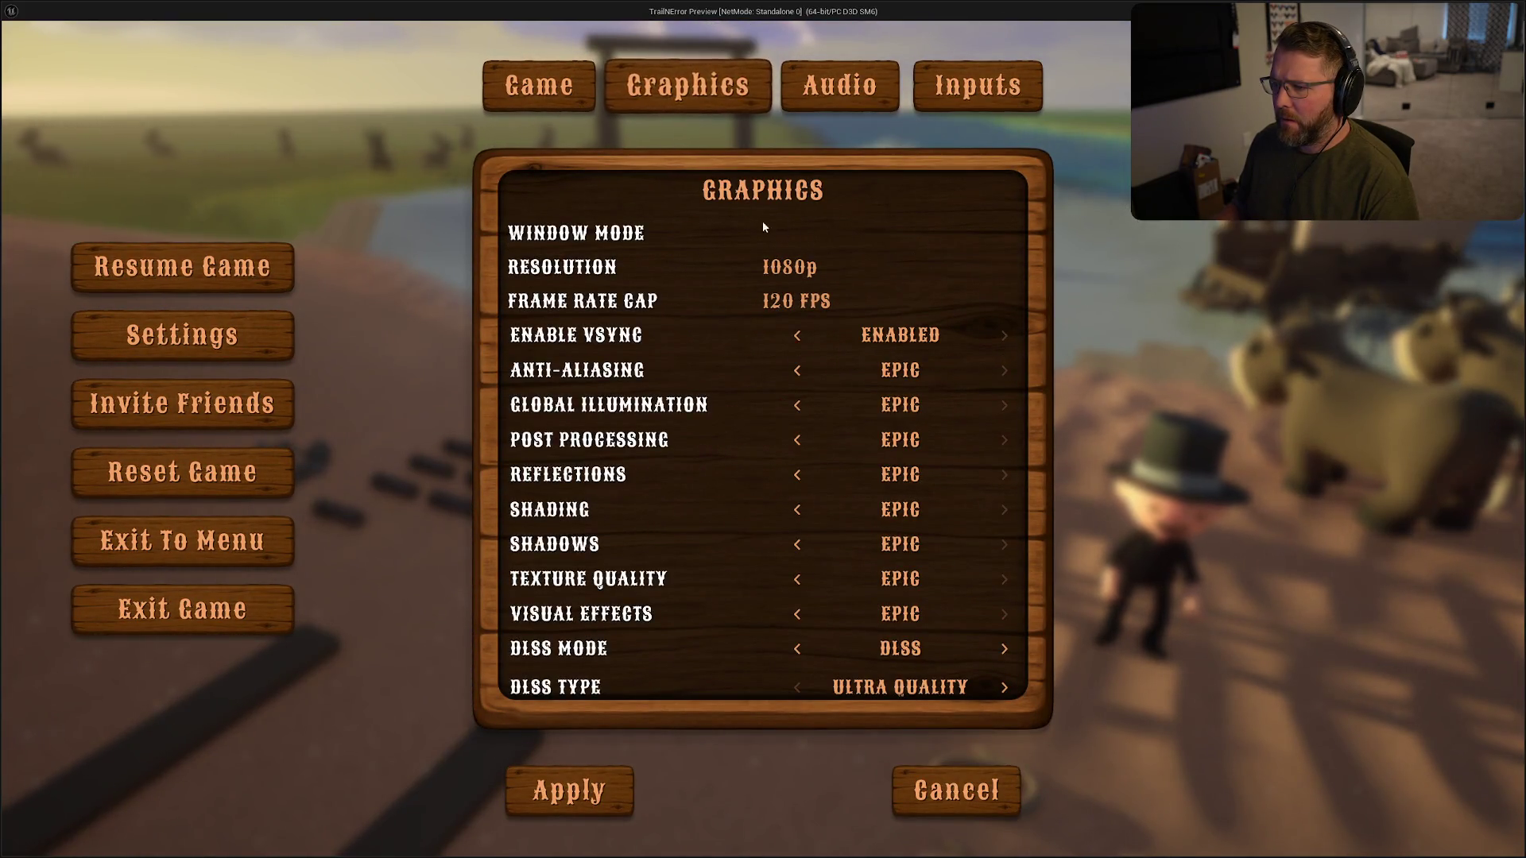
left_click(792, 268)
left_click(793, 269)
left_click(795, 300)
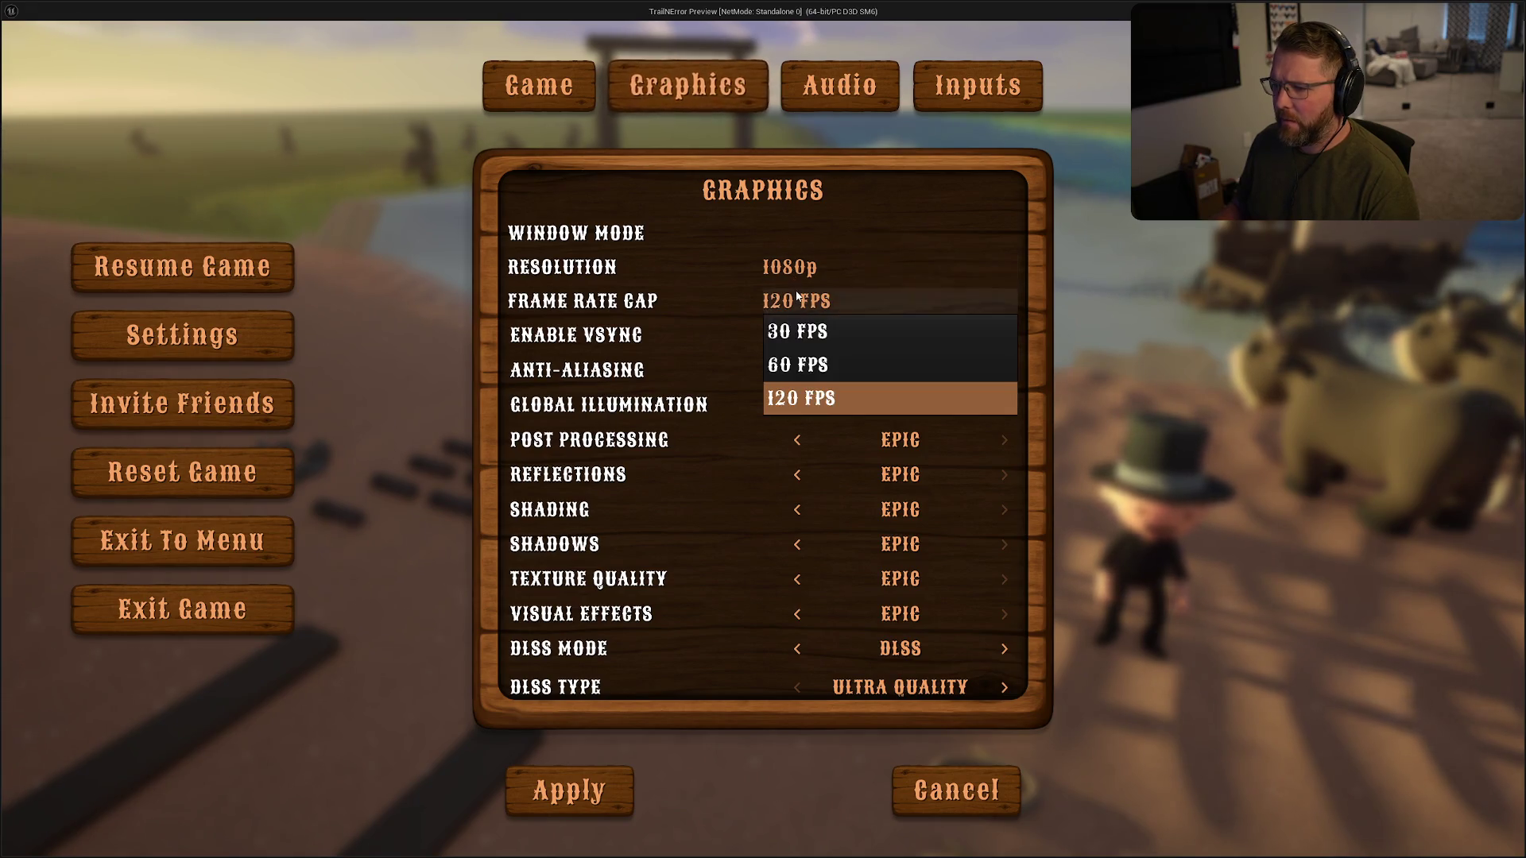
left_click(794, 300)
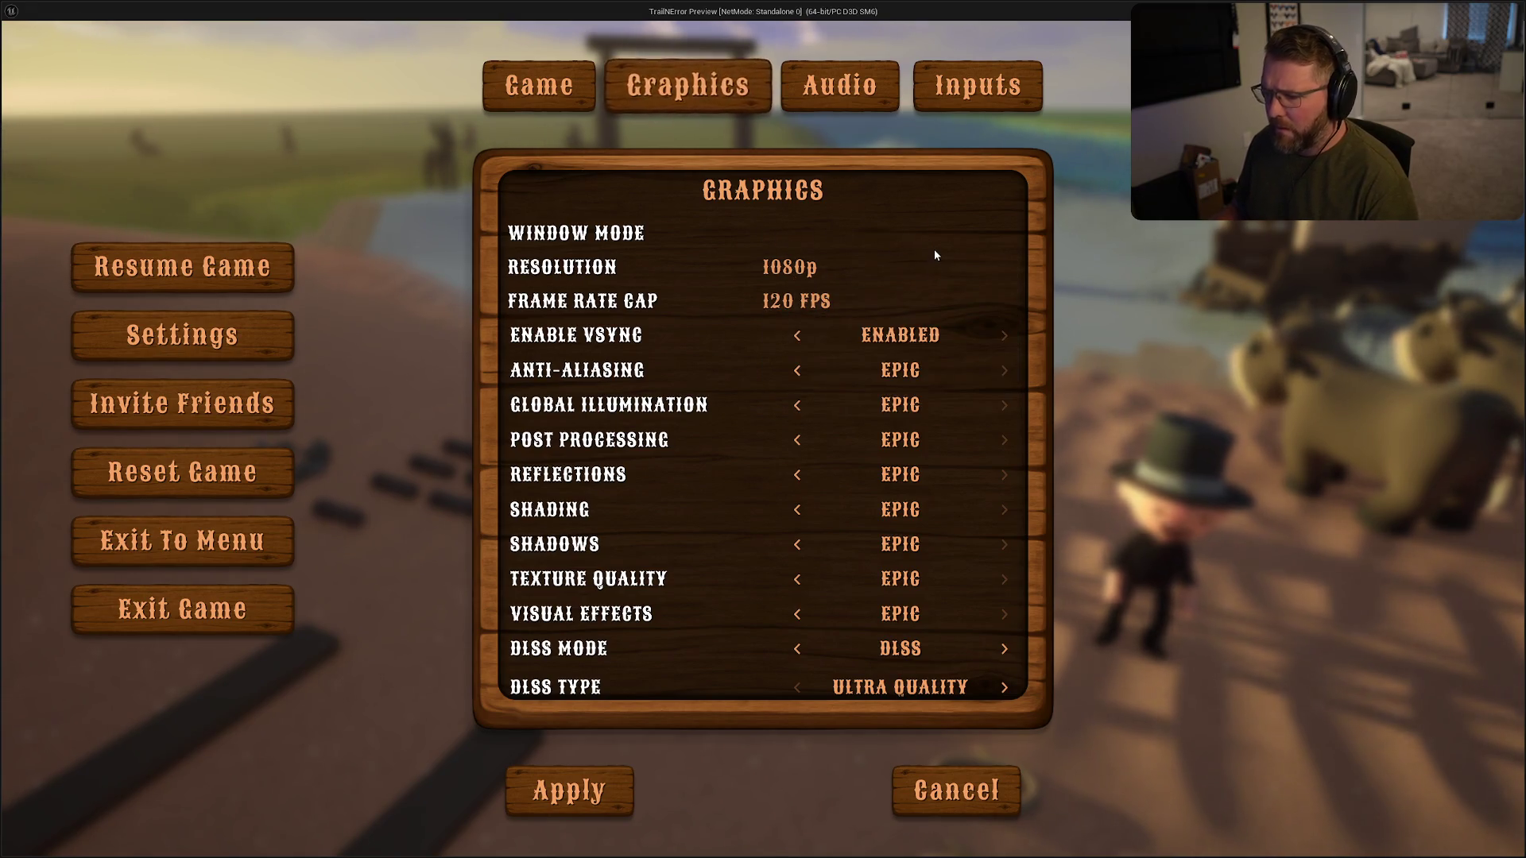
left_click(779, 238)
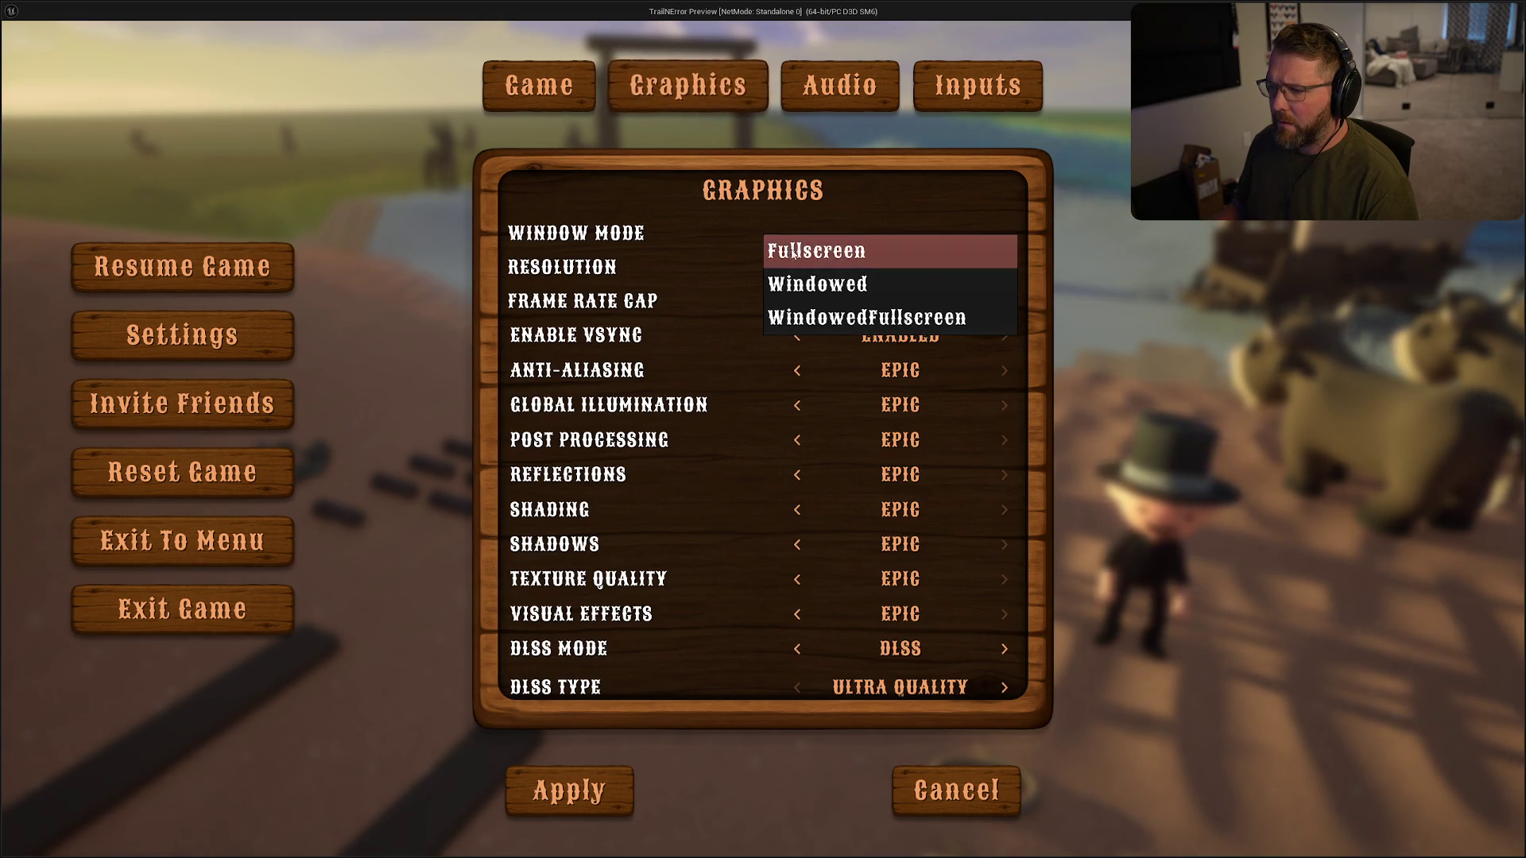
left_click(827, 320)
left_click(587, 799)
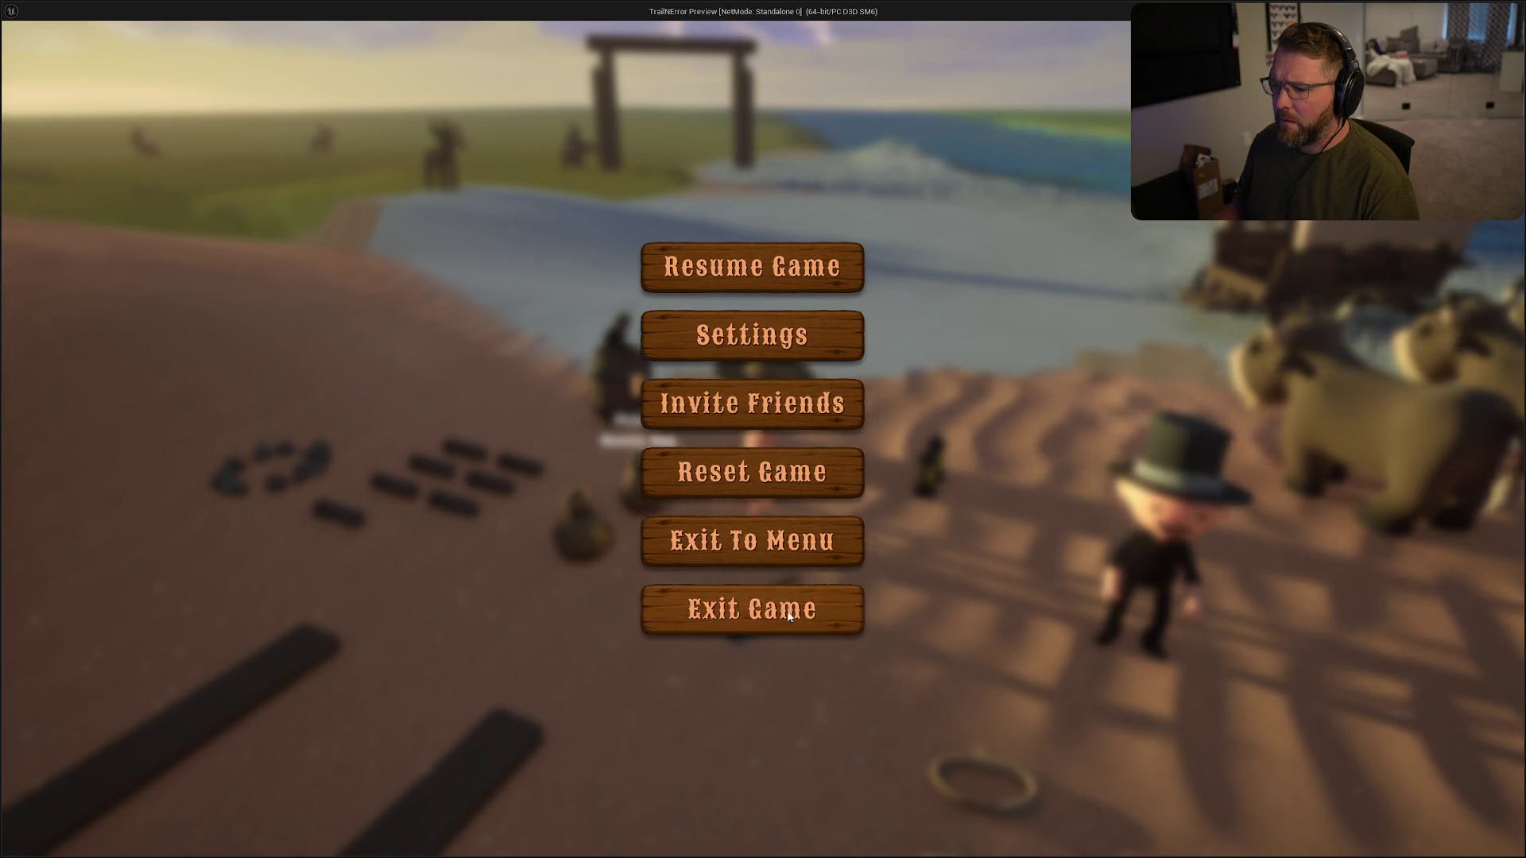
left_click(763, 608)
left_click(658, 460)
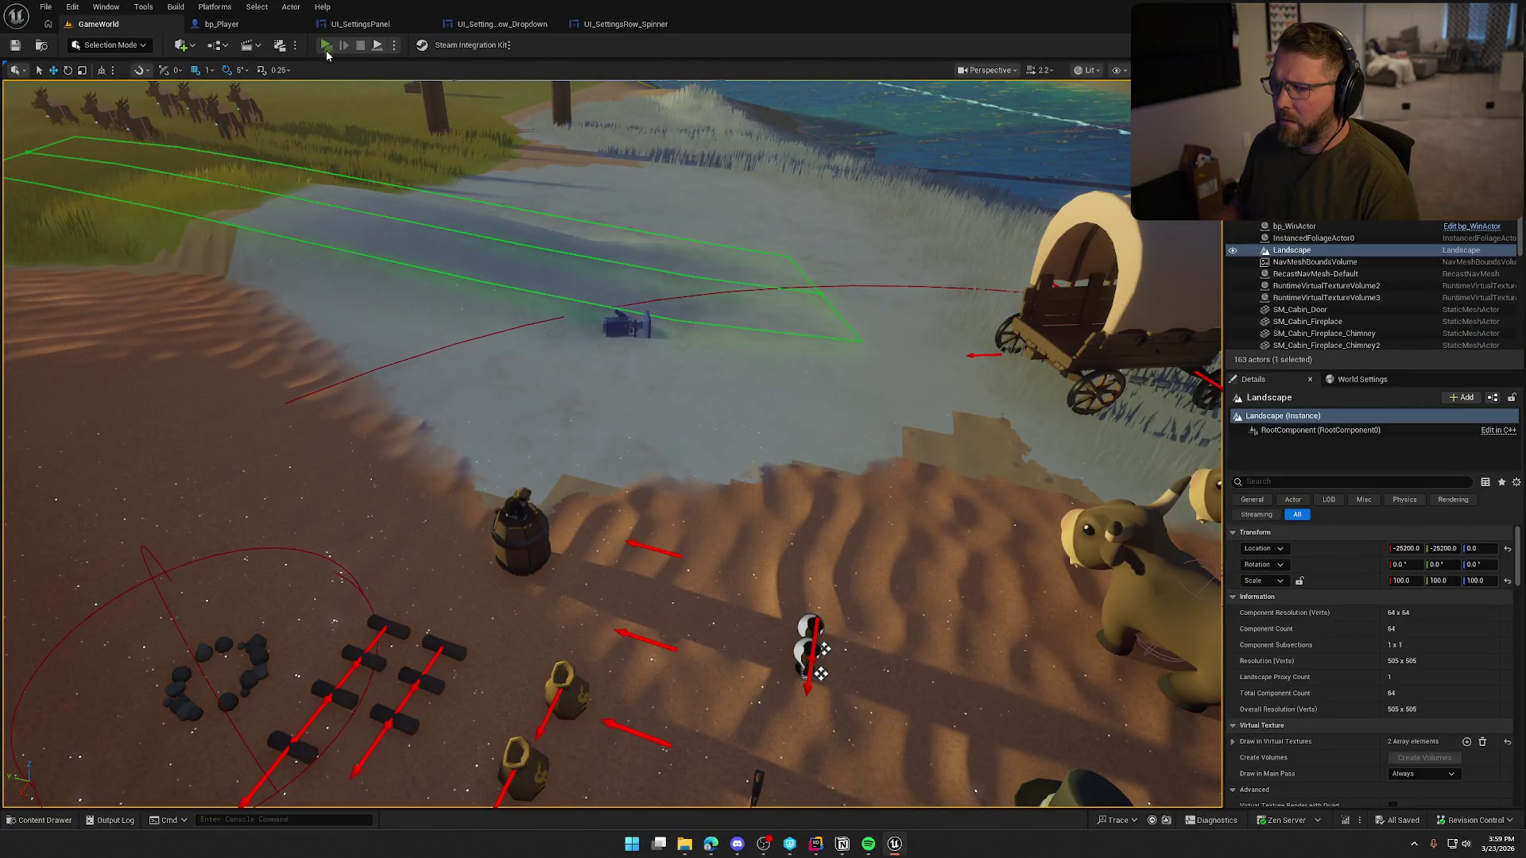
- In a second play-test, apply Window Mode Windowed, then exit the game
left_click(327, 48)
key("Escape")
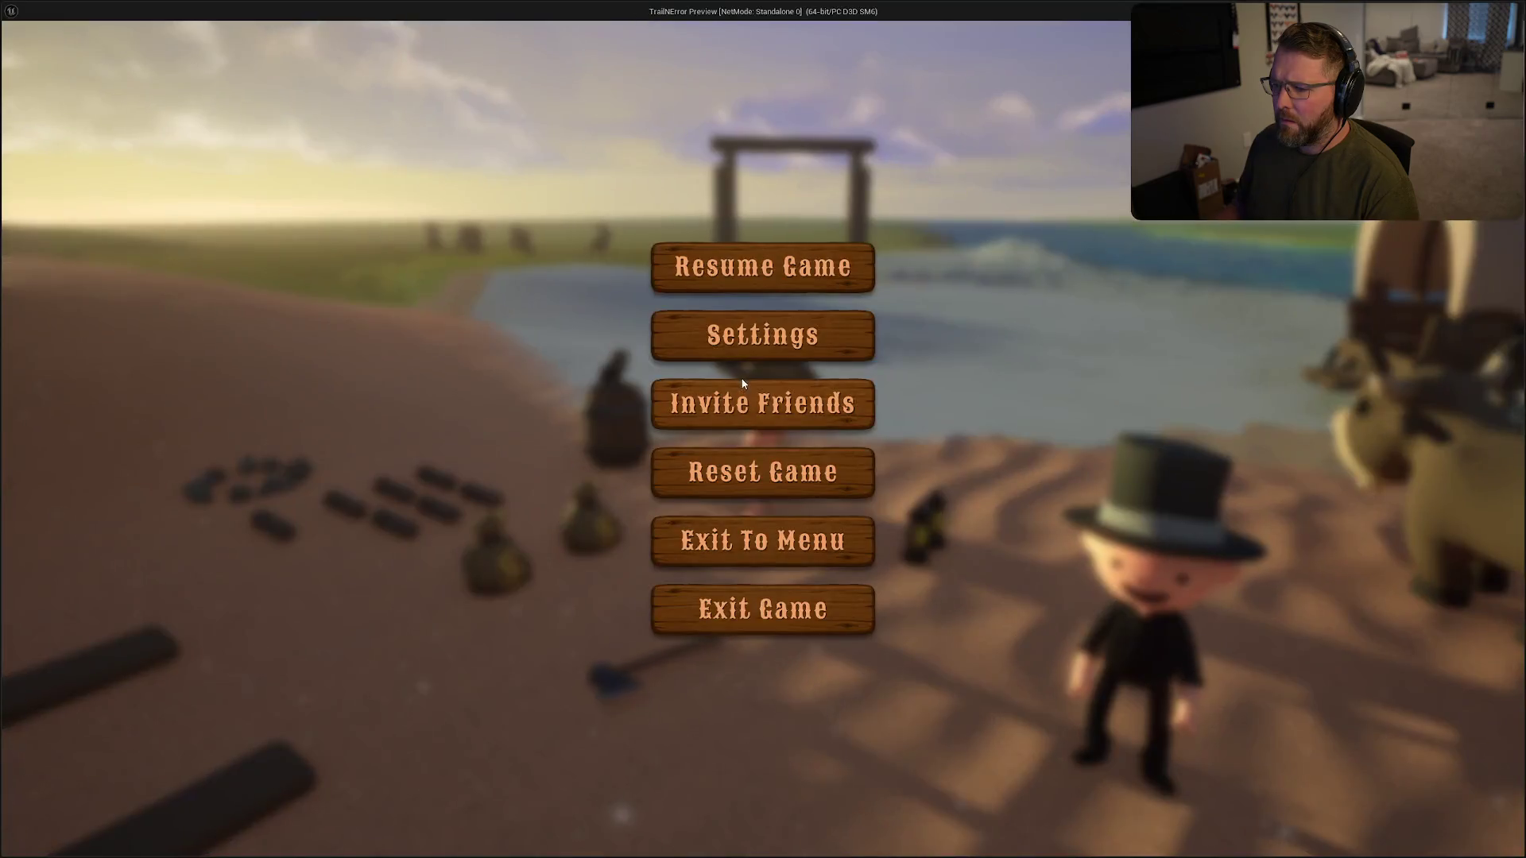
left_click(761, 339)
left_click(682, 89)
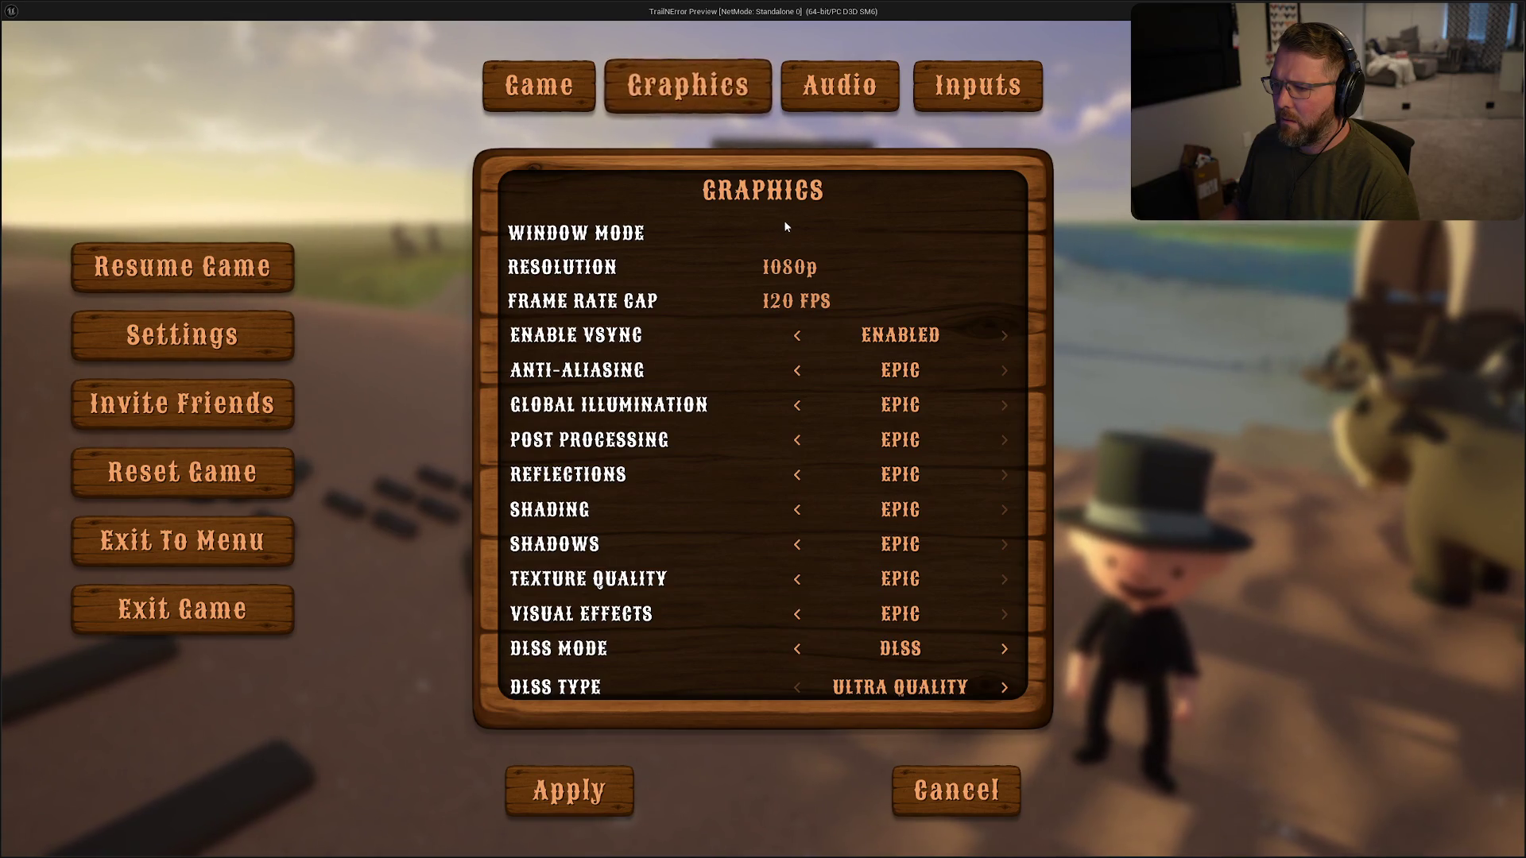
left_click(812, 231)
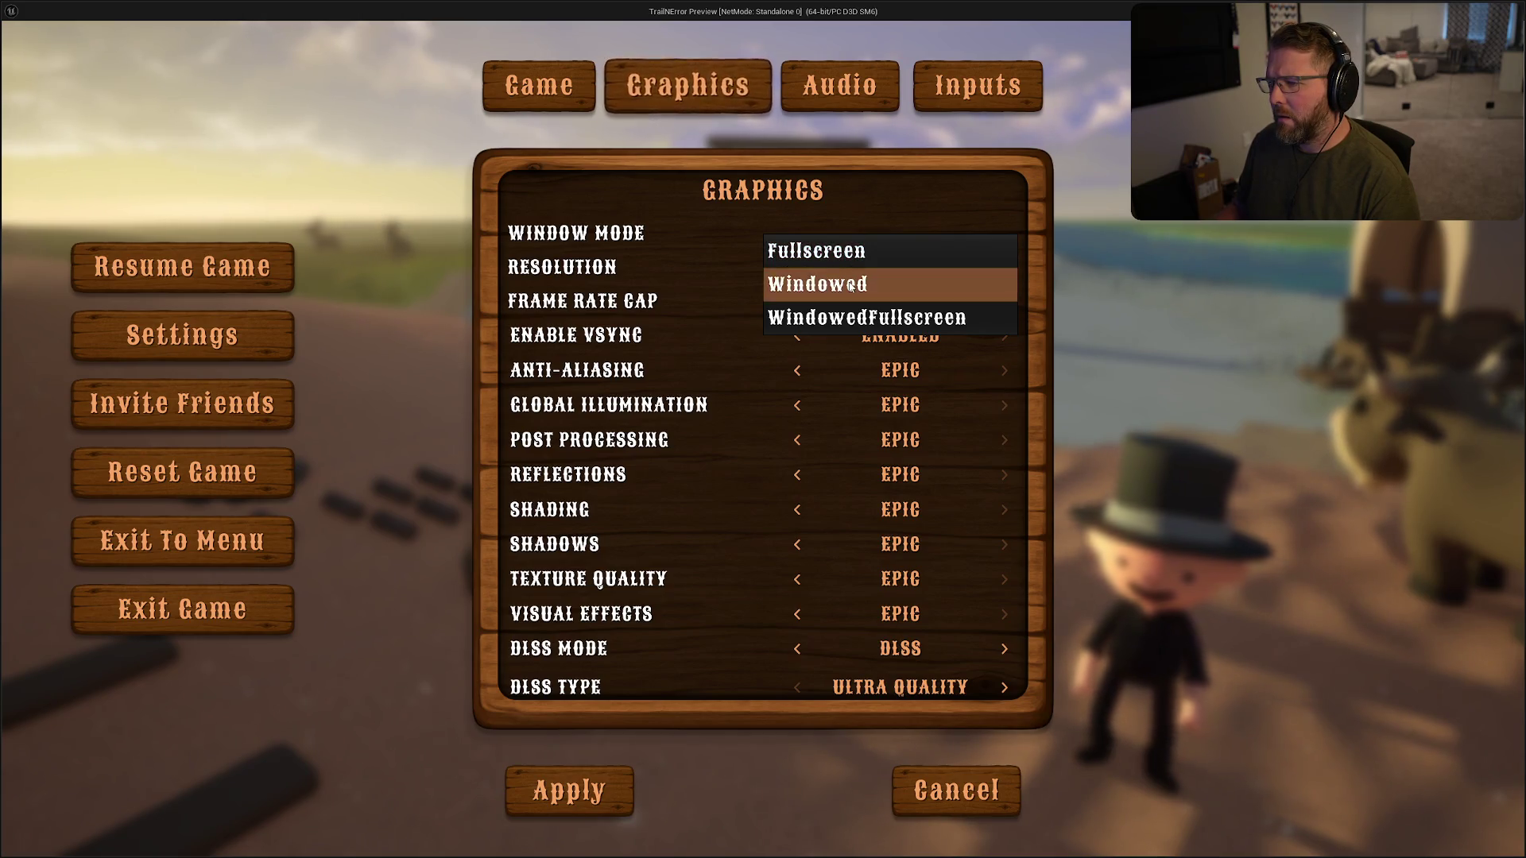
left_click(851, 285)
left_click(642, 686)
left_click(737, 563)
left_click(674, 450)
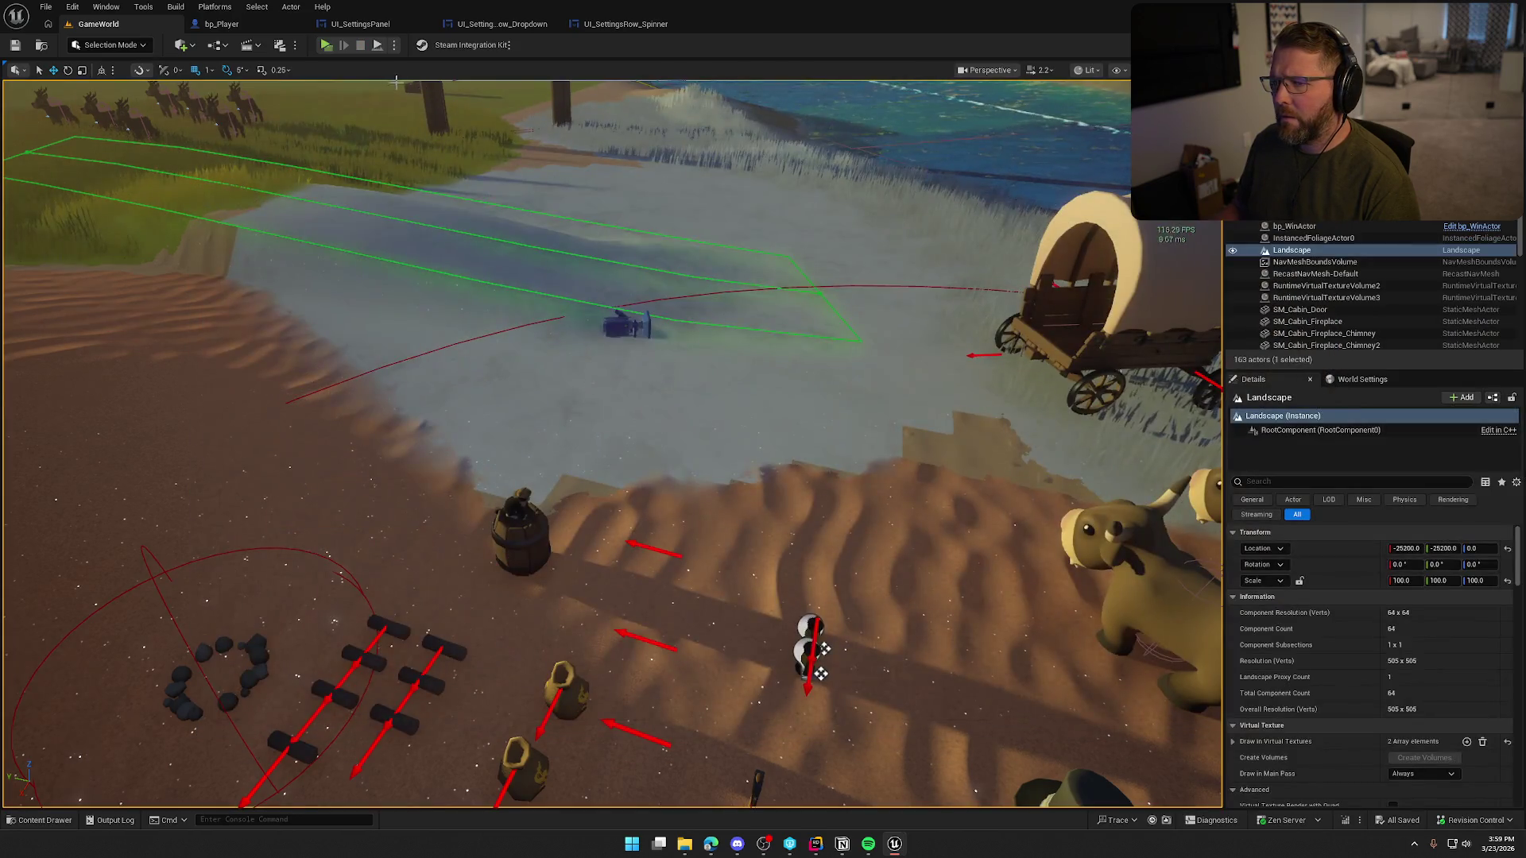
- In a play-test, set Window Mode to Fullscreen, close the panel and exit the game
key("alt+p")
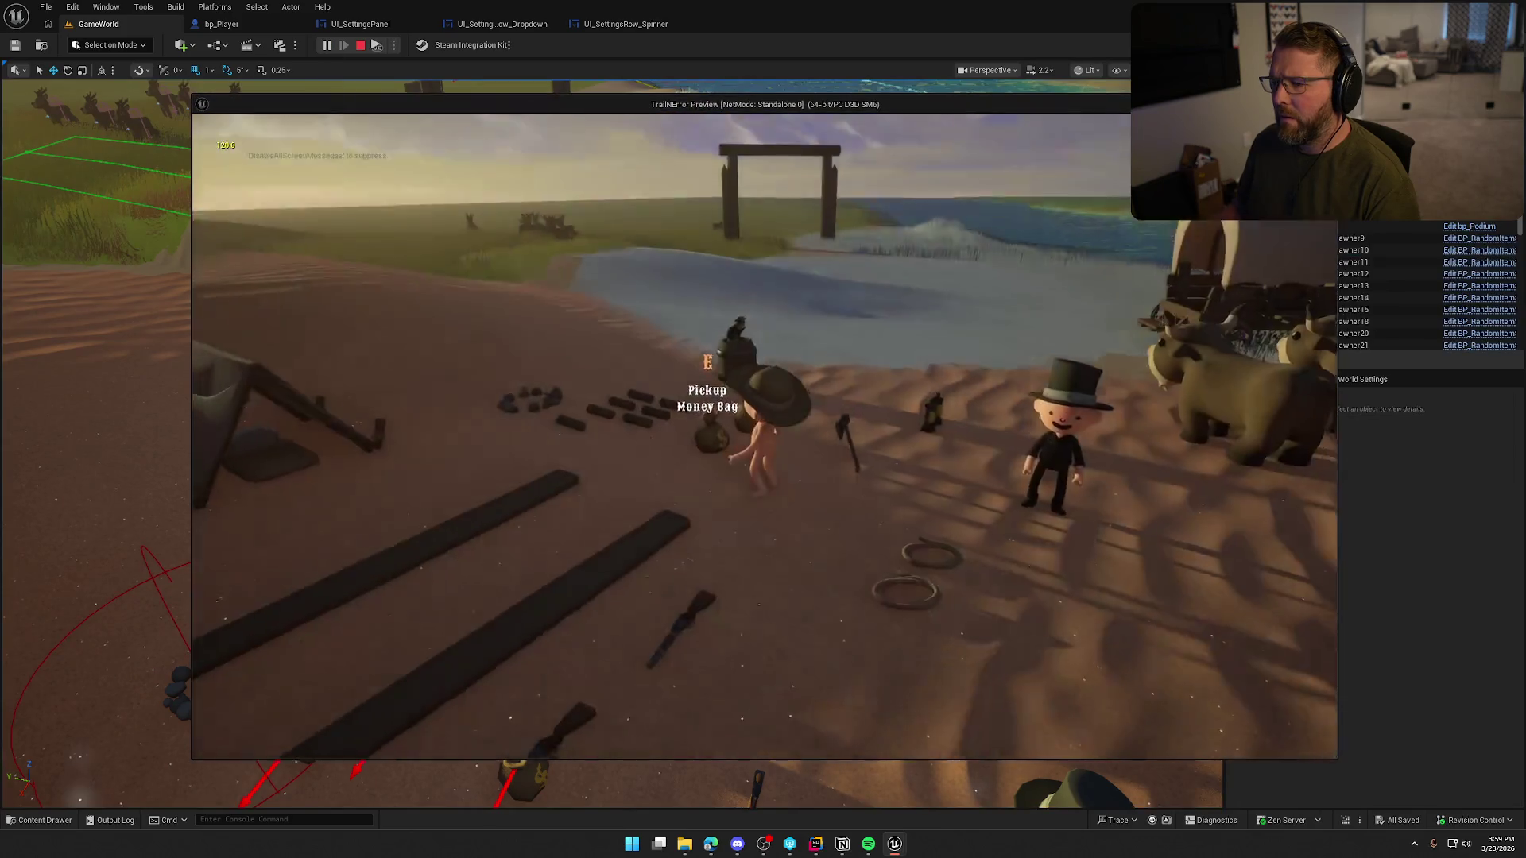
key("Escape")
left_click(810, 353)
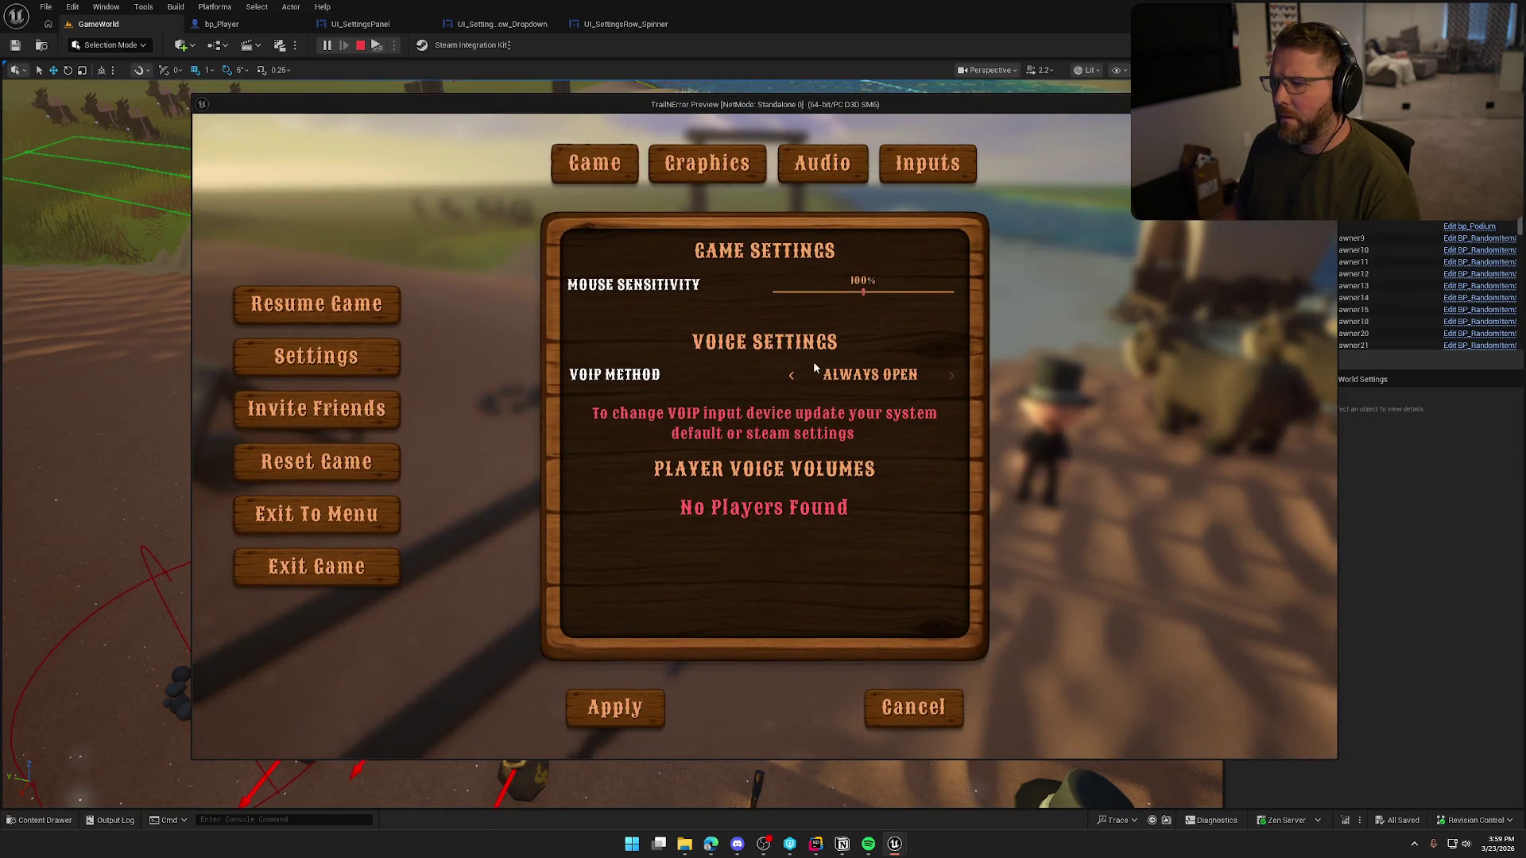
left_click(709, 167)
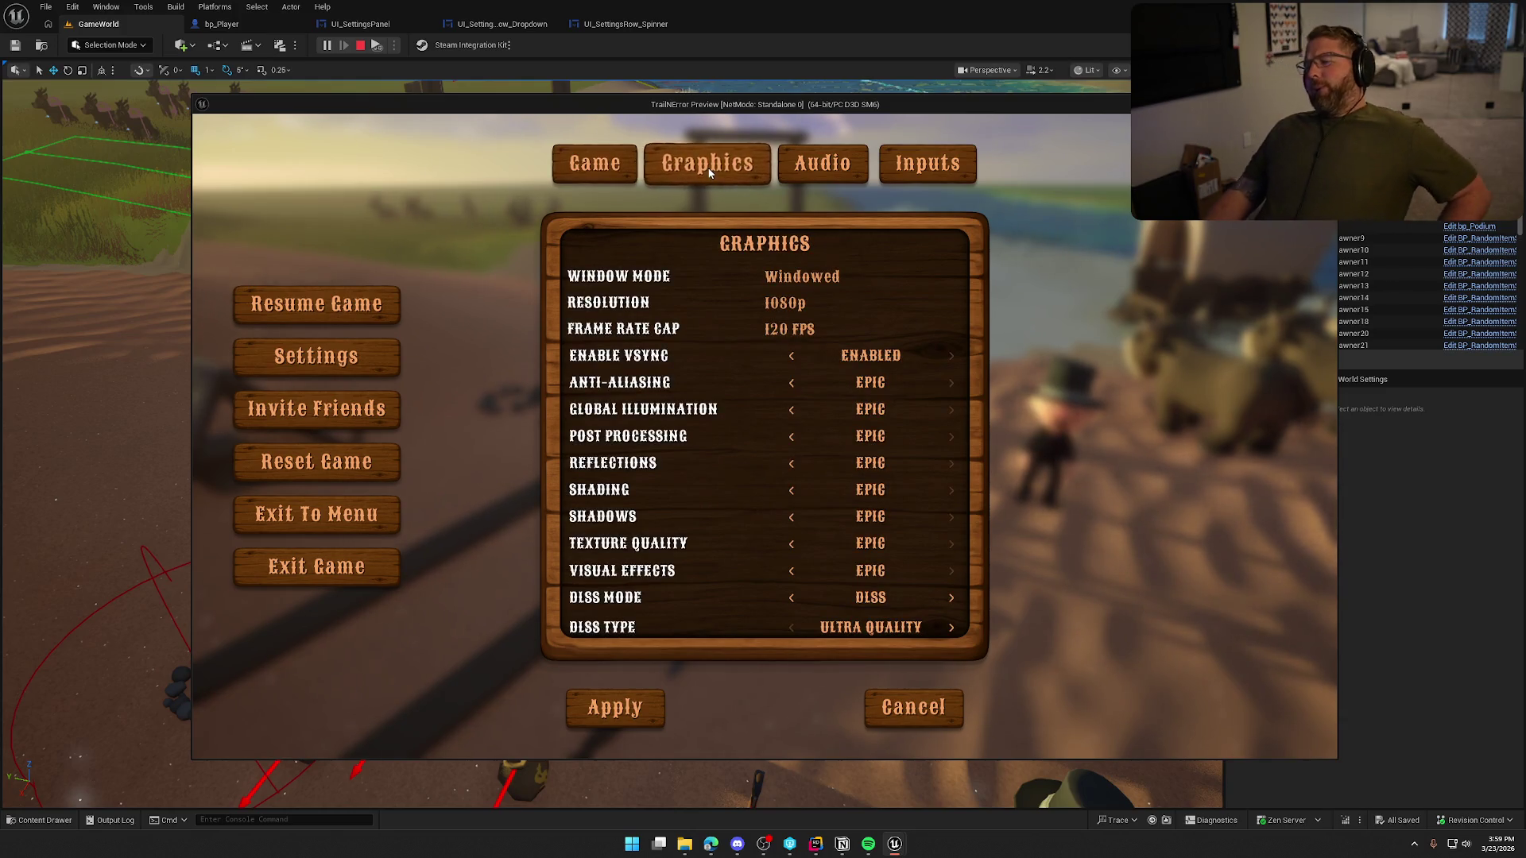
left_click(791, 279)
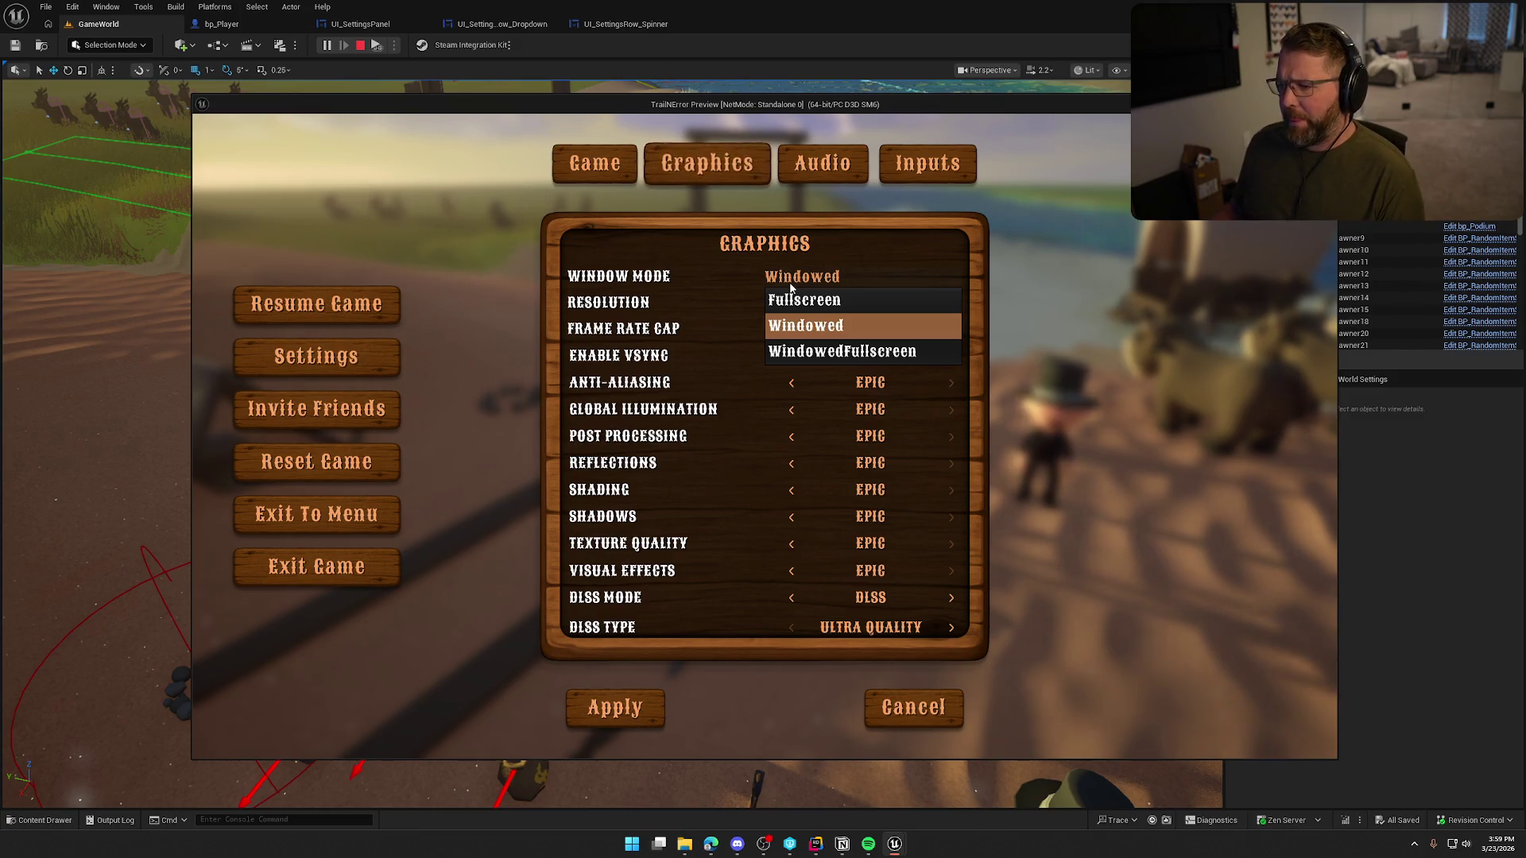
left_click(796, 301)
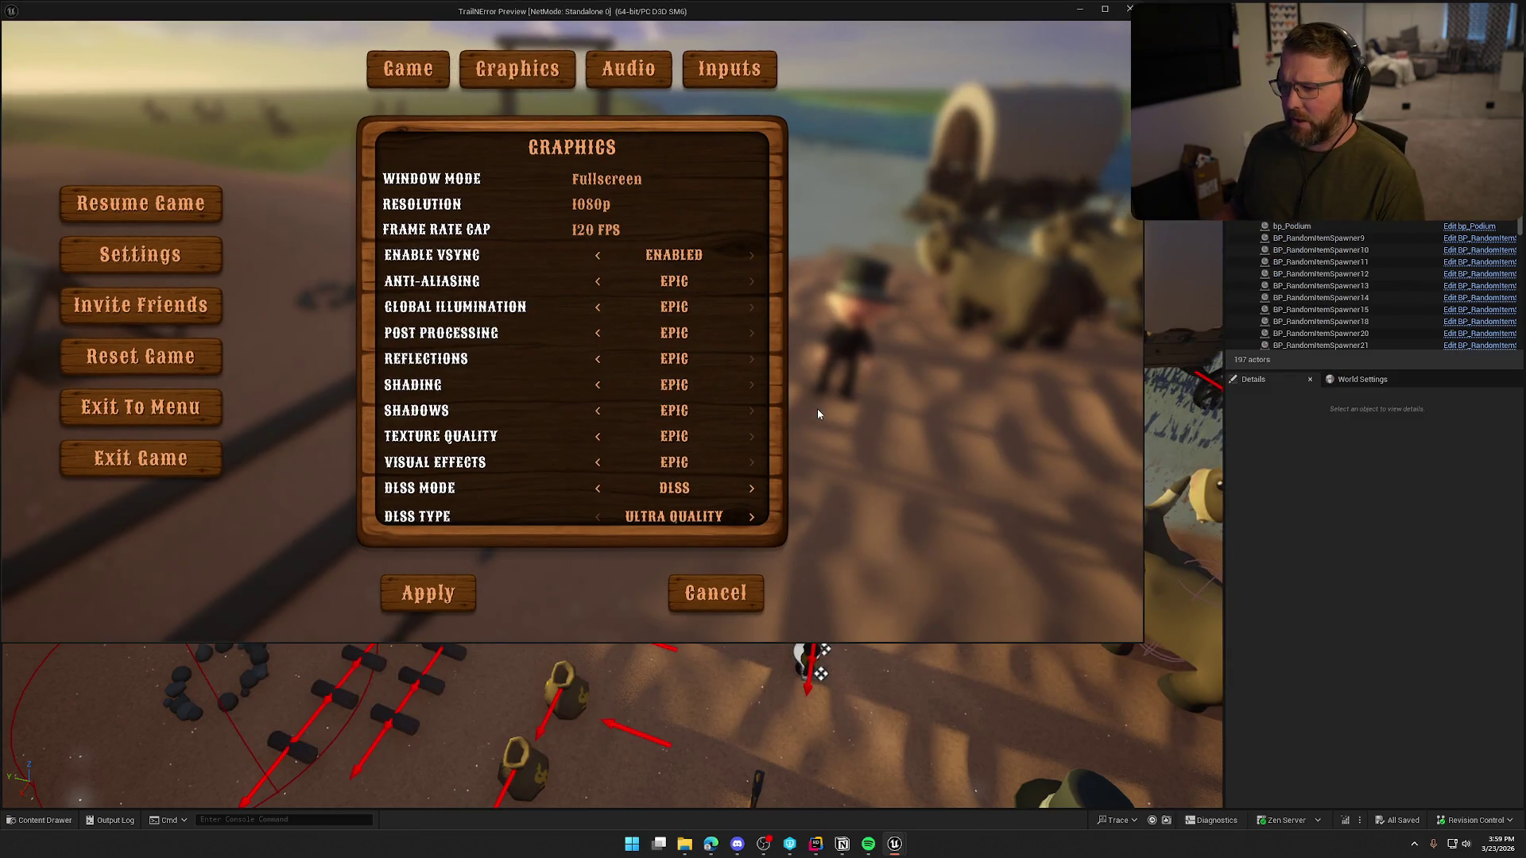
left_click(429, 593)
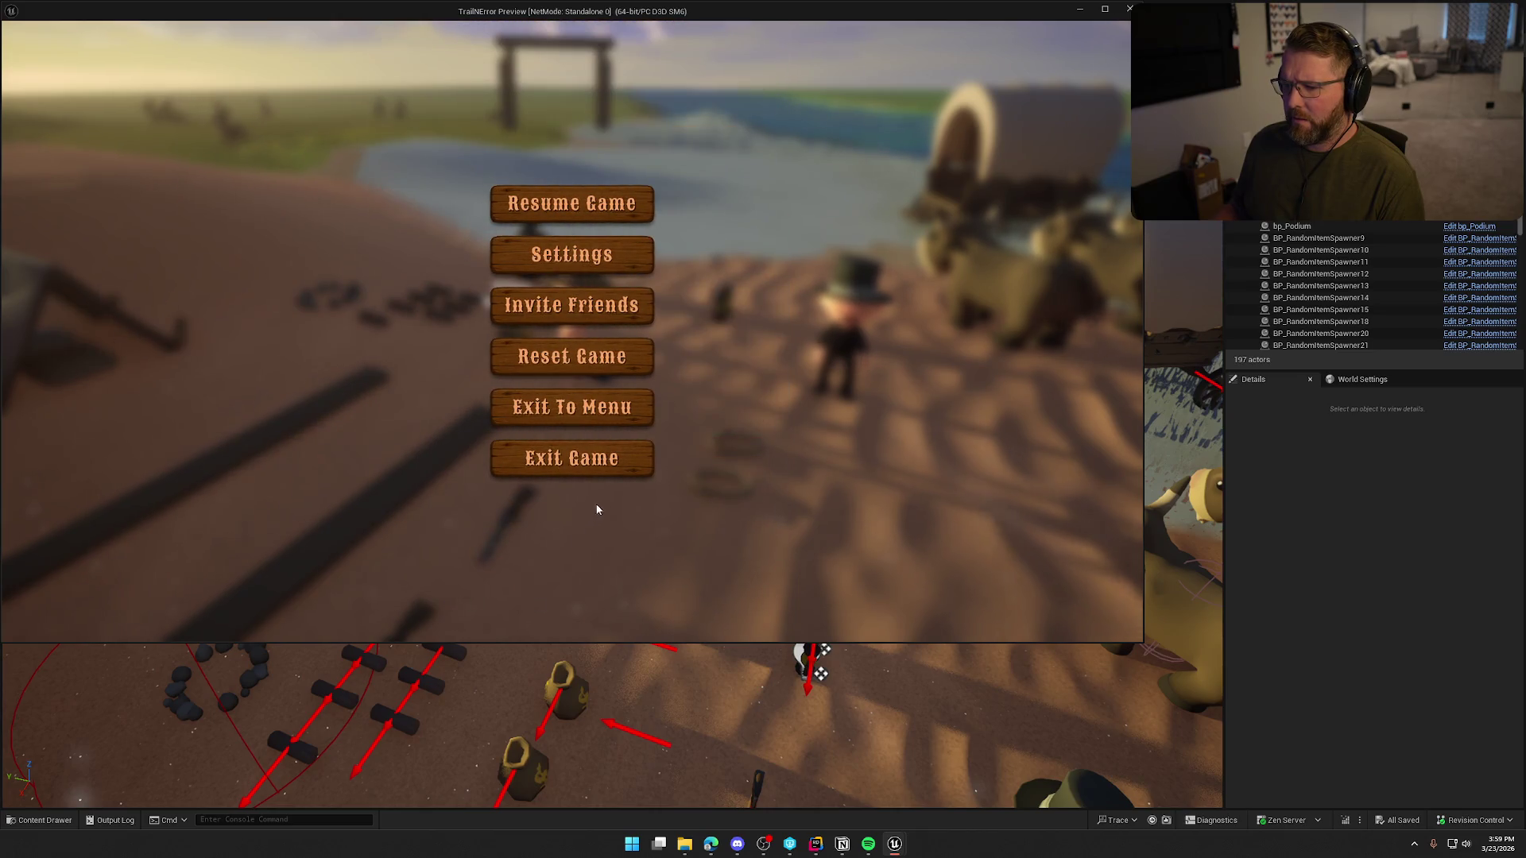
left_click(589, 461)
left_click(489, 354)
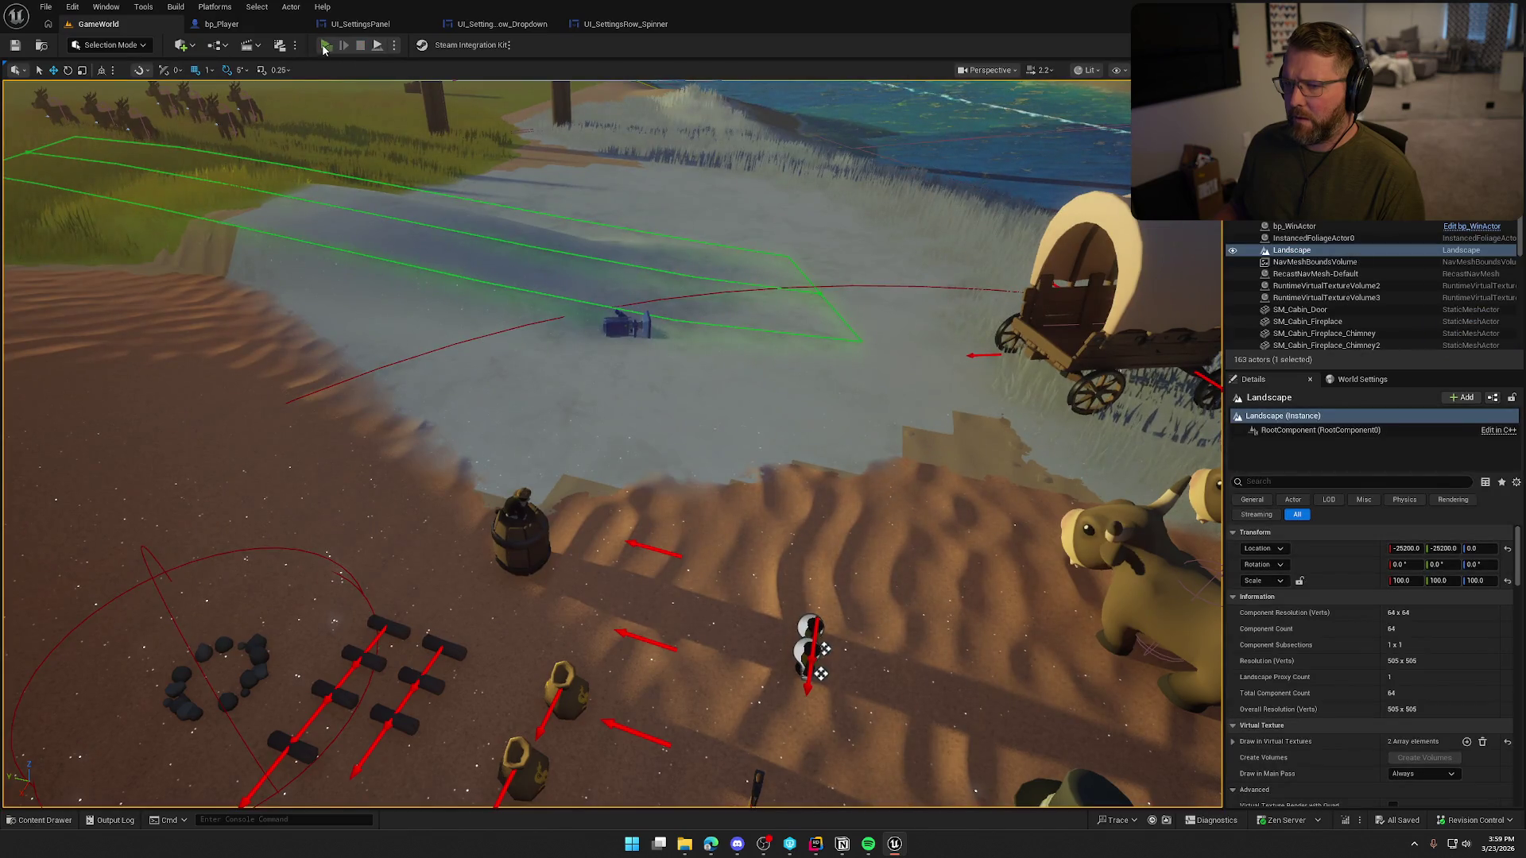
- In another play-test, switch Window Mode to WindowedFullscreen then Windowed, apply, and exit
left_click(325, 46)
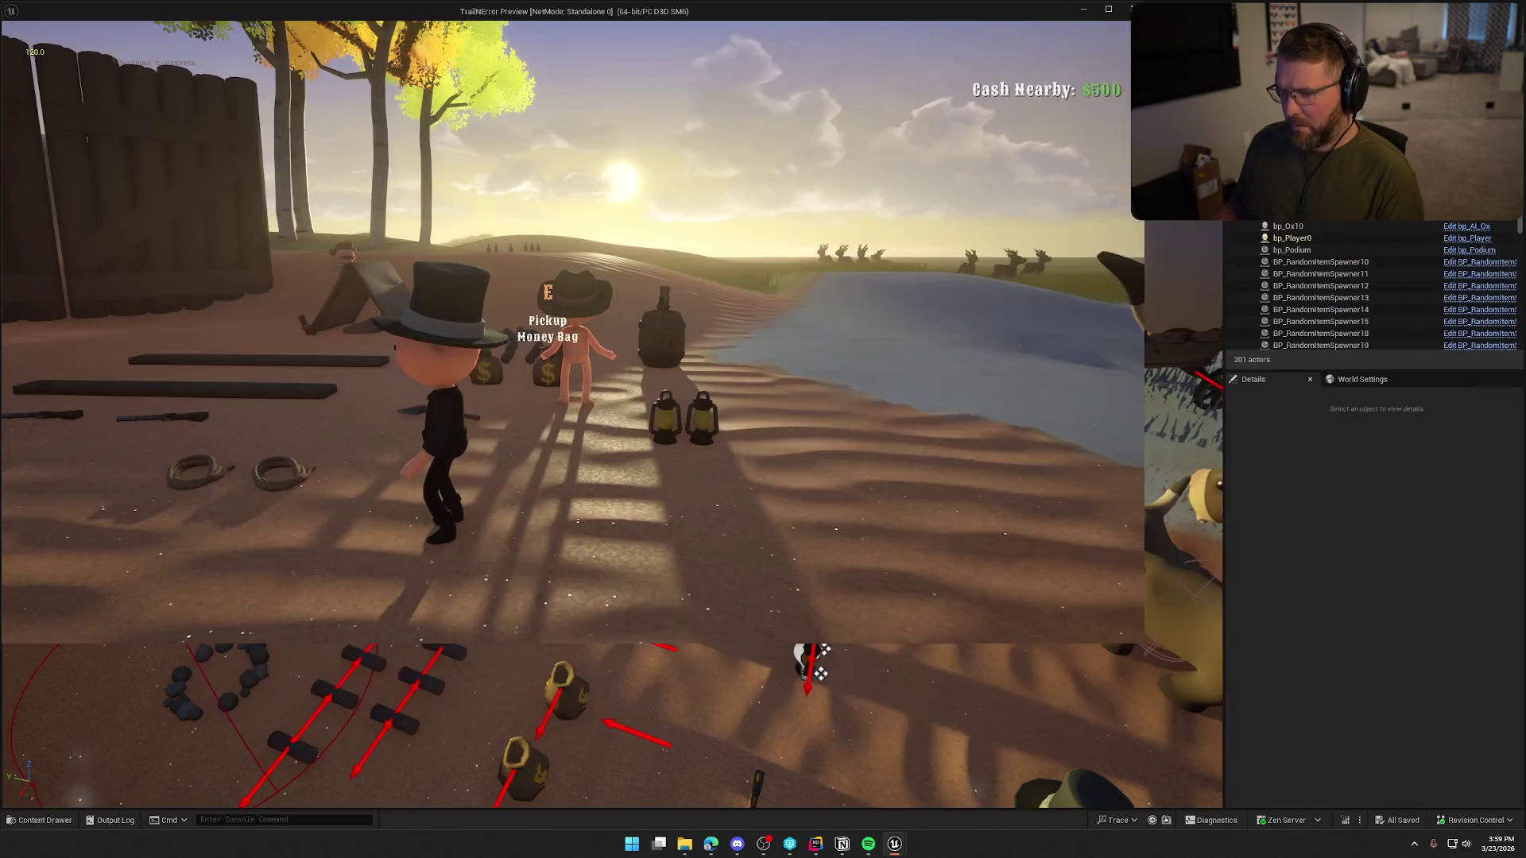
key("Escape")
left_click(586, 254)
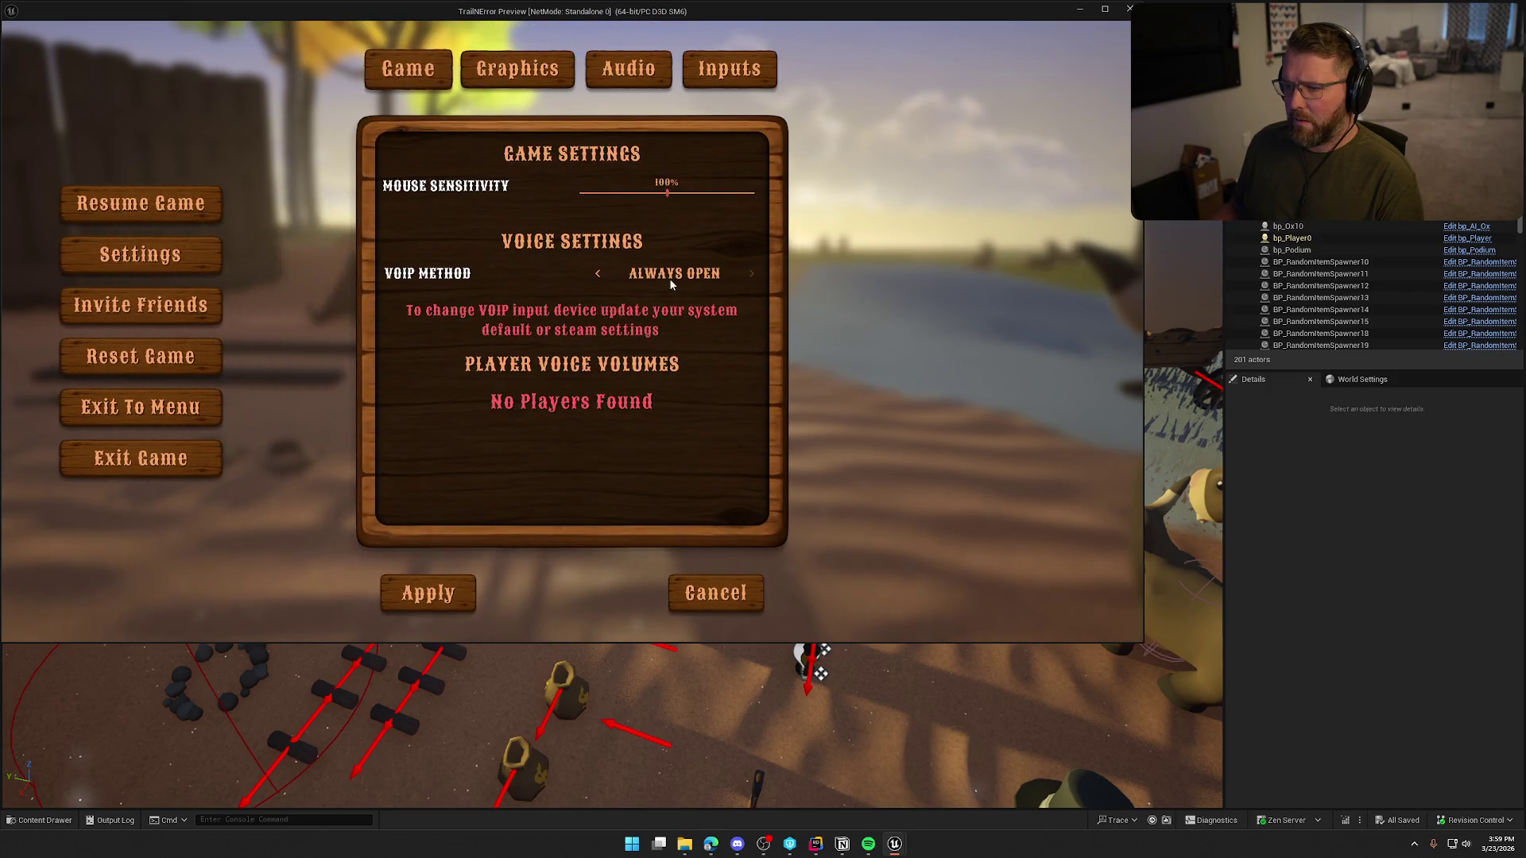
left_click(517, 68)
left_click(604, 183)
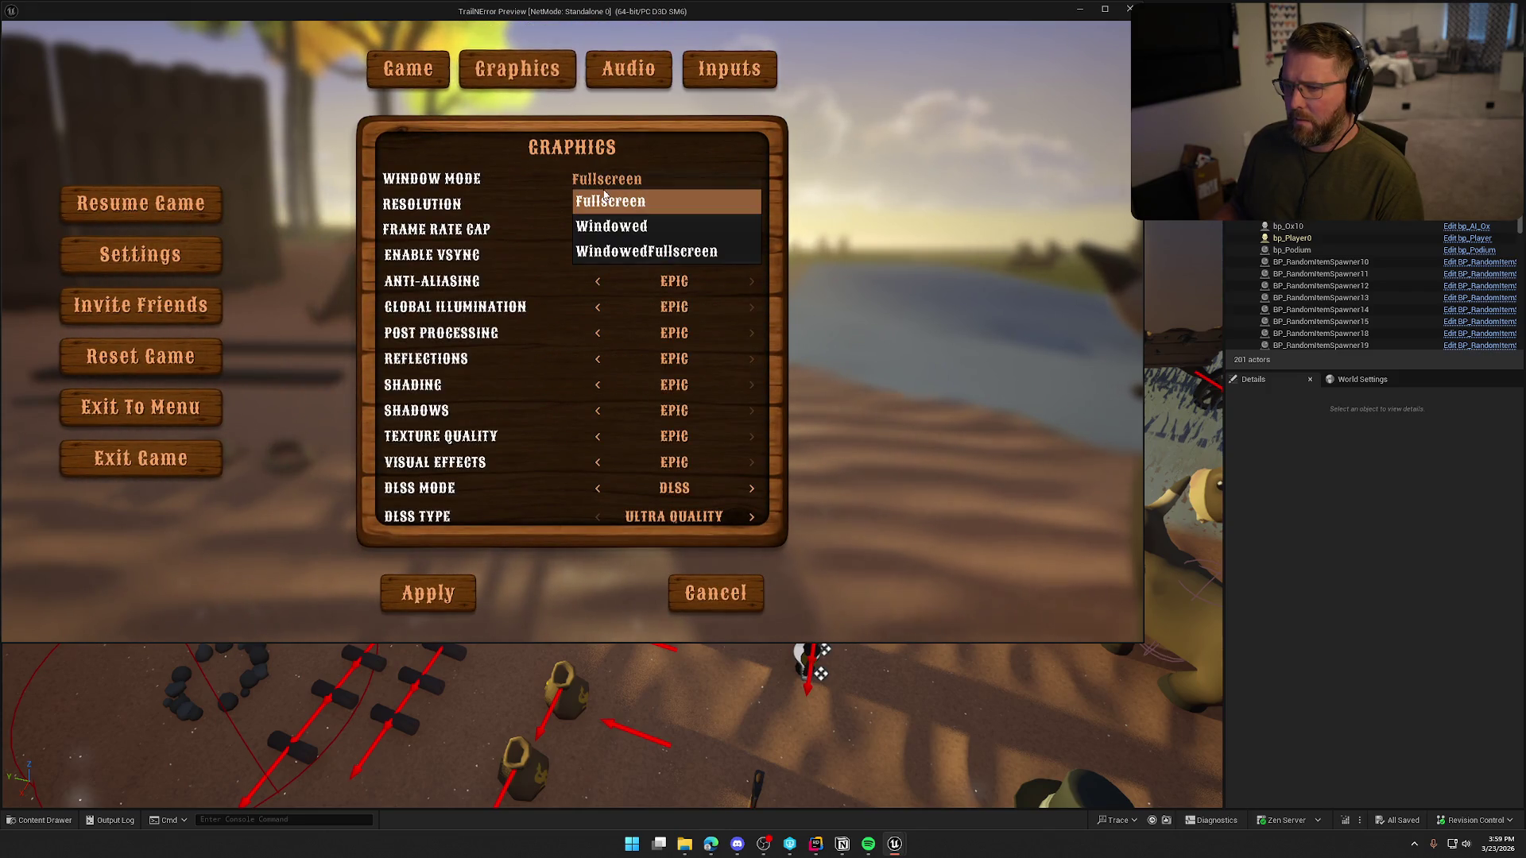
left_click(613, 251)
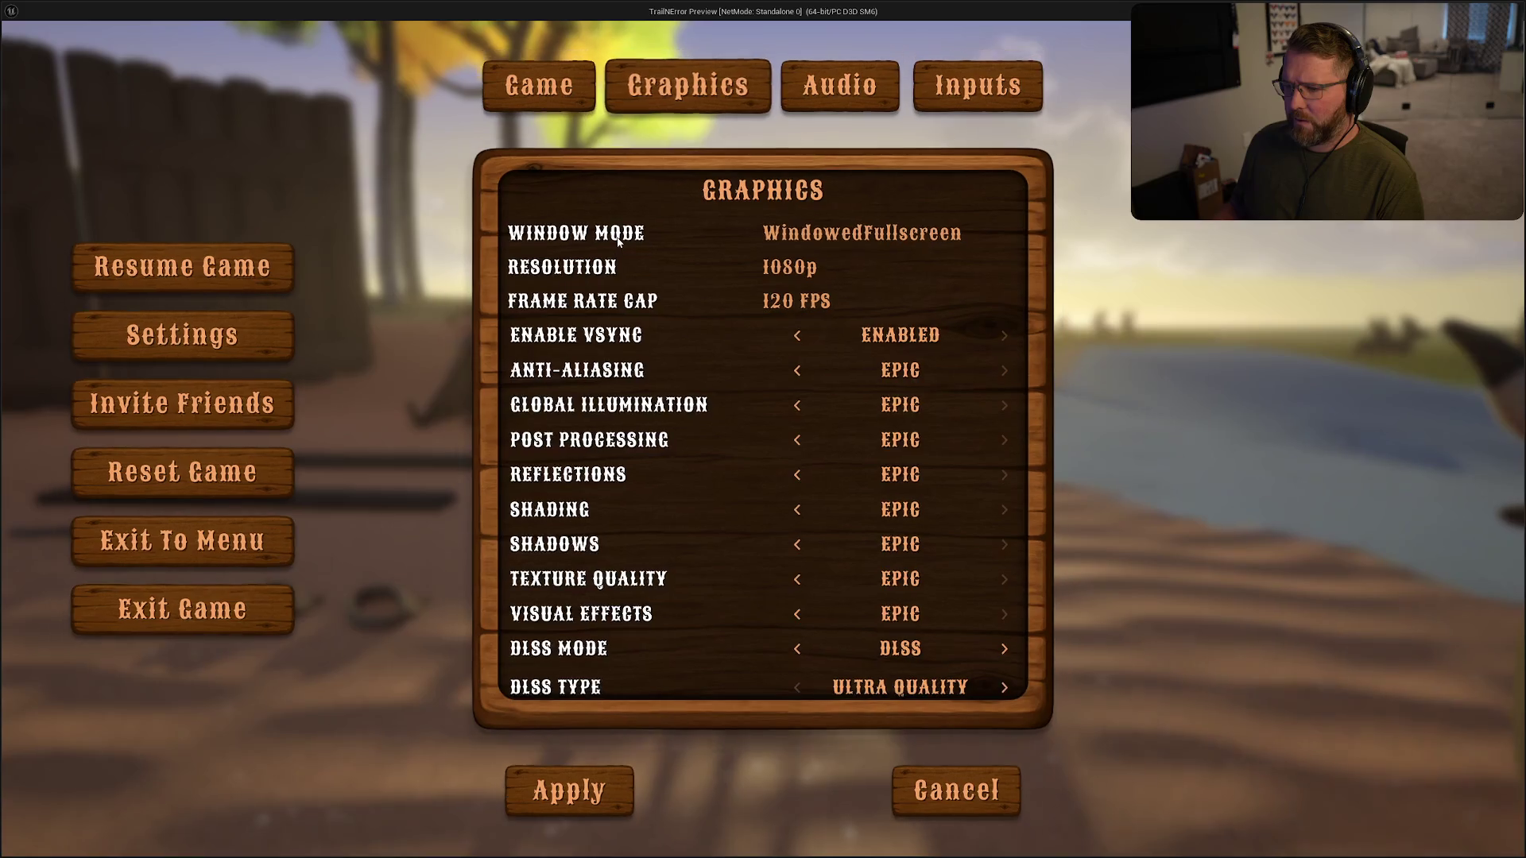
left_click(842, 233)
left_click(803, 293)
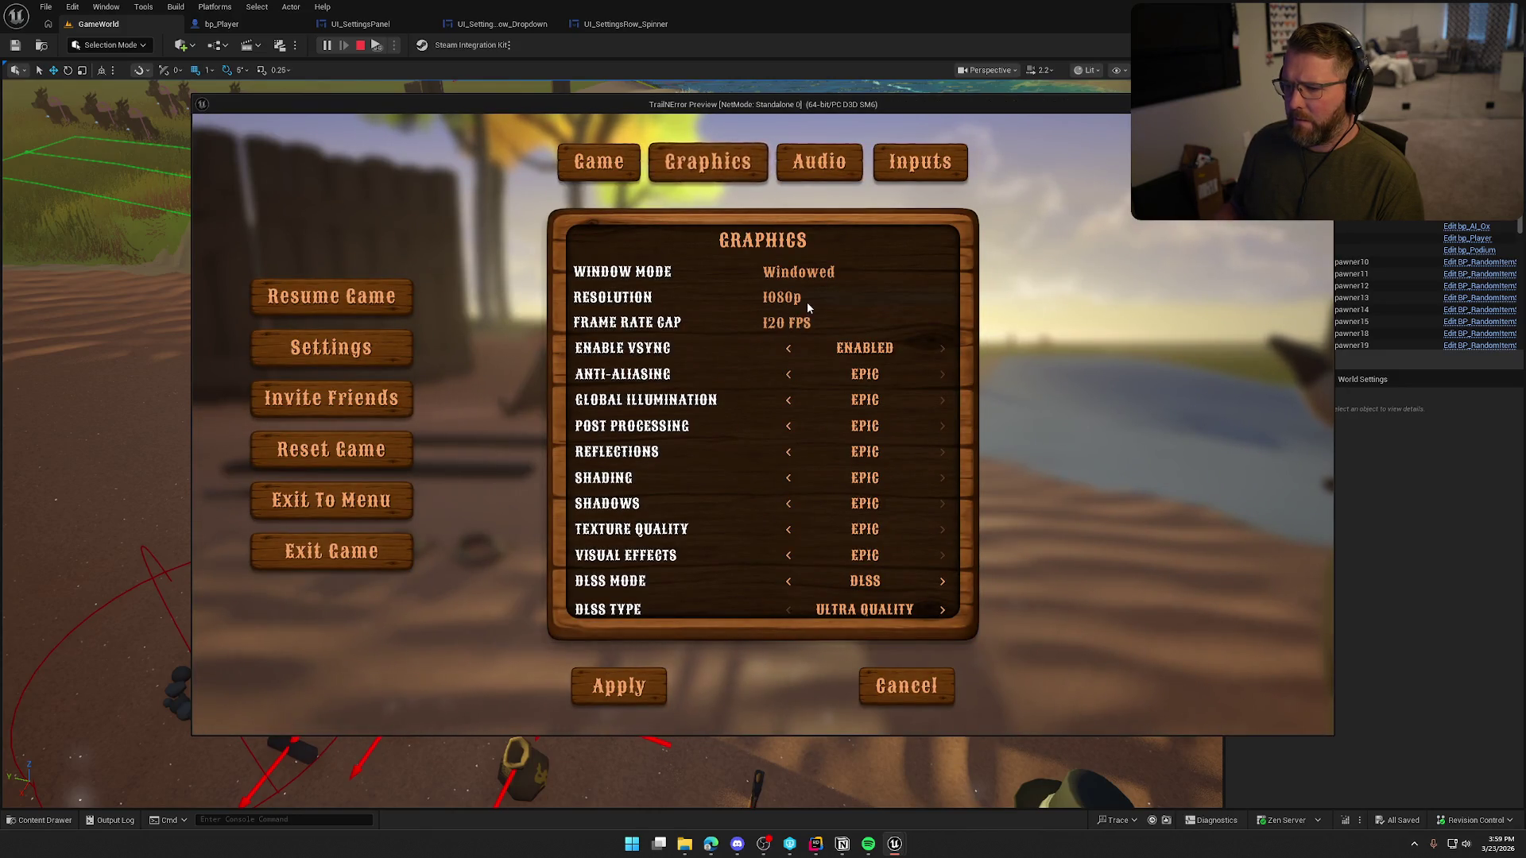
left_click(618, 687)
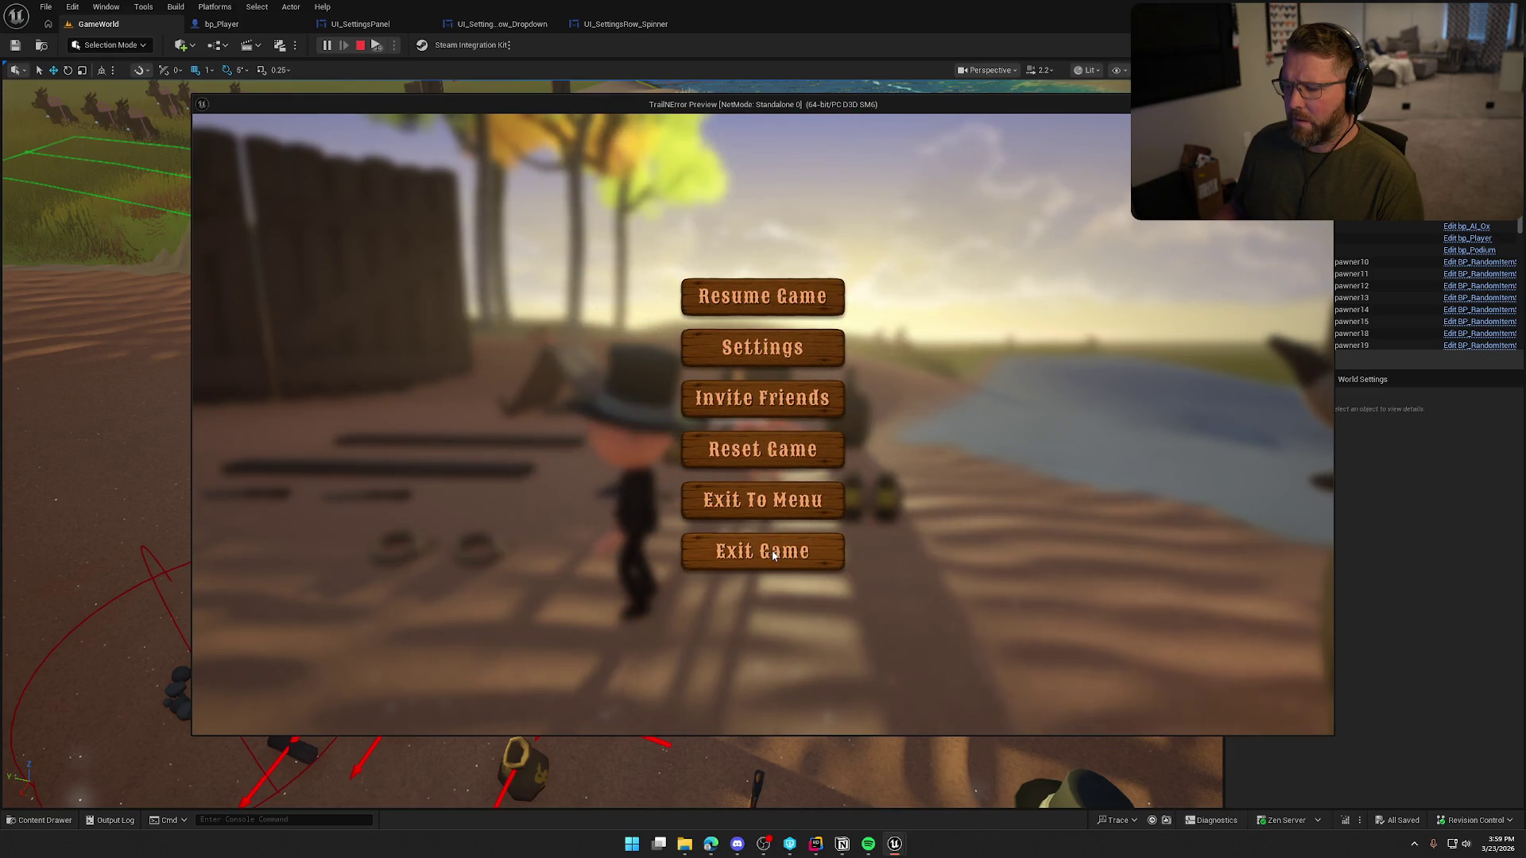
left_click(773, 555)
left_click(706, 439)
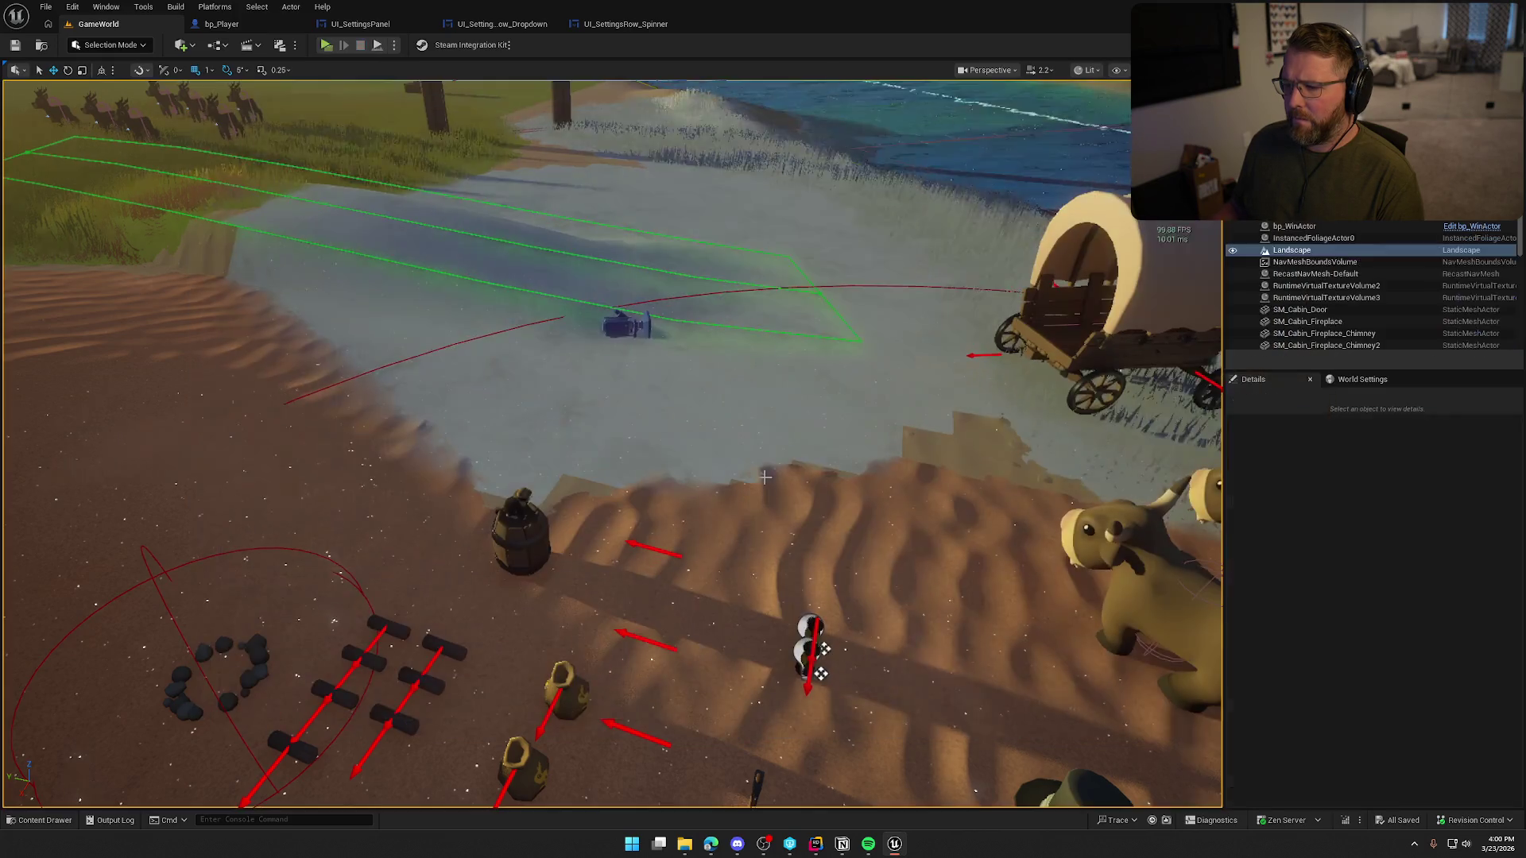
left_click(382, 25)
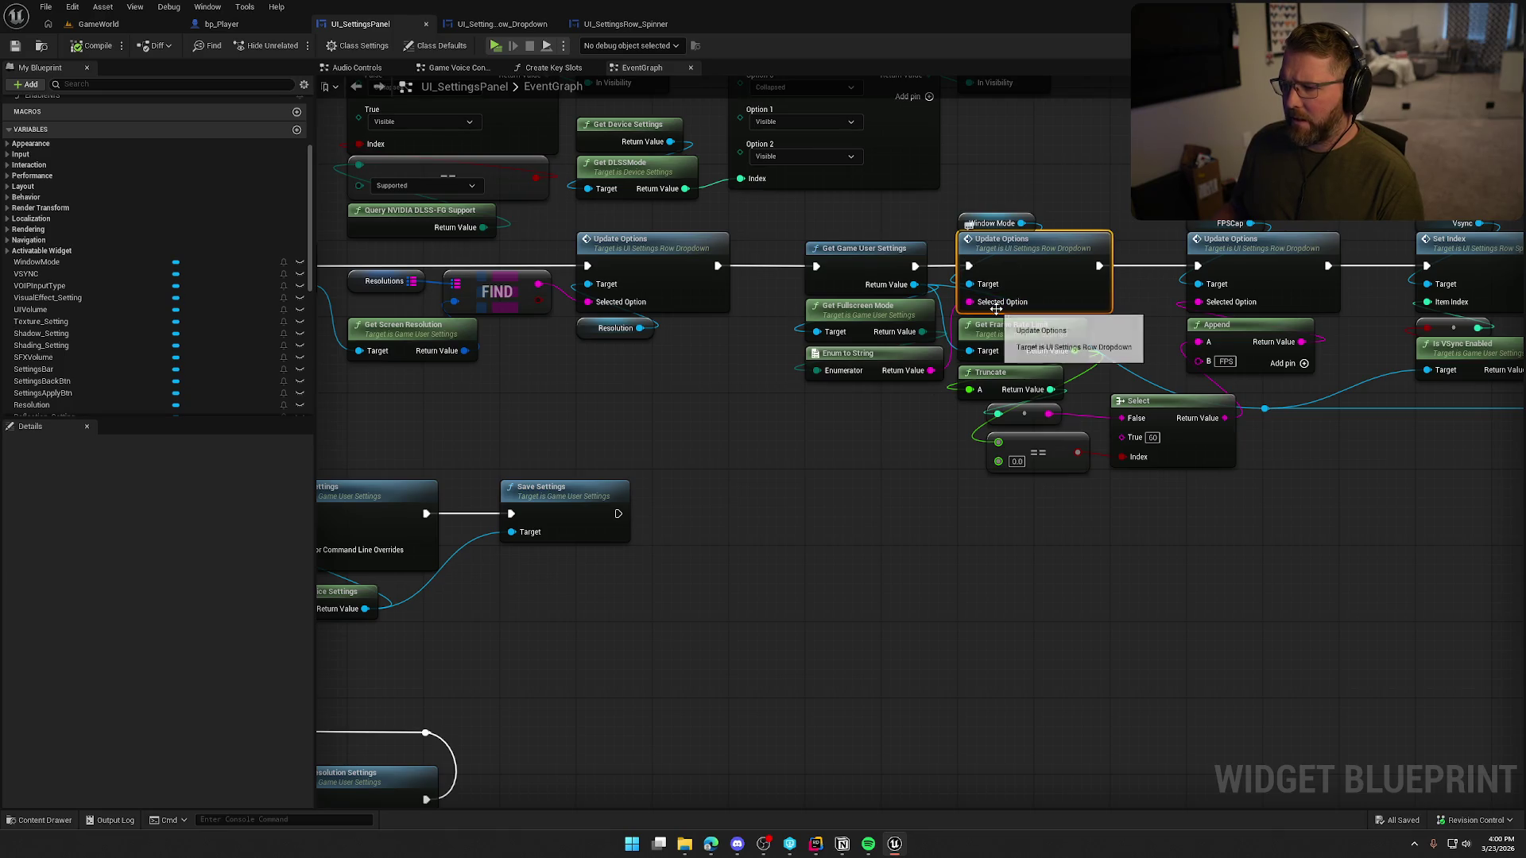
- Attach a Print String node printing "Hello" after Get Game User Settings' execution pin
left_click_drag(853, 468, 622, 514)
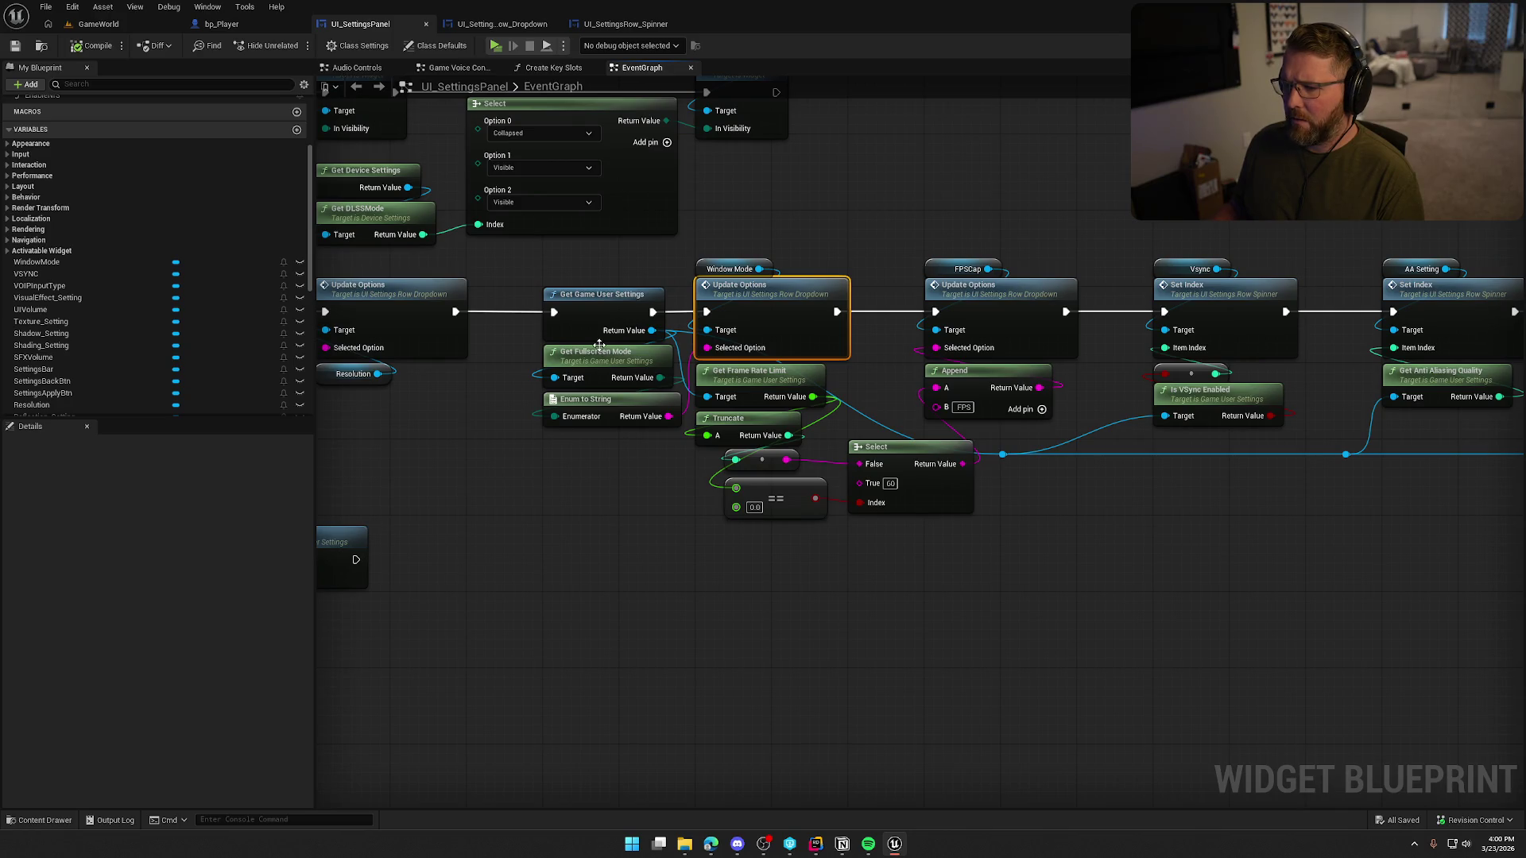
mouse_move(653, 312)
left_mouse_down()
mouse_move(625, 609)
mouse_move(741, 569)
mouse_move(740, 548)
left_mouse_up()
type("print")
key("Return")
left_click(594, 571)
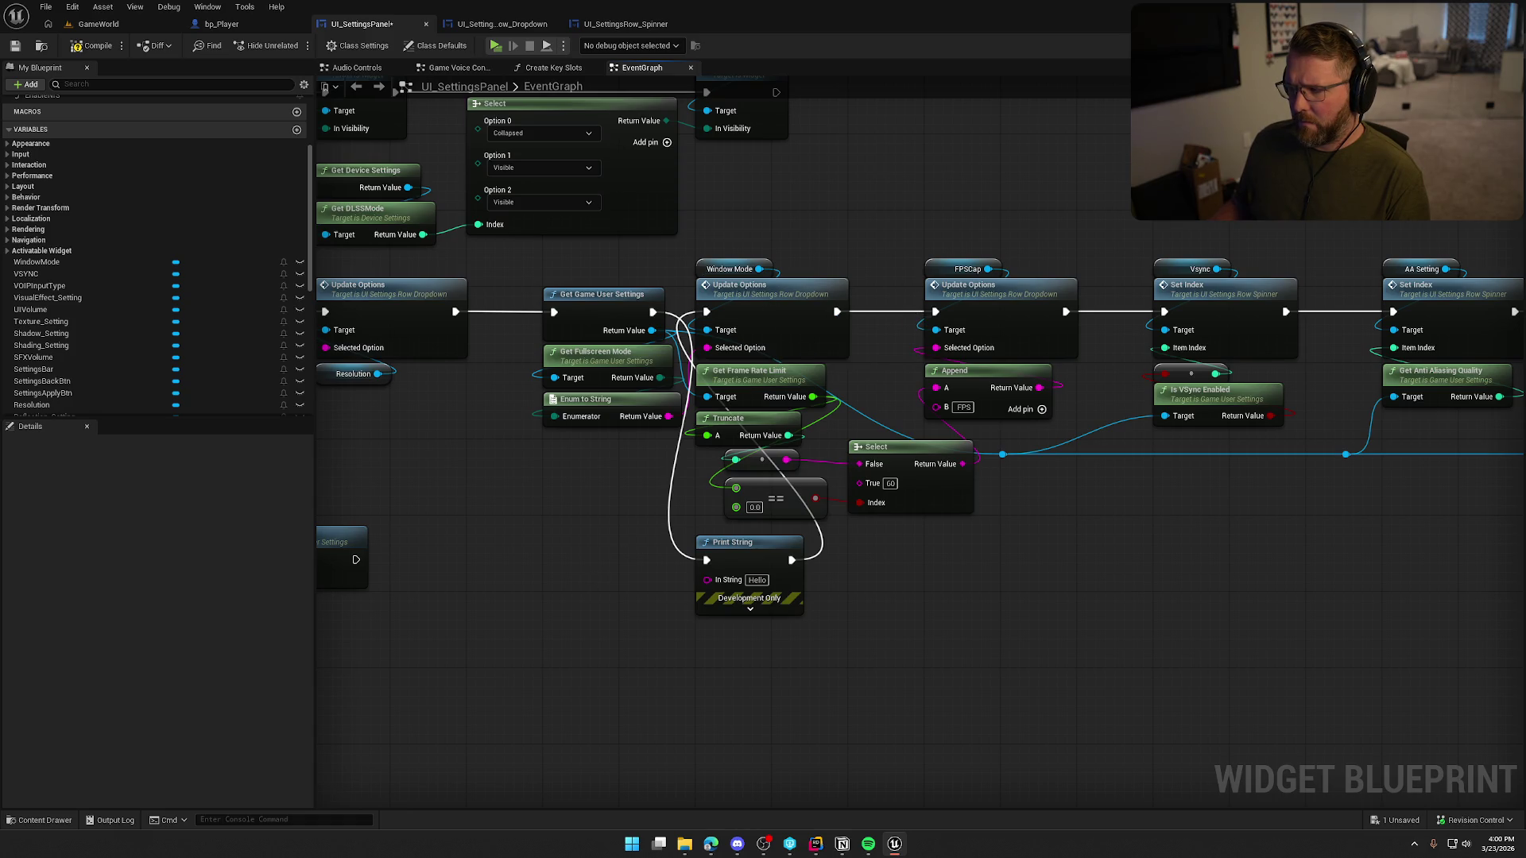
left_click(1458, 45)
scroll(1332, 761, "down", 2)
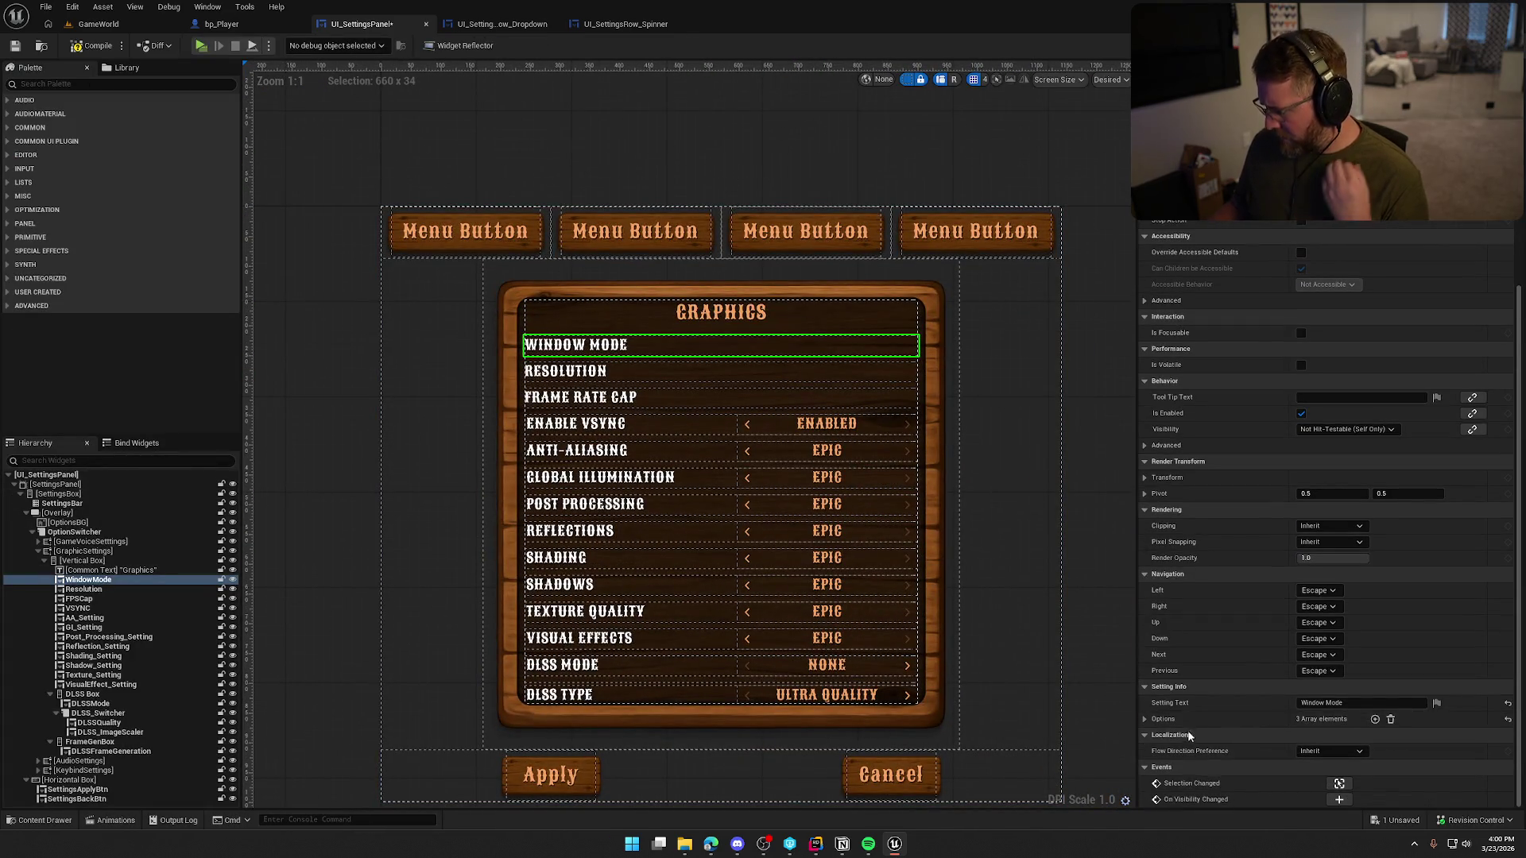
- Feed the fullscreen mode name into Print String in place of "Hello"
left_click(1145, 719)
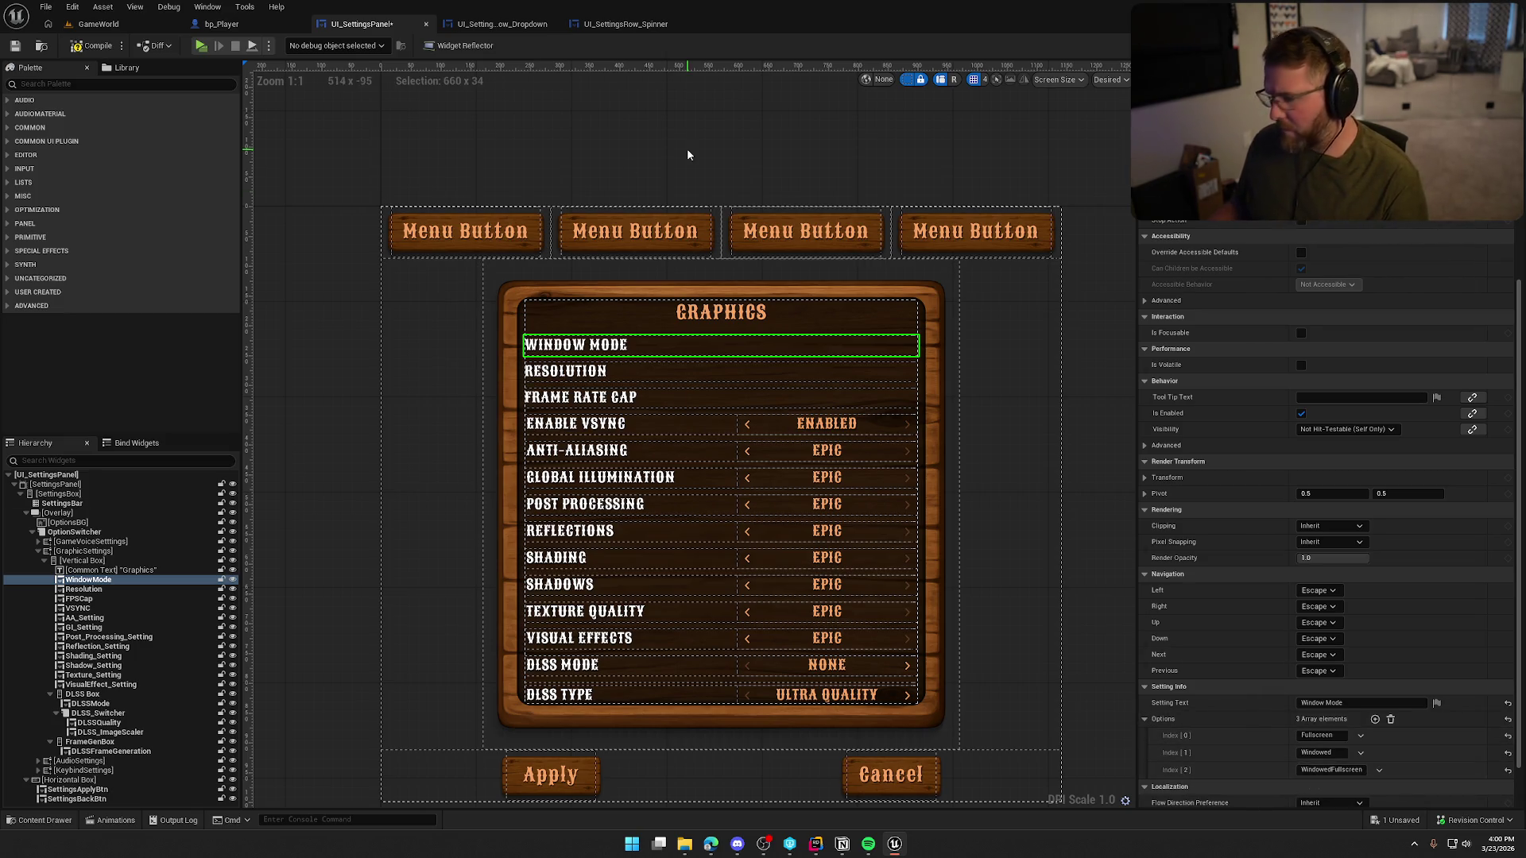
left_click(468, 28)
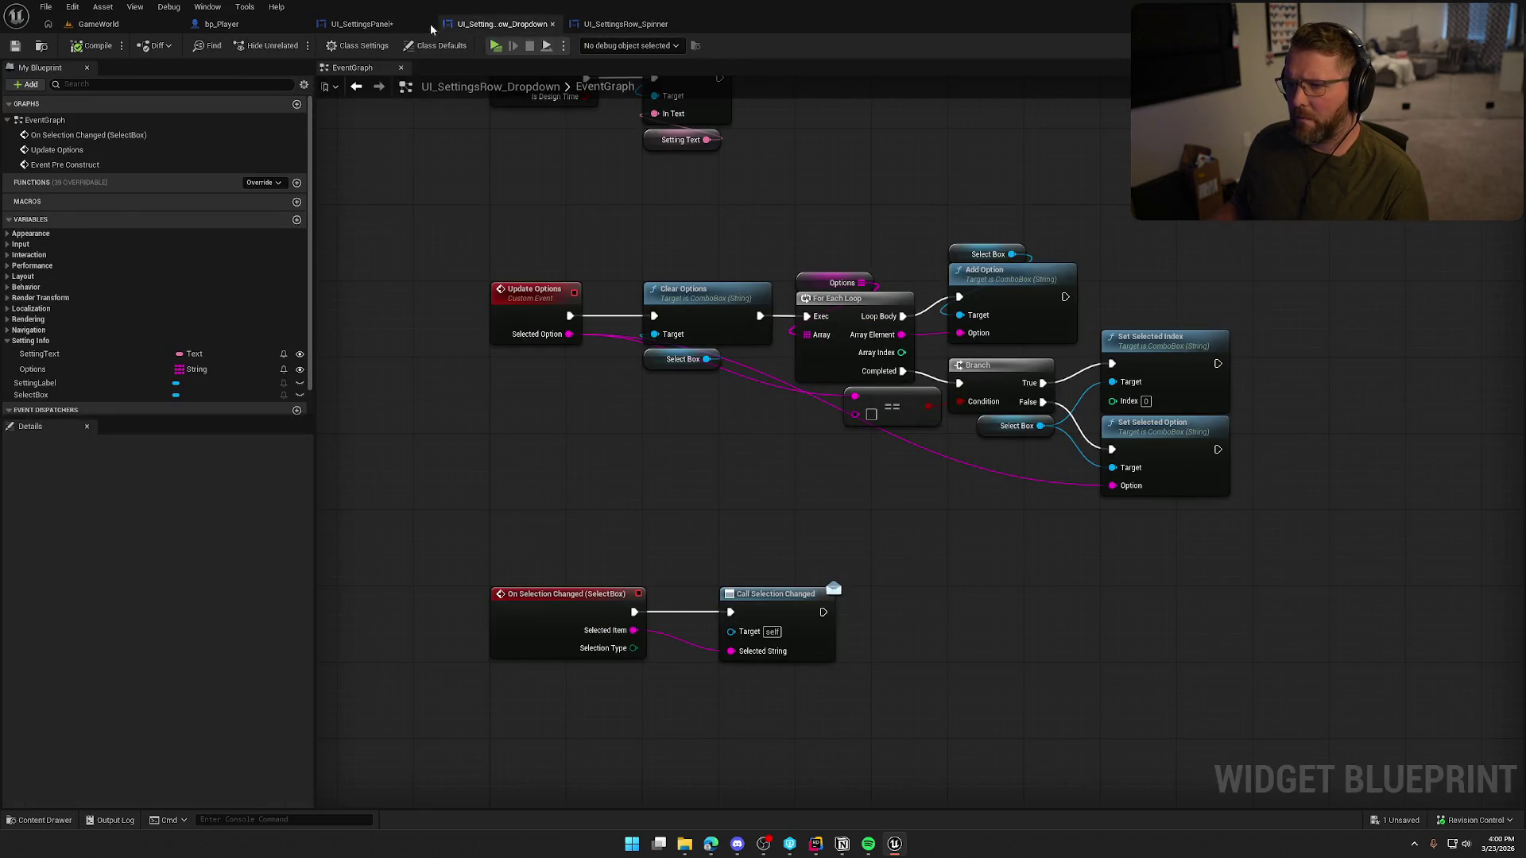
left_click(223, 25)
left_click(387, 25)
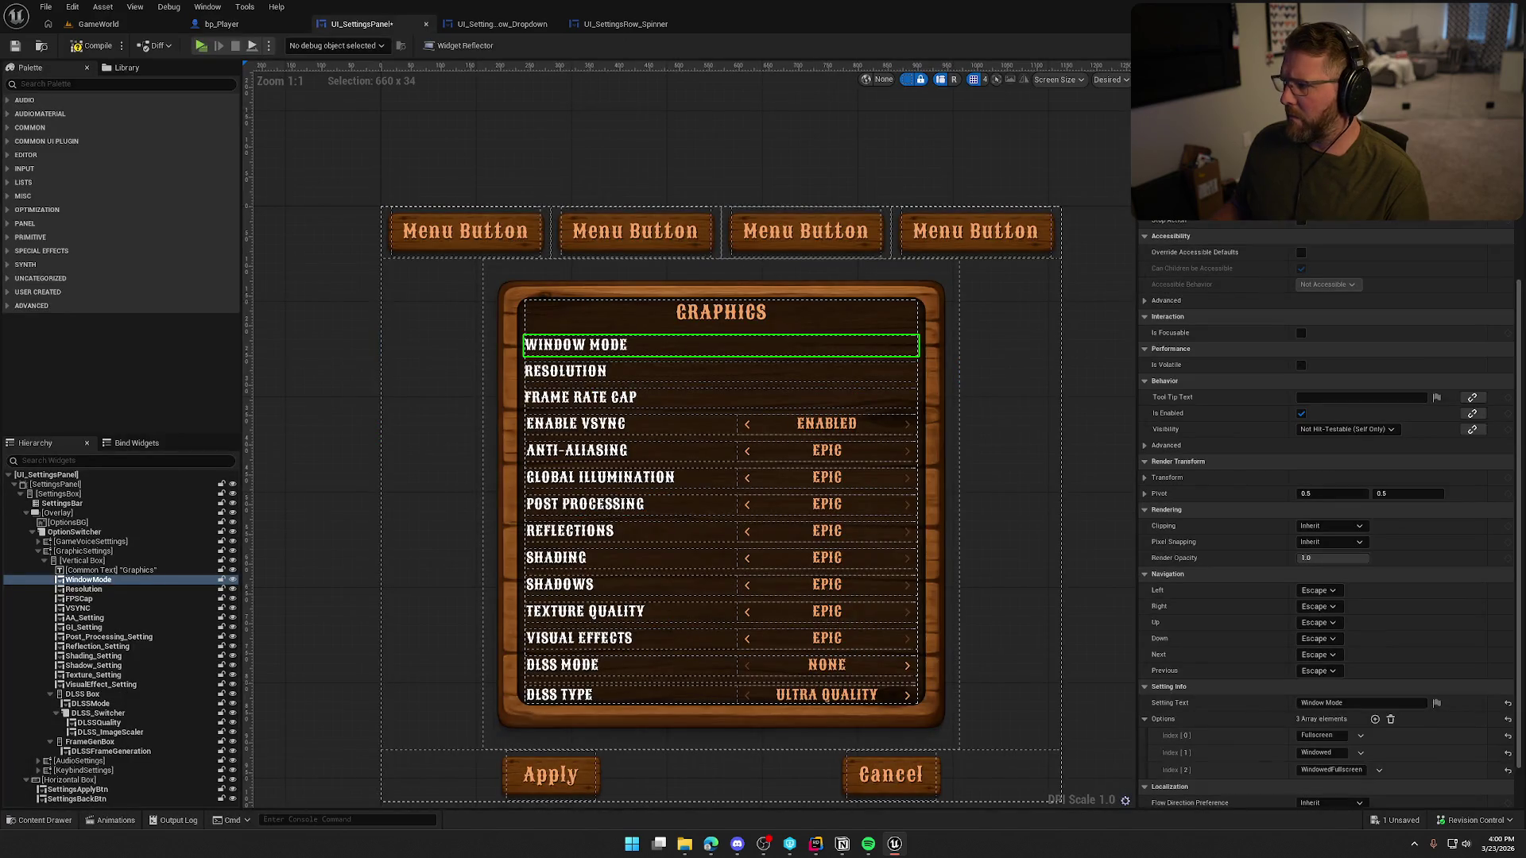
left_click(1499, 46)
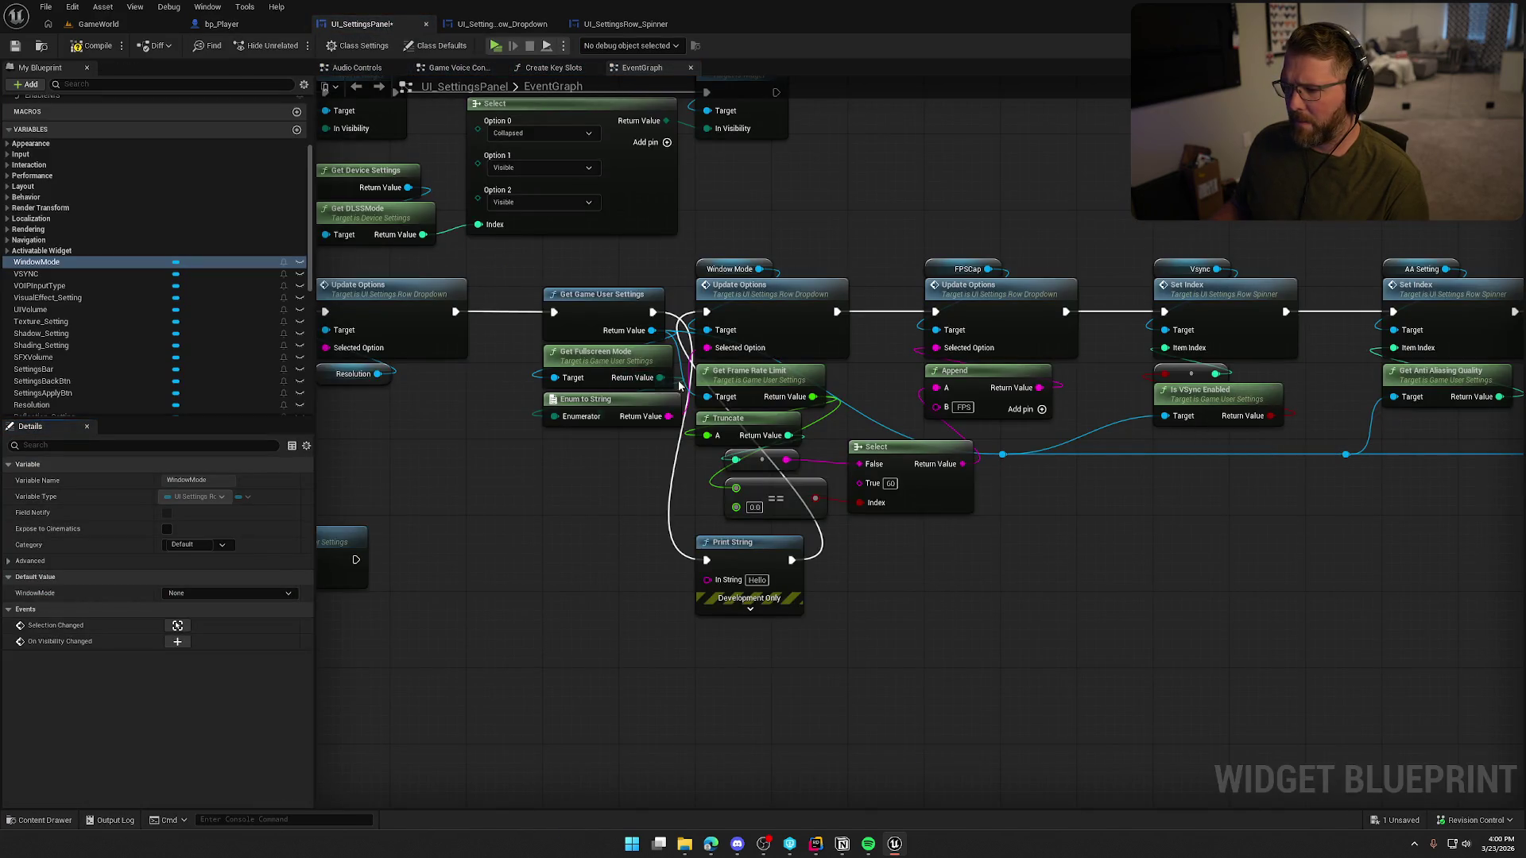
left_click_drag(670, 416, 707, 579)
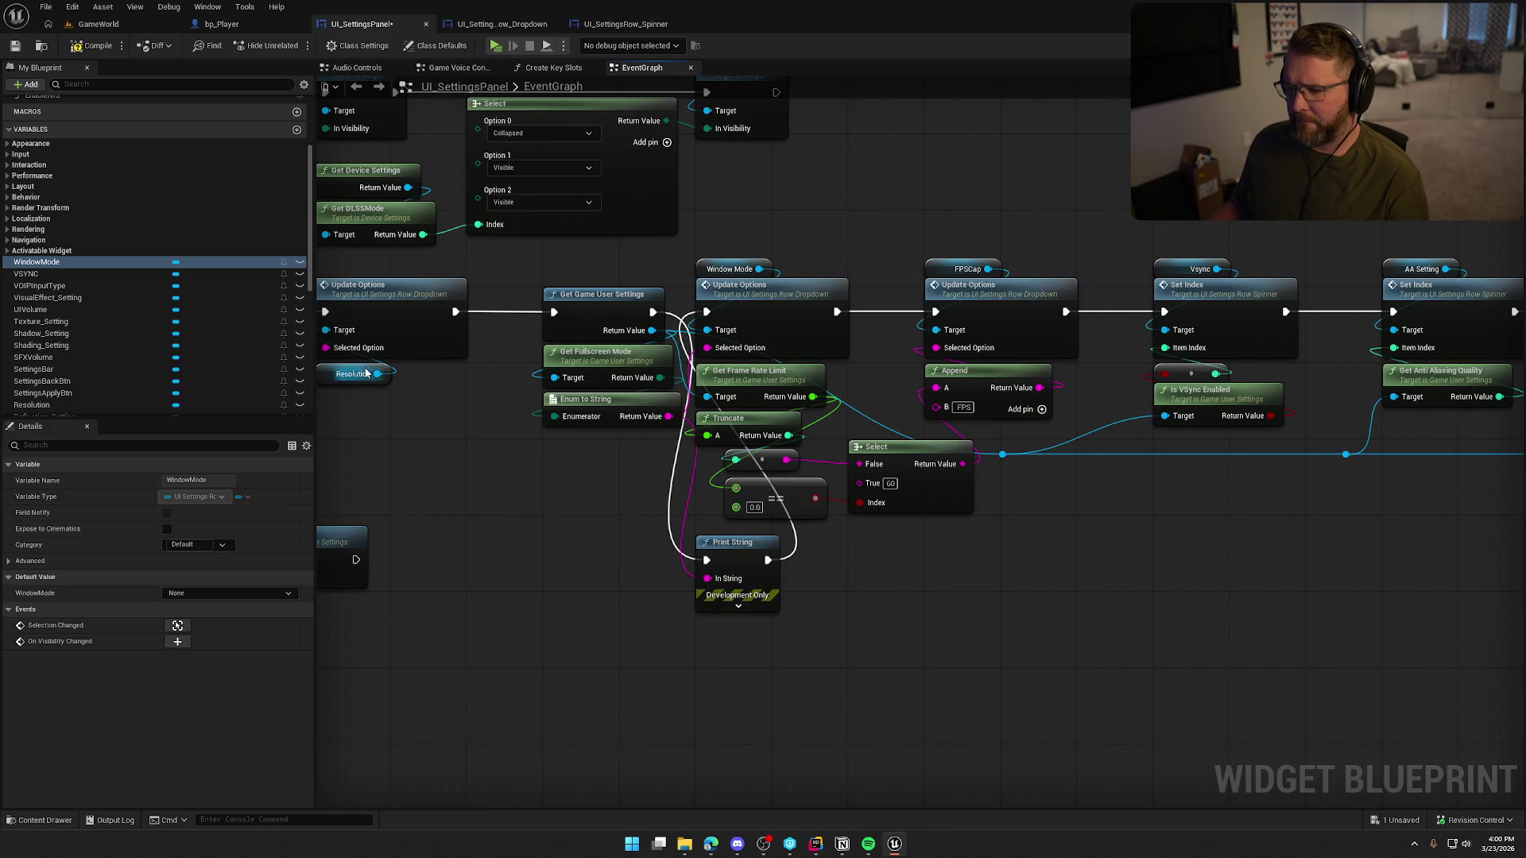
left_click(737, 606)
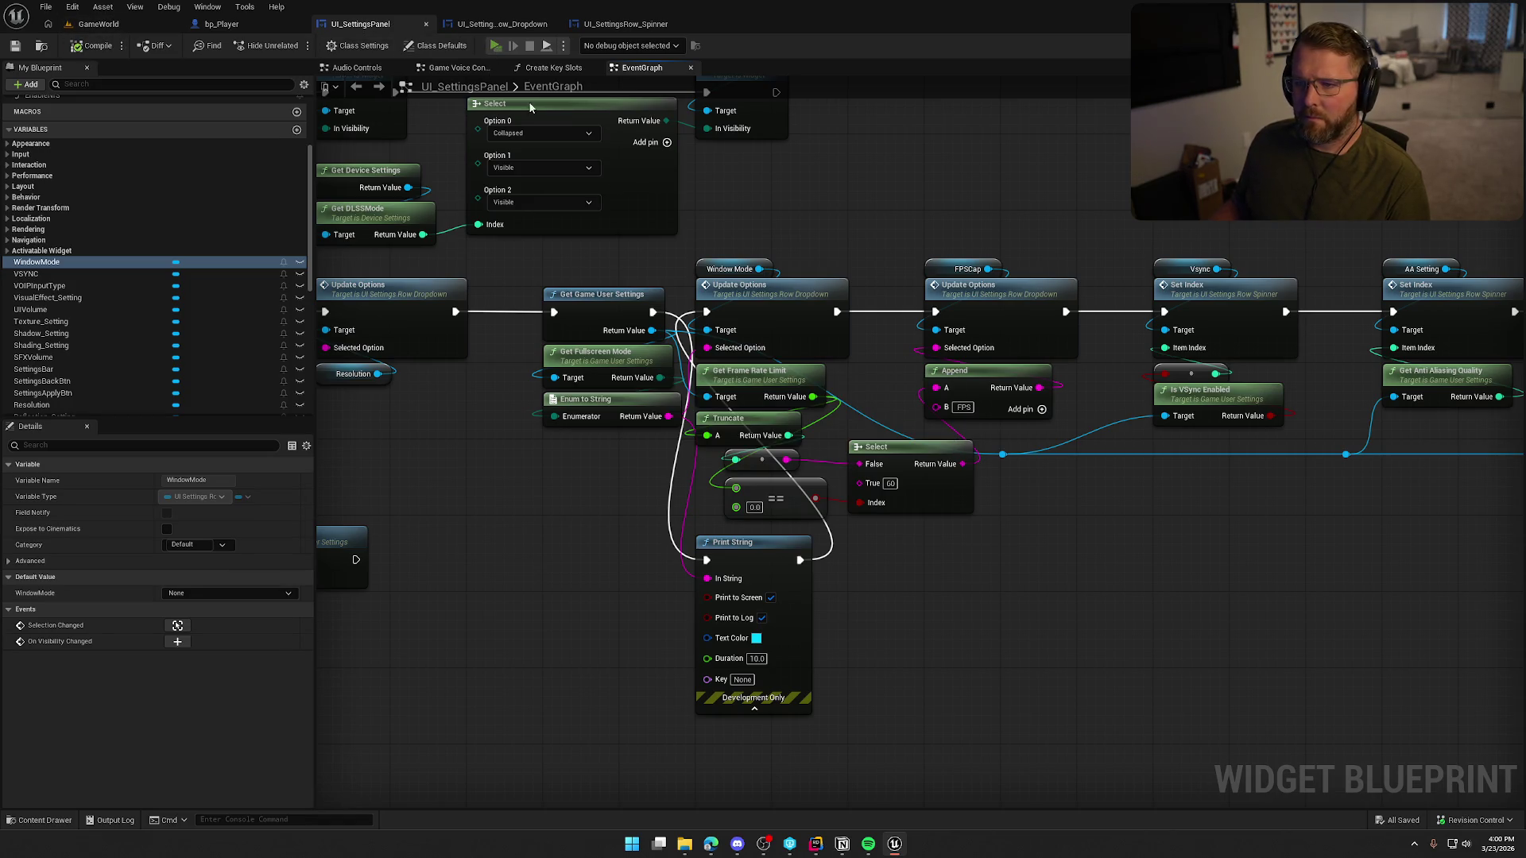
- In a play-test, apply Window Mode WindowedFullscreen, then dismiss the exit confirmation
key("alt+p")
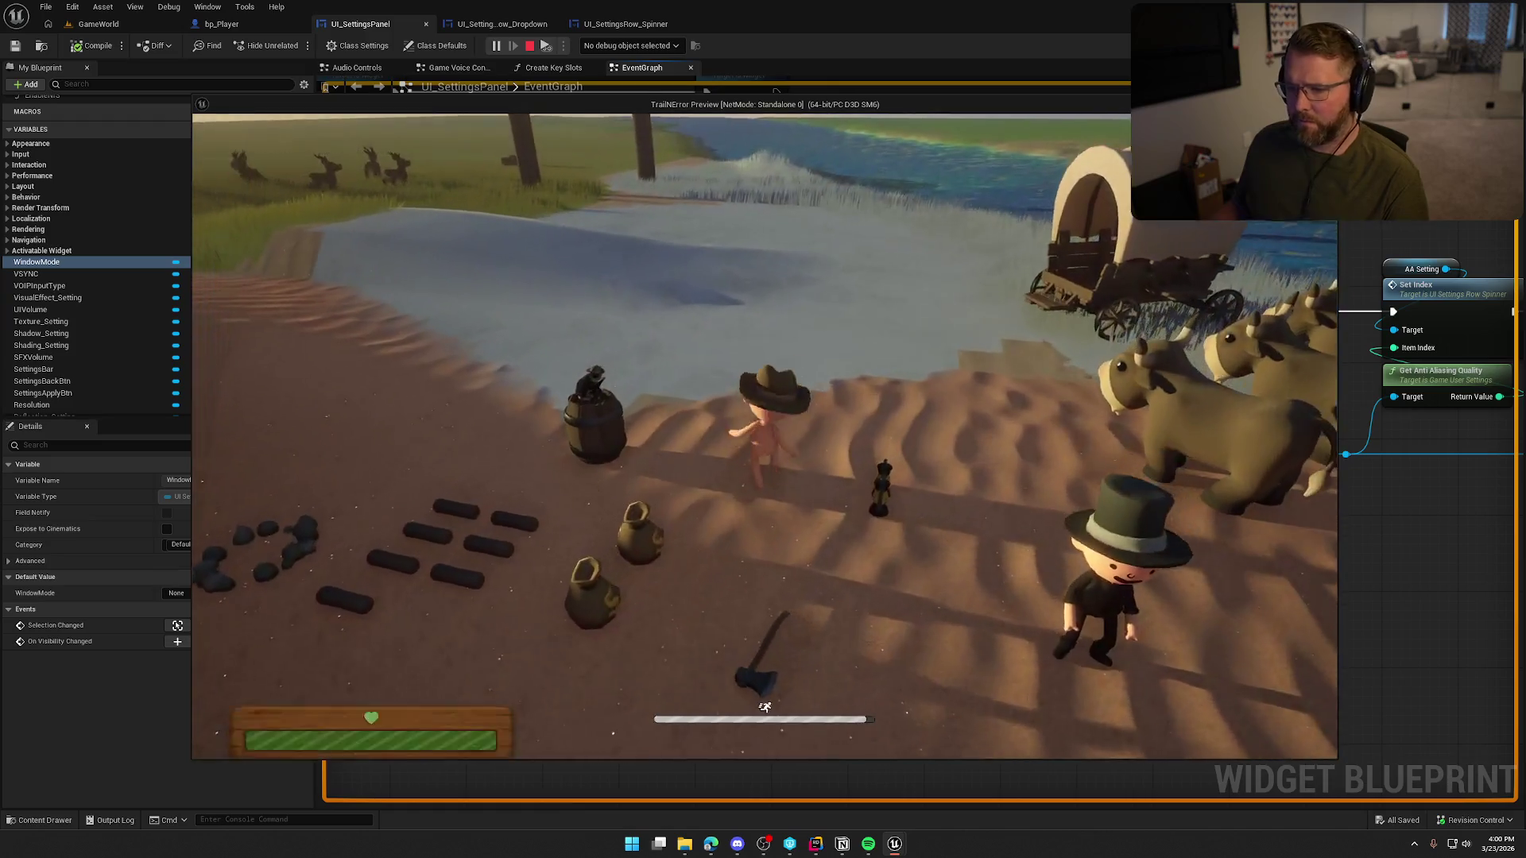
key("Escape")
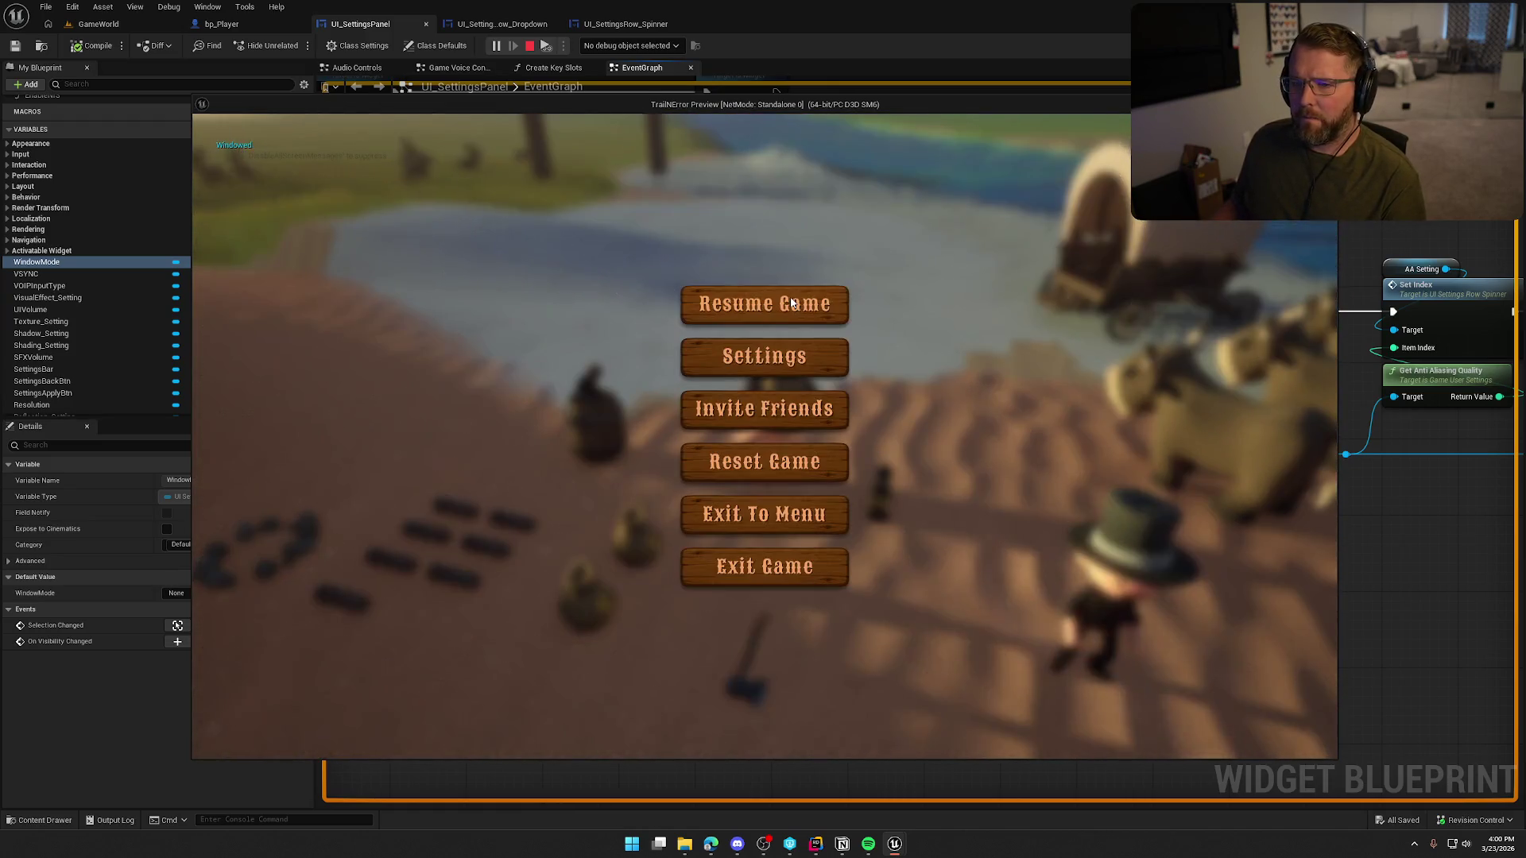
left_click(699, 356)
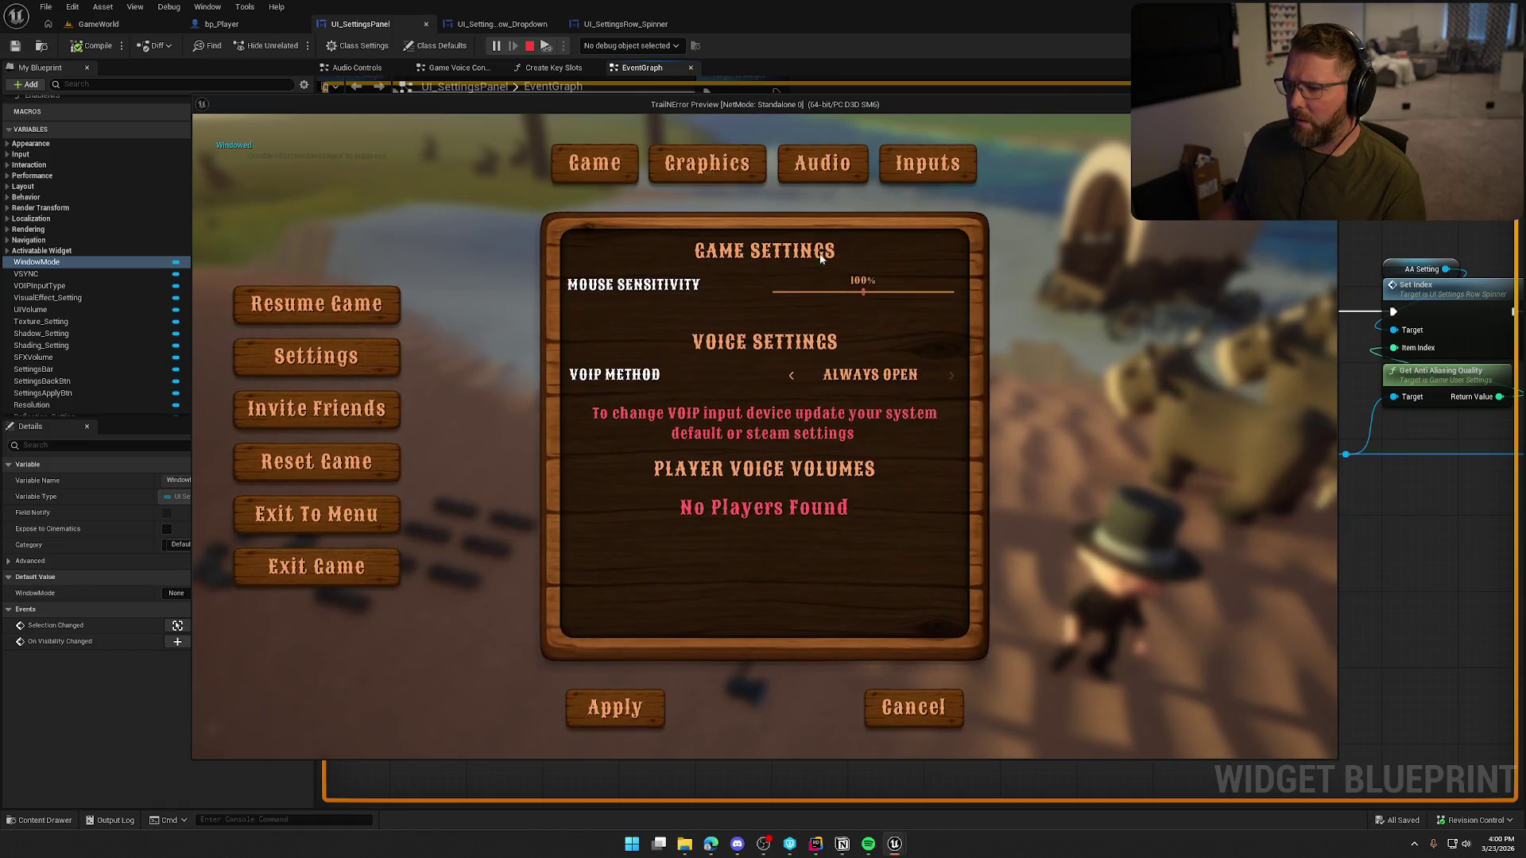
left_click(783, 279)
left_click(783, 344)
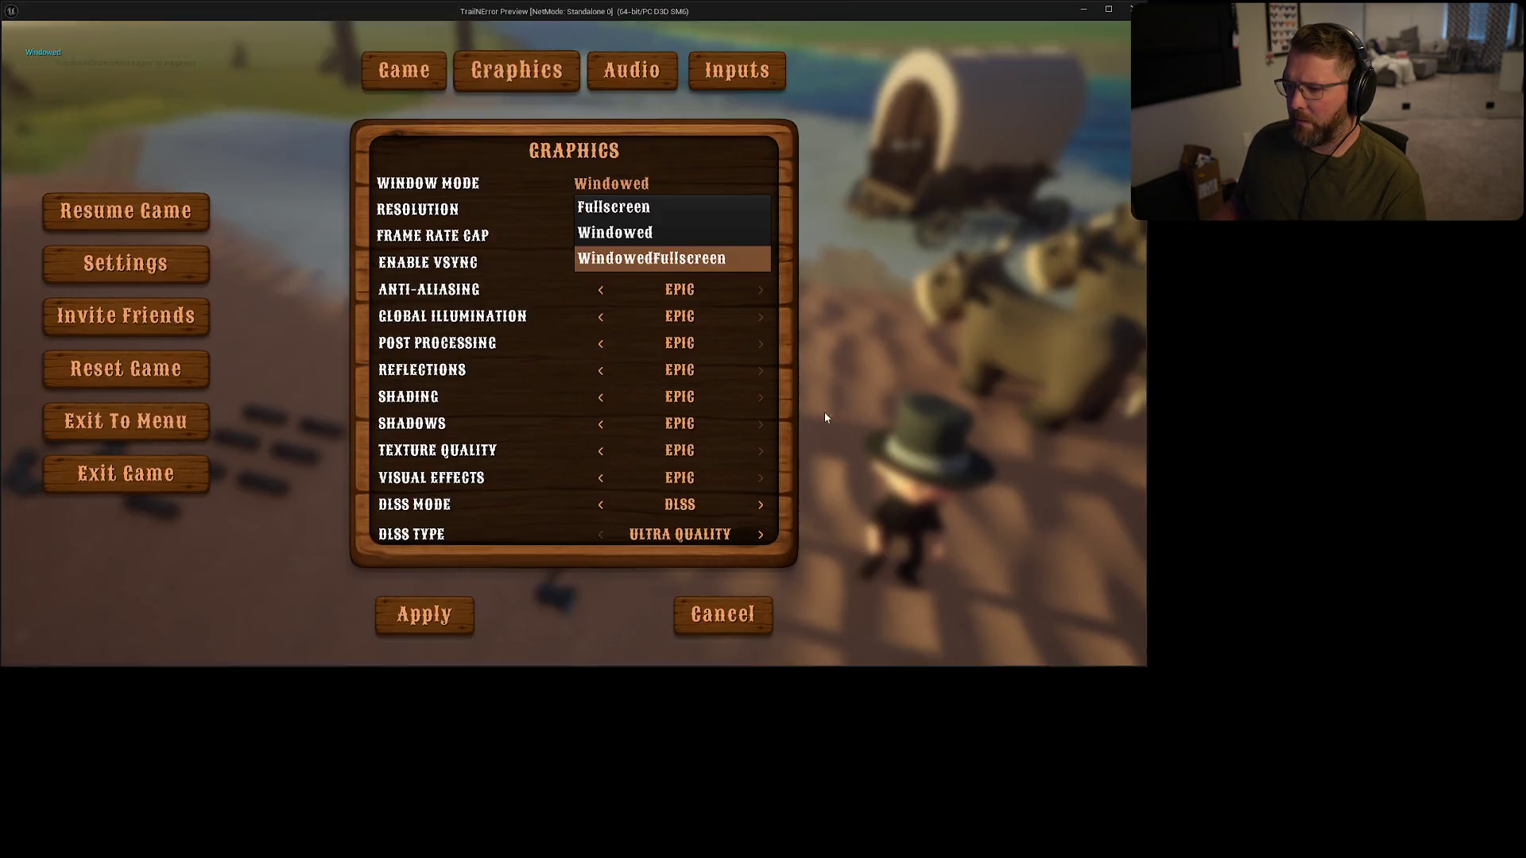
left_click(587, 793)
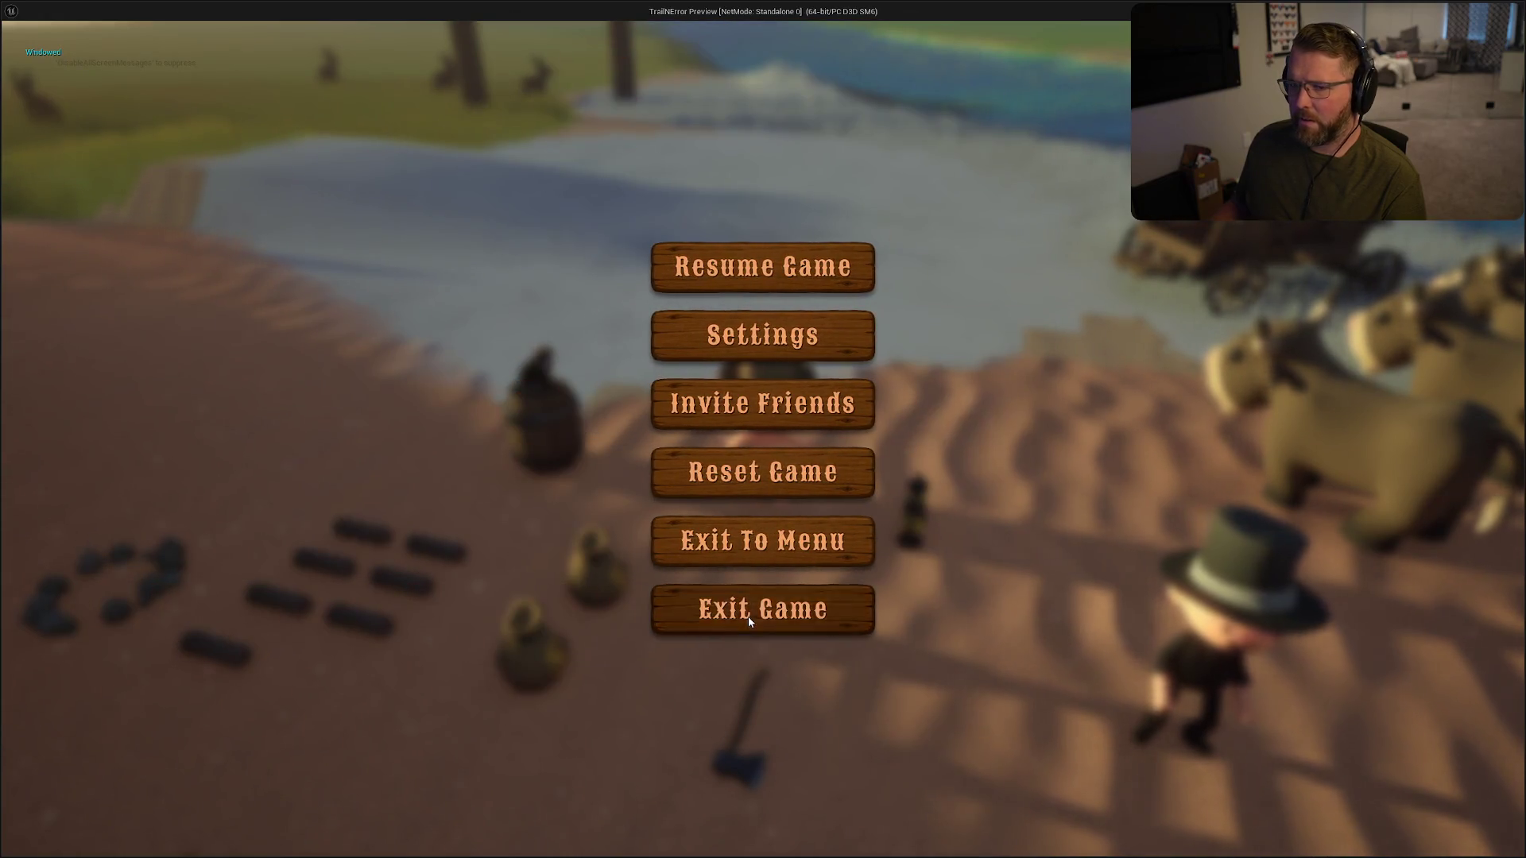
left_click(747, 614)
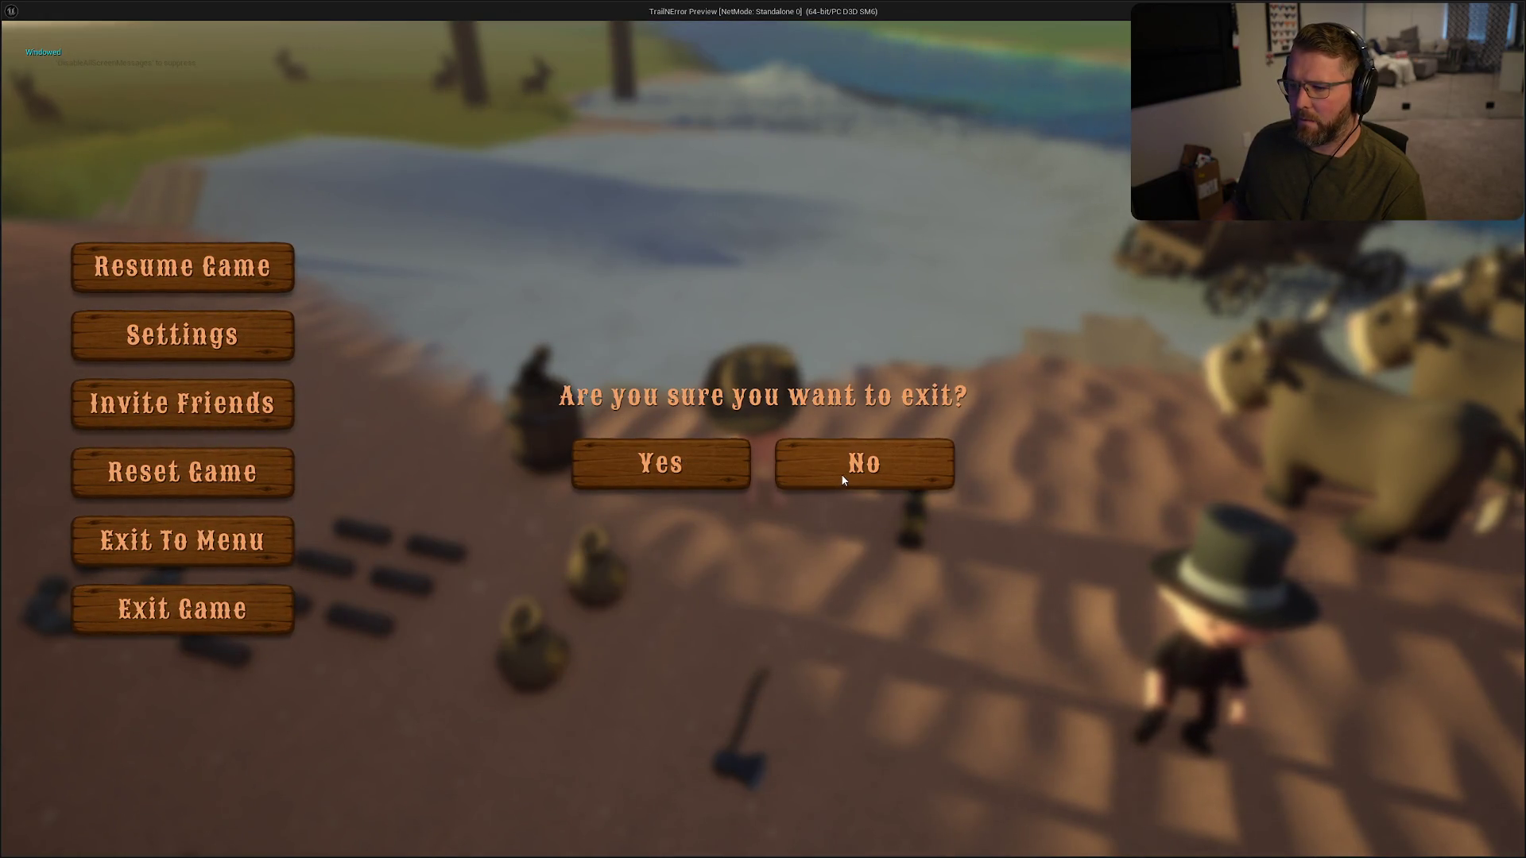
left_click(842, 469)
- Reopen Graphics settings after resuming to find Window Mode blank, then stop the play-test
left_click(741, 336)
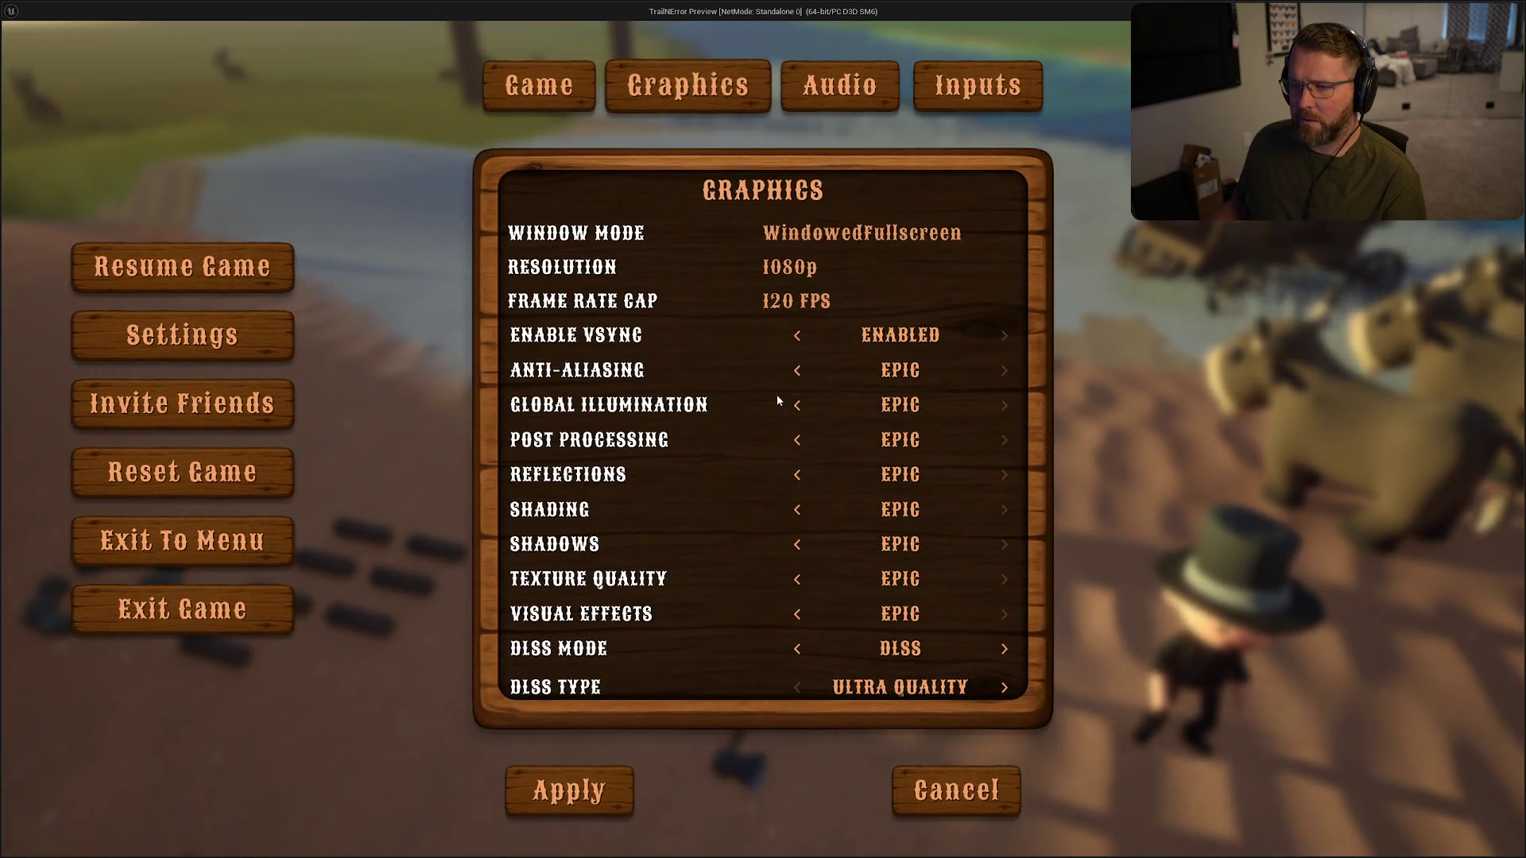
left_click(952, 795)
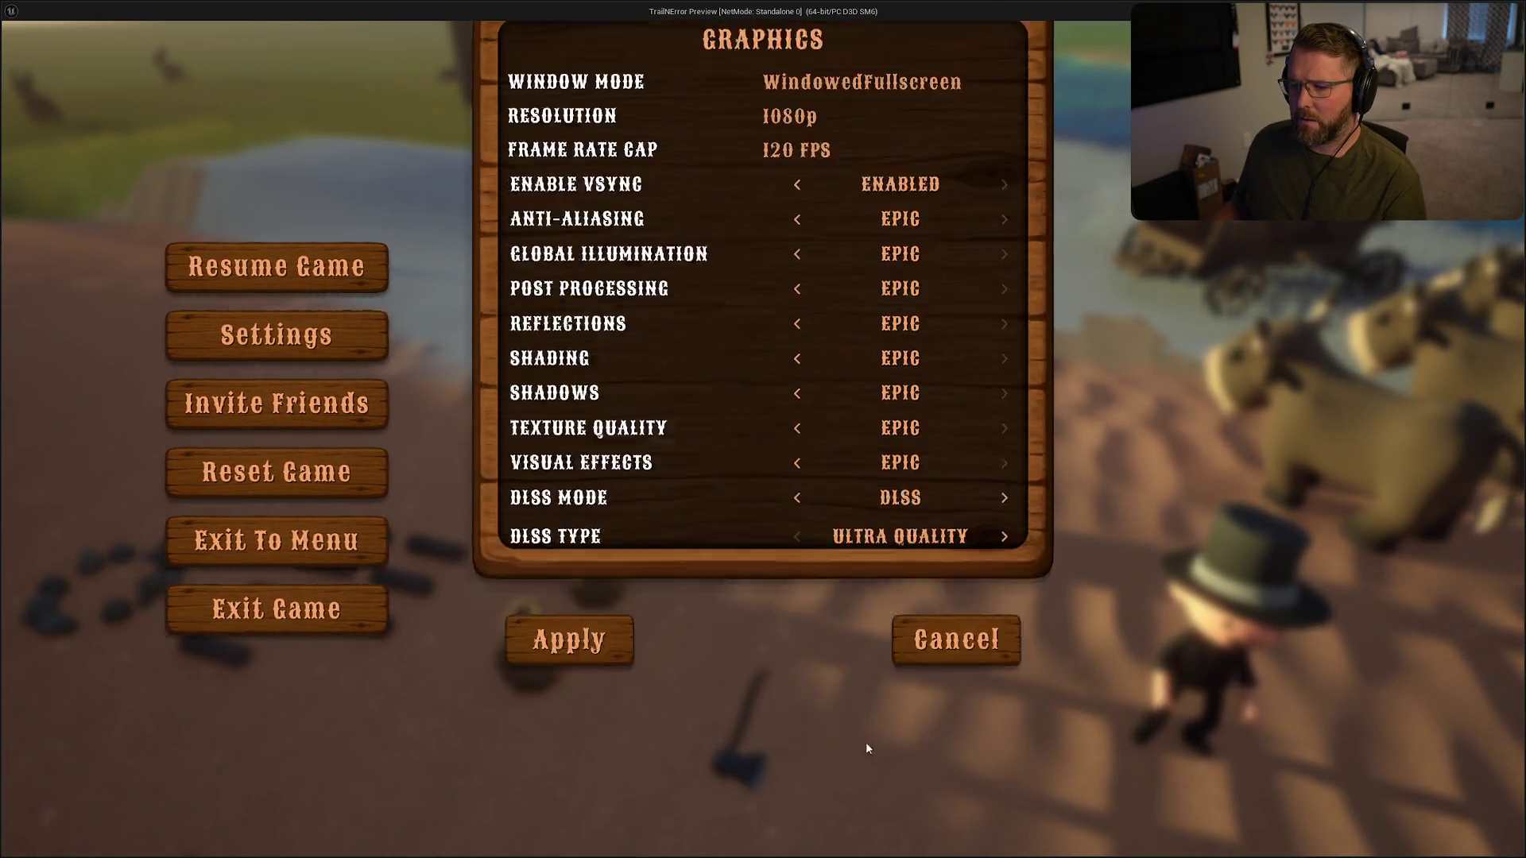
left_click(753, 271)
key("Escape")
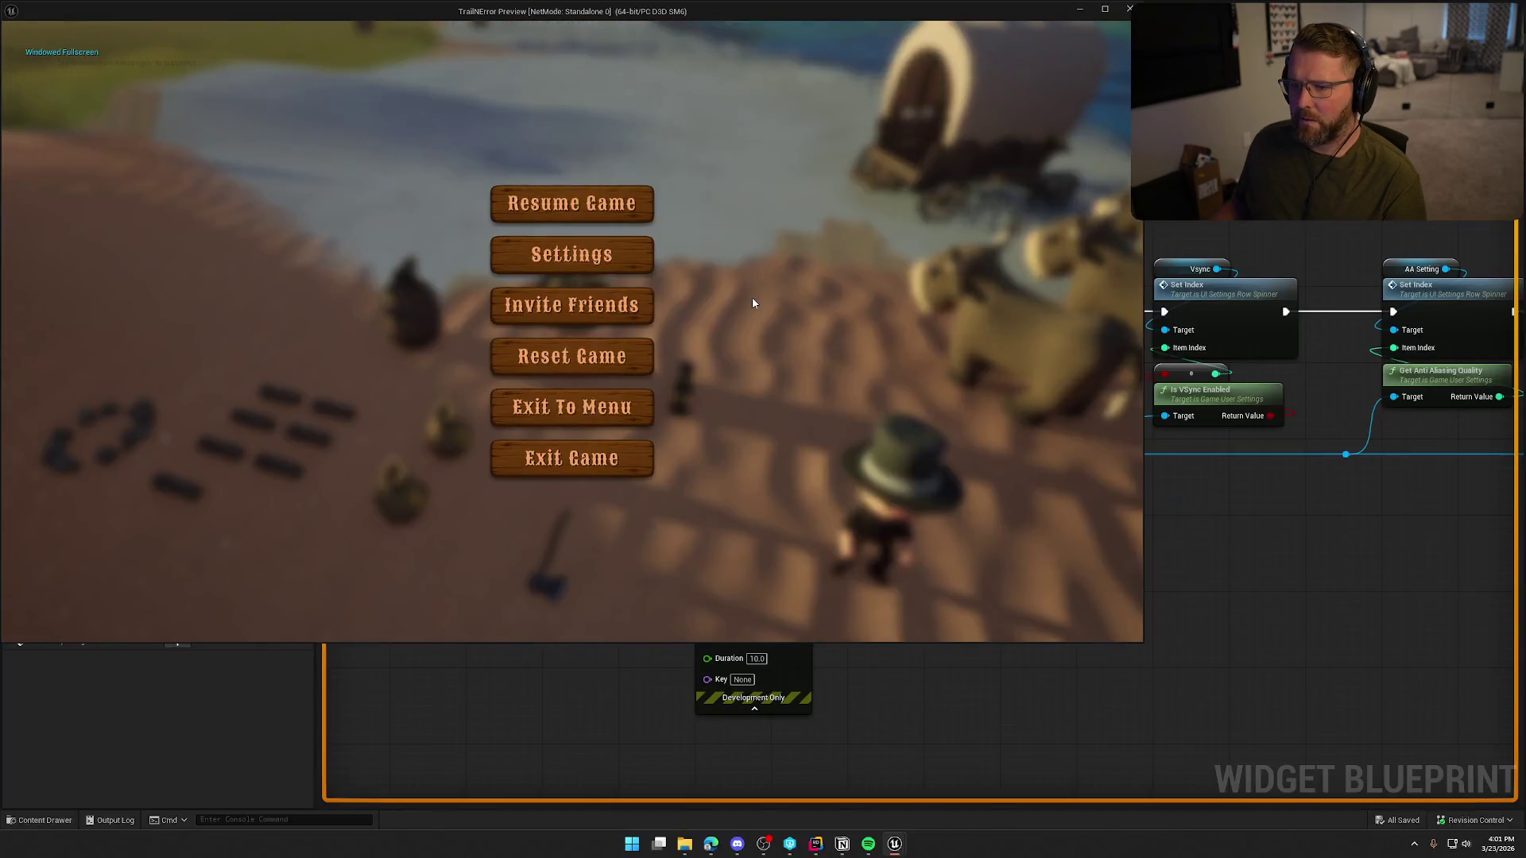
left_click(583, 267)
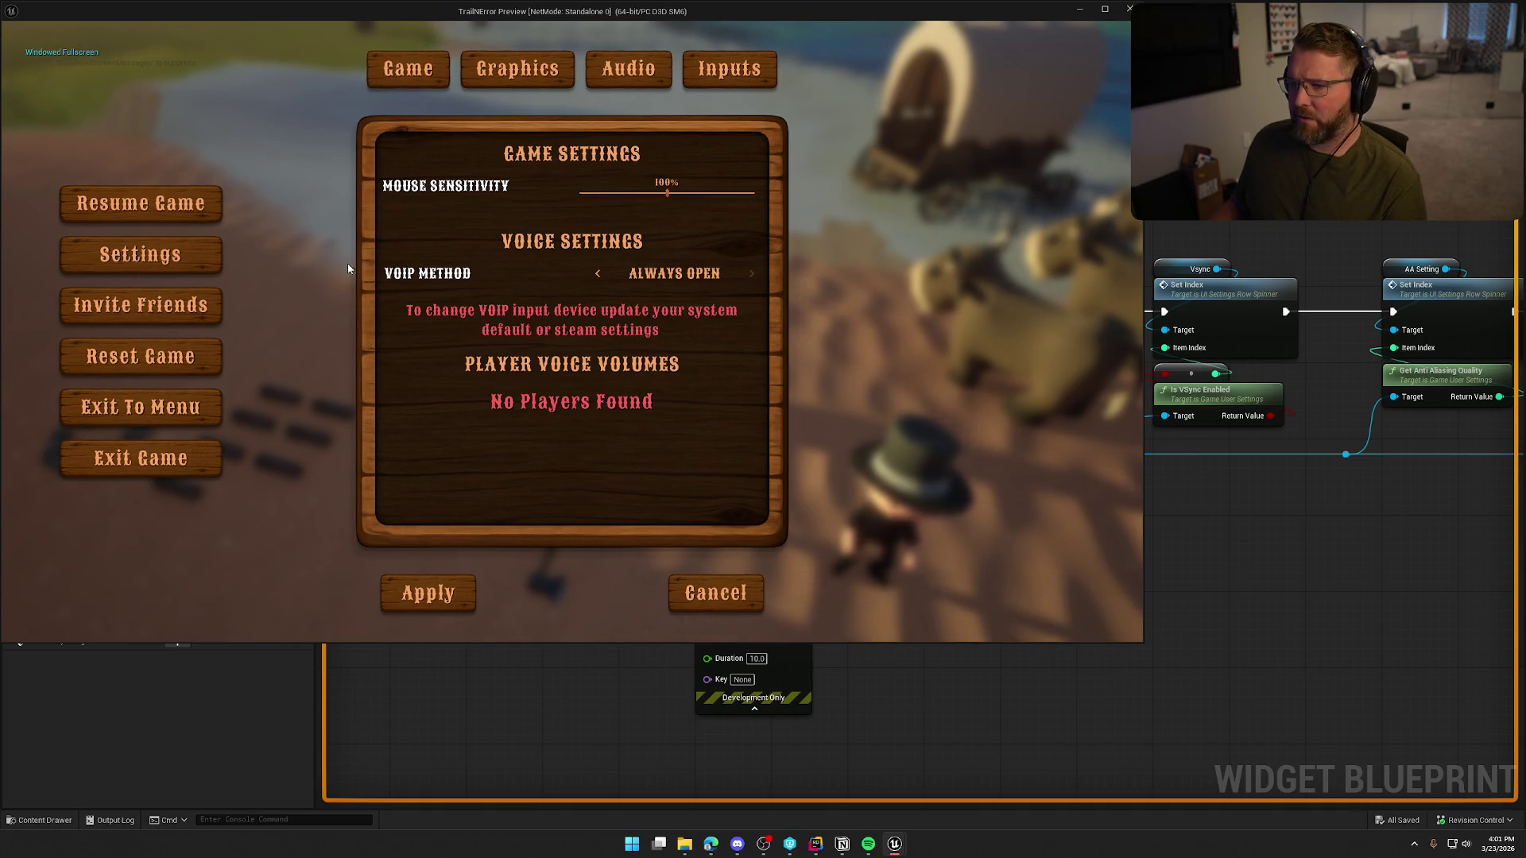
left_click(519, 82)
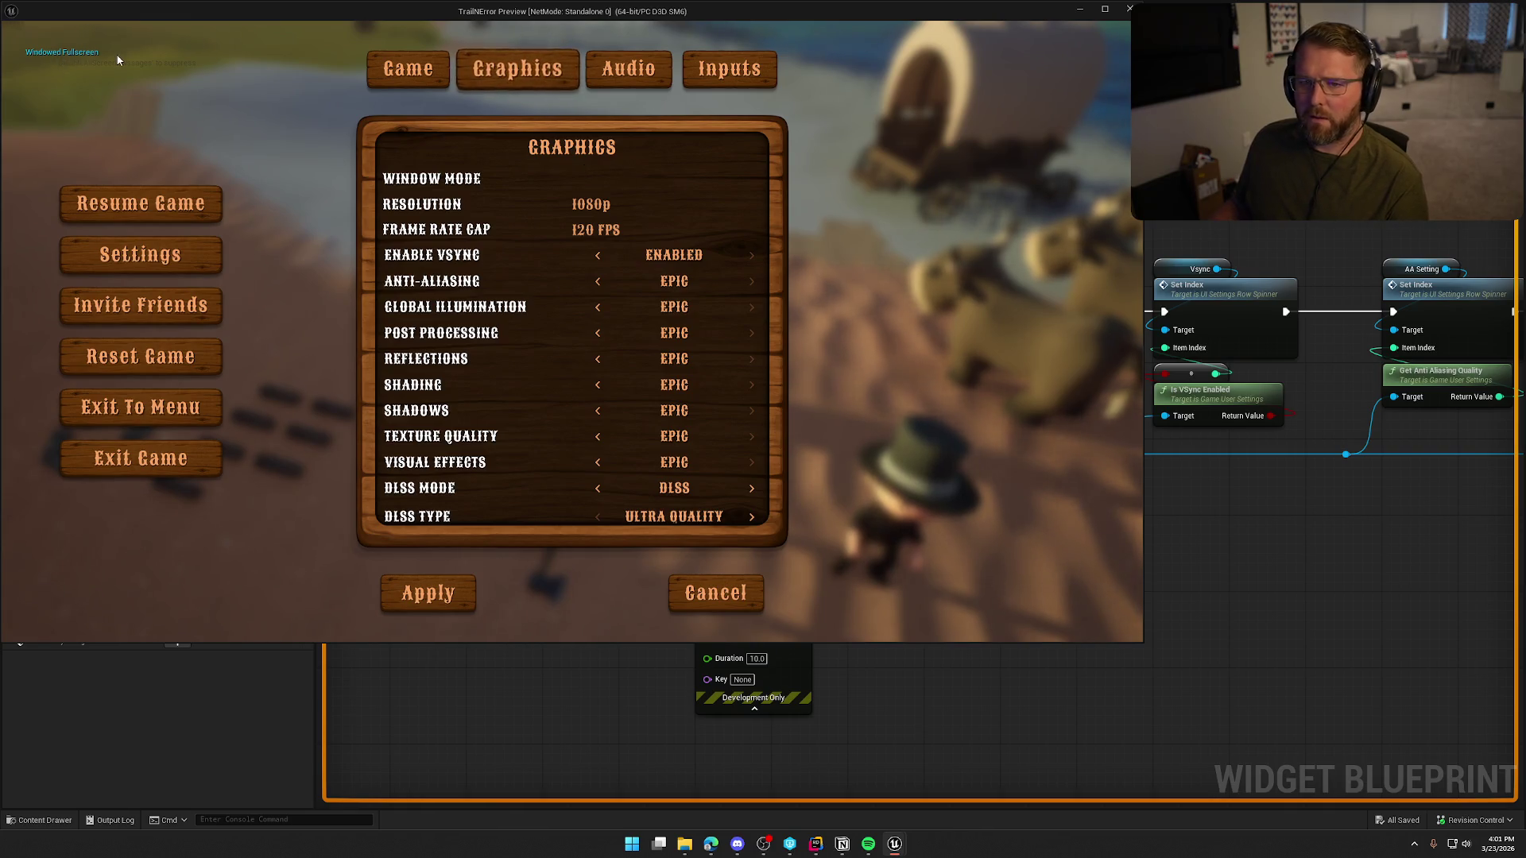
key("Escape")
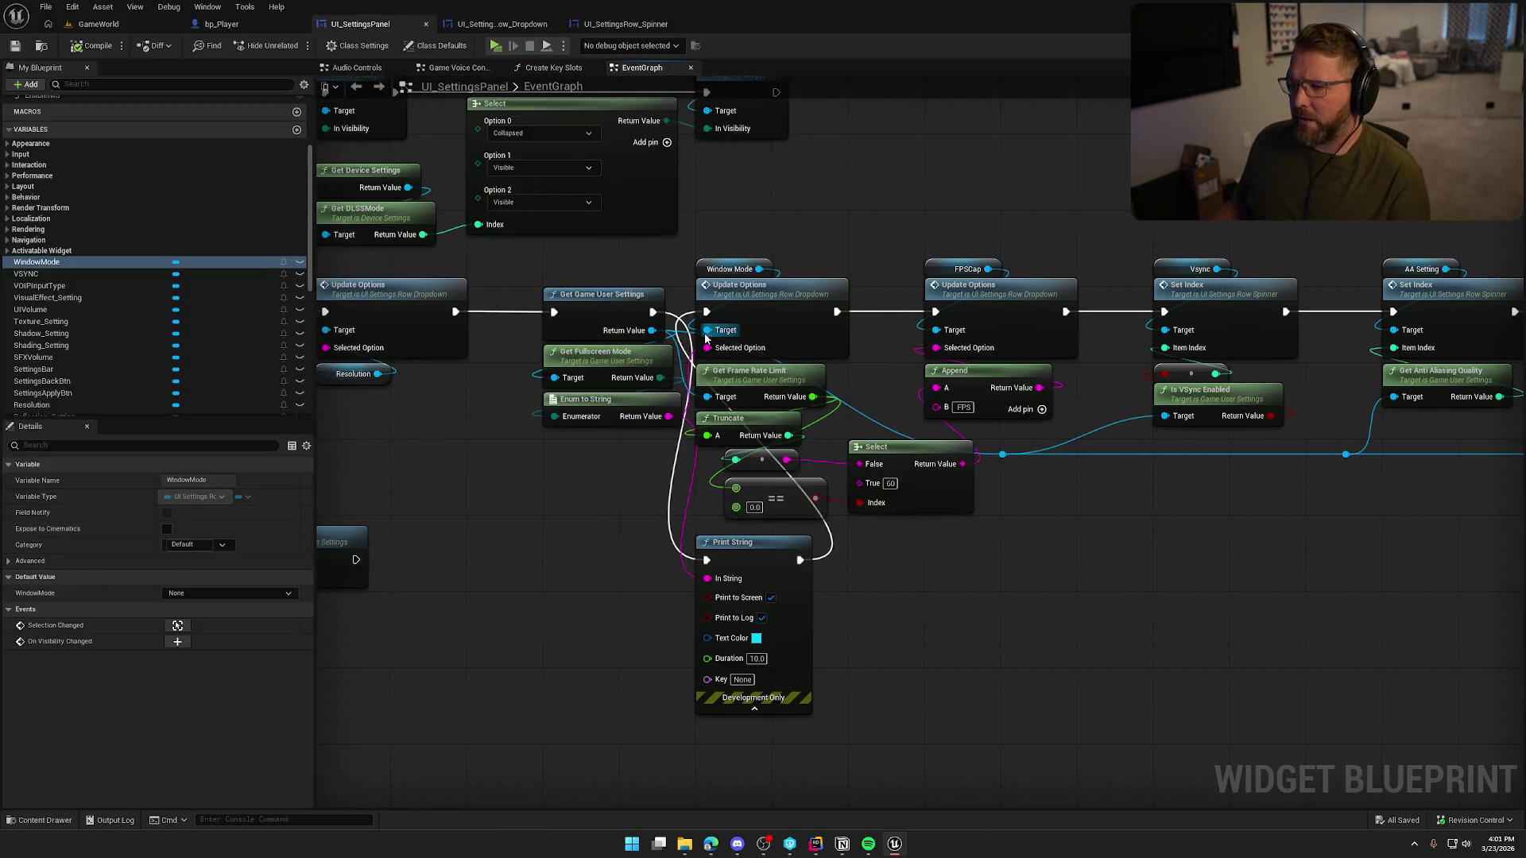
- Change Window Mode Options Index [2] to 'Windowed Fullscreen', compile, and play-test GameWorld
left_click(1443, 46)
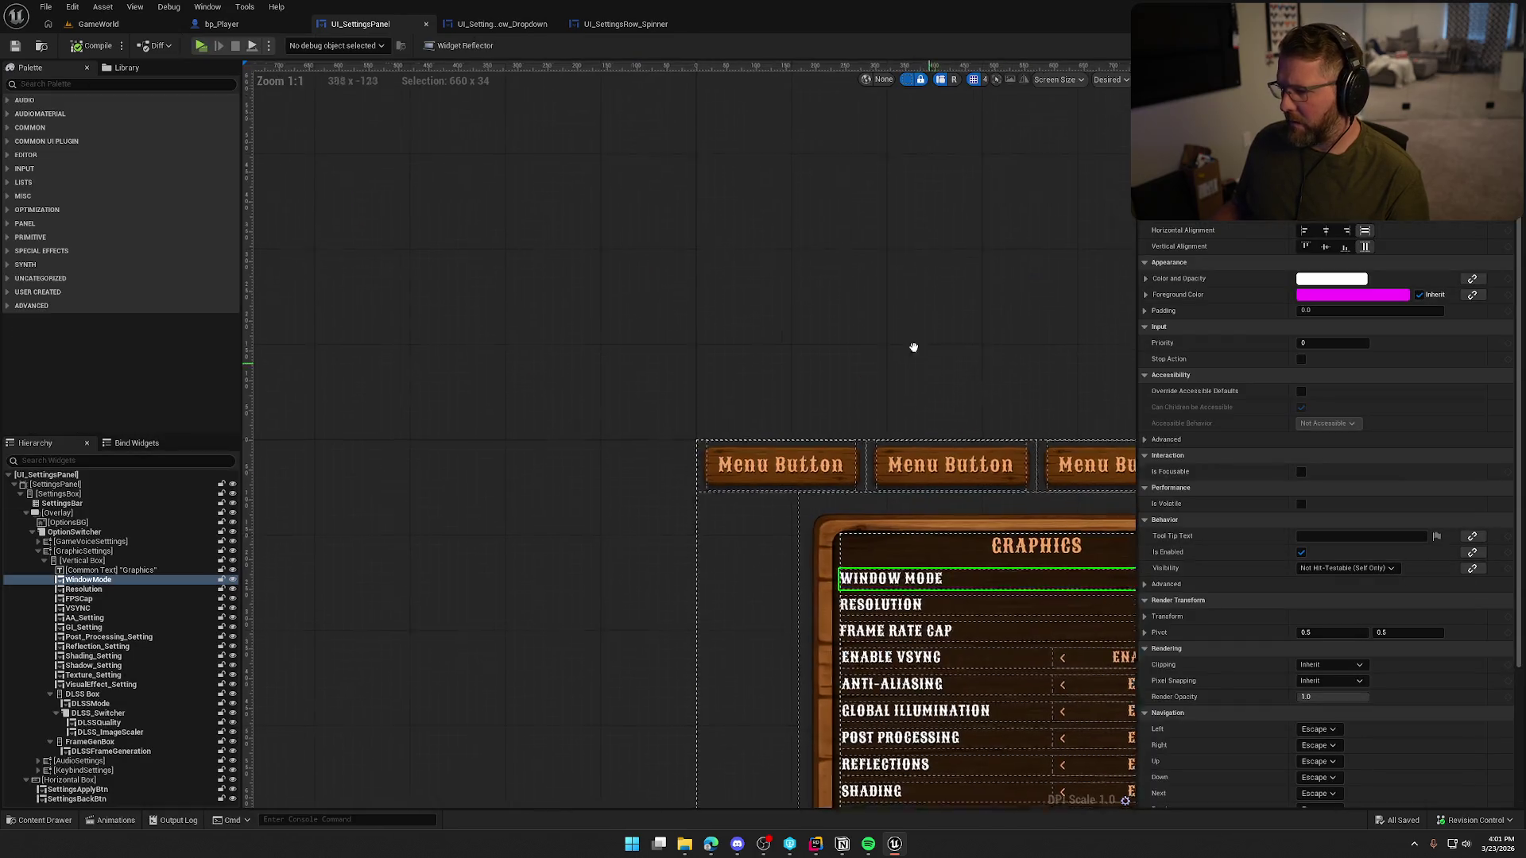
scroll(1324, 709, "down", 2)
left_click(1332, 720)
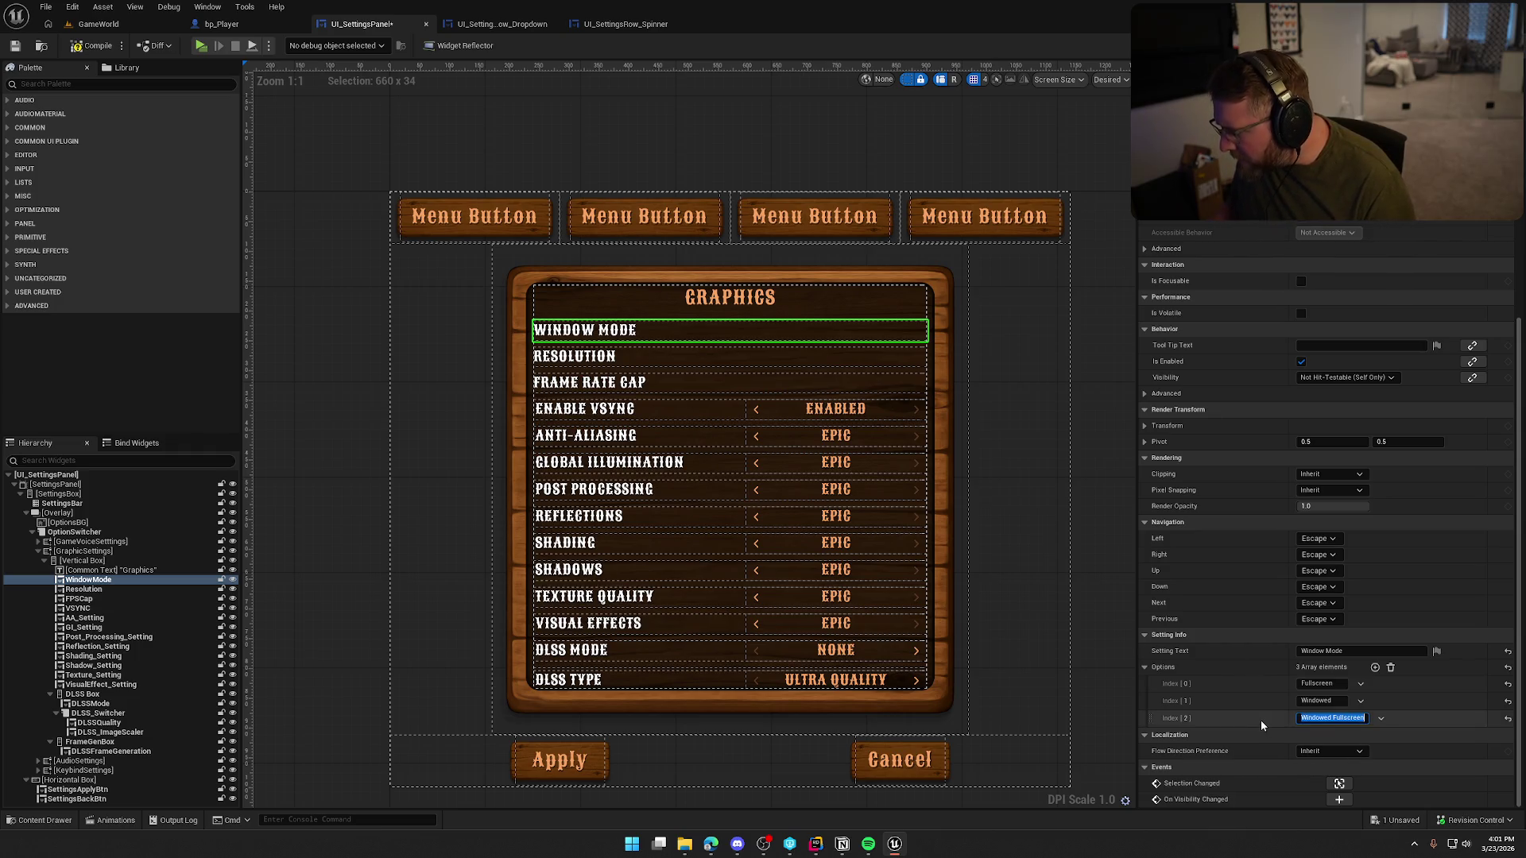
key("Return")
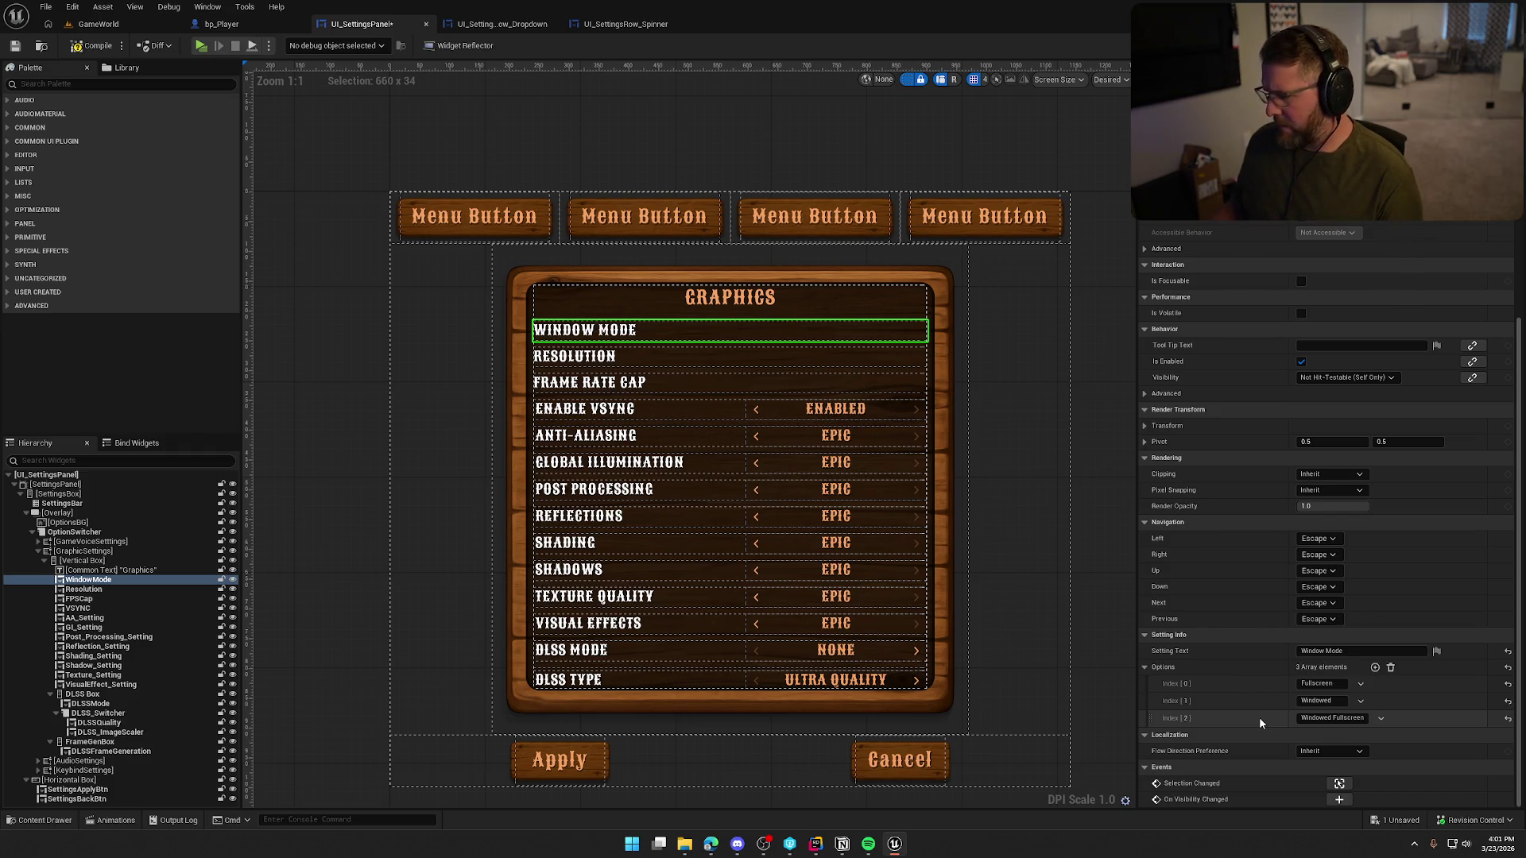
left_click(92, 49)
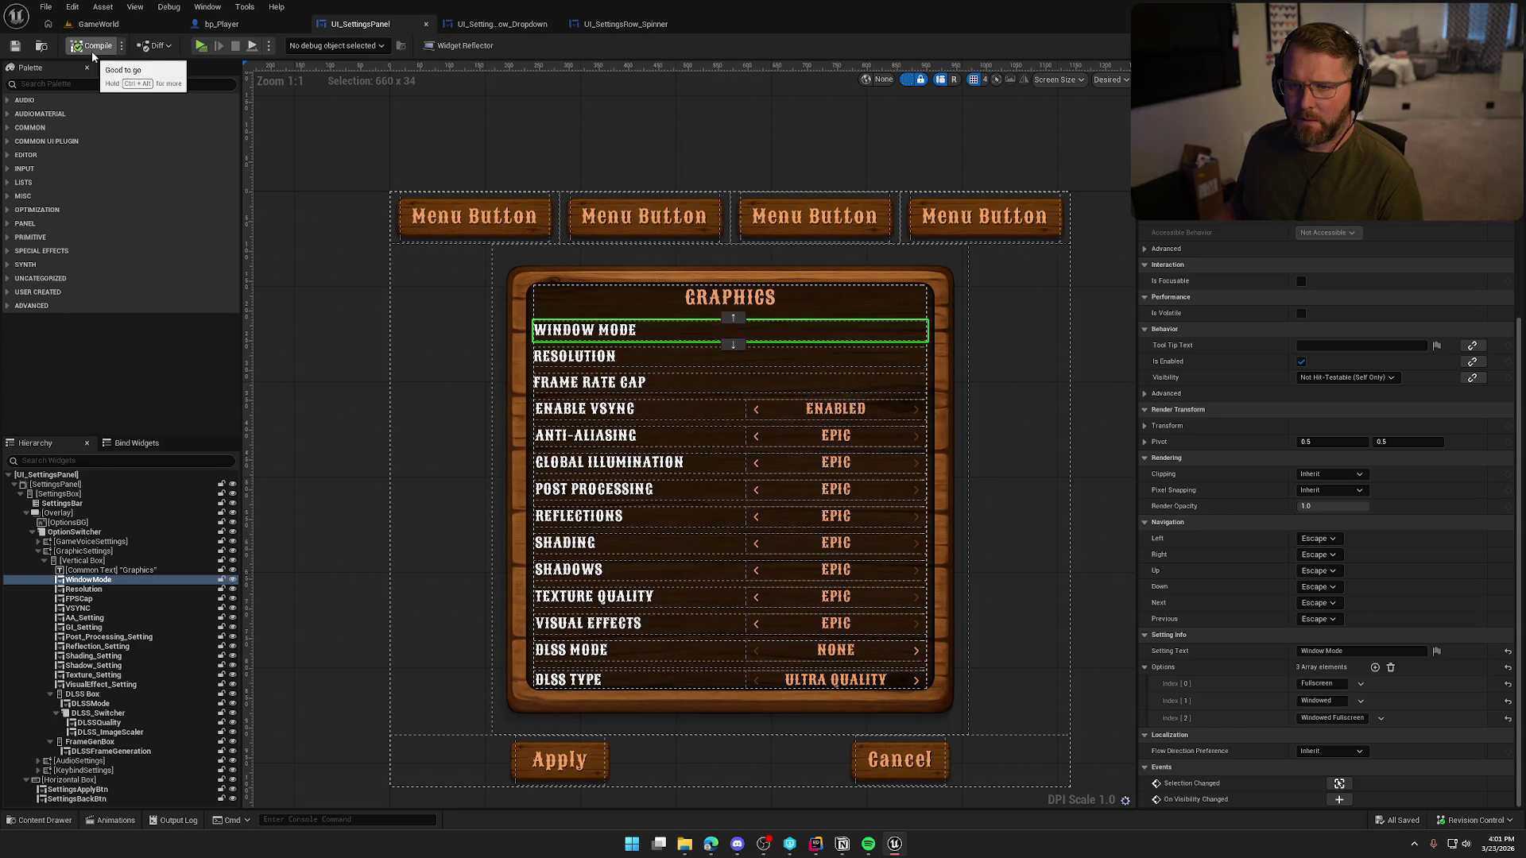
left_click(111, 29)
left_click(326, 46)
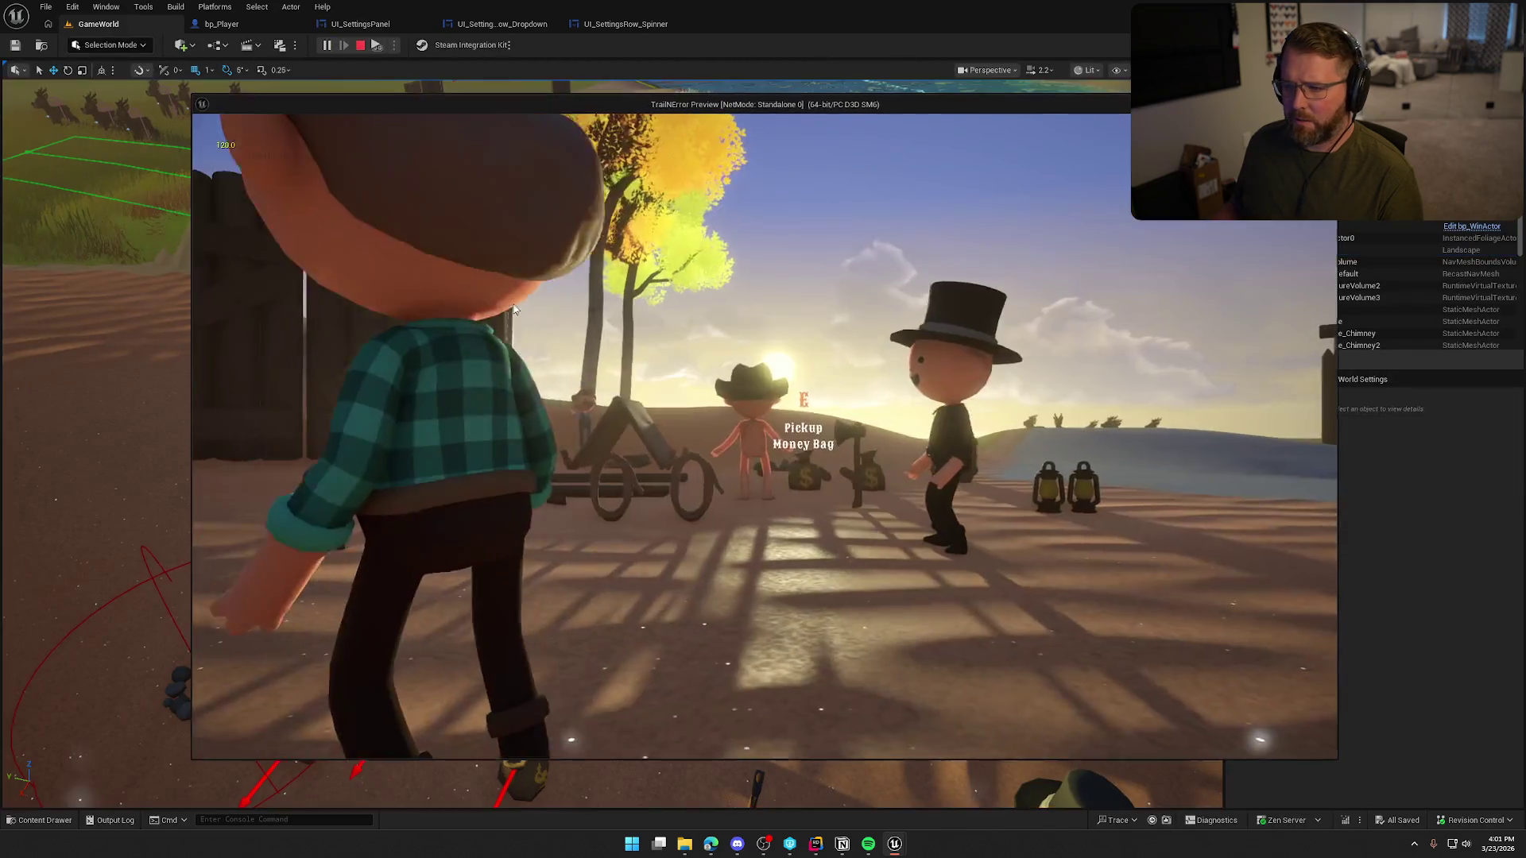
- In the play-test's Graphics settings, choose Windowed Fullscreen, apply it and resume the game
key("Escape")
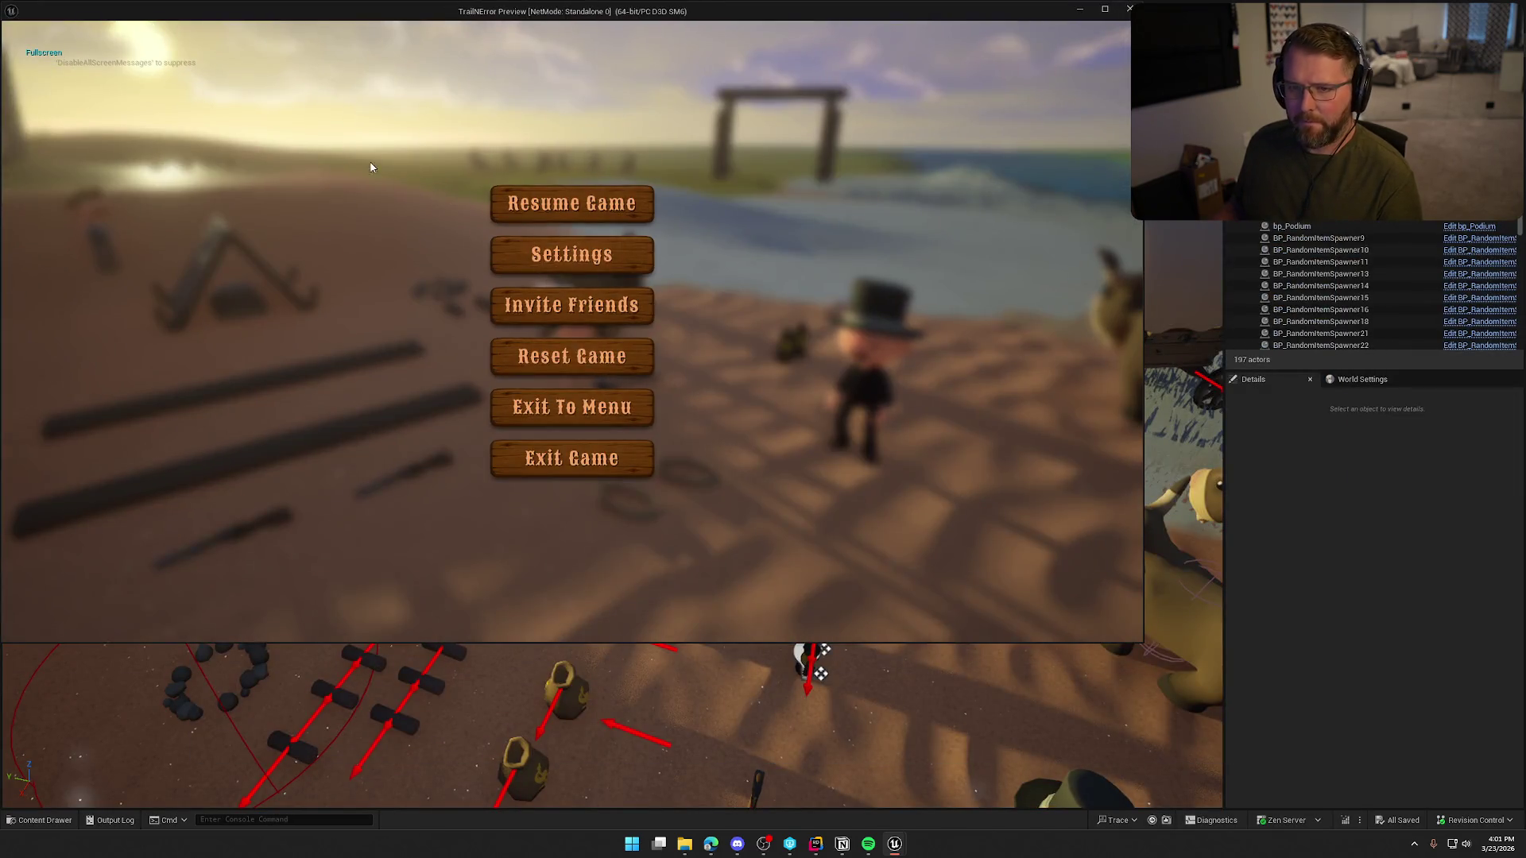
left_click(520, 252)
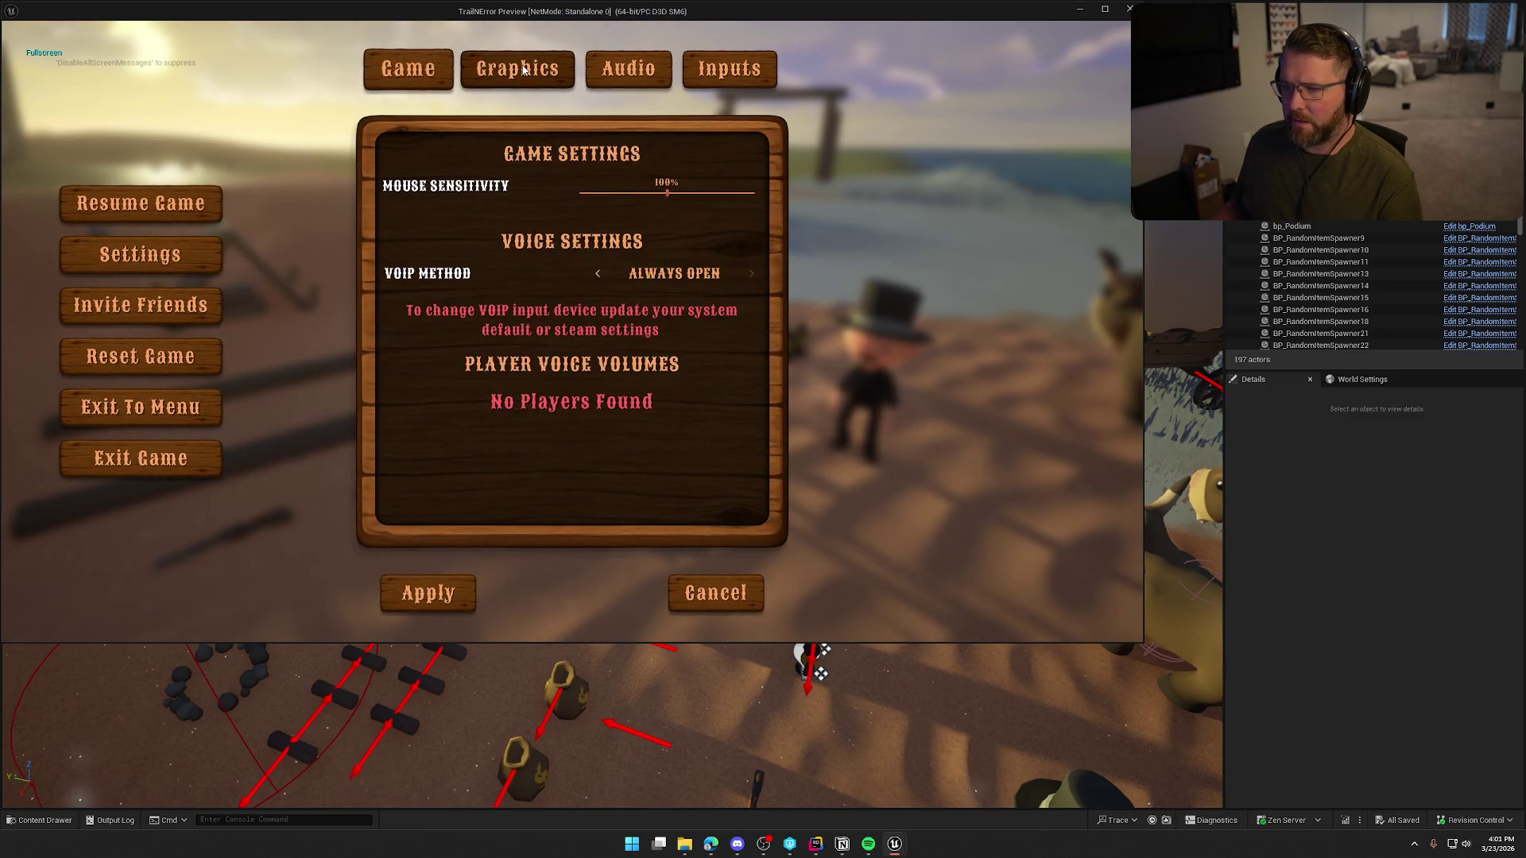
left_click(518, 68)
left_click(594, 179)
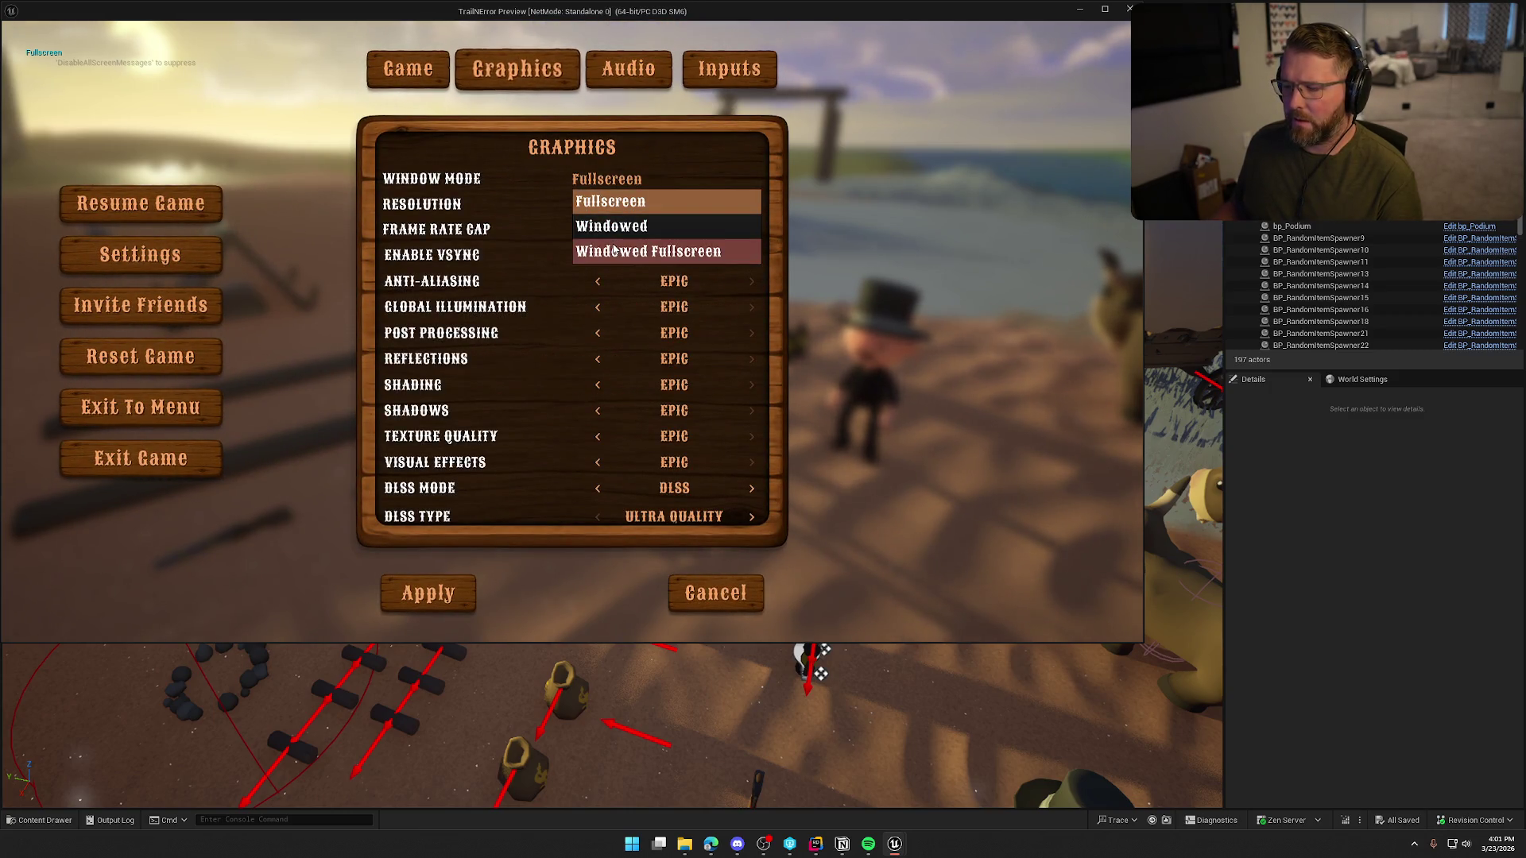
left_click(648, 252)
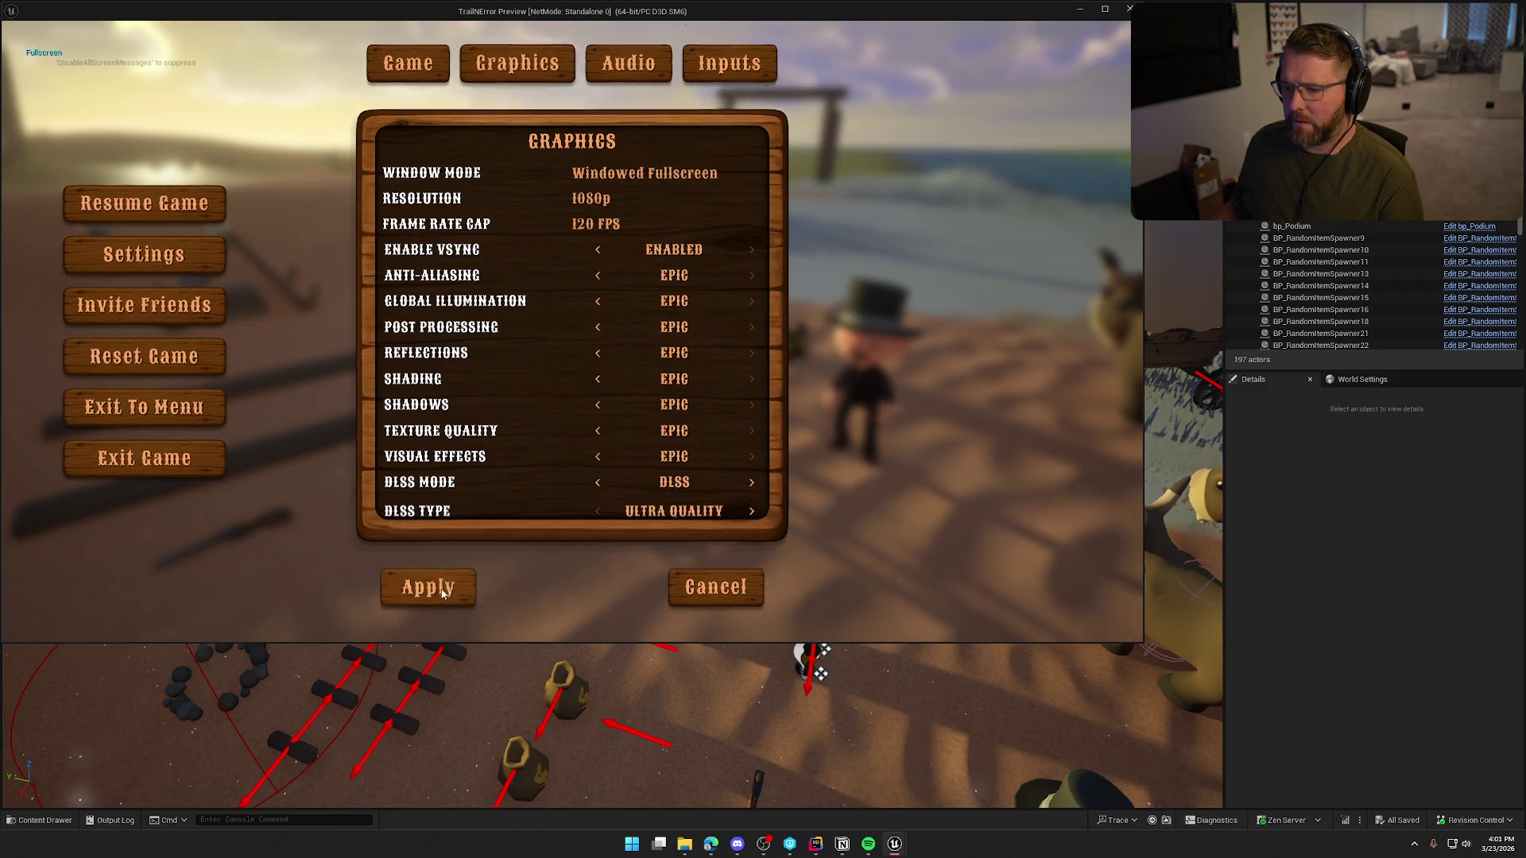
left_click(427, 588)
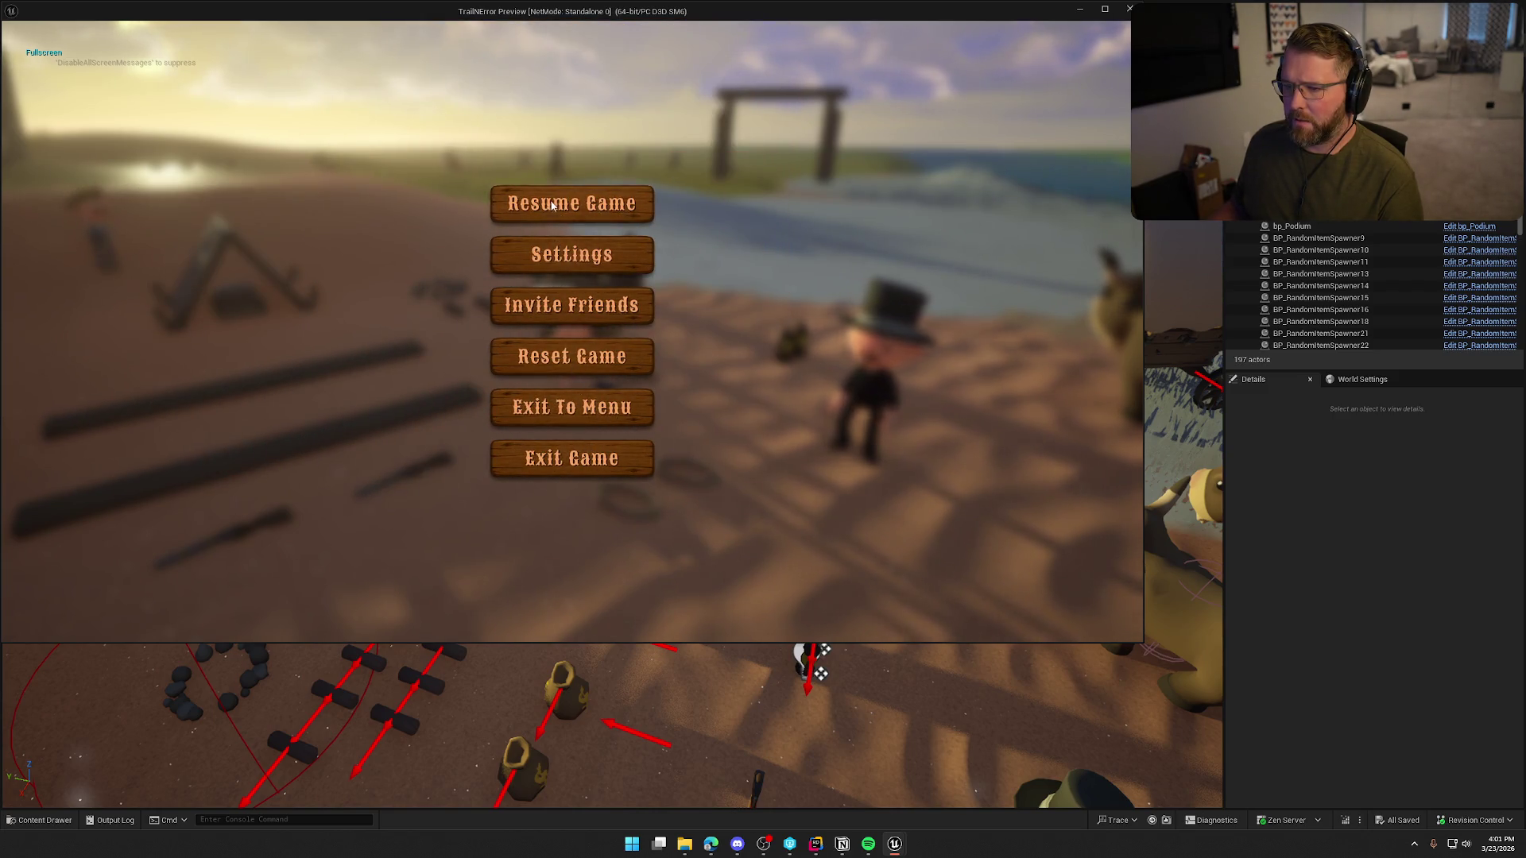
left_click(553, 205)
- Reopen Graphics to find Window Mode reverted to Fullscreen, exit the game, and return to UI_SettingsPanel
key("Escape")
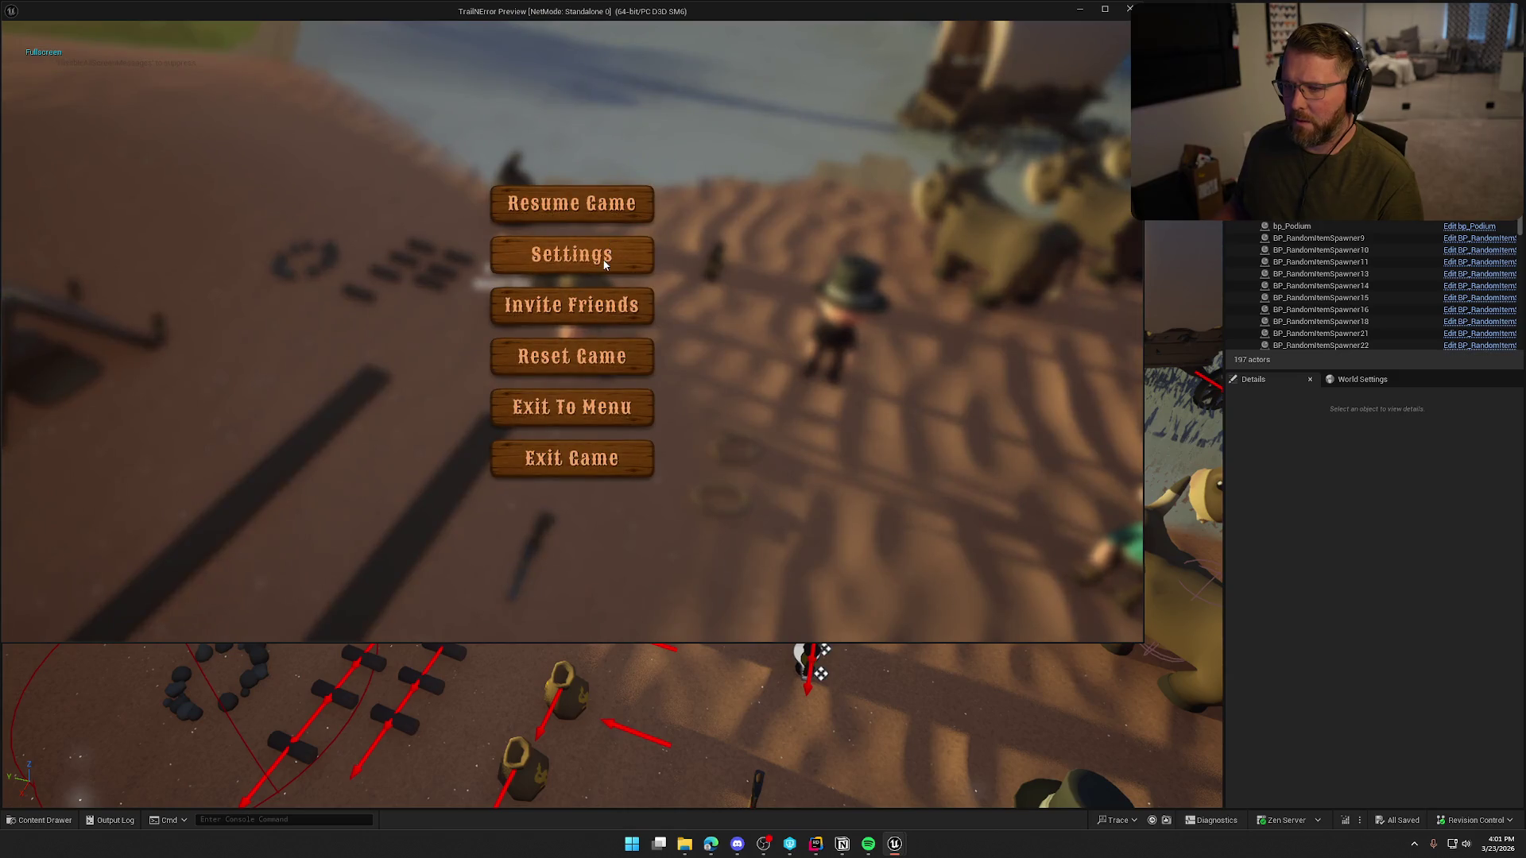
left_click(604, 265)
left_click(517, 68)
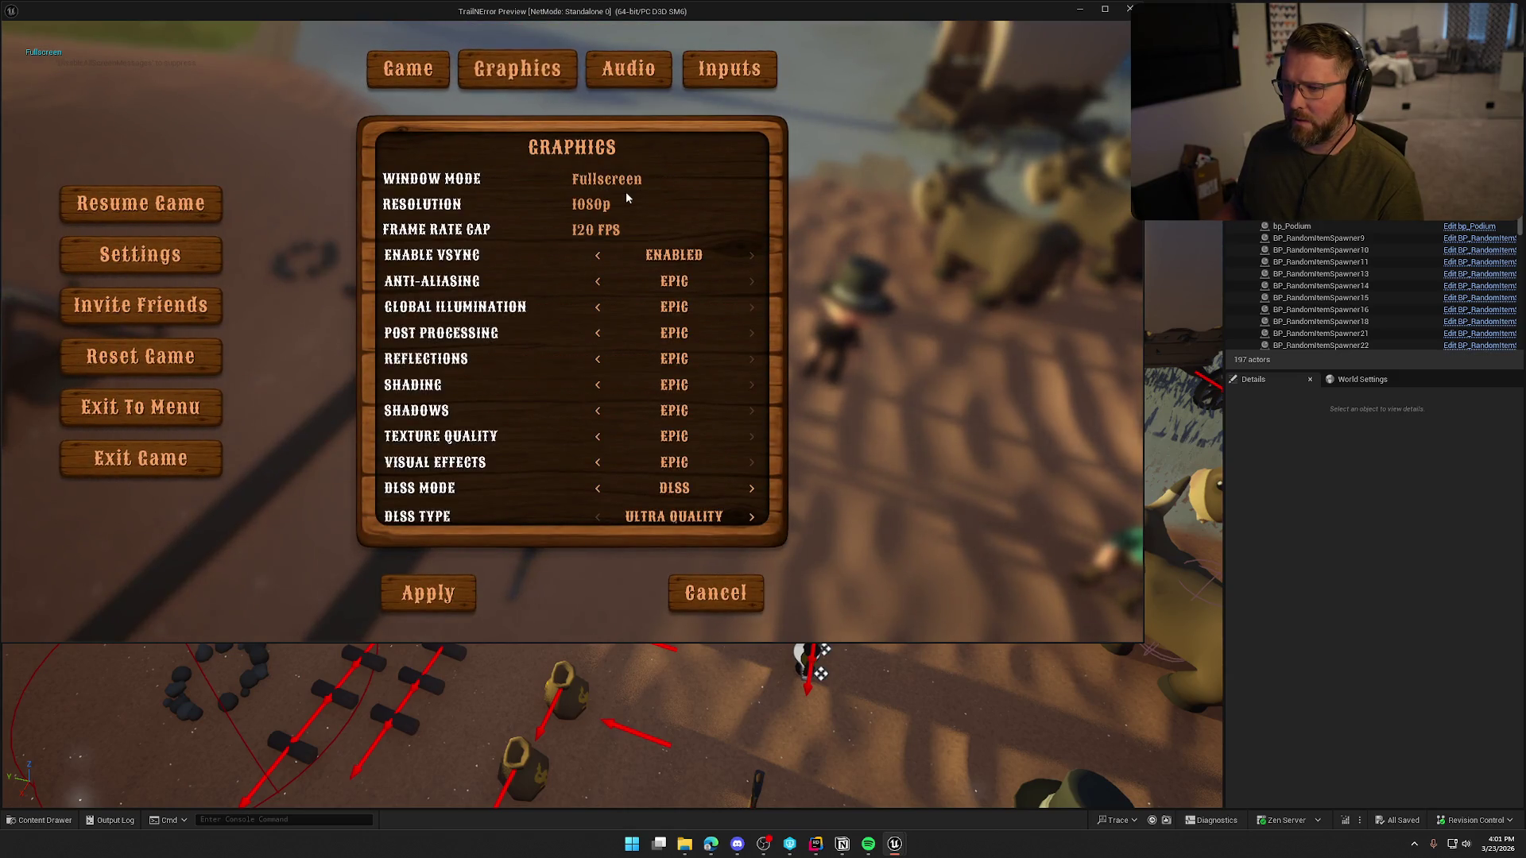
left_click(429, 593)
left_click(141, 458)
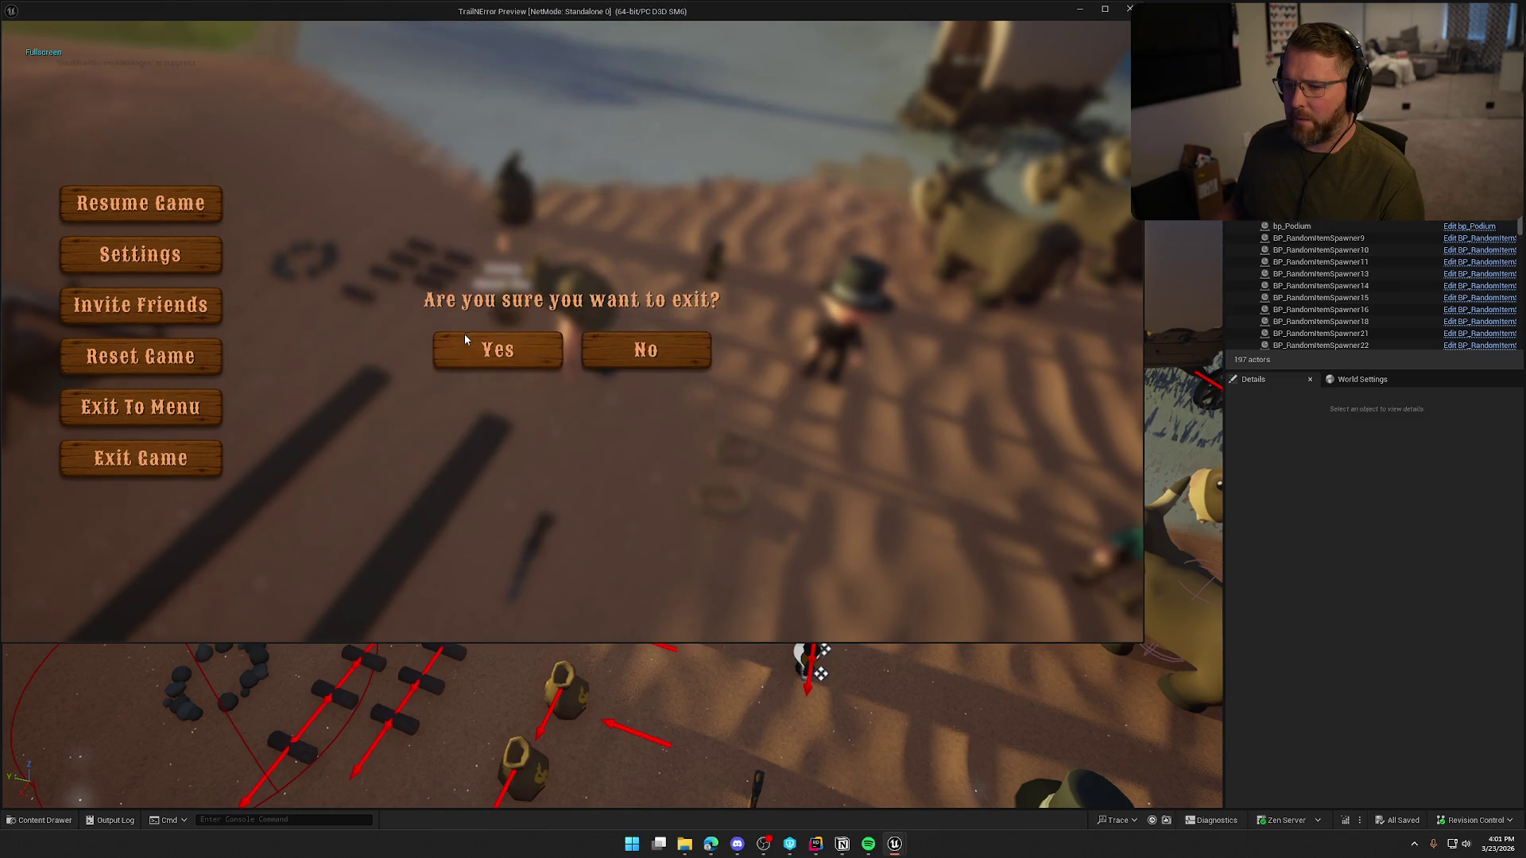
left_click(464, 334)
left_click(360, 24)
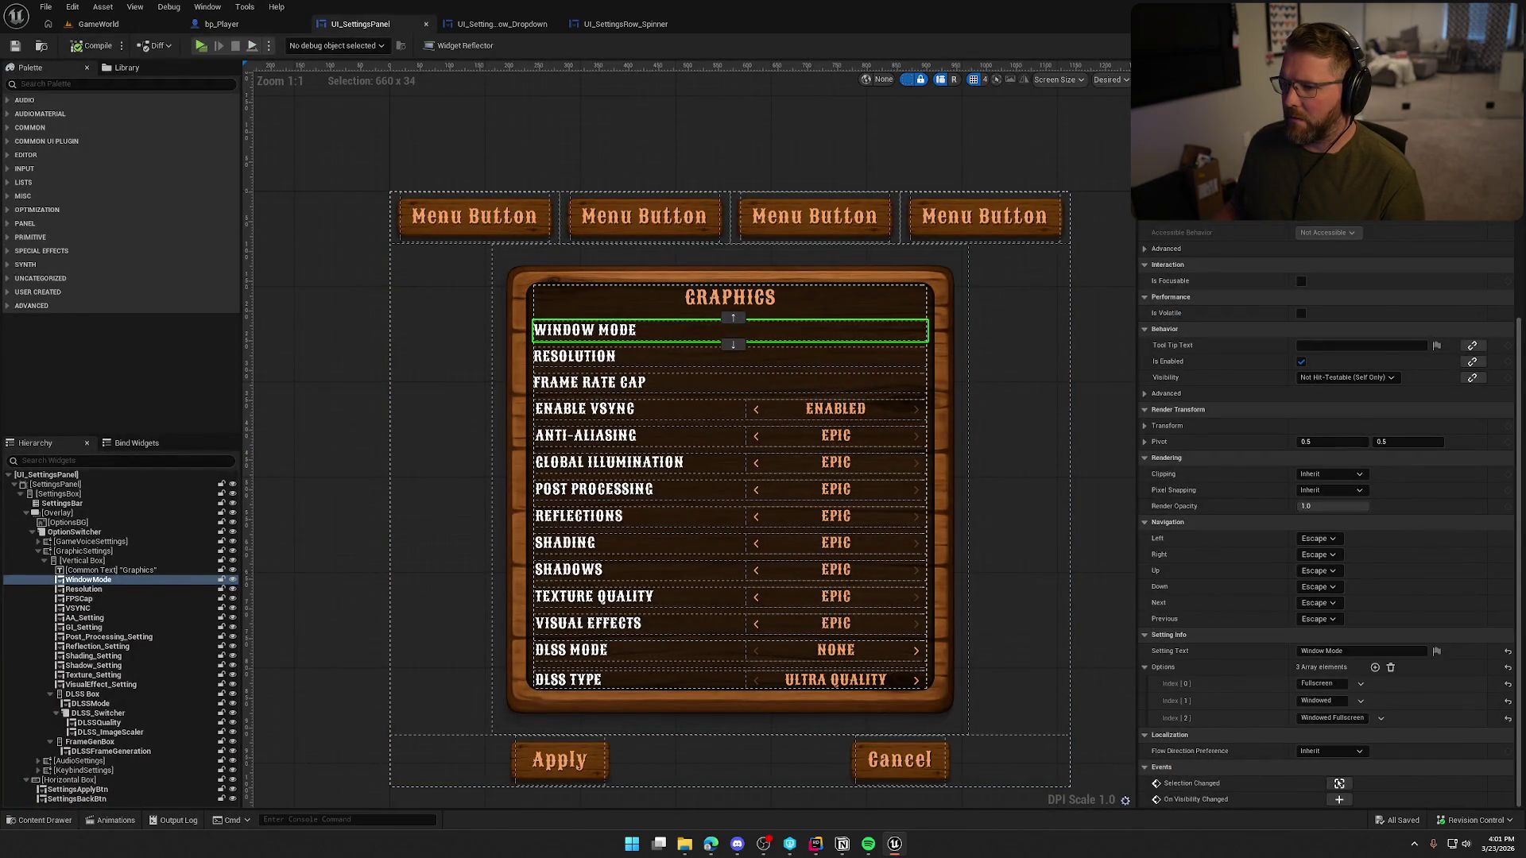
- Rename the Switch on String node's third case to 'Windowed Fullscreen', then start a play-test from GameWorld
left_click(1495, 45)
mouse_move(736, 469)
left_mouse_down()
mouse_move(1169, 464)
mouse_move(716, 453)
mouse_move(776, 452)
left_mouse_up()
left_click(824, 276)
left_click(10, 481)
key("End")
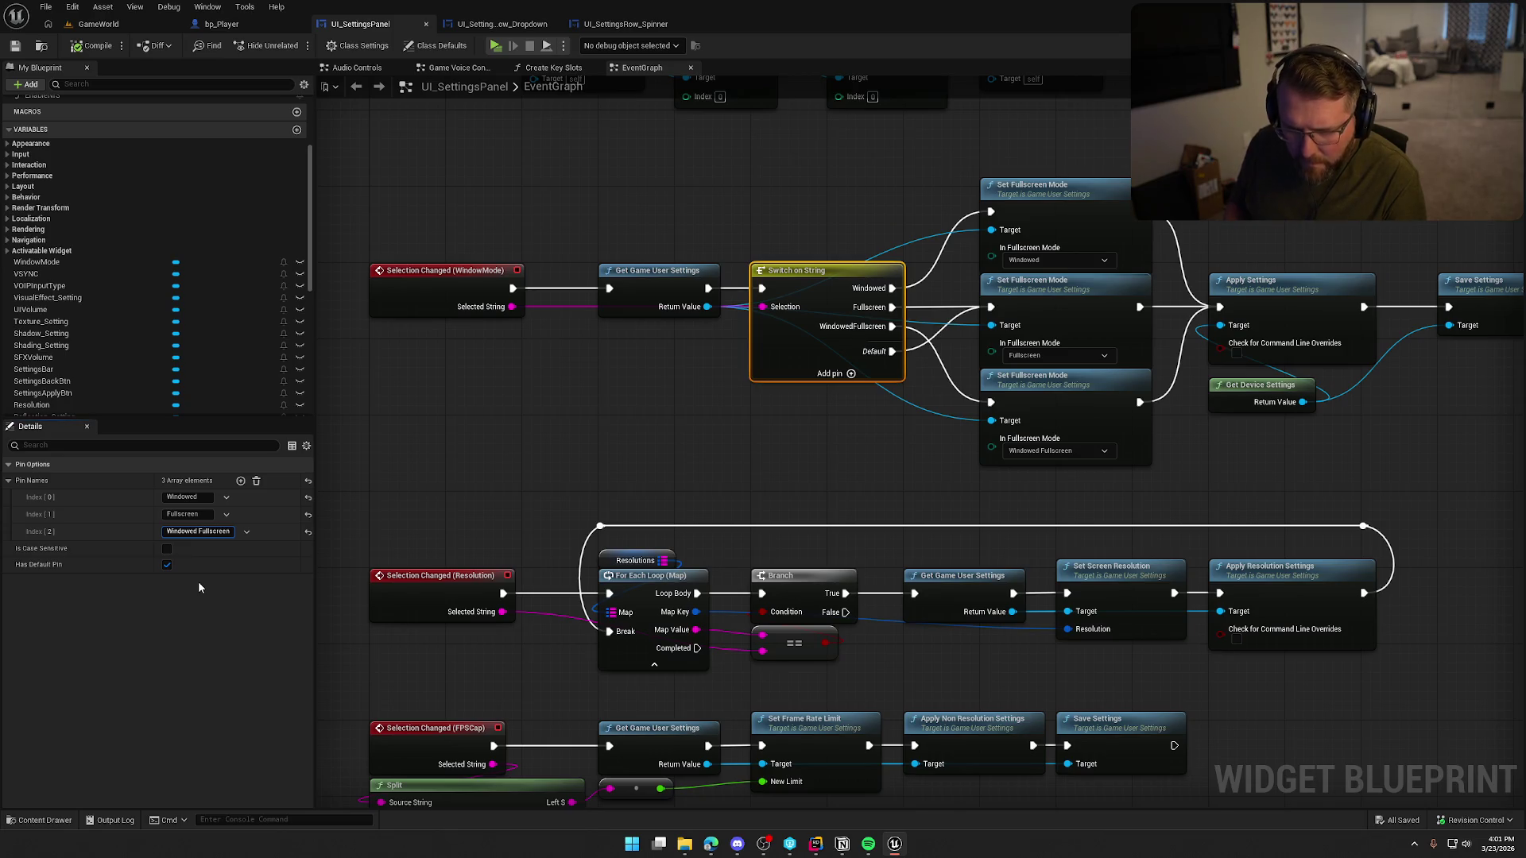
key("Return")
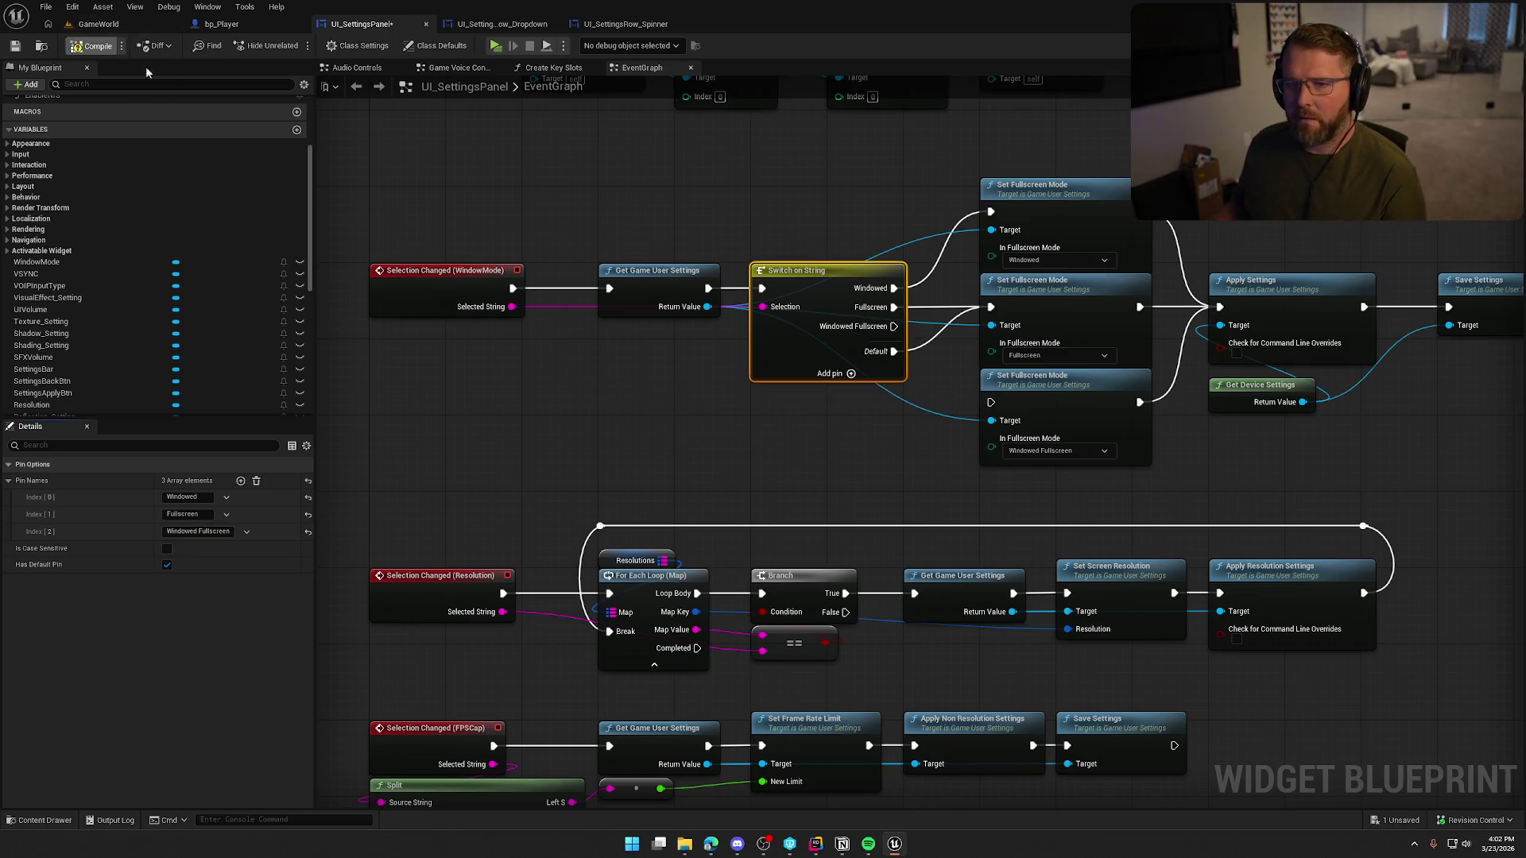
left_click(110, 25)
key("alt+p")
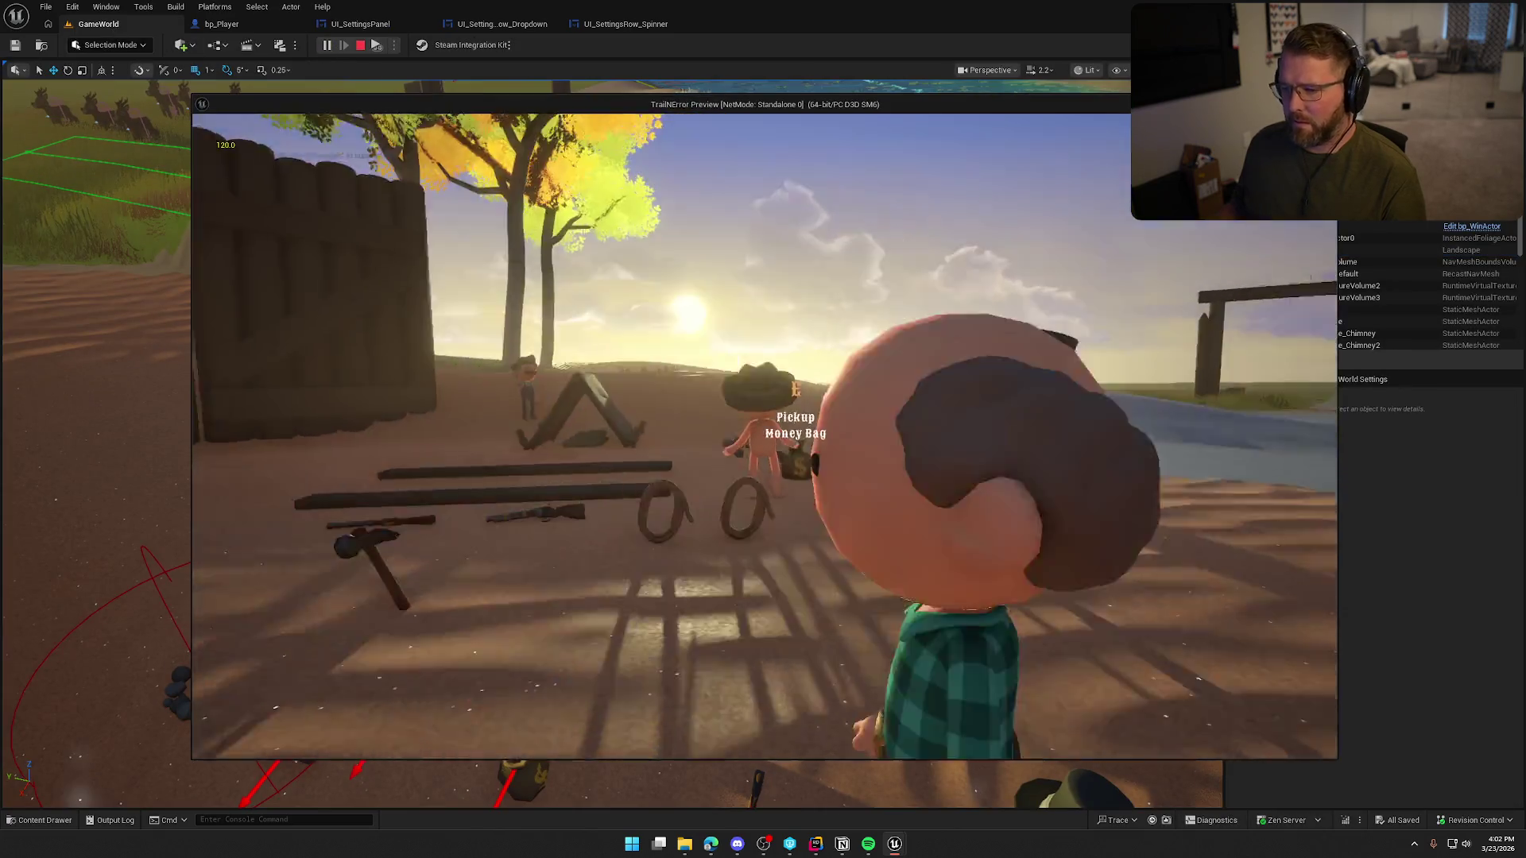
- In the play-test's Graphics settings, choose Windowed Fullscreen, apply it and resume
key("Escape")
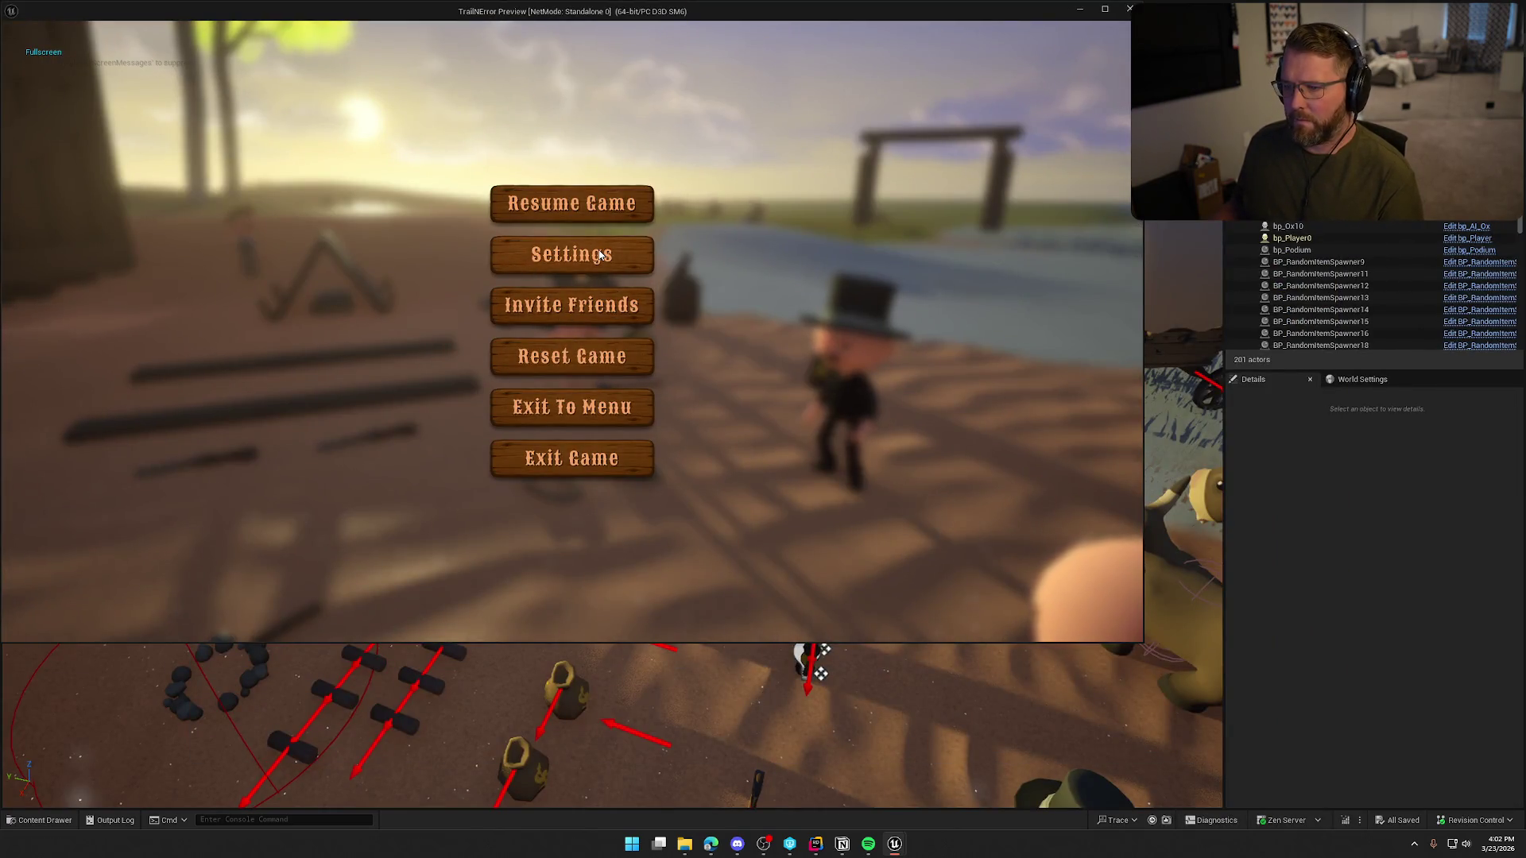
left_click(600, 254)
left_click(517, 69)
left_click(612, 180)
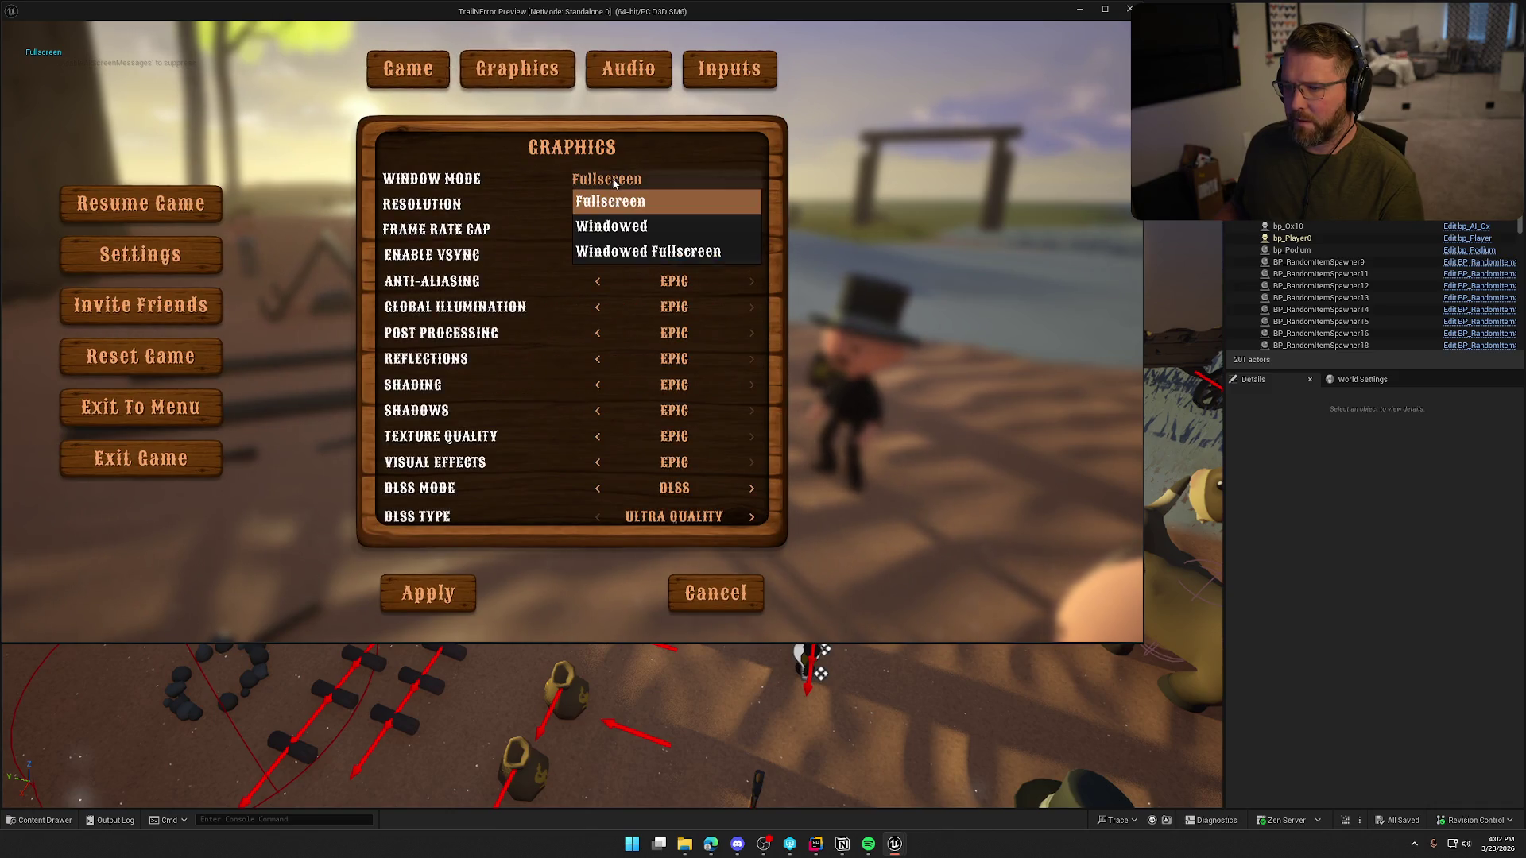
left_click(648, 251)
left_click(434, 595)
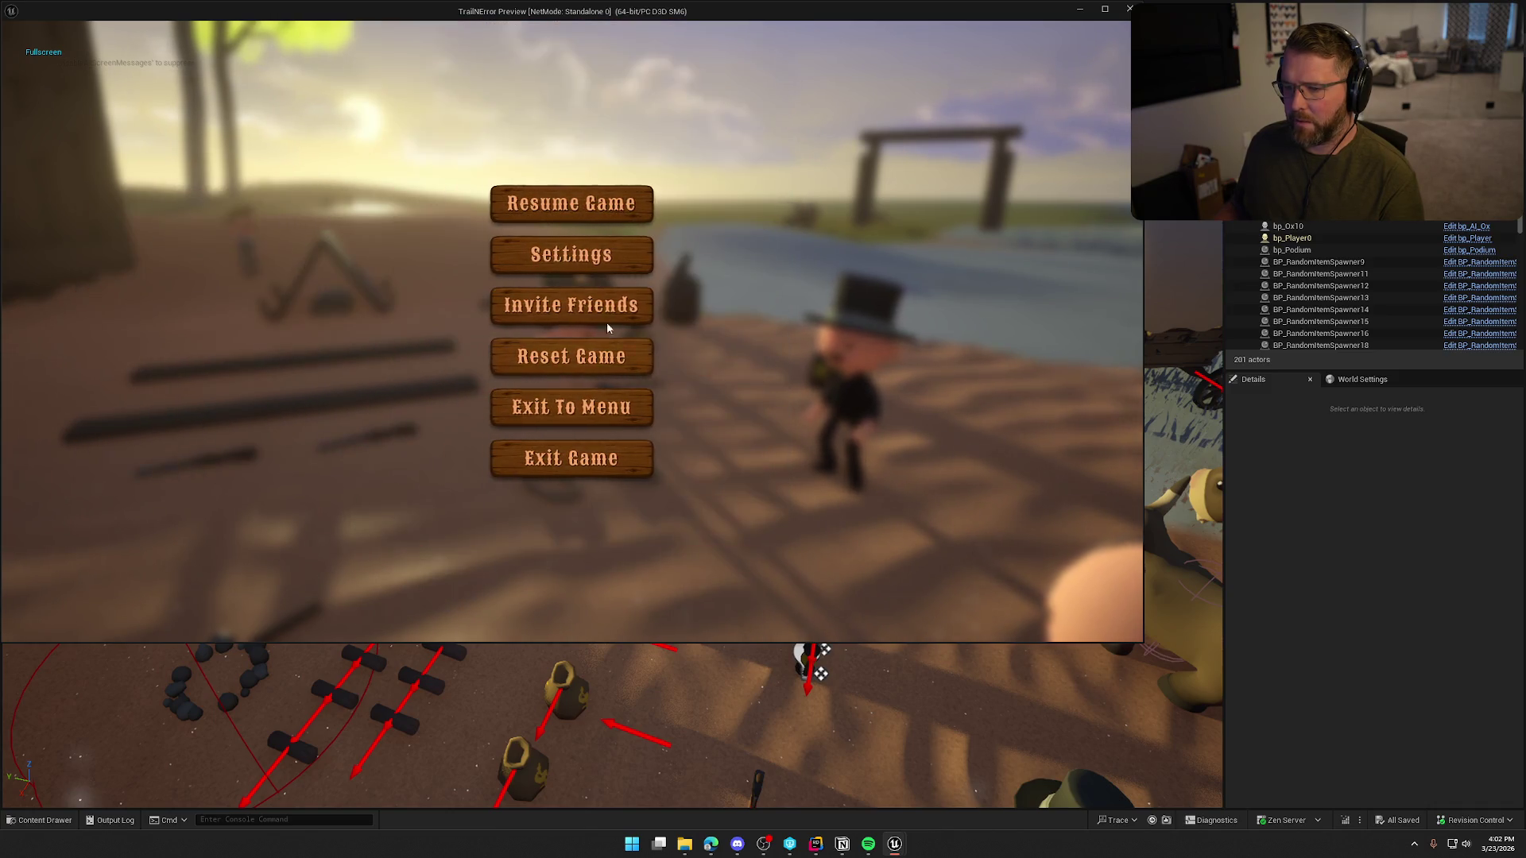
left_click(578, 205)
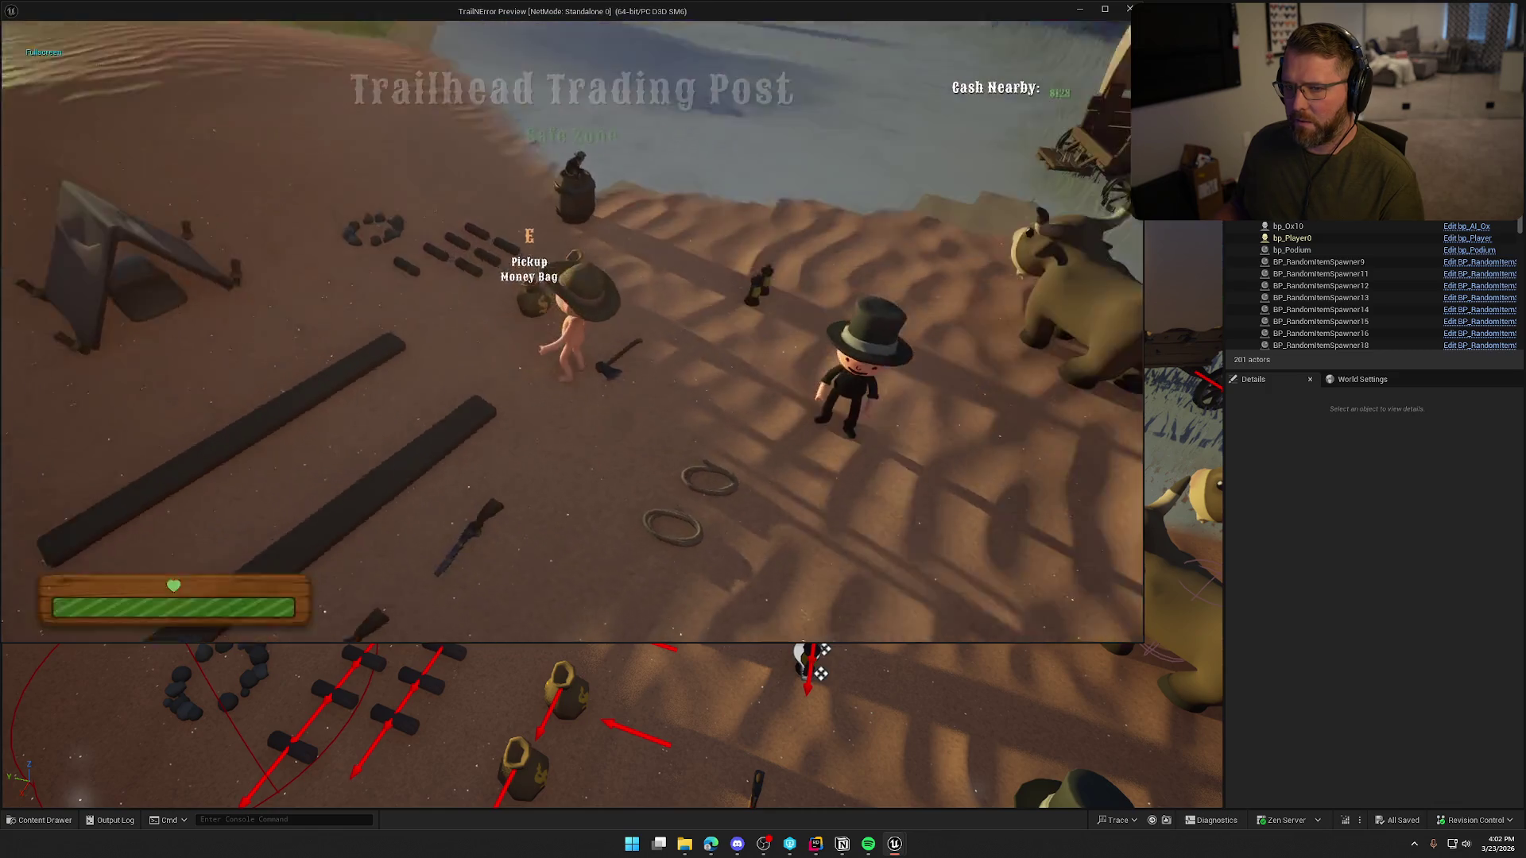
- Reopen Graphics and reselect Windowed Fullscreen, then stop the preview and bring up bp_Player
key("Escape")
left_click(622, 253)
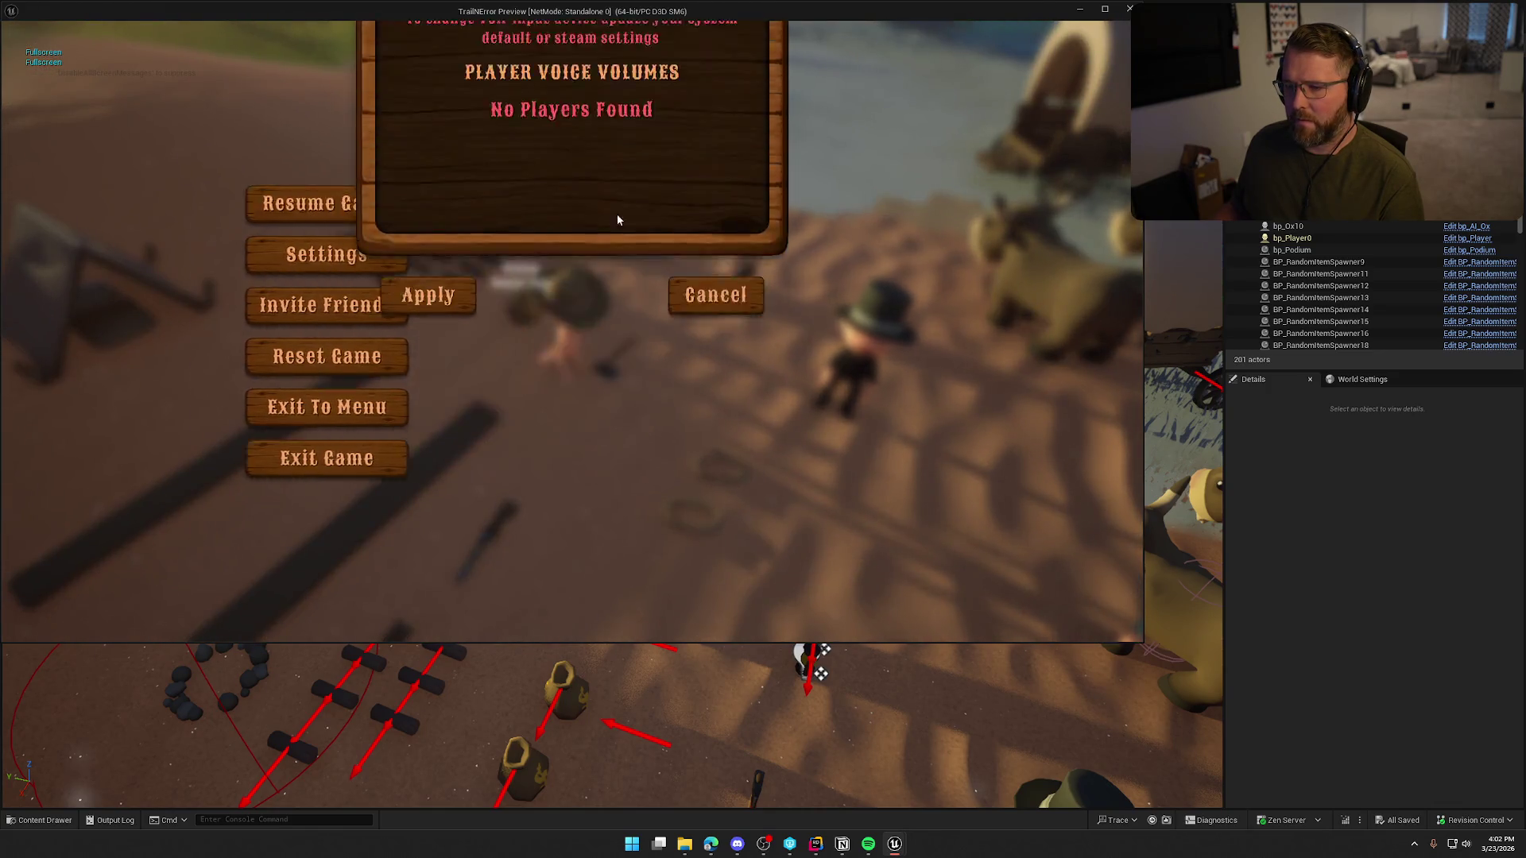
left_click(517, 69)
left_click(593, 179)
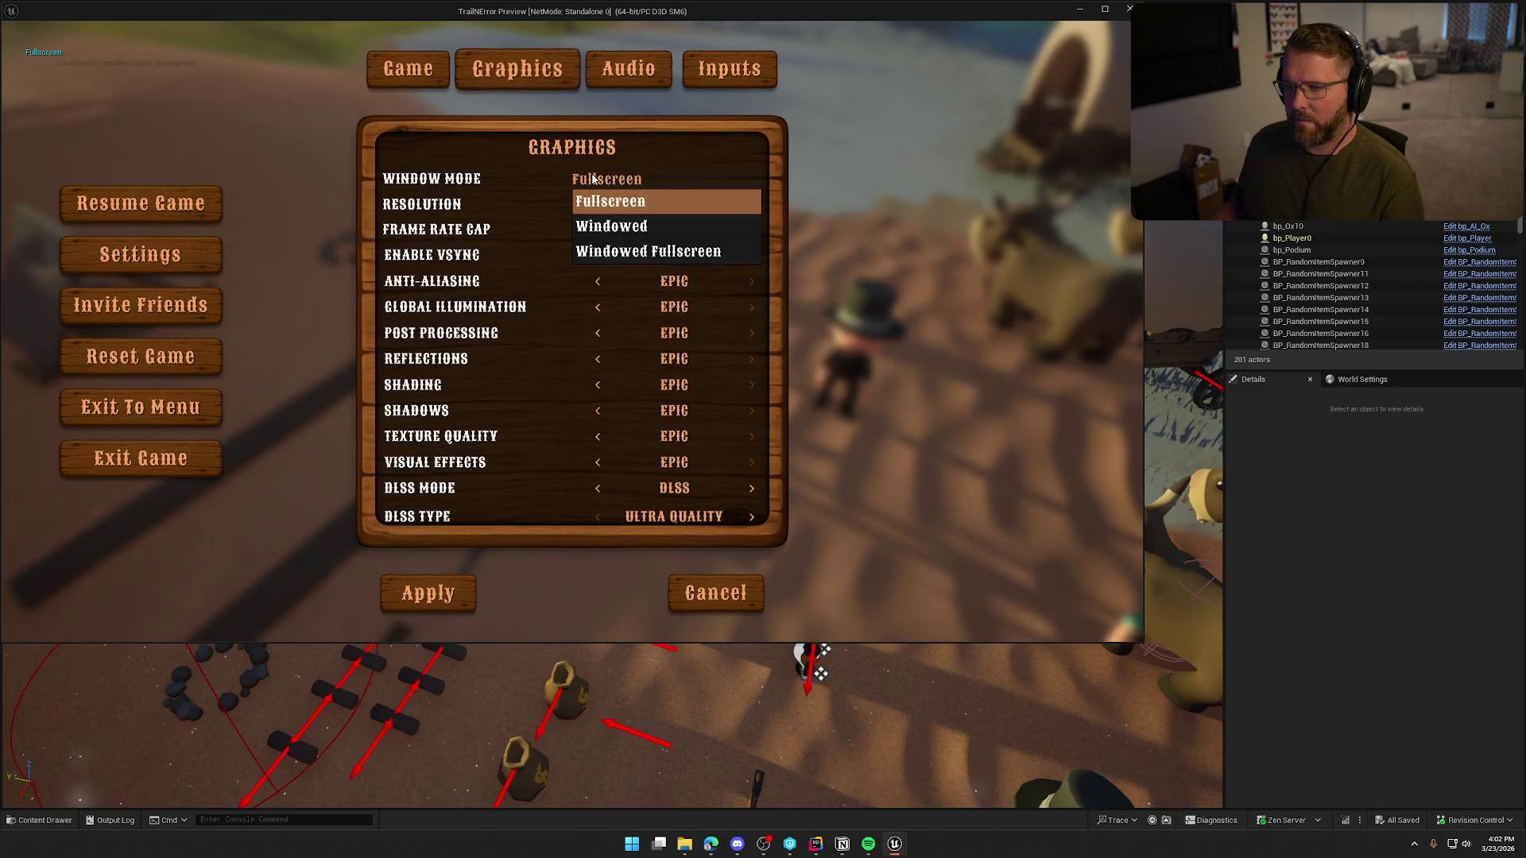
left_click(647, 252)
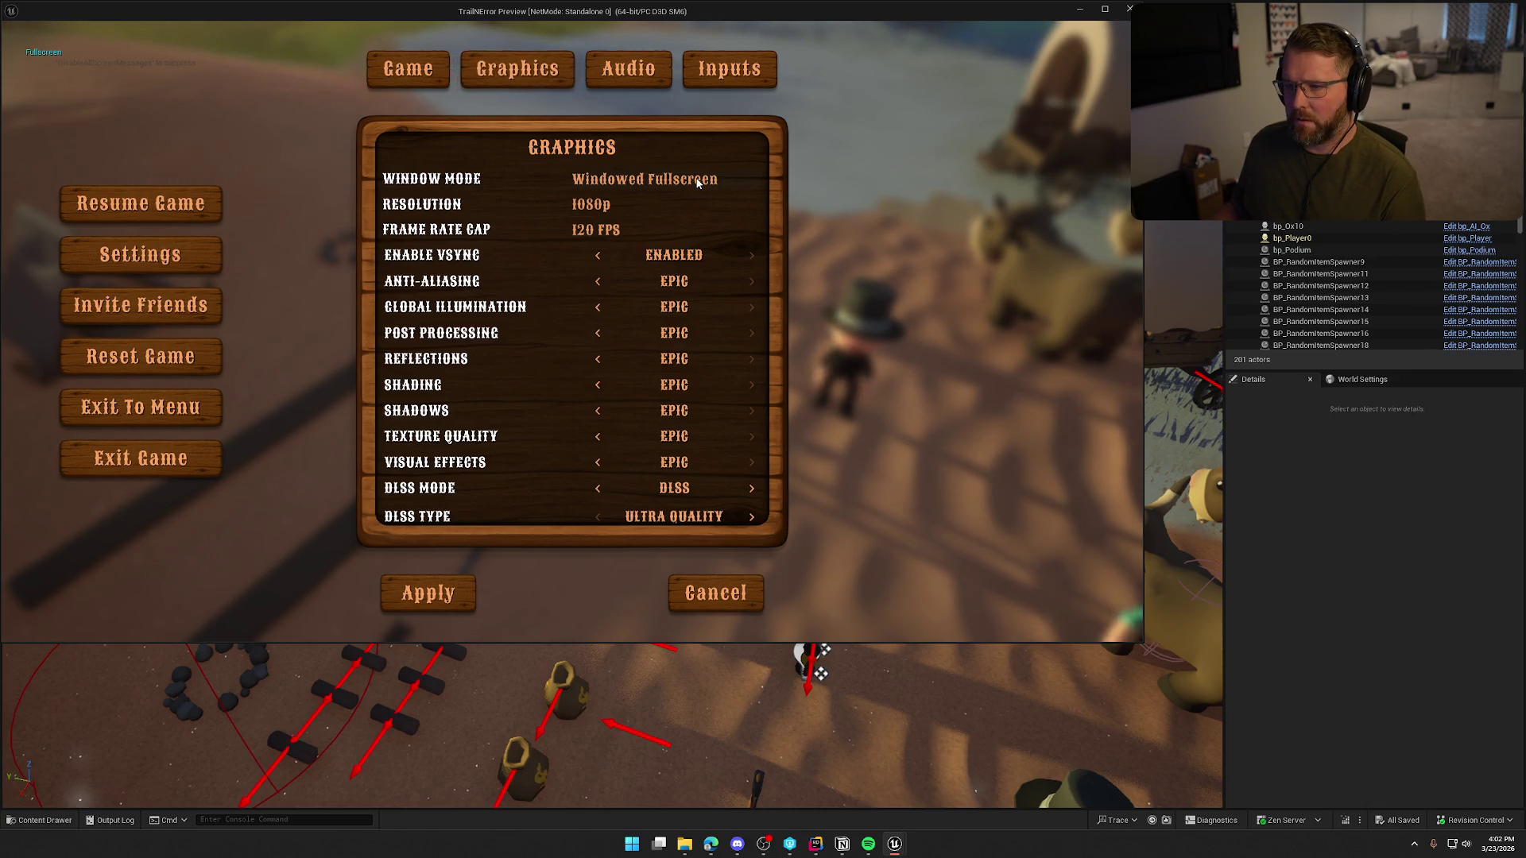
key("Escape")
left_click(238, 24)
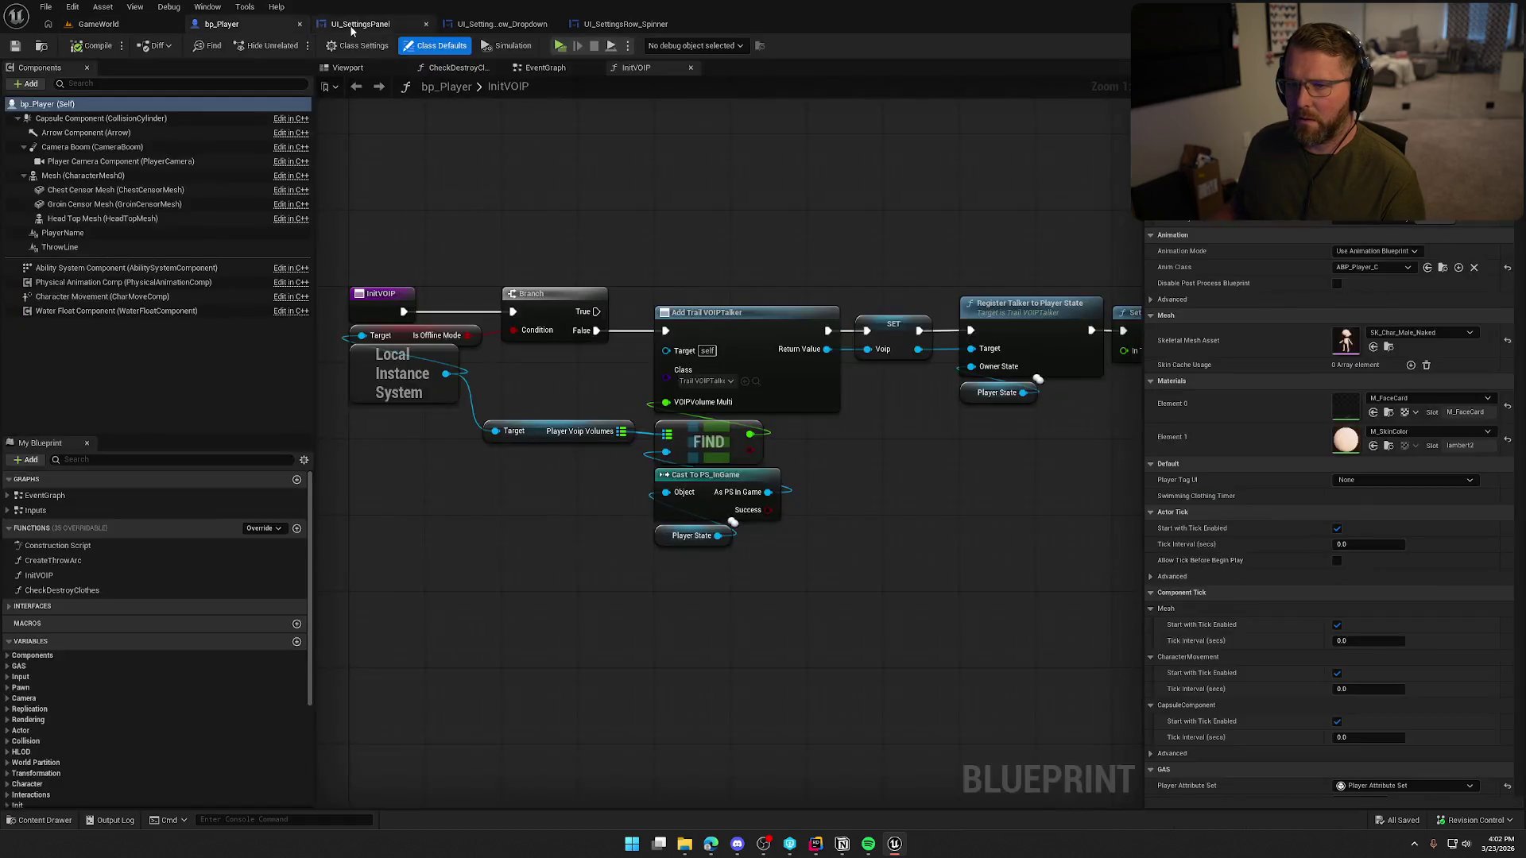
- In UI_SettingsPanel, wire the Windowed Fullscreen case to the third Set Fullscreen Mode node and relaunch the play-test
left_click(352, 24)
left_click(638, 442)
mouse_move(642, 450)
left_mouse_down()
mouse_move(434, 447)
mouse_move(515, 450)
left_mouse_up()
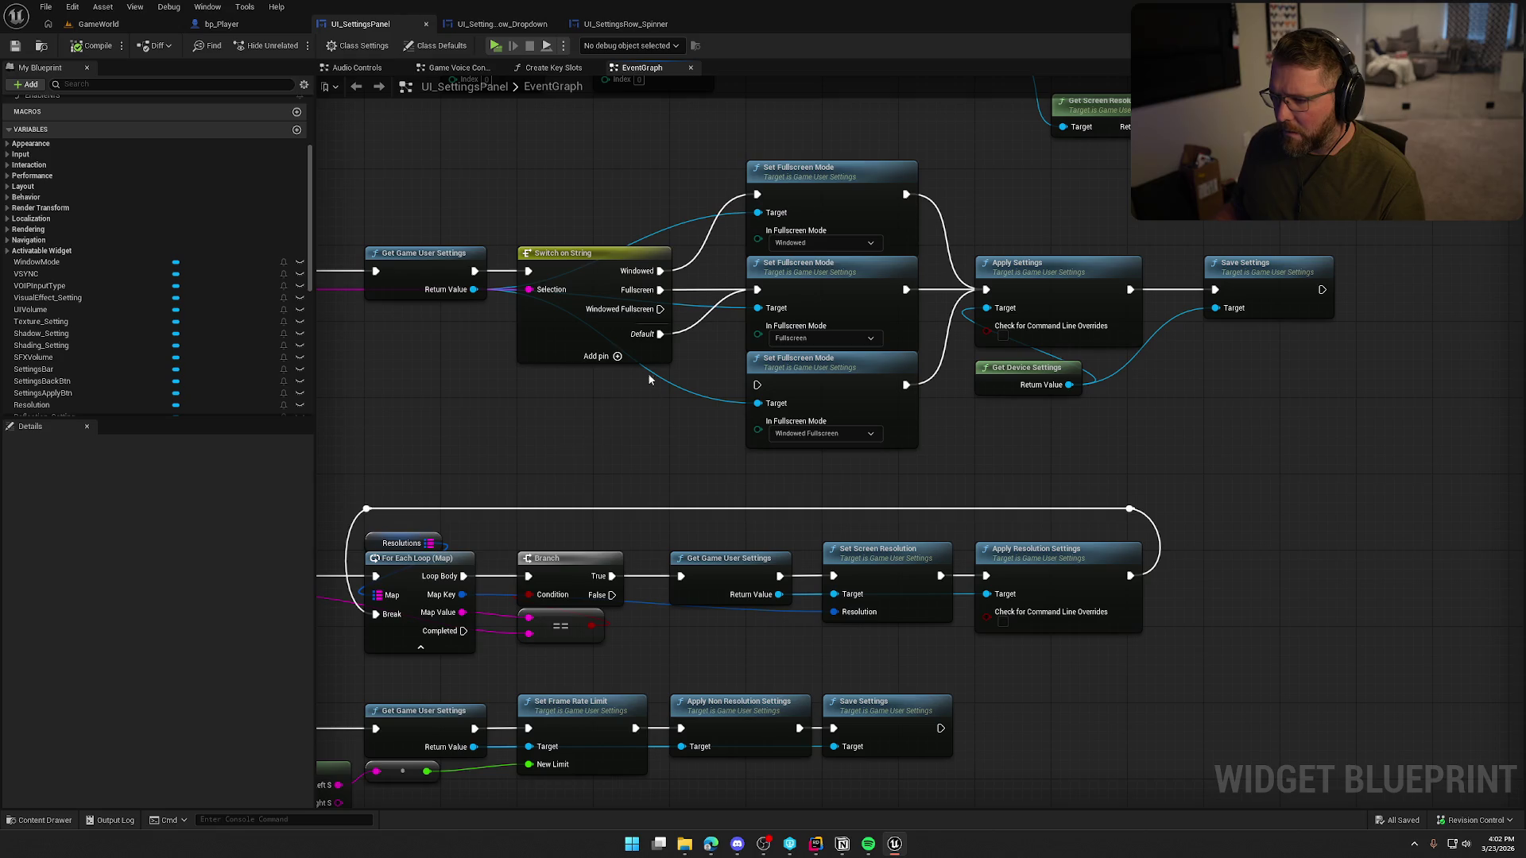
mouse_move(660, 309)
left_mouse_down()
mouse_move(741, 390)
mouse_move(757, 385)
left_mouse_up()
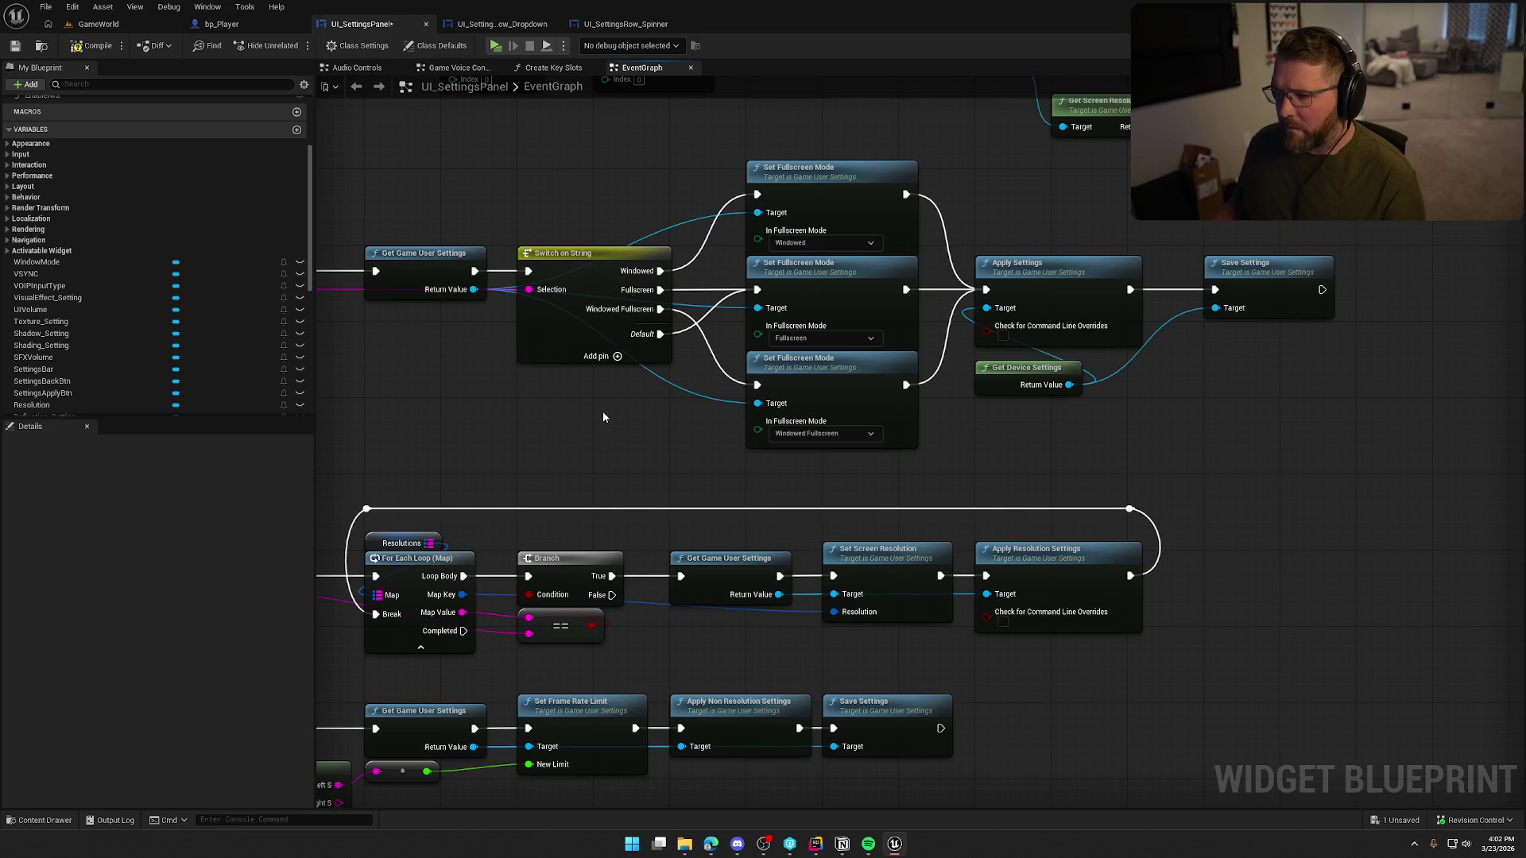
left_click(98, 24)
key("alt+p")
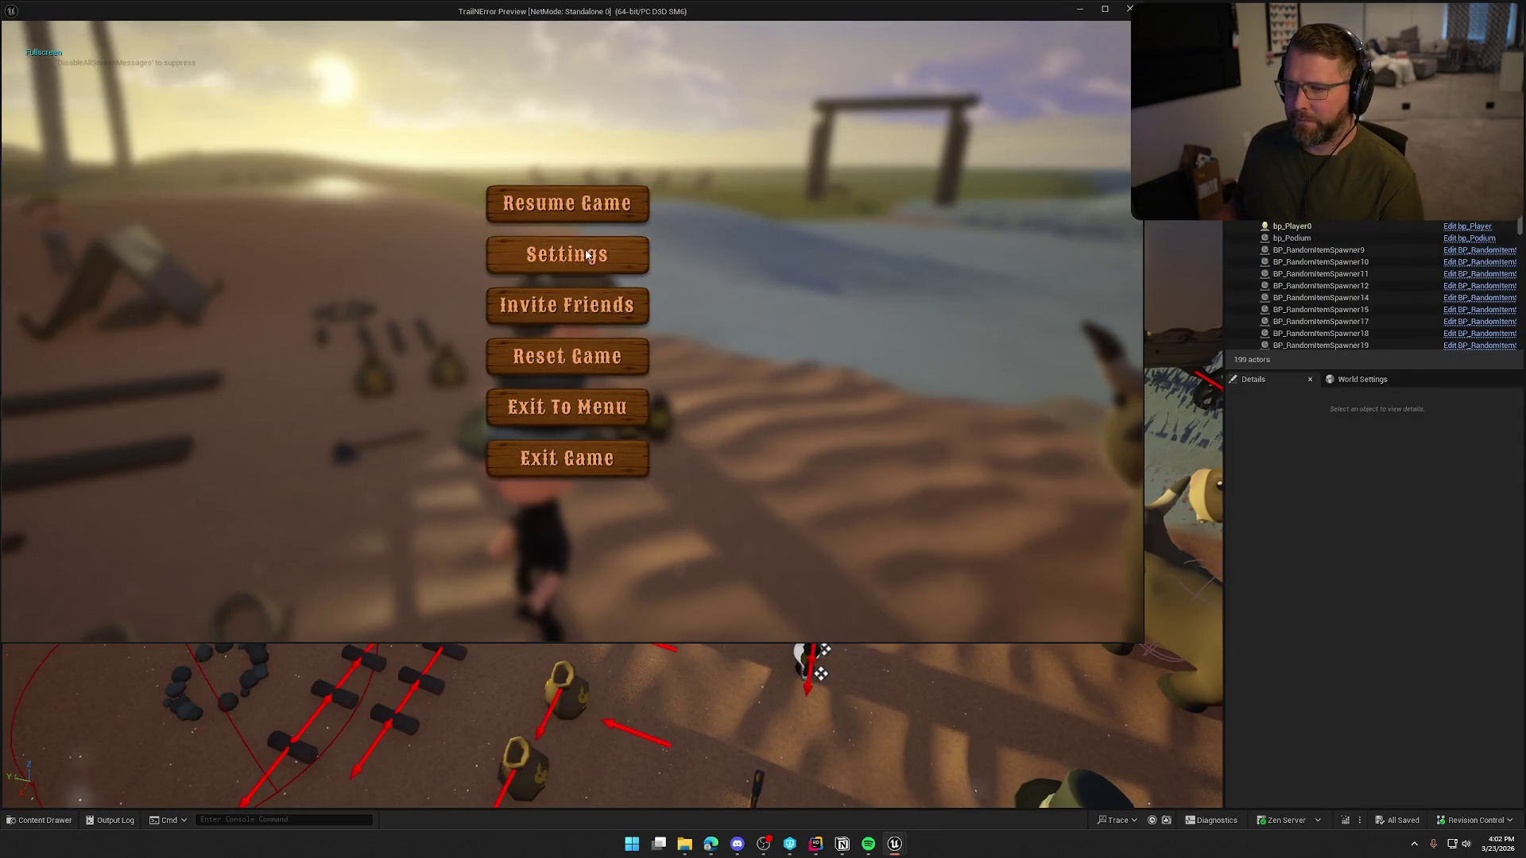
- Set Window Mode to Windowed Fullscreen in-game, close settings, and walk the character around in the filled screen
left_click(571, 254)
left_click(600, 182)
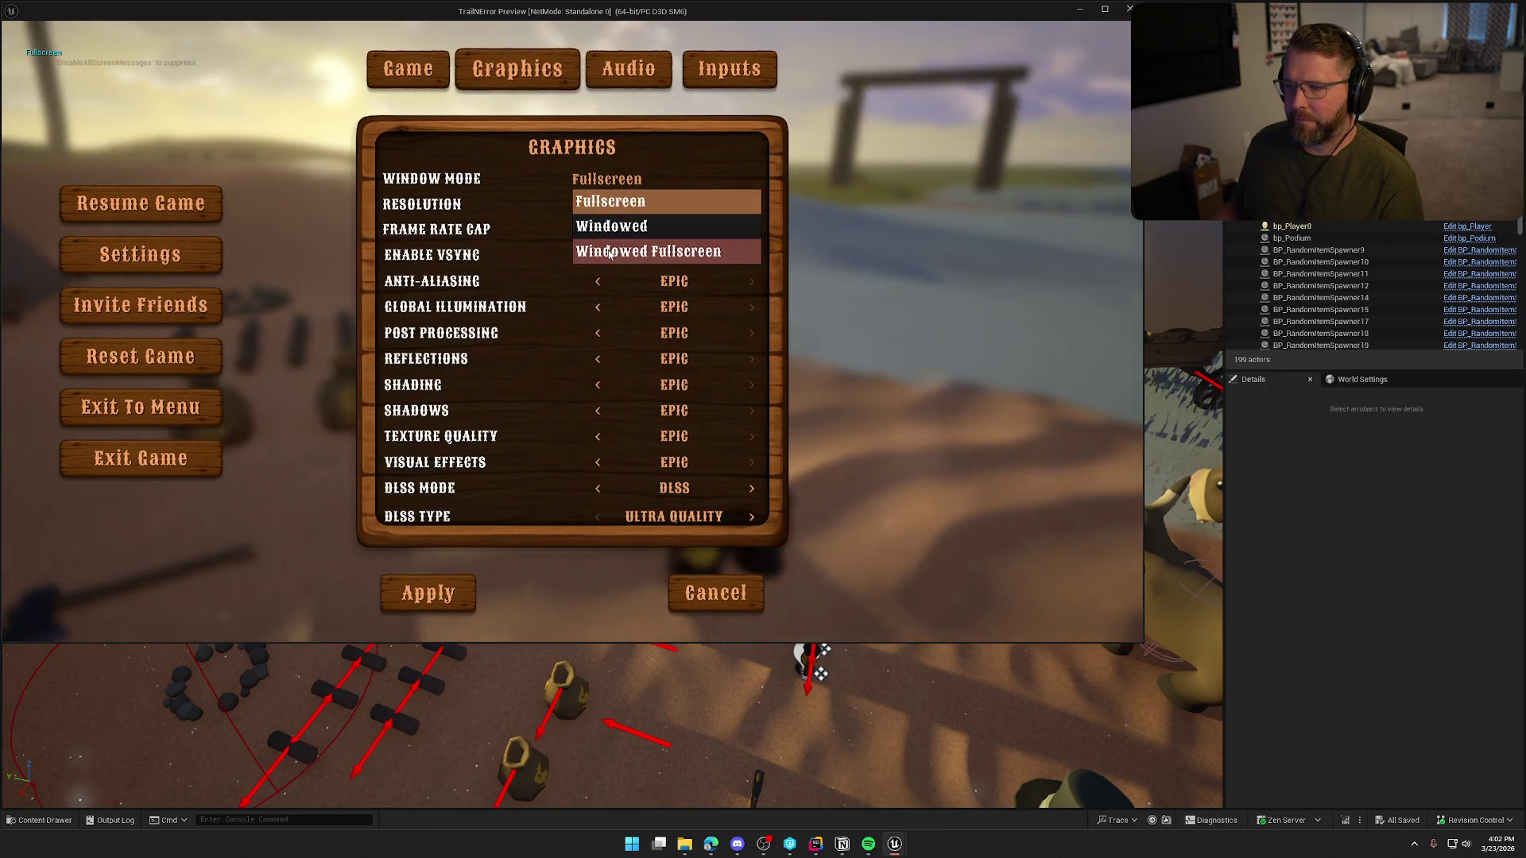
left_click(604, 251)
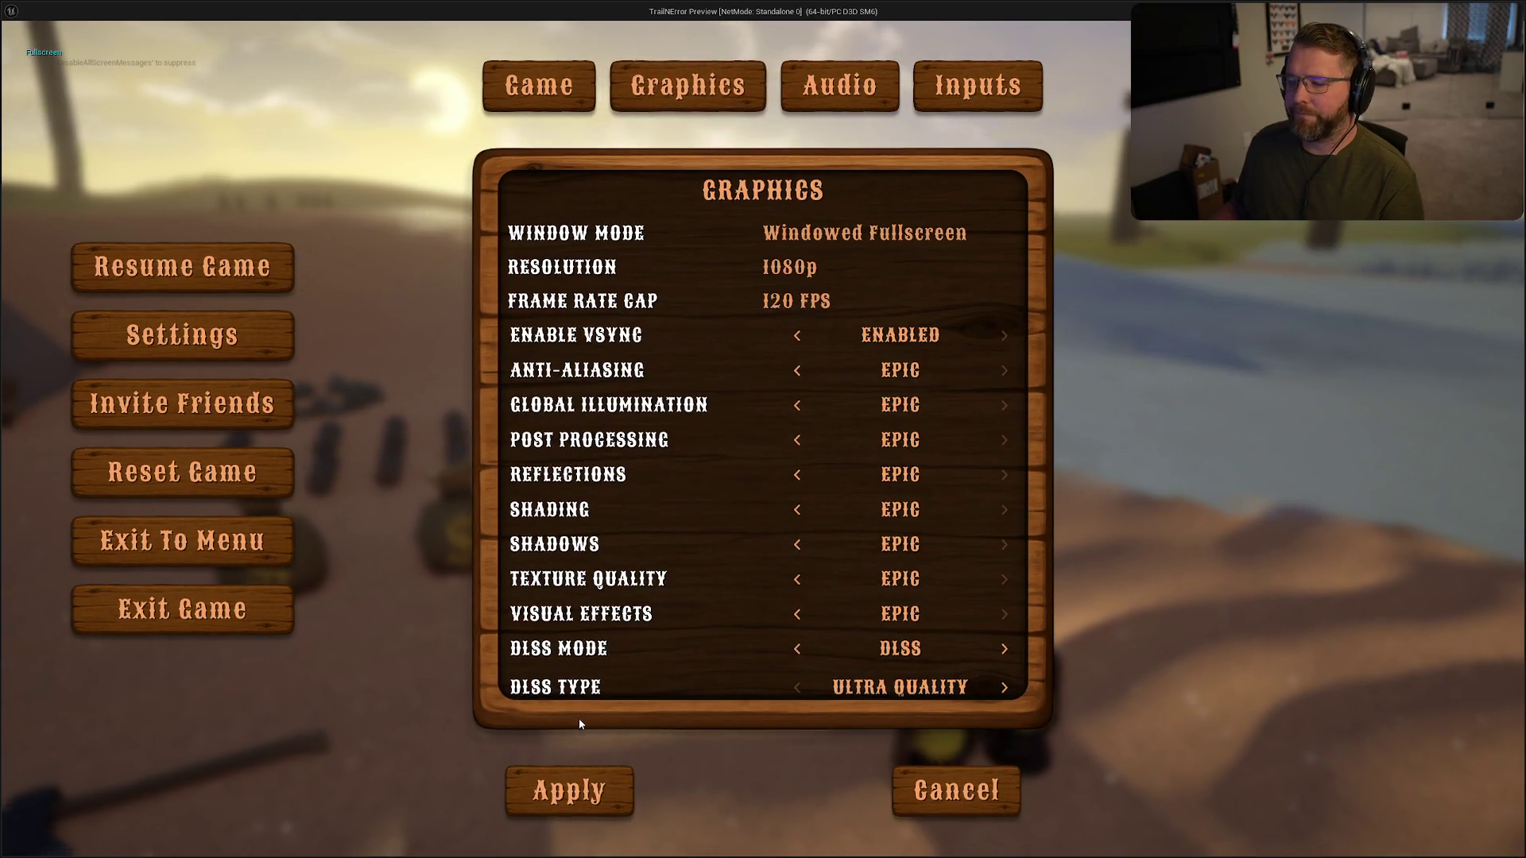
left_click(569, 789)
key("Escape")
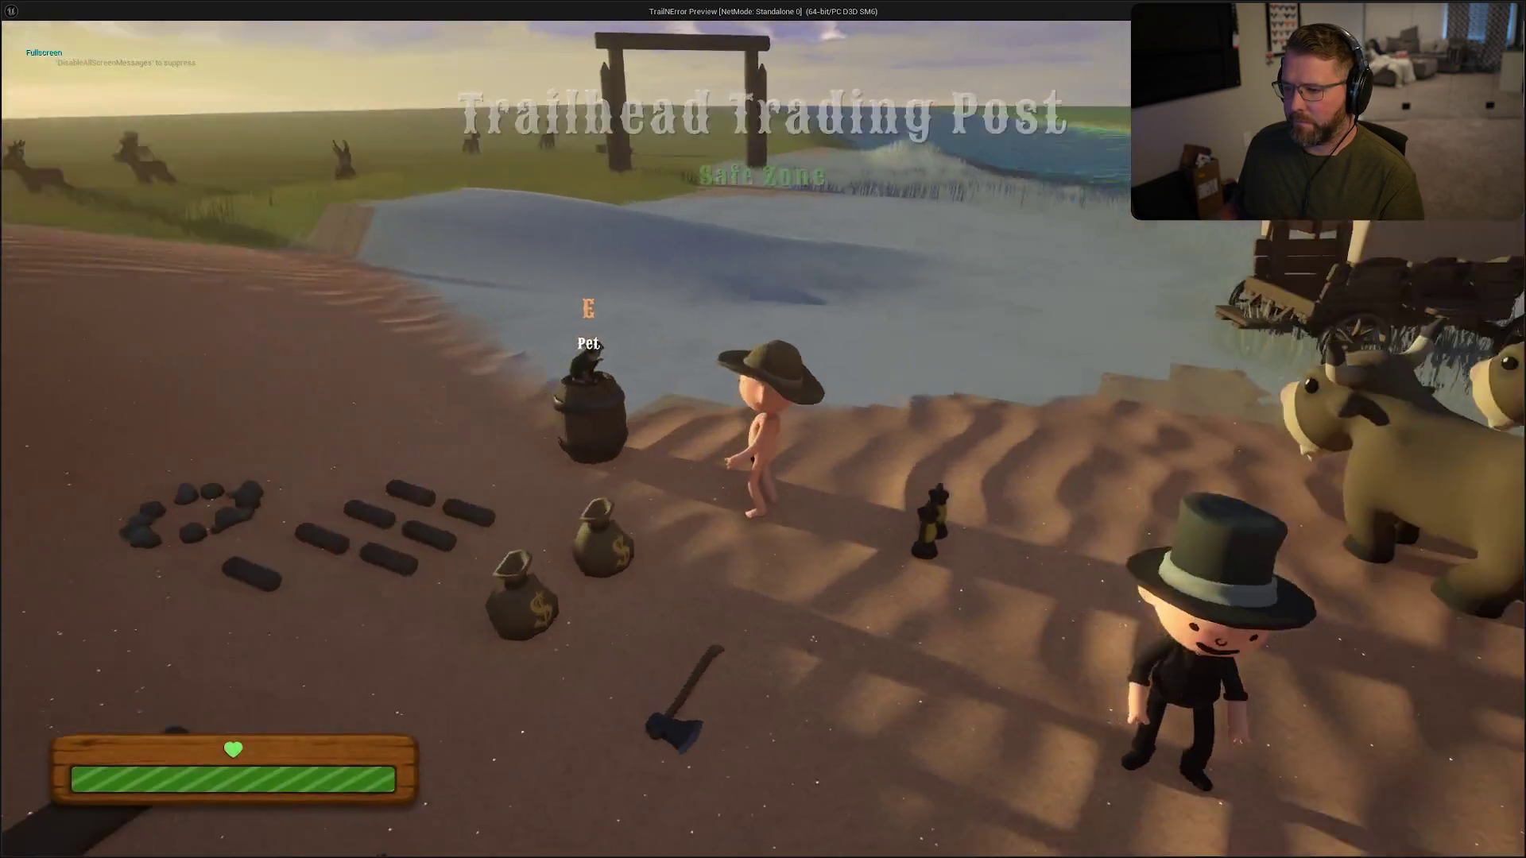
key("Escape")
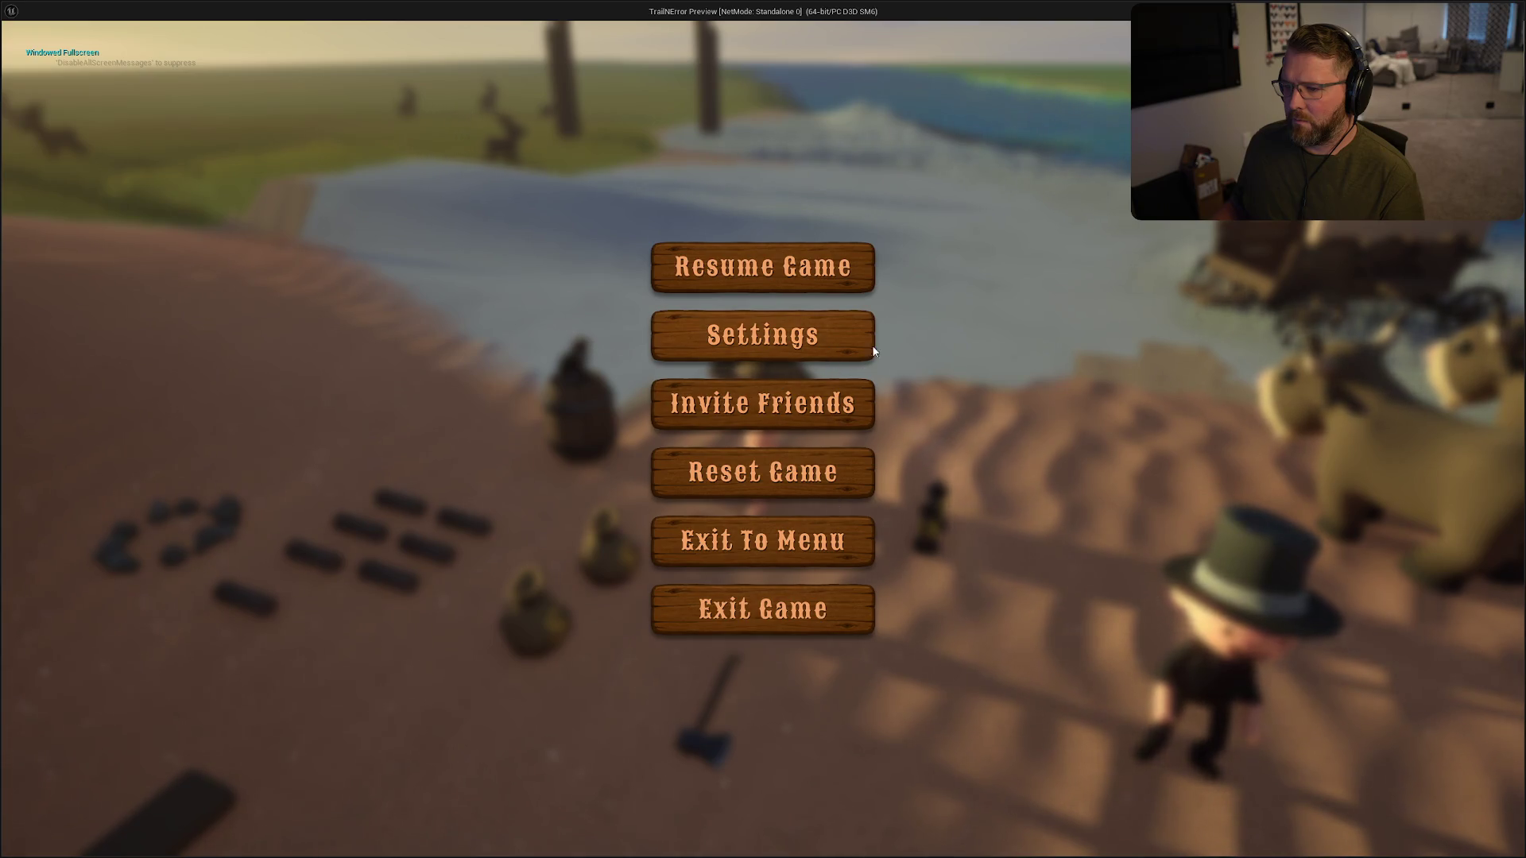
left_click(862, 274)
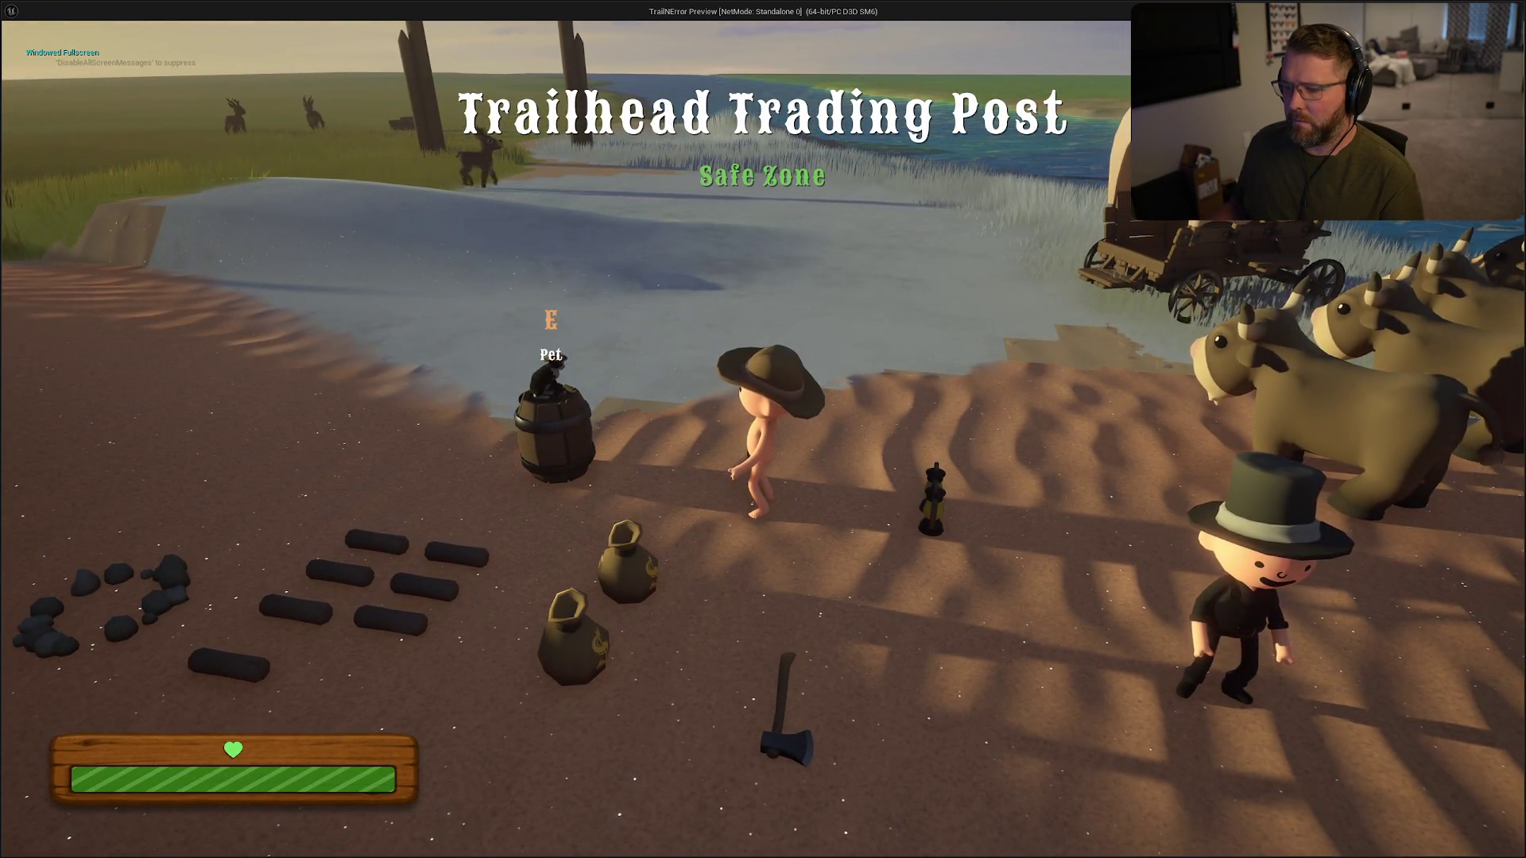
key("w")
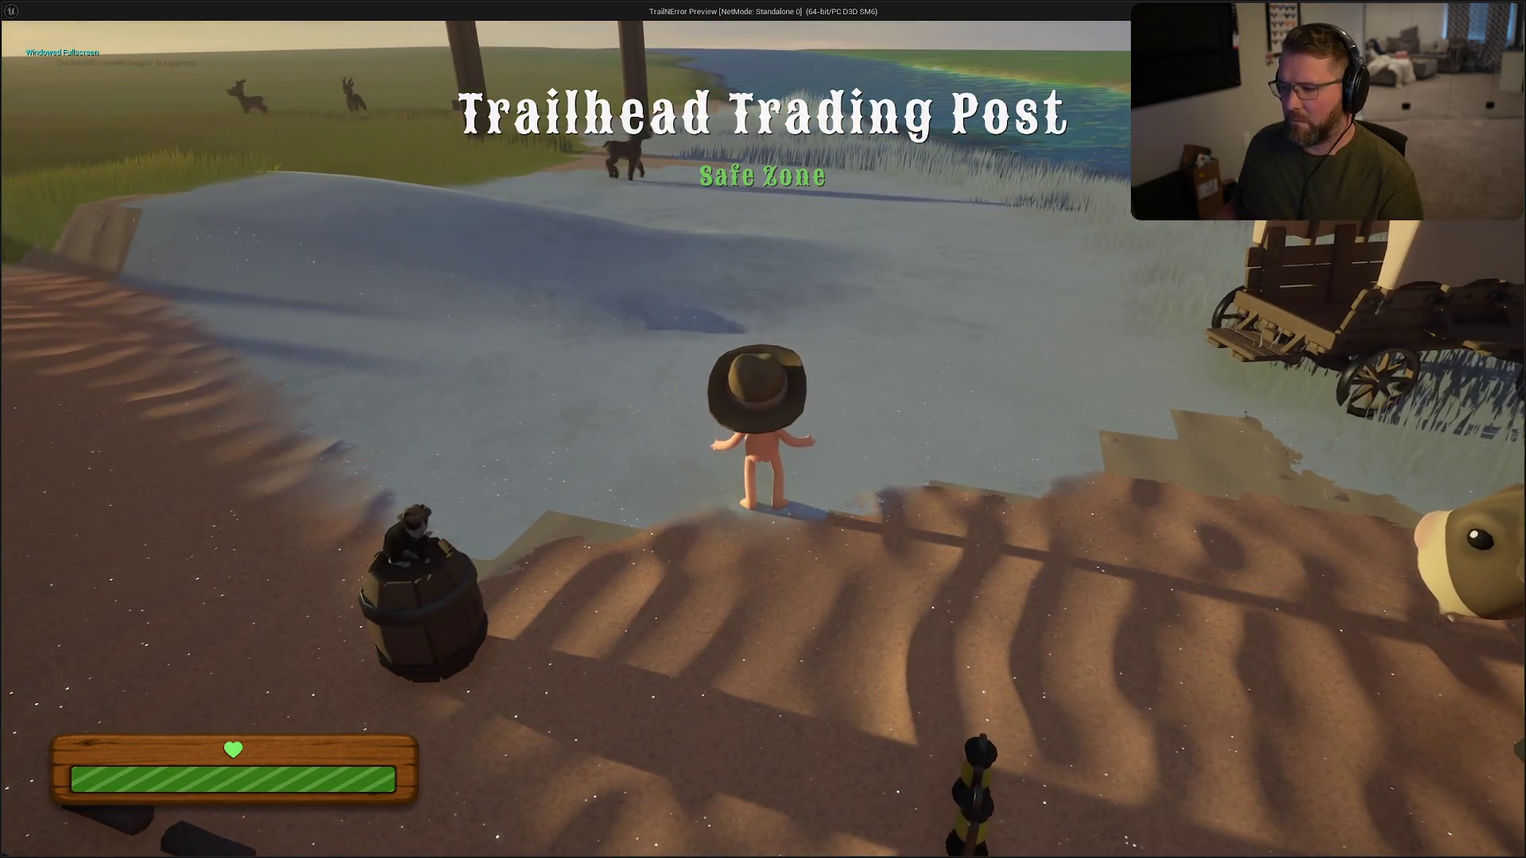
- Reopen Graphics to confirm Windowed Fullscreen, 1080p, 120 FPS, then stop and return to UI_SettingsPanel's graph
key("Escape")
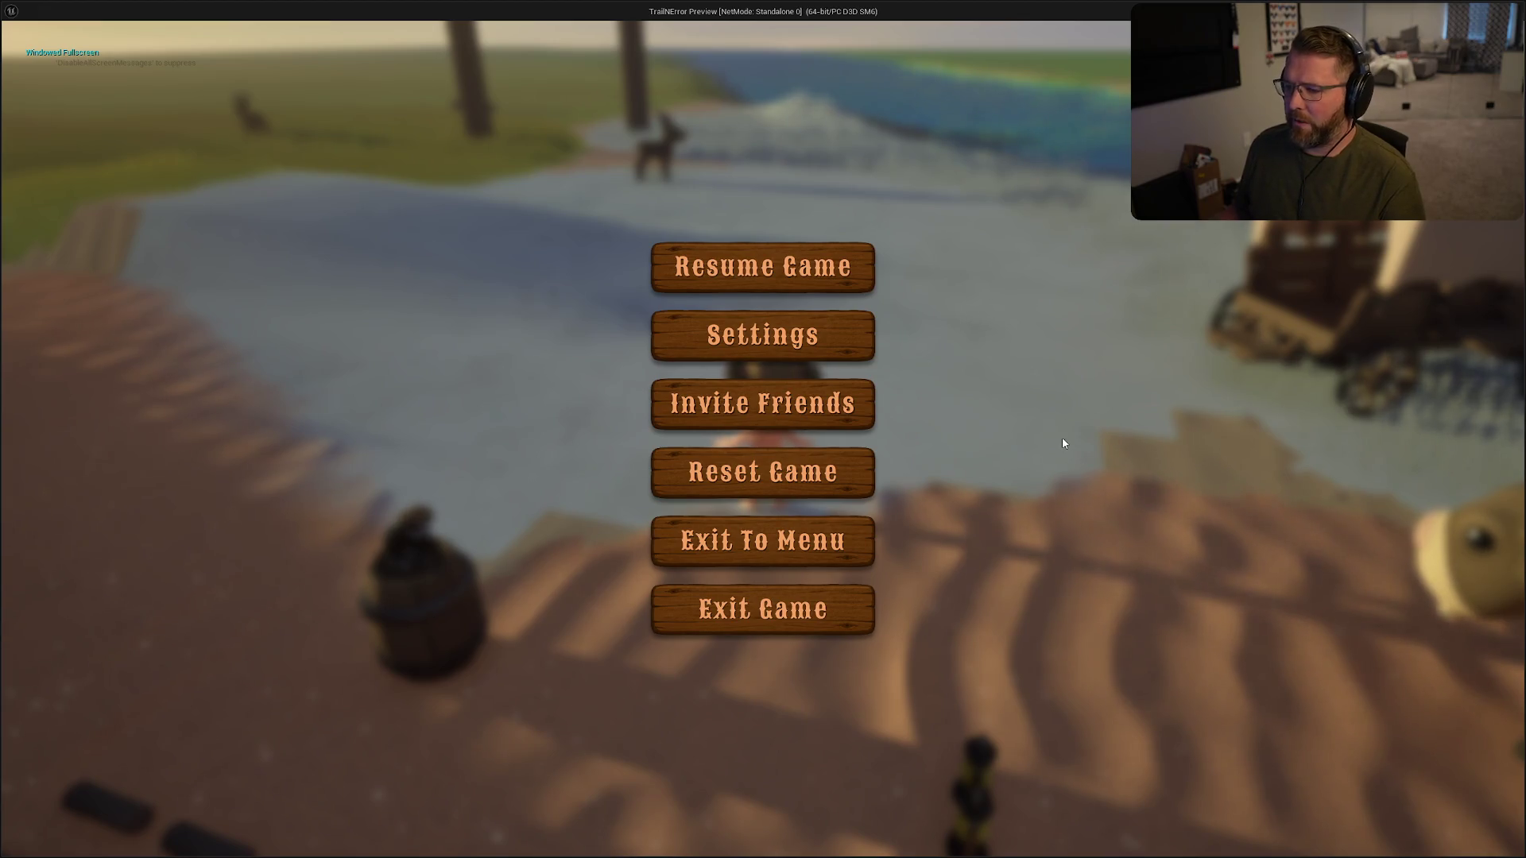
left_click(763, 334)
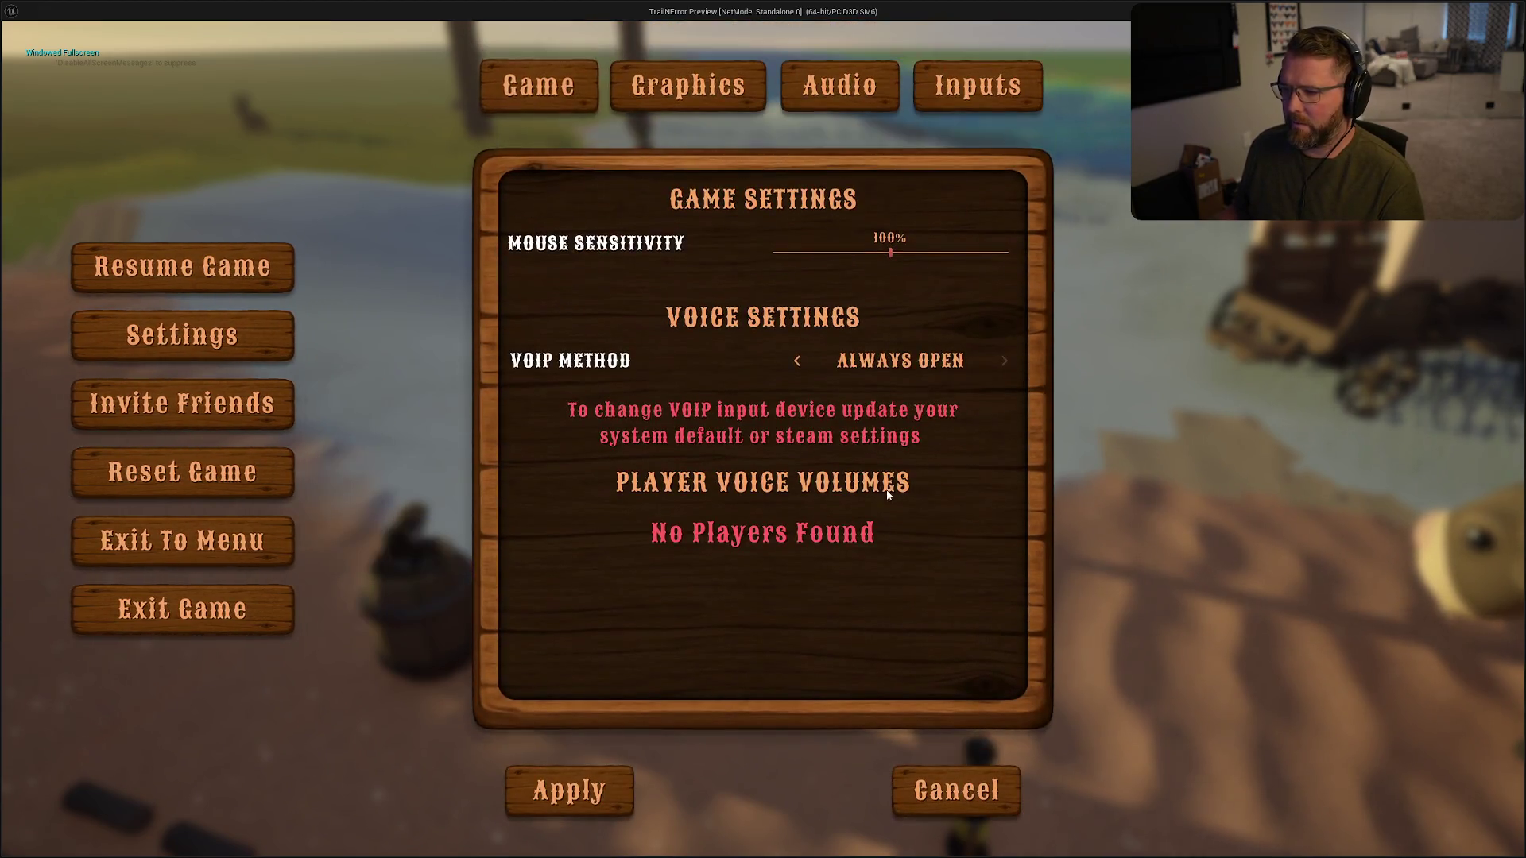
left_click(688, 85)
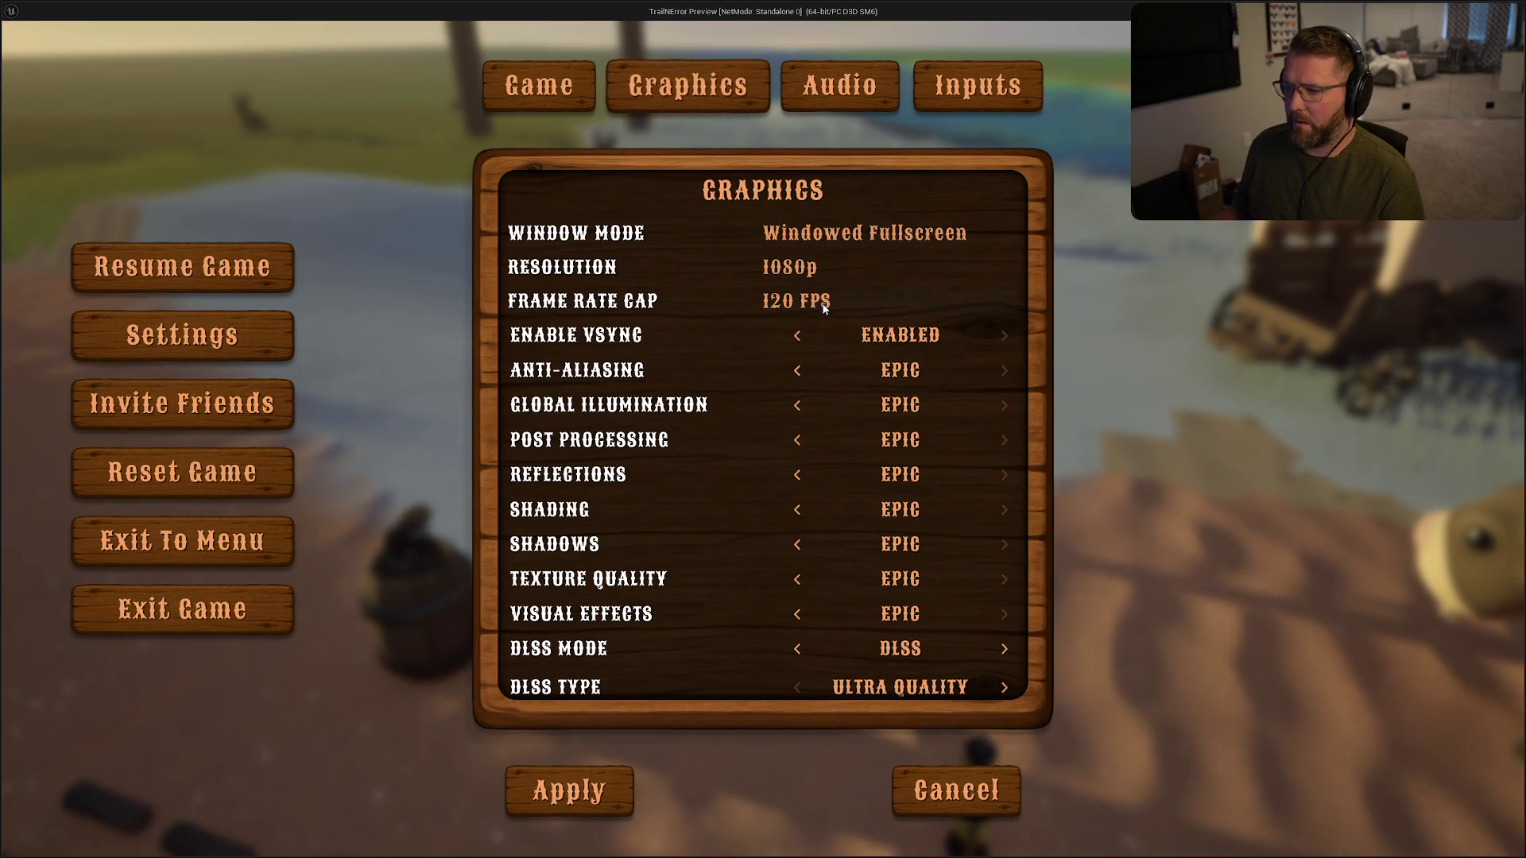
key("Escape")
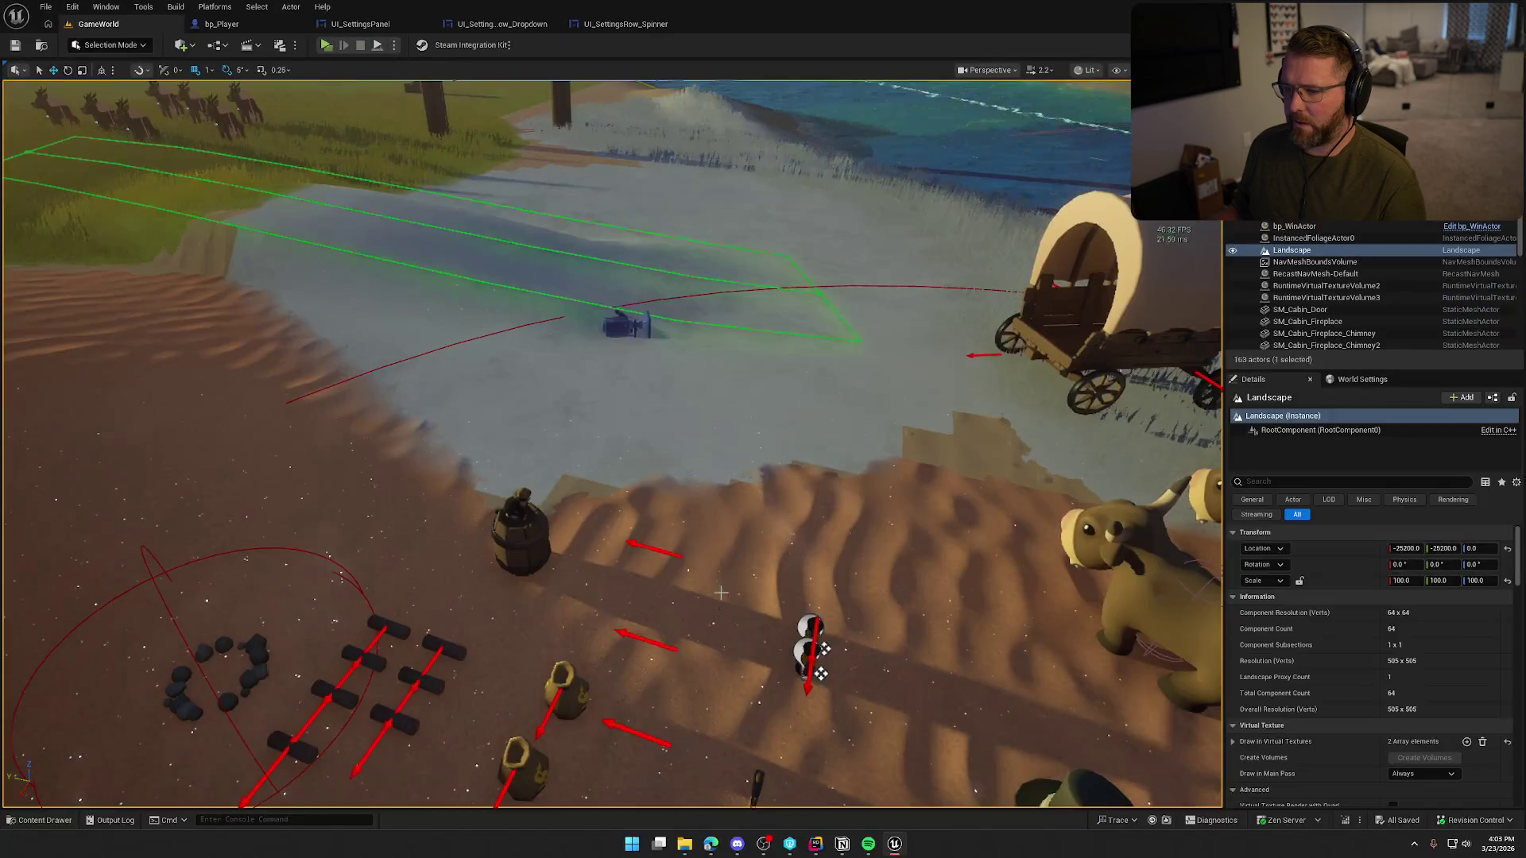
left_click(350, 23)
scroll(1085, 481, "up", 3)
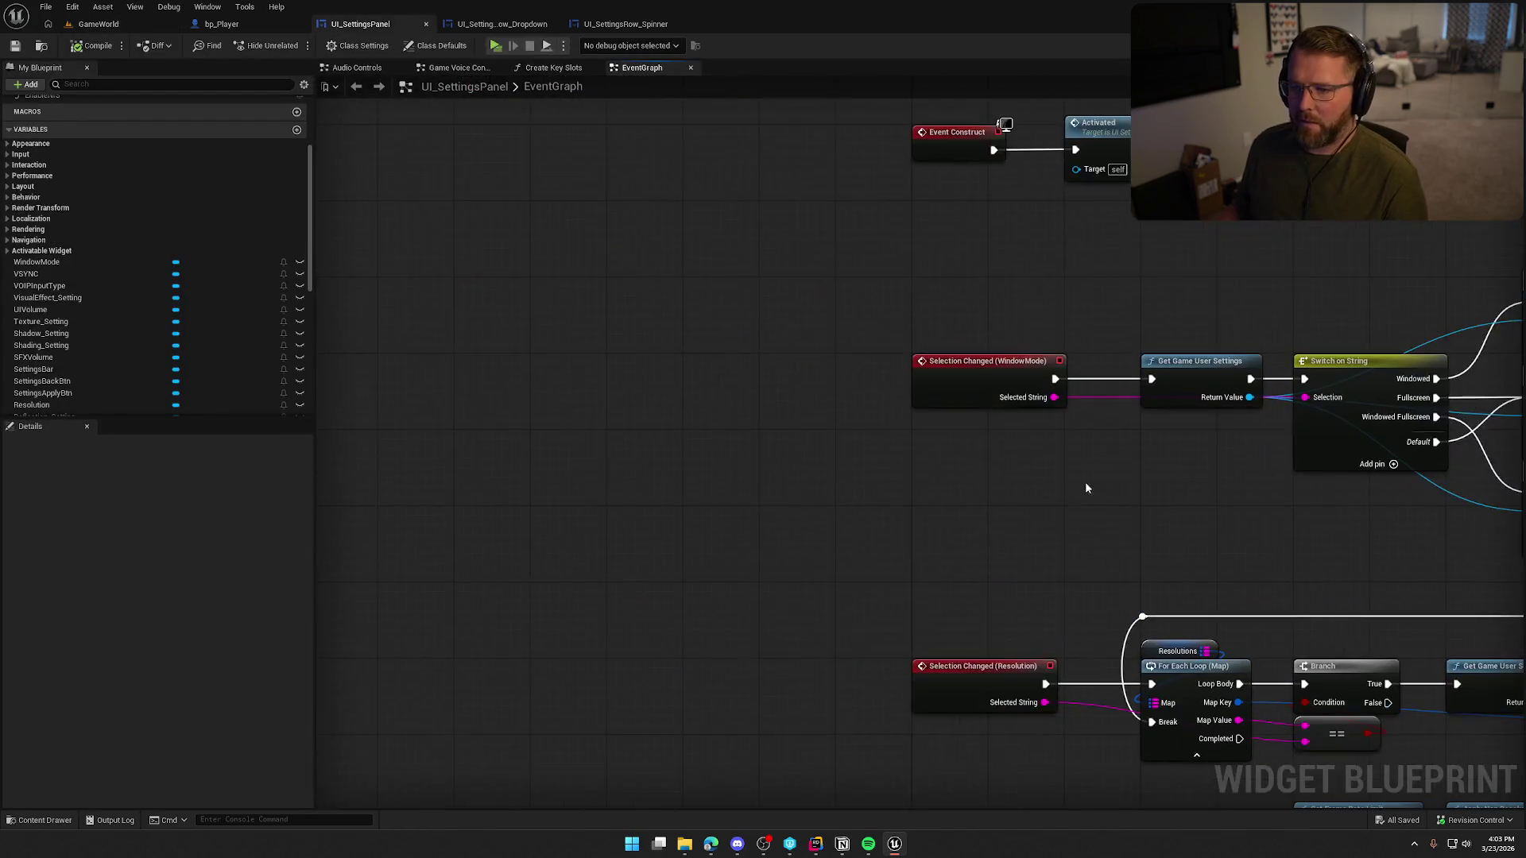
- Wire Event On Initialized's For Each Loop Completed to Activated, compile and save, and return to GameWorld
right_click(532, 475)
type("event")
type(" on init")
key("Return")
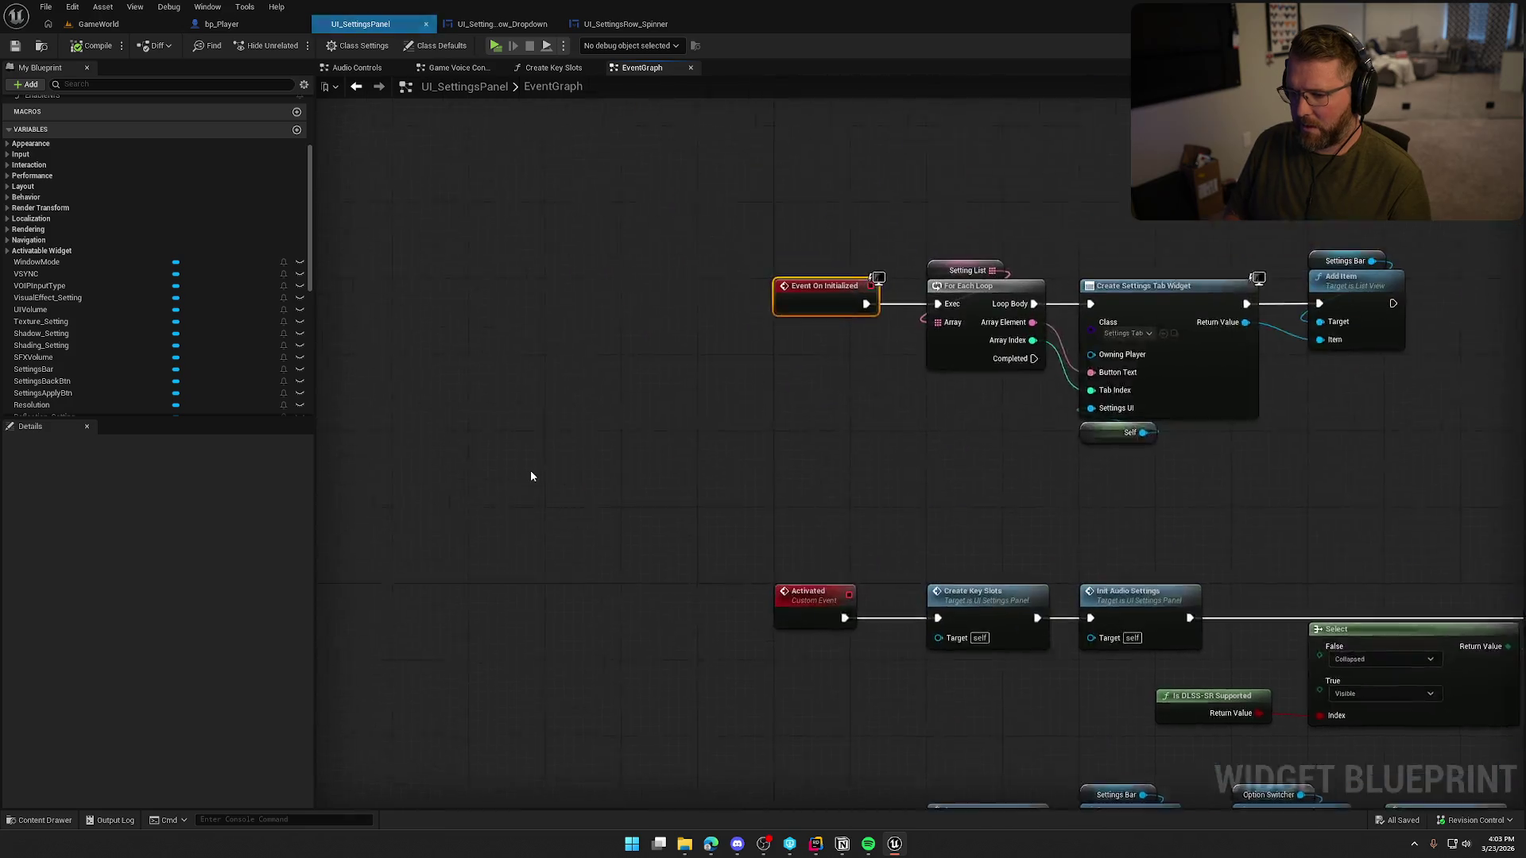
left_click_drag(670, 419, 669, 291)
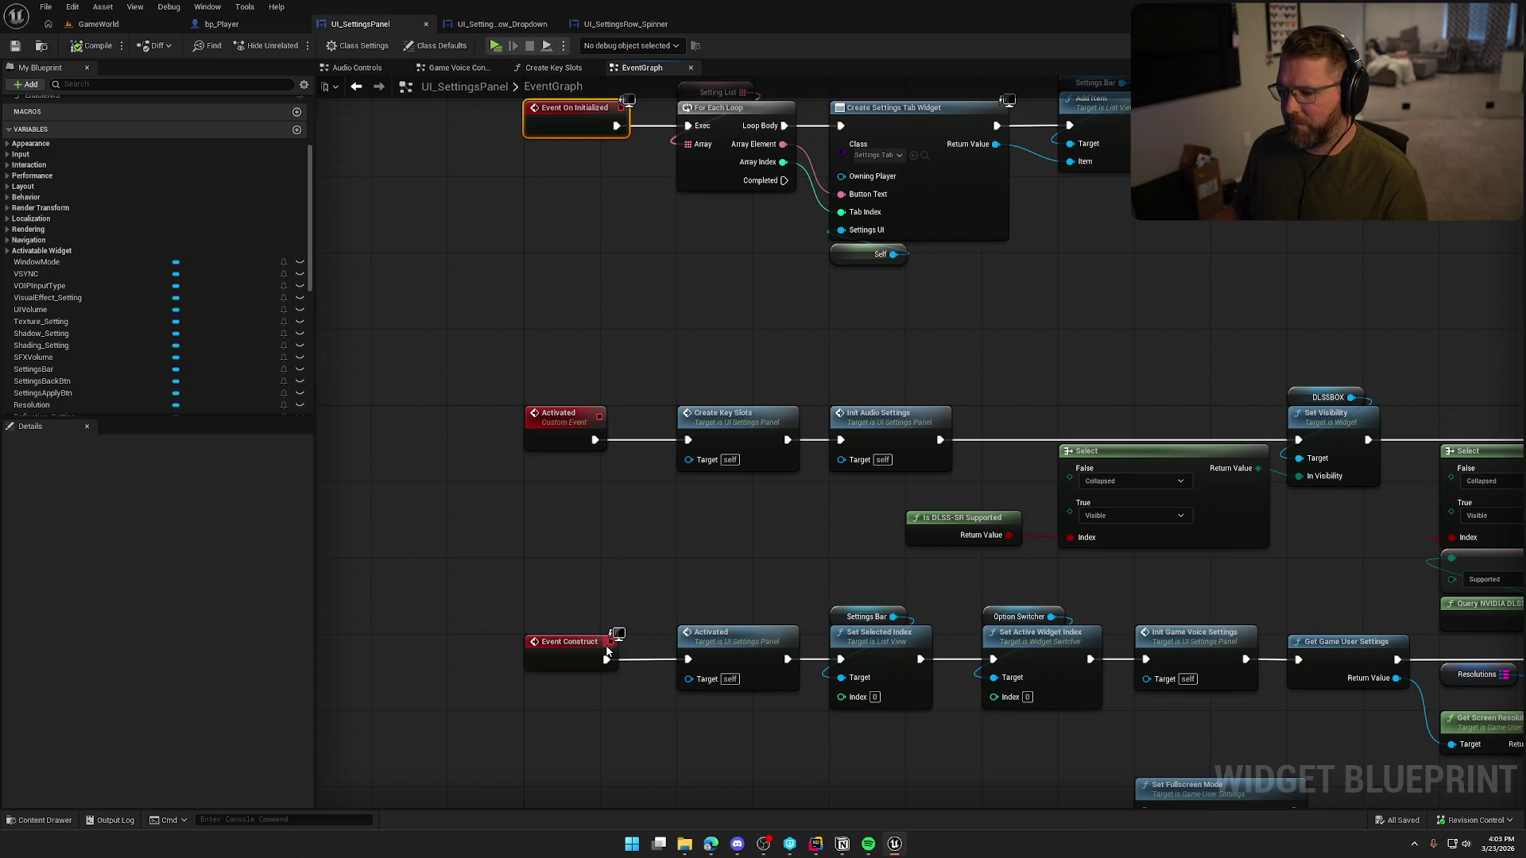
mouse_move(830, 331)
left_mouse_down()
mouse_move(851, 433)
mouse_move(867, 364)
left_mouse_up()
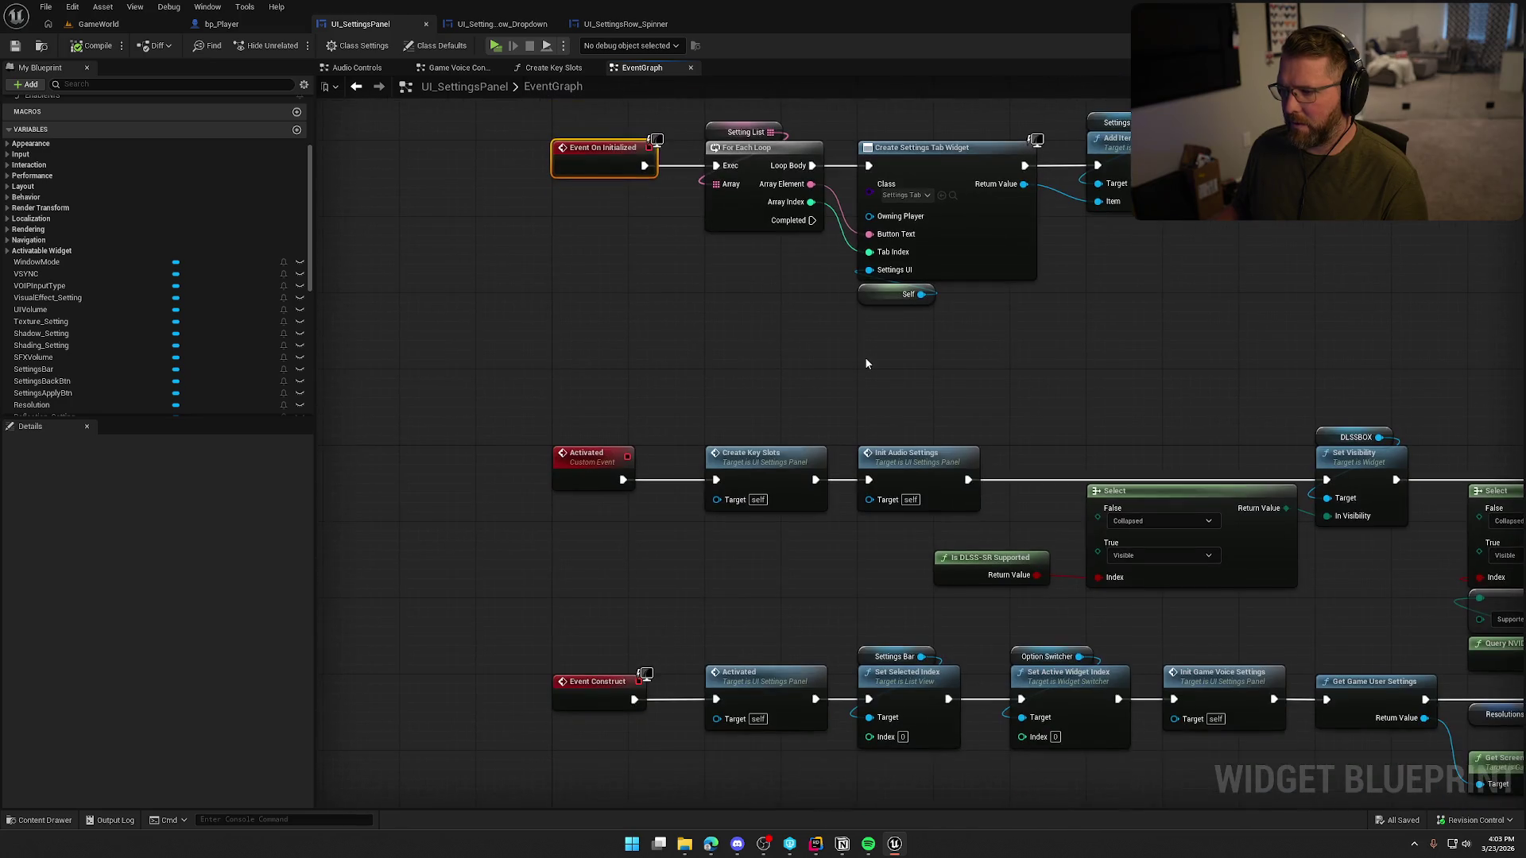
mouse_move(810, 220)
left_mouse_down()
mouse_move(687, 672)
mouse_move(716, 699)
left_mouse_up()
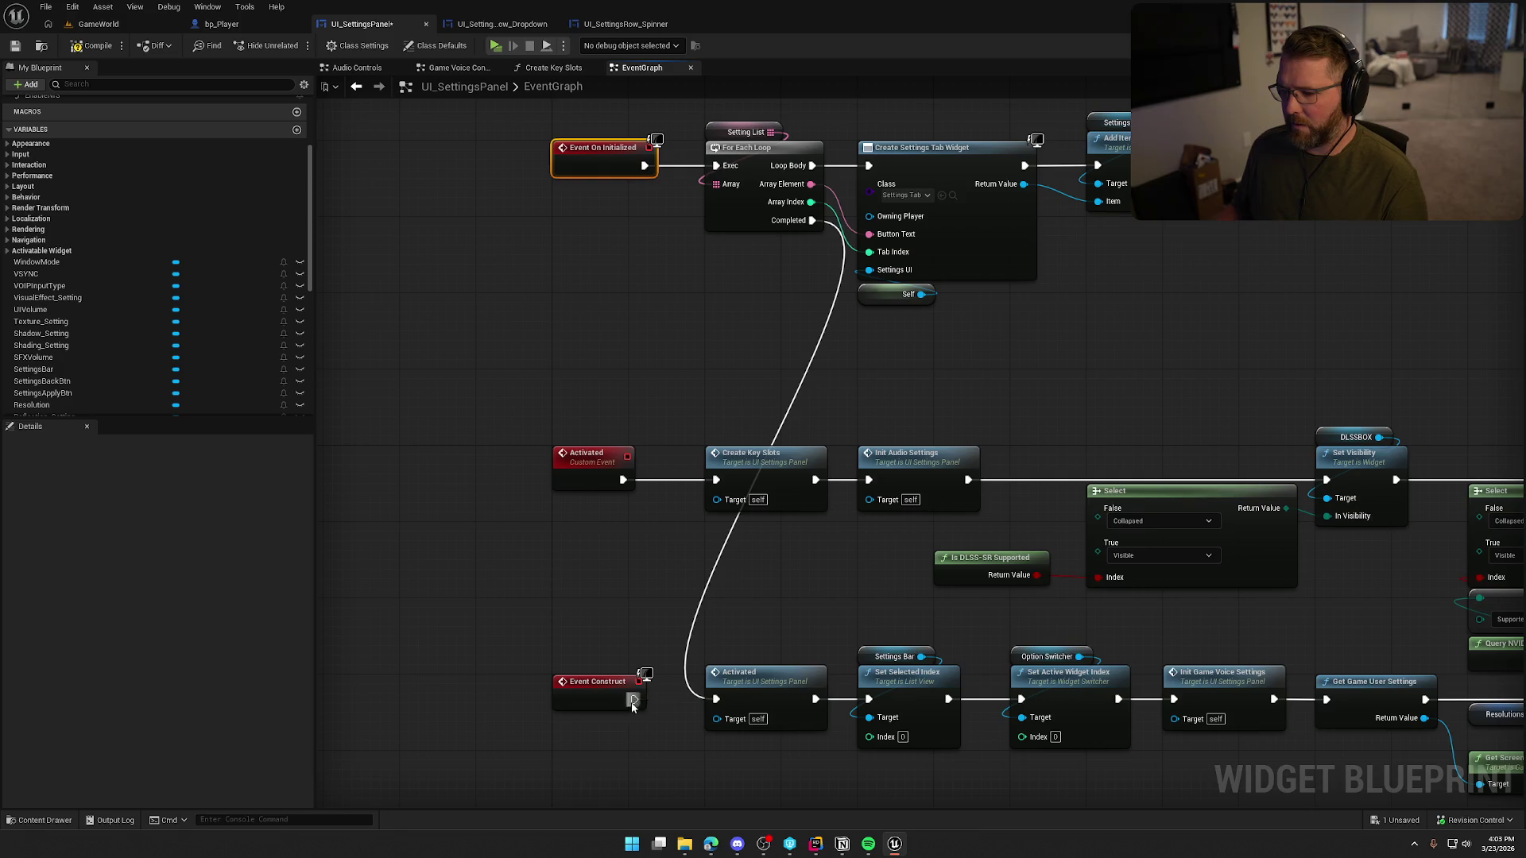
left_click(93, 46)
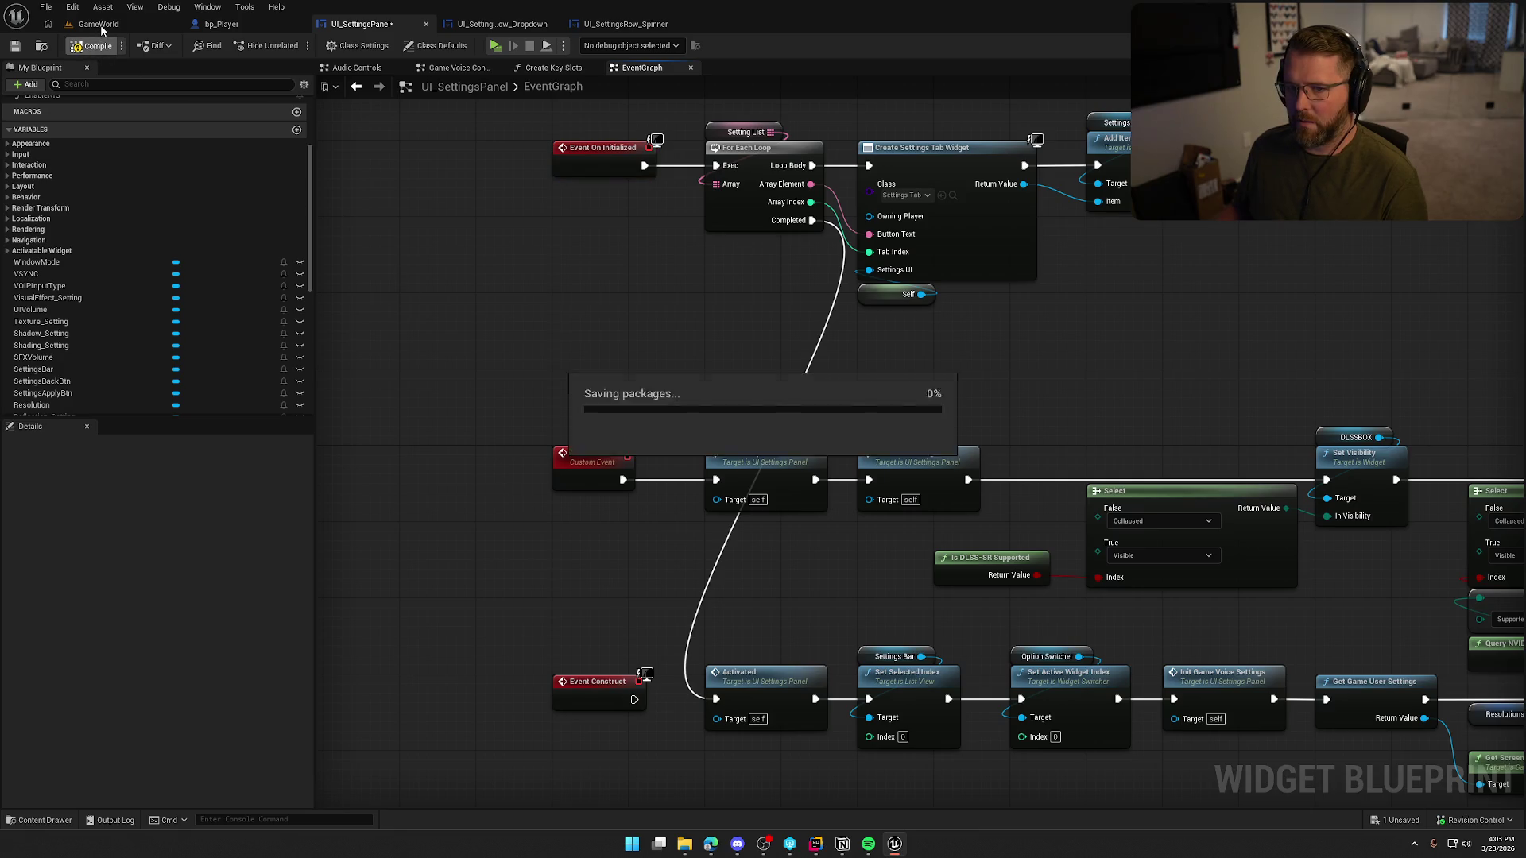
left_click(98, 24)
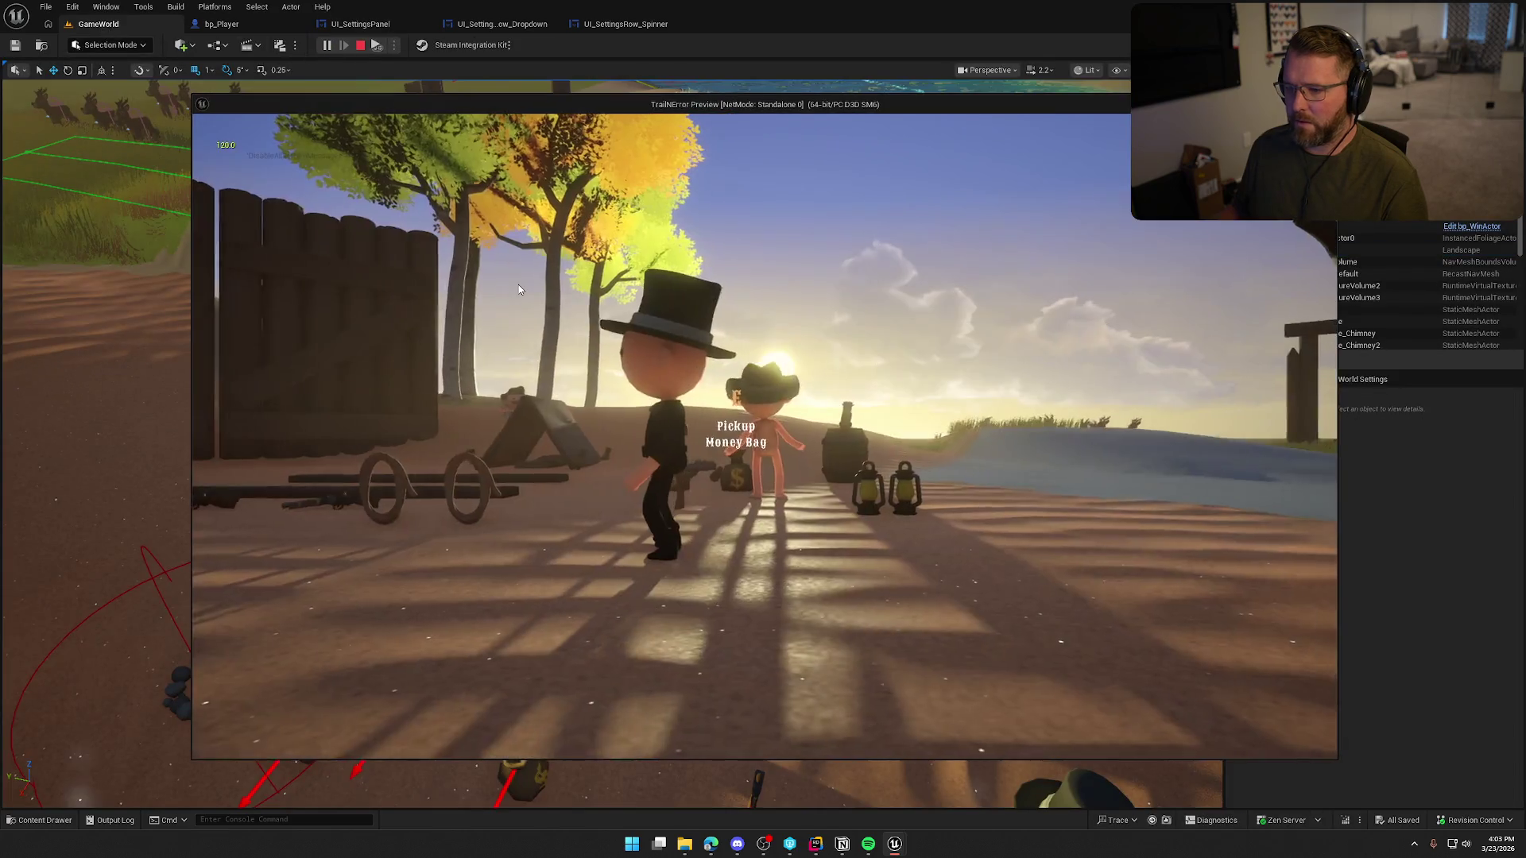
- Look over the in-game Graphics settings, then walk the character toward the river and pause
key("Escape")
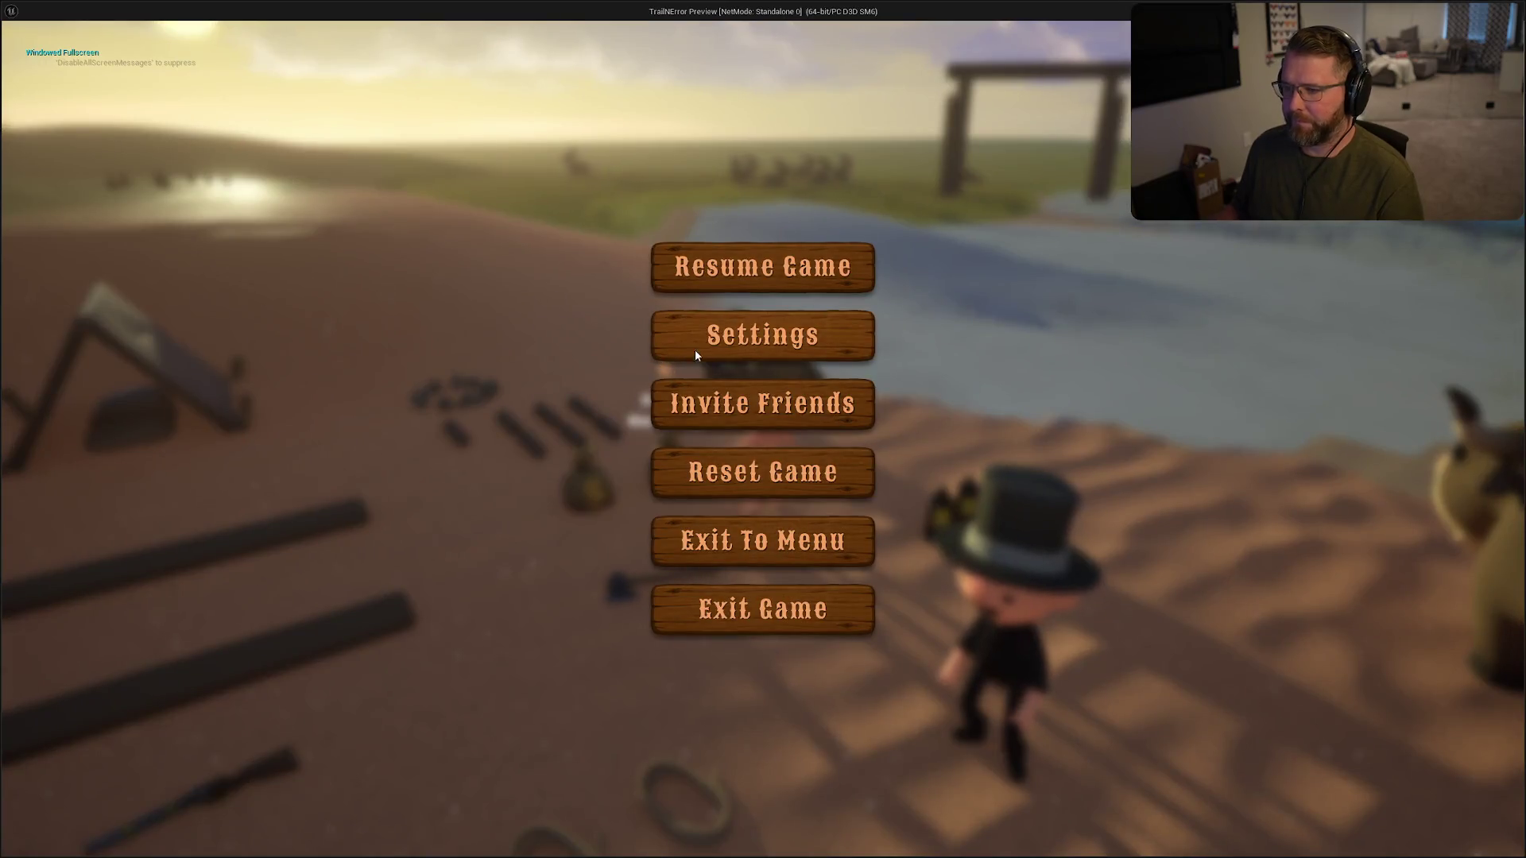
left_click(697, 341)
left_click(693, 93)
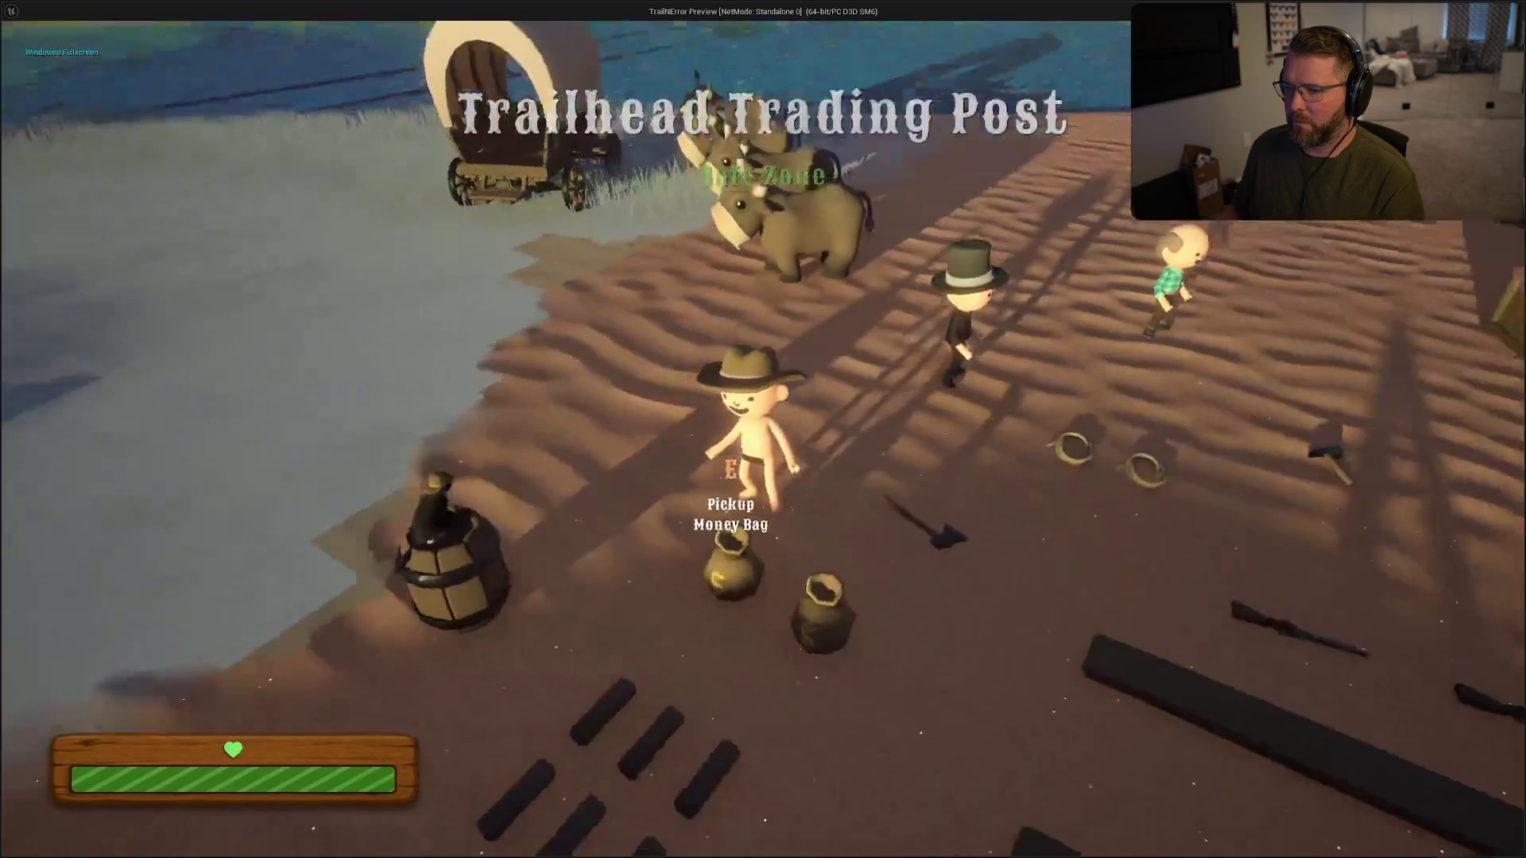
key("shift+w")
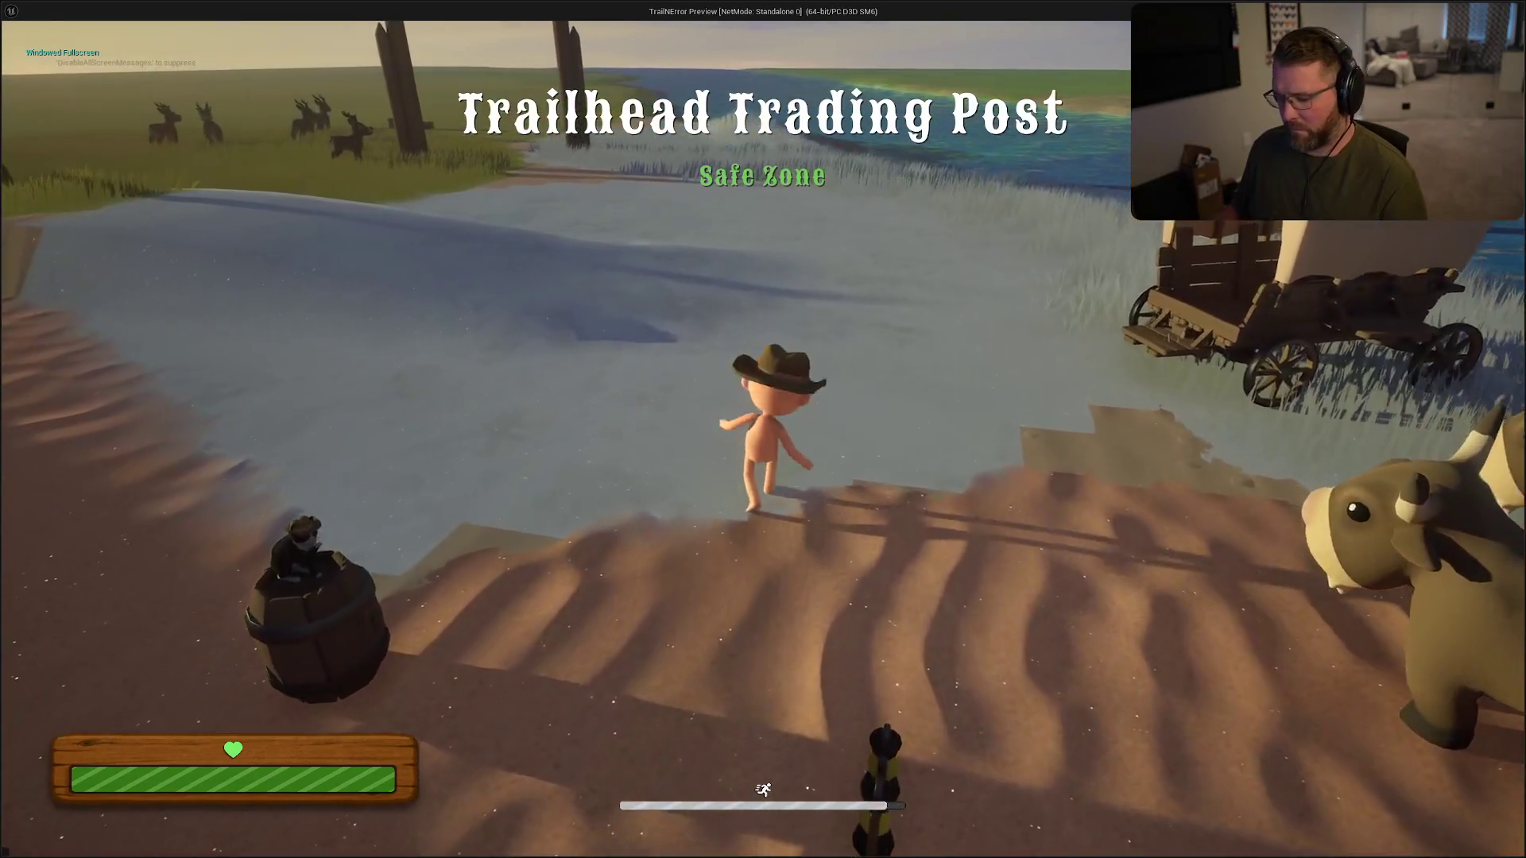
key("Escape")
- Set Window Mode to Windowed and resolution to 720p, then apply and close the panel
left_click(744, 342)
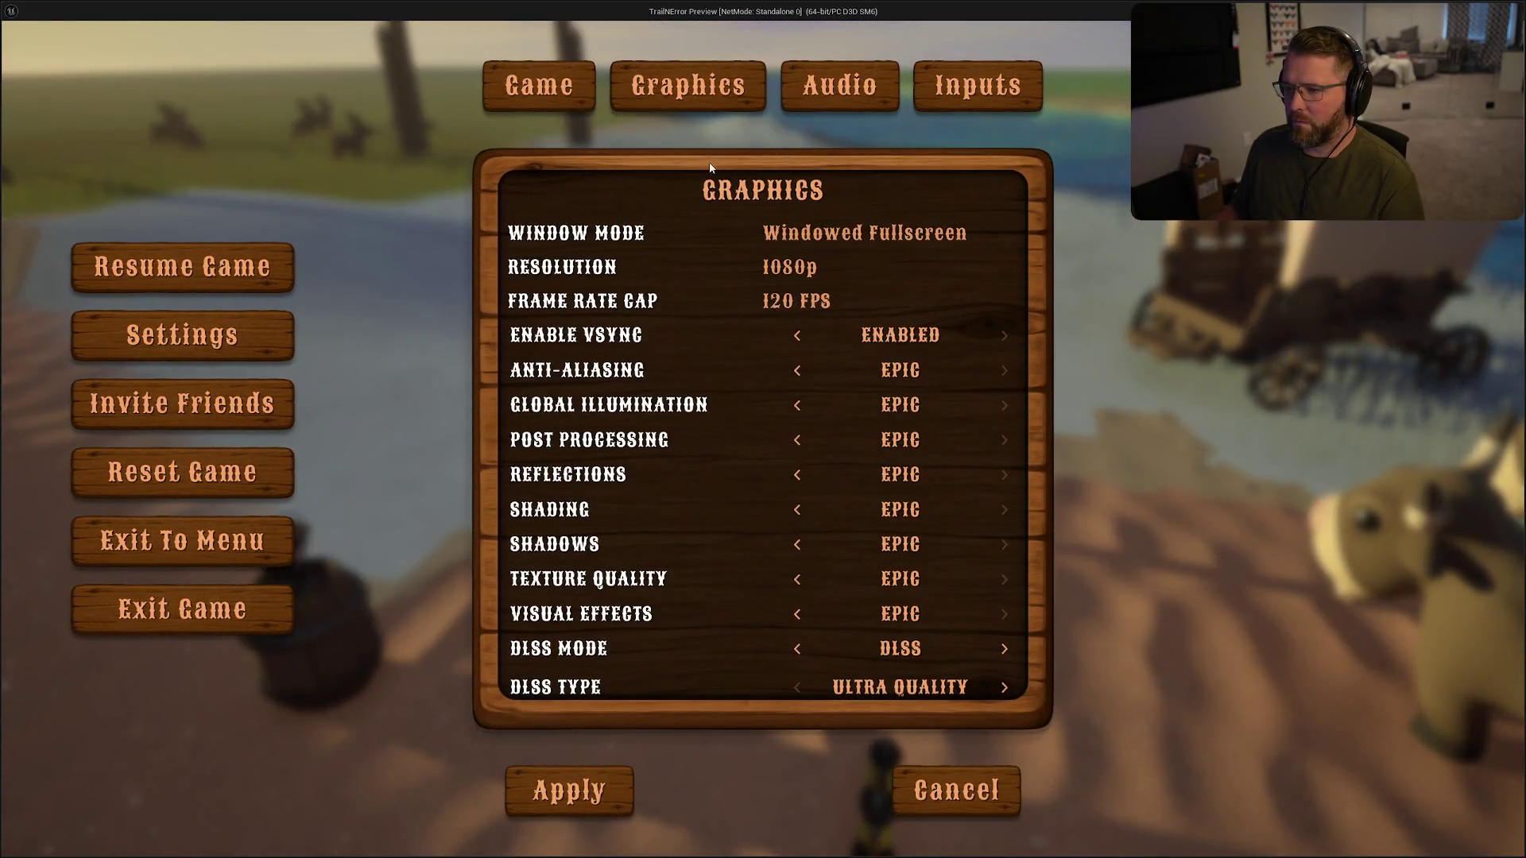
left_click(831, 238)
left_click(829, 296)
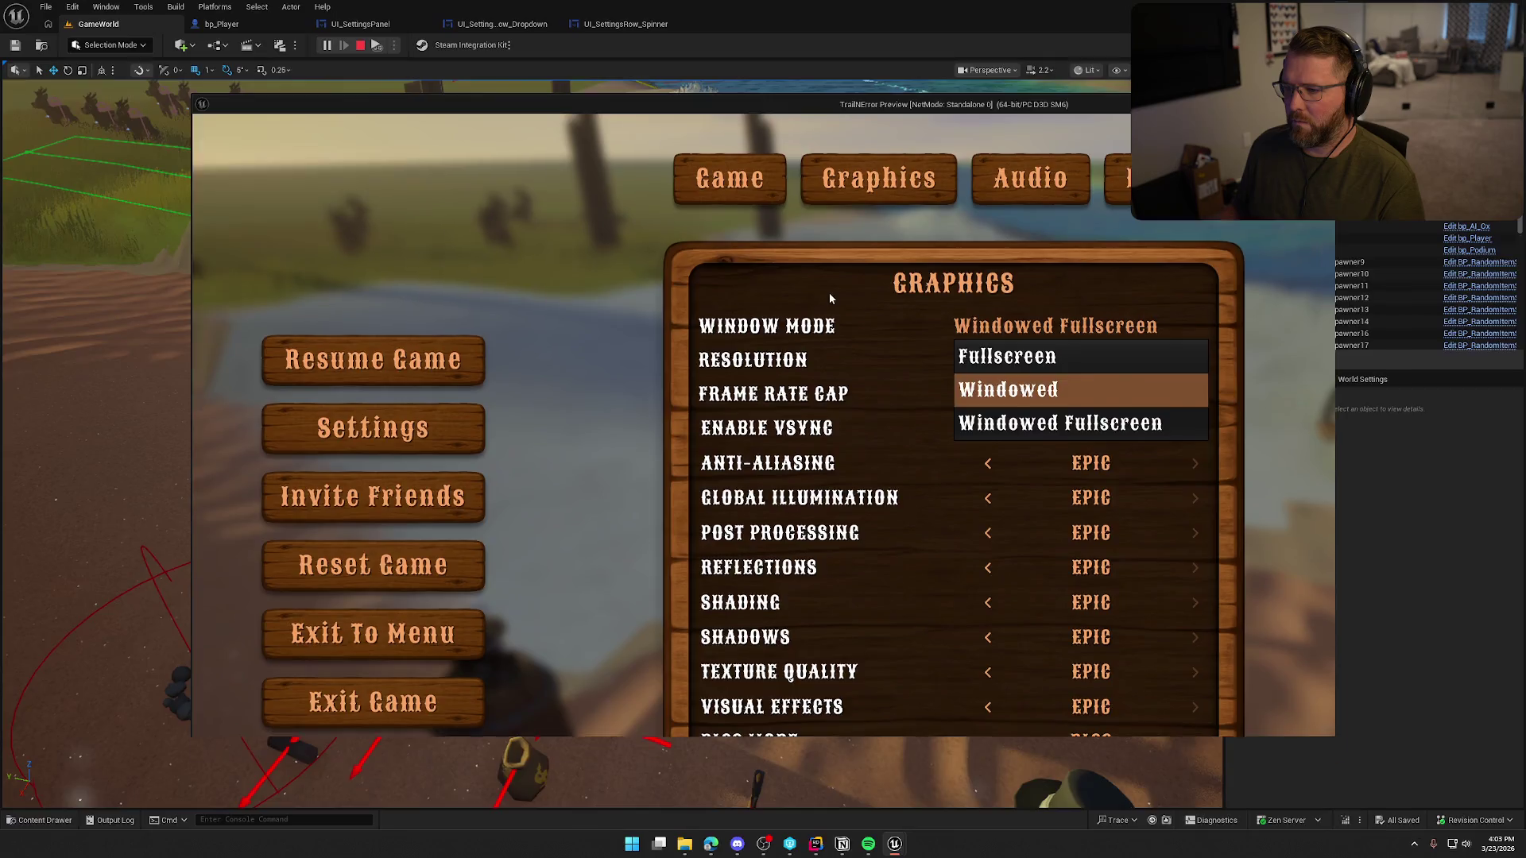
left_click(803, 298)
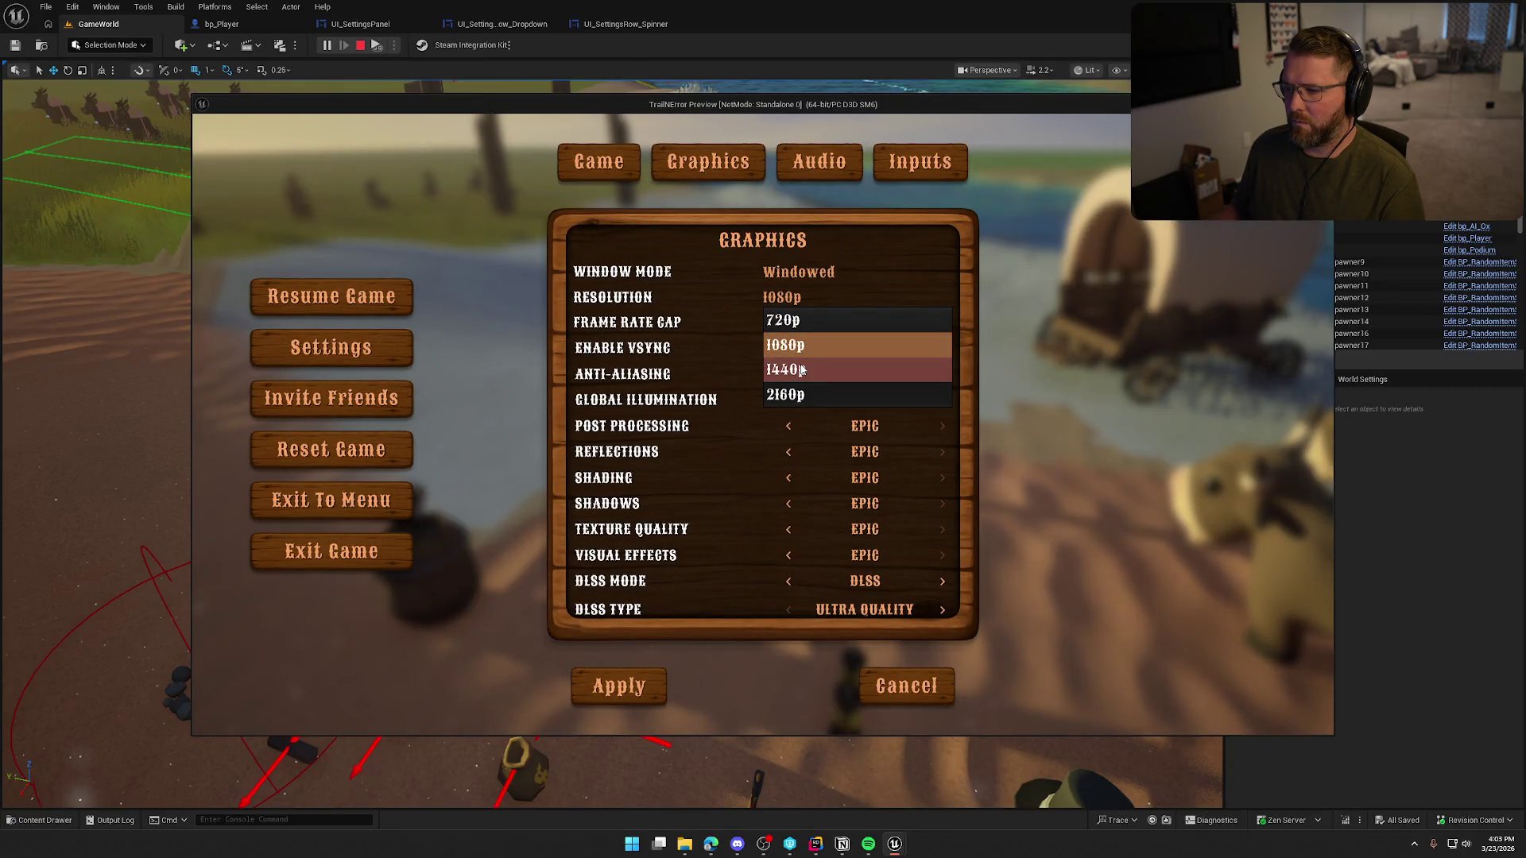
left_click(804, 319)
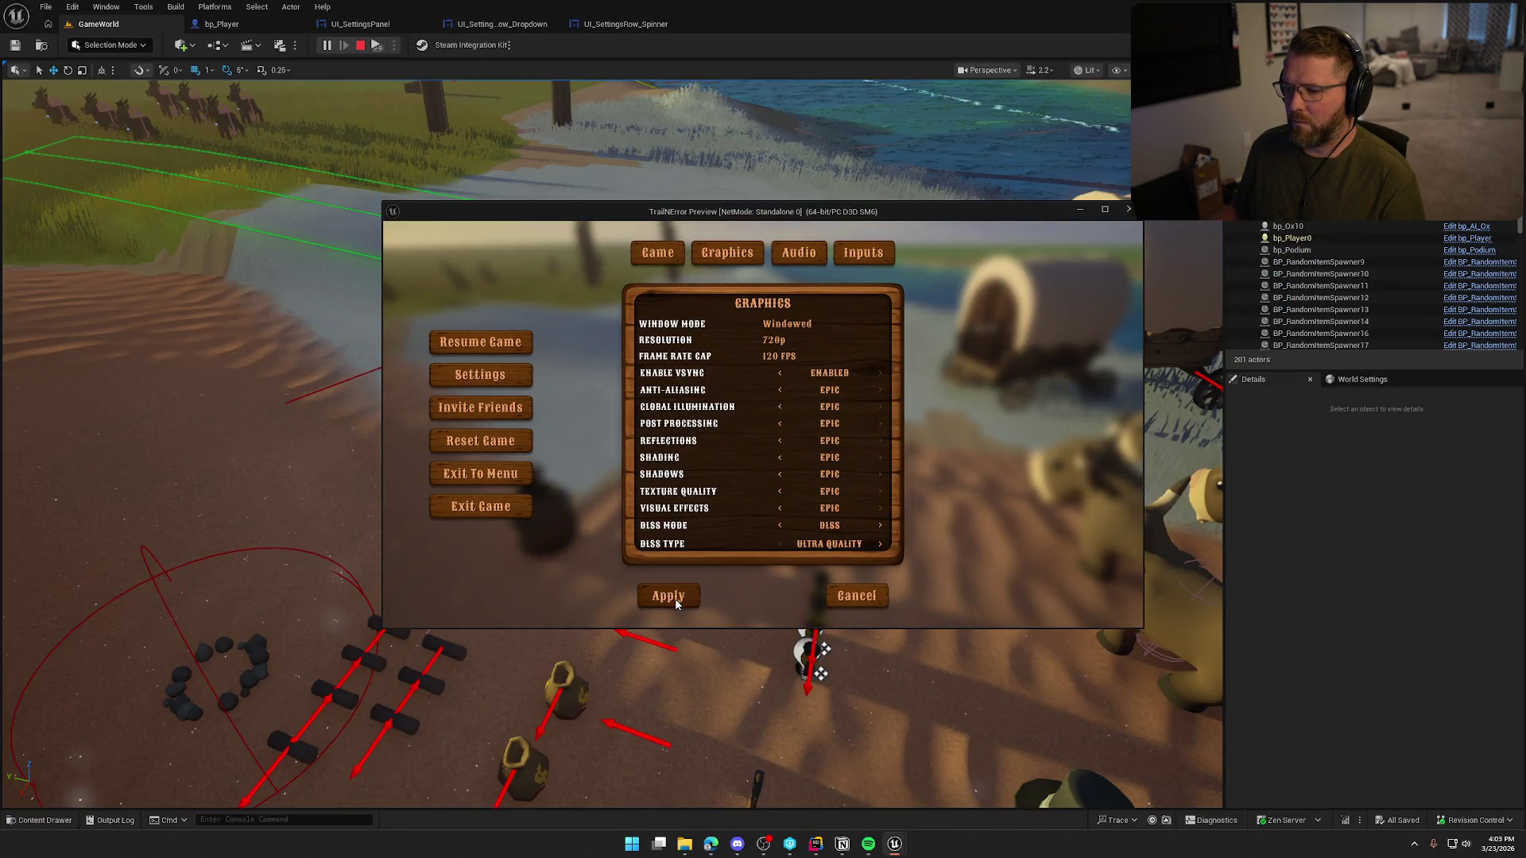
left_click(673, 596)
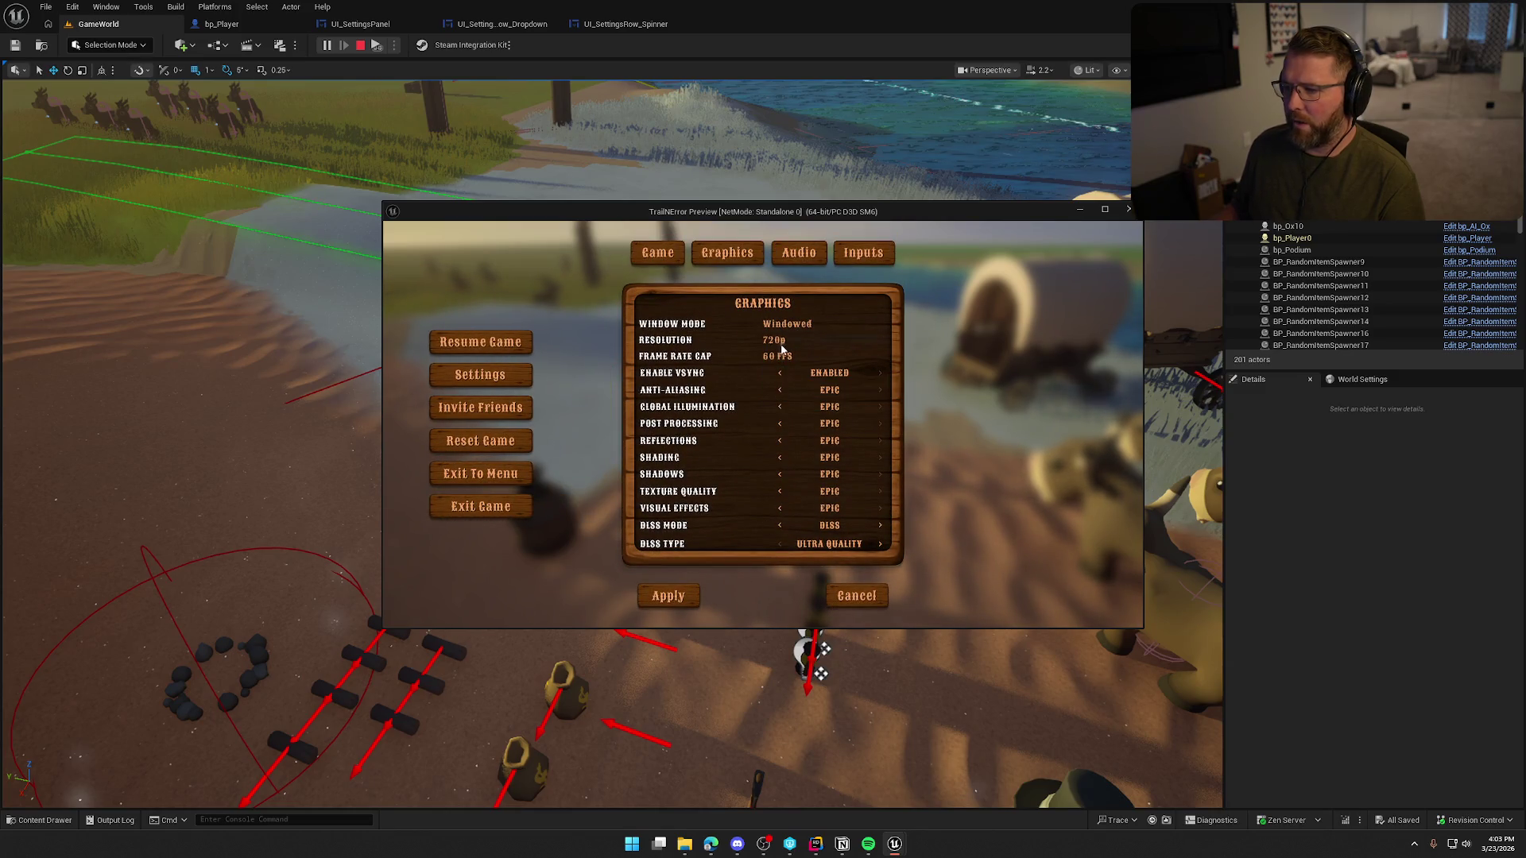
left_click(673, 598)
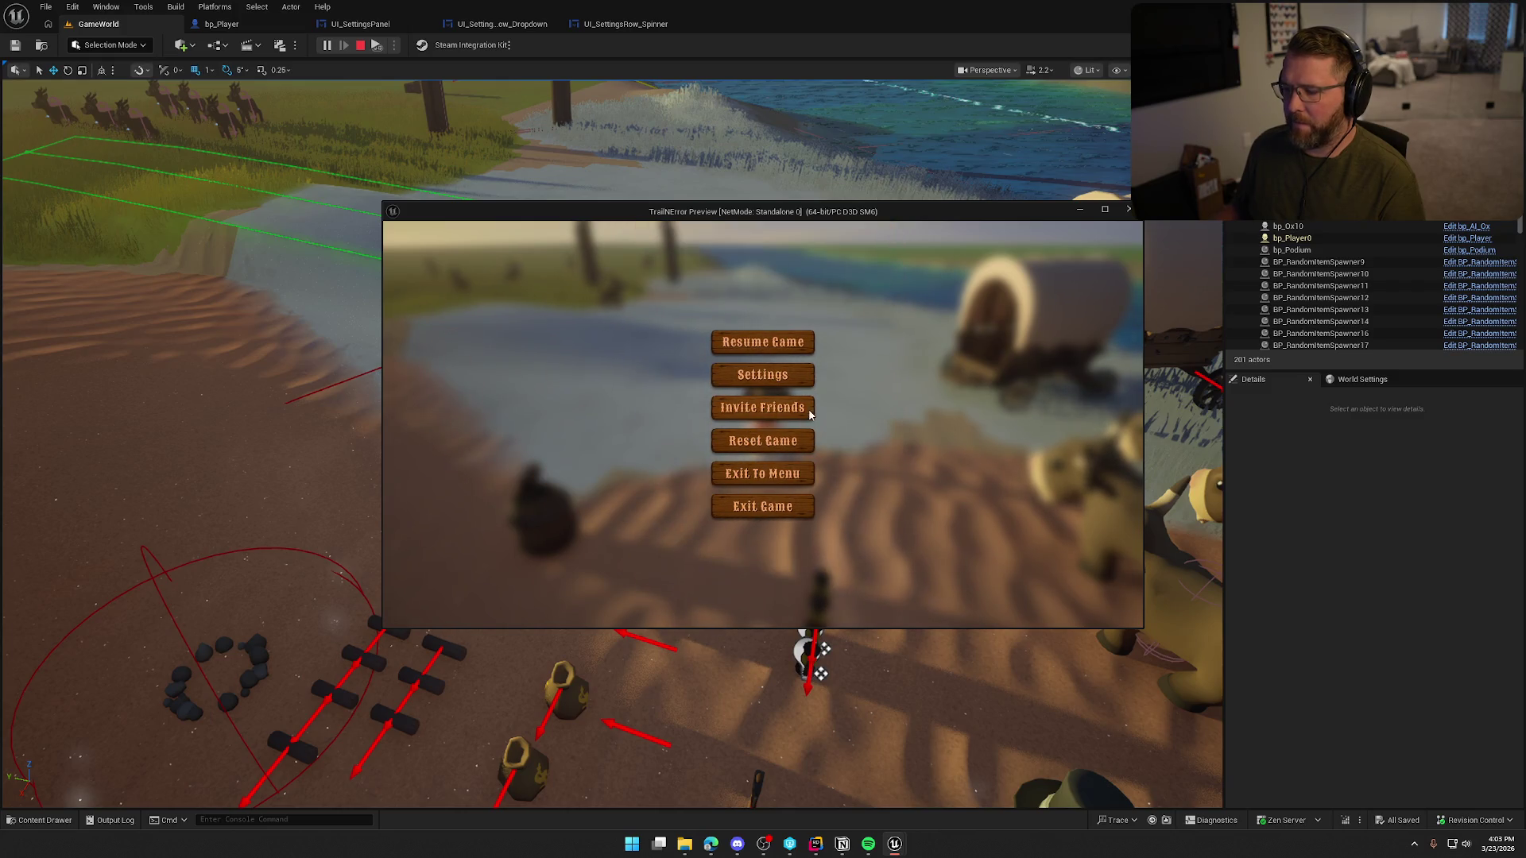
- Reopen the settings to confirm the 60 FPS cap persisted, then exit the play-test
key("Escape")
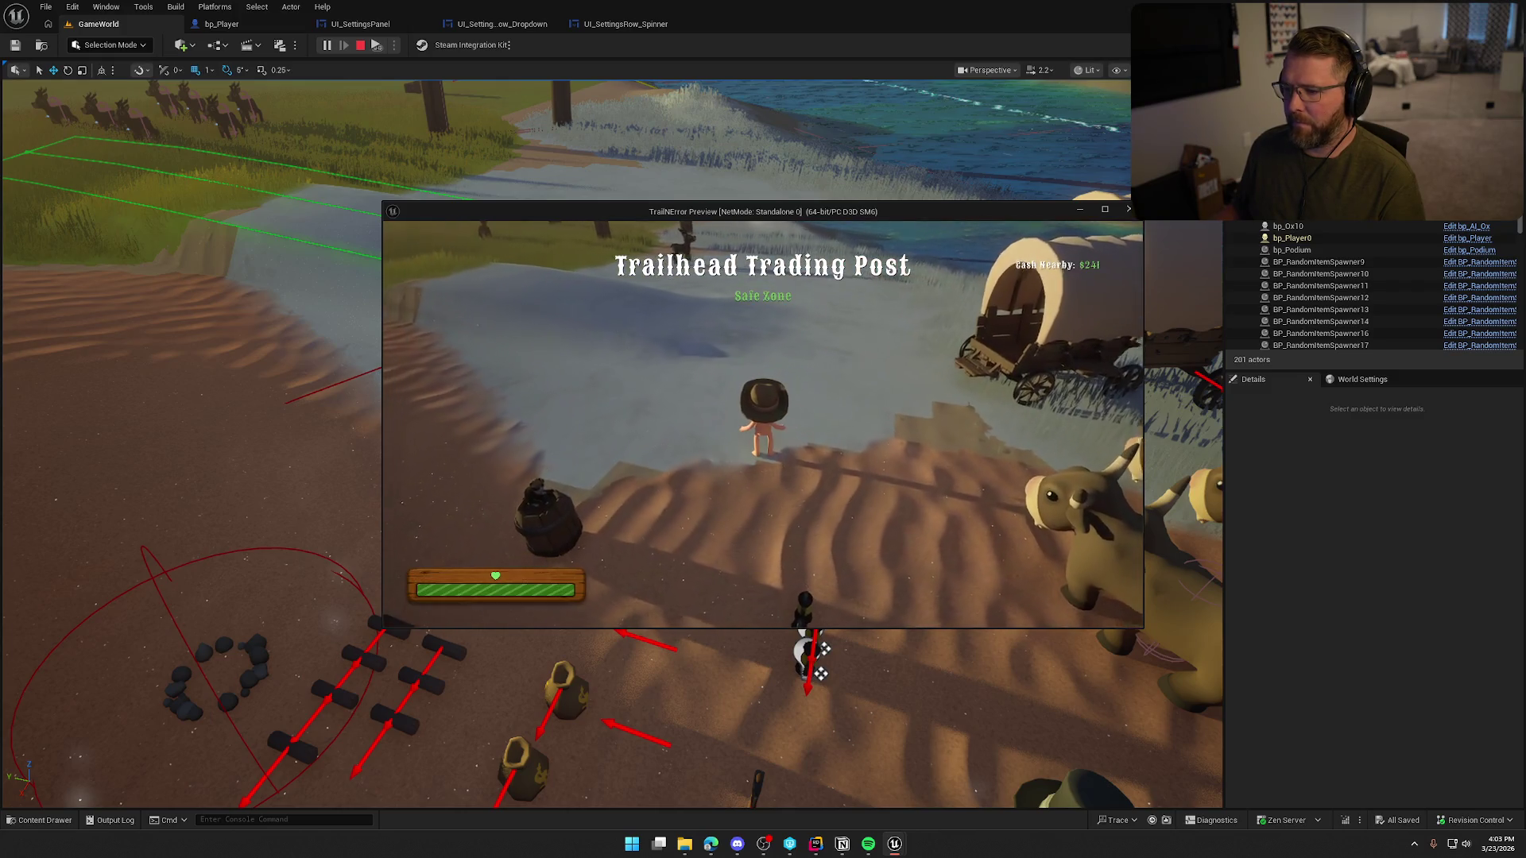
key("Escape")
left_click(769, 378)
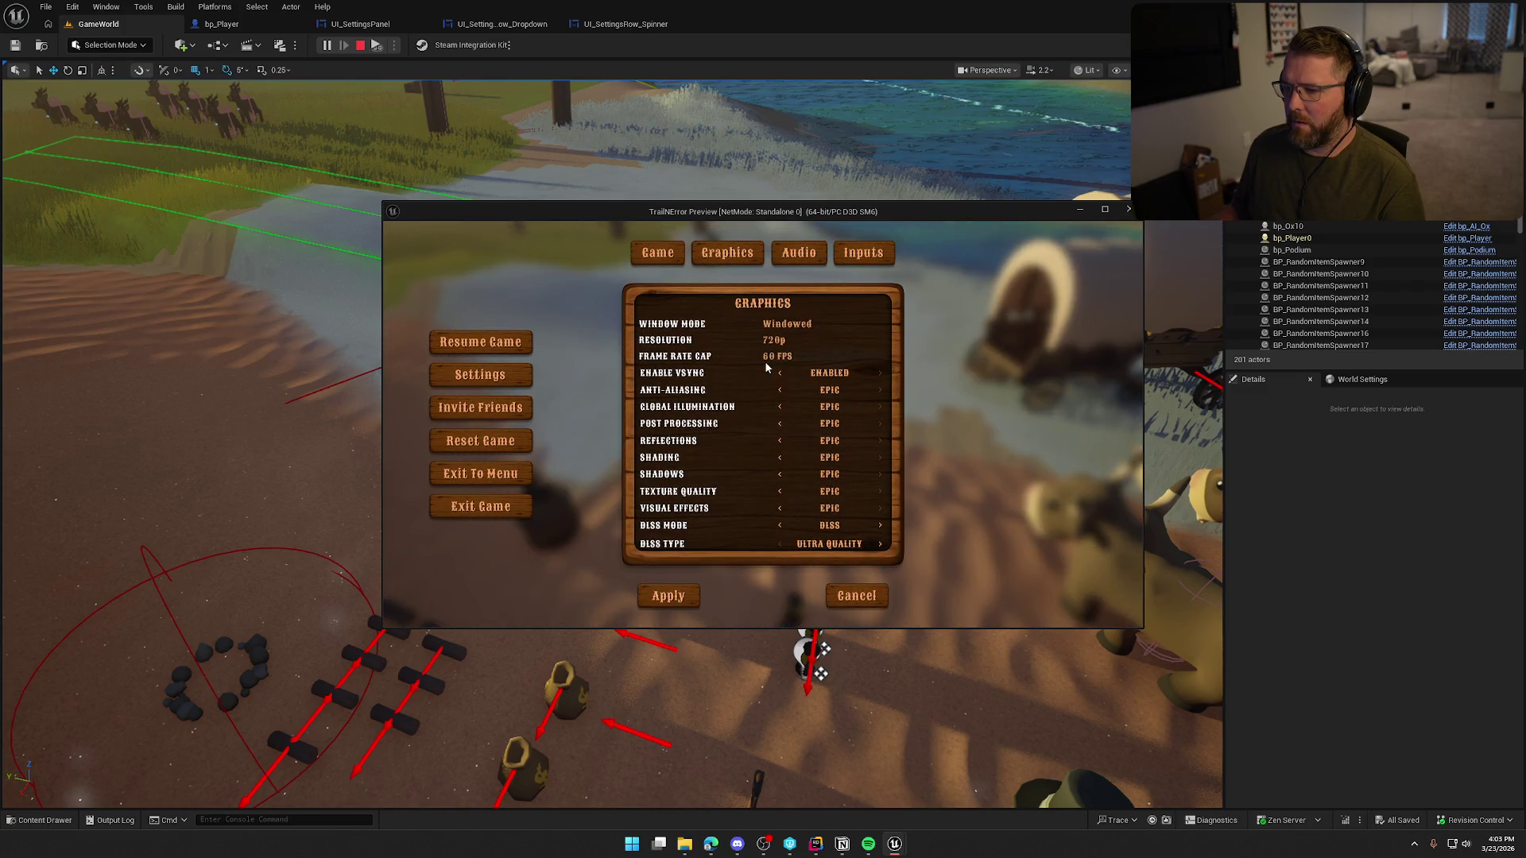
left_click(501, 513)
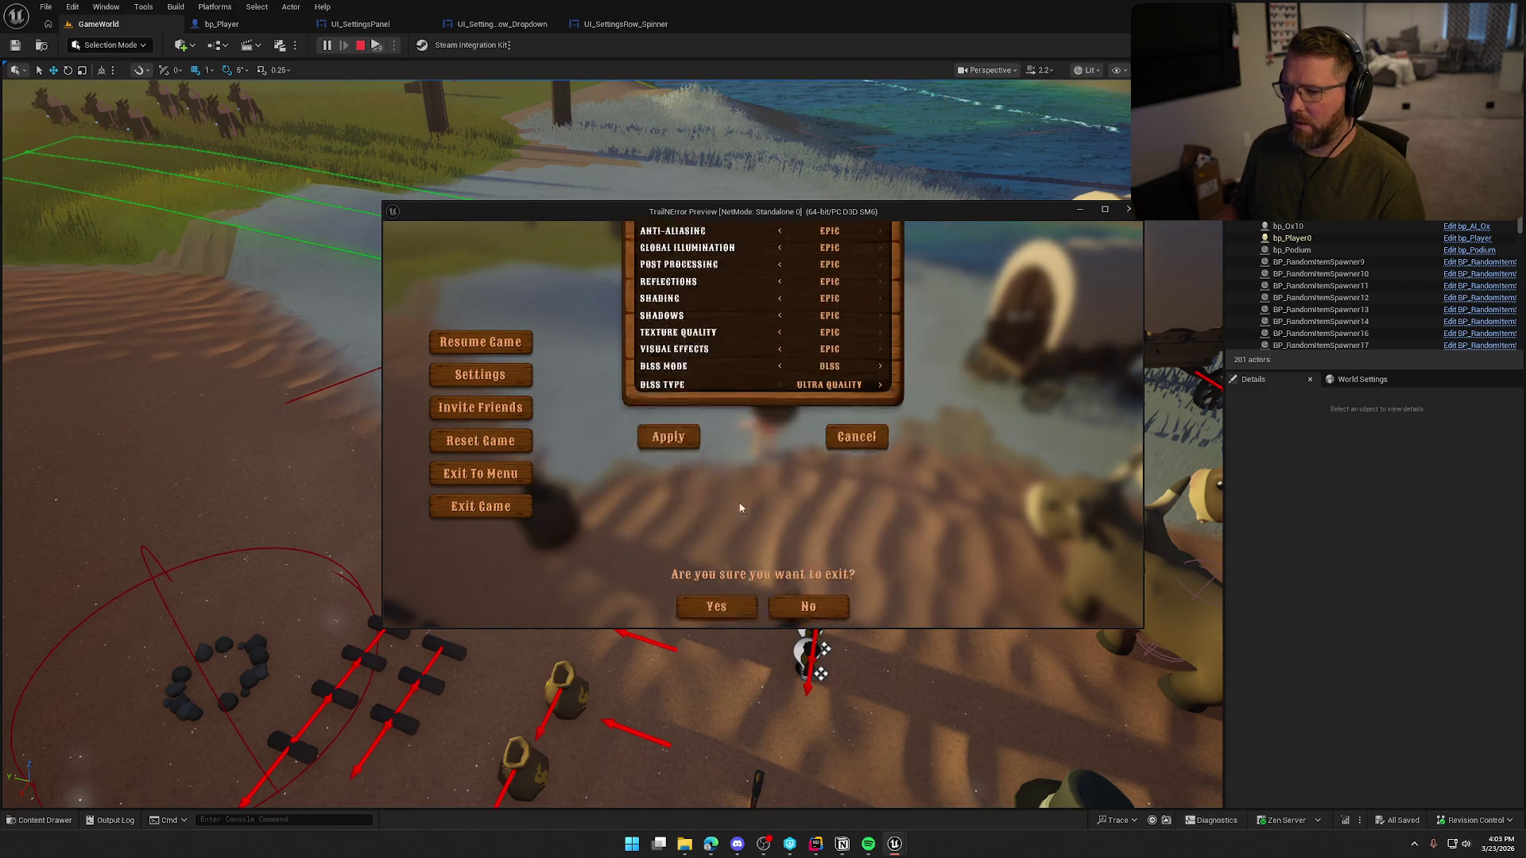
left_click(705, 433)
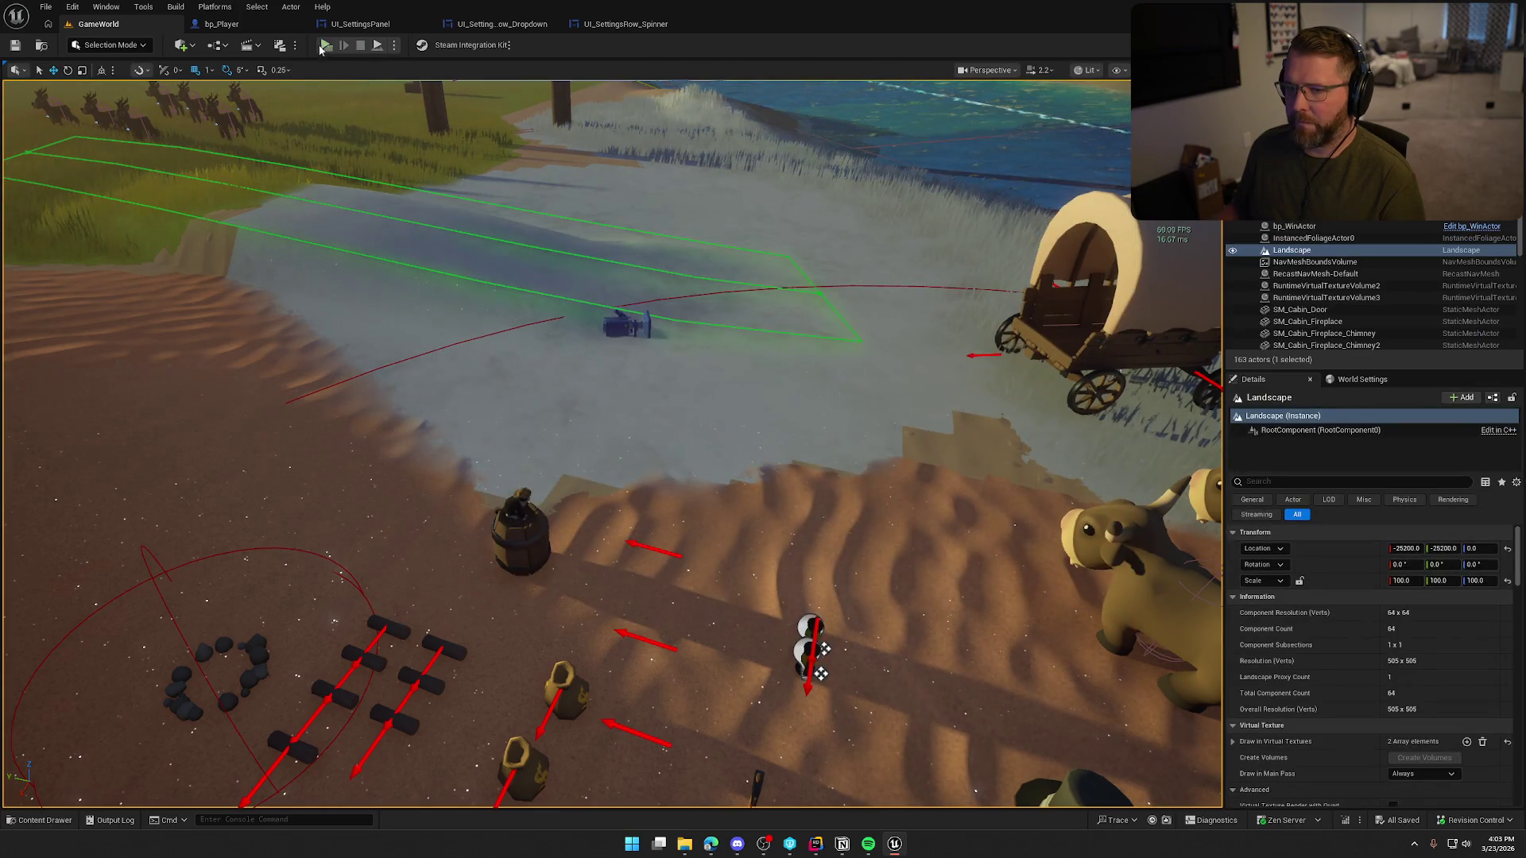
- Start a new play-test and bring up the in-game Graphics settings
key("alt+p")
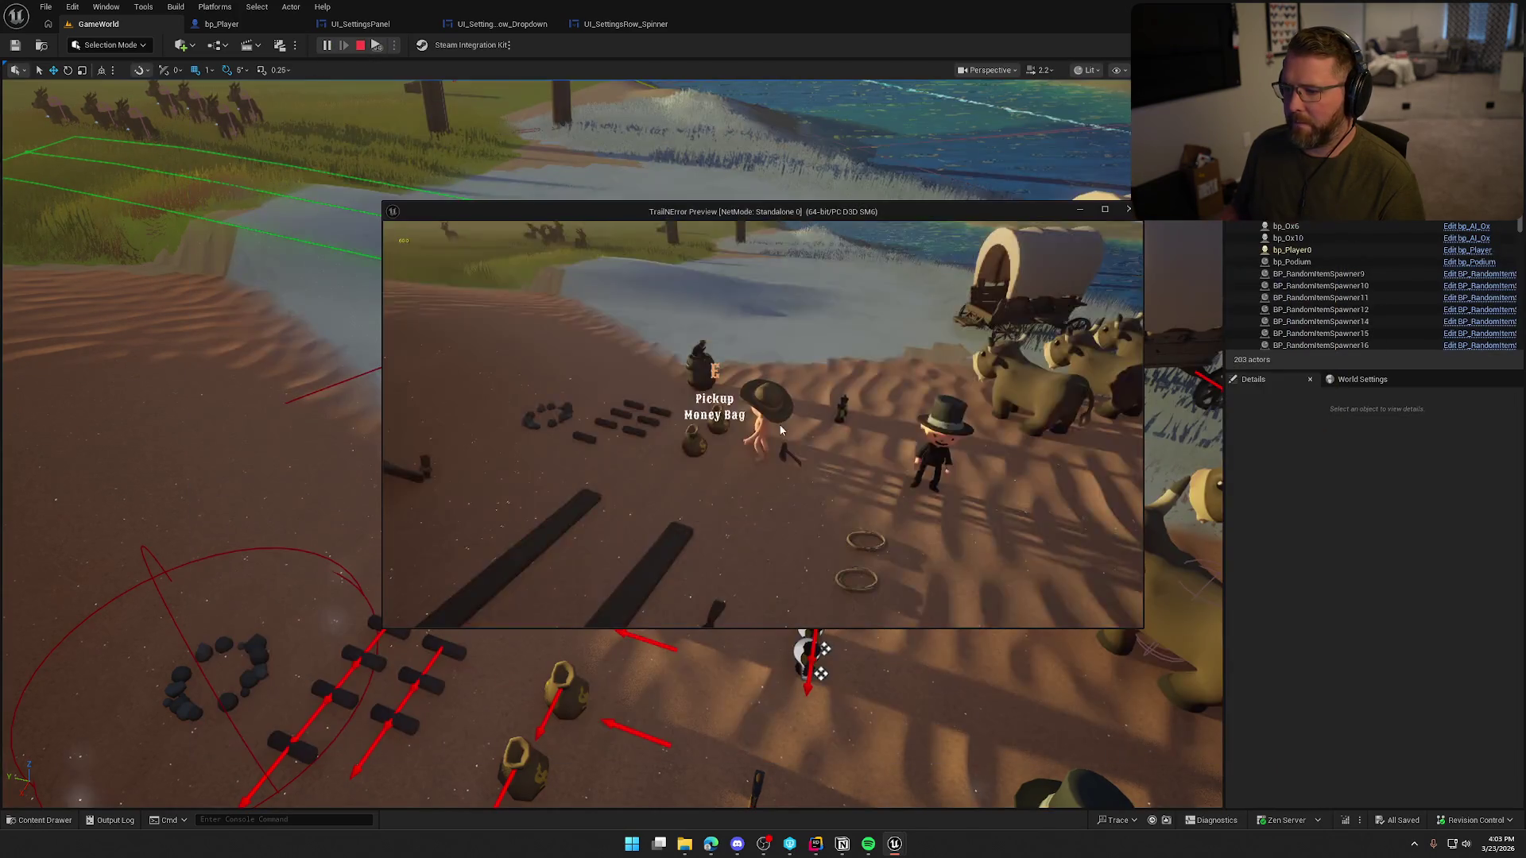
key("Escape")
left_click(771, 378)
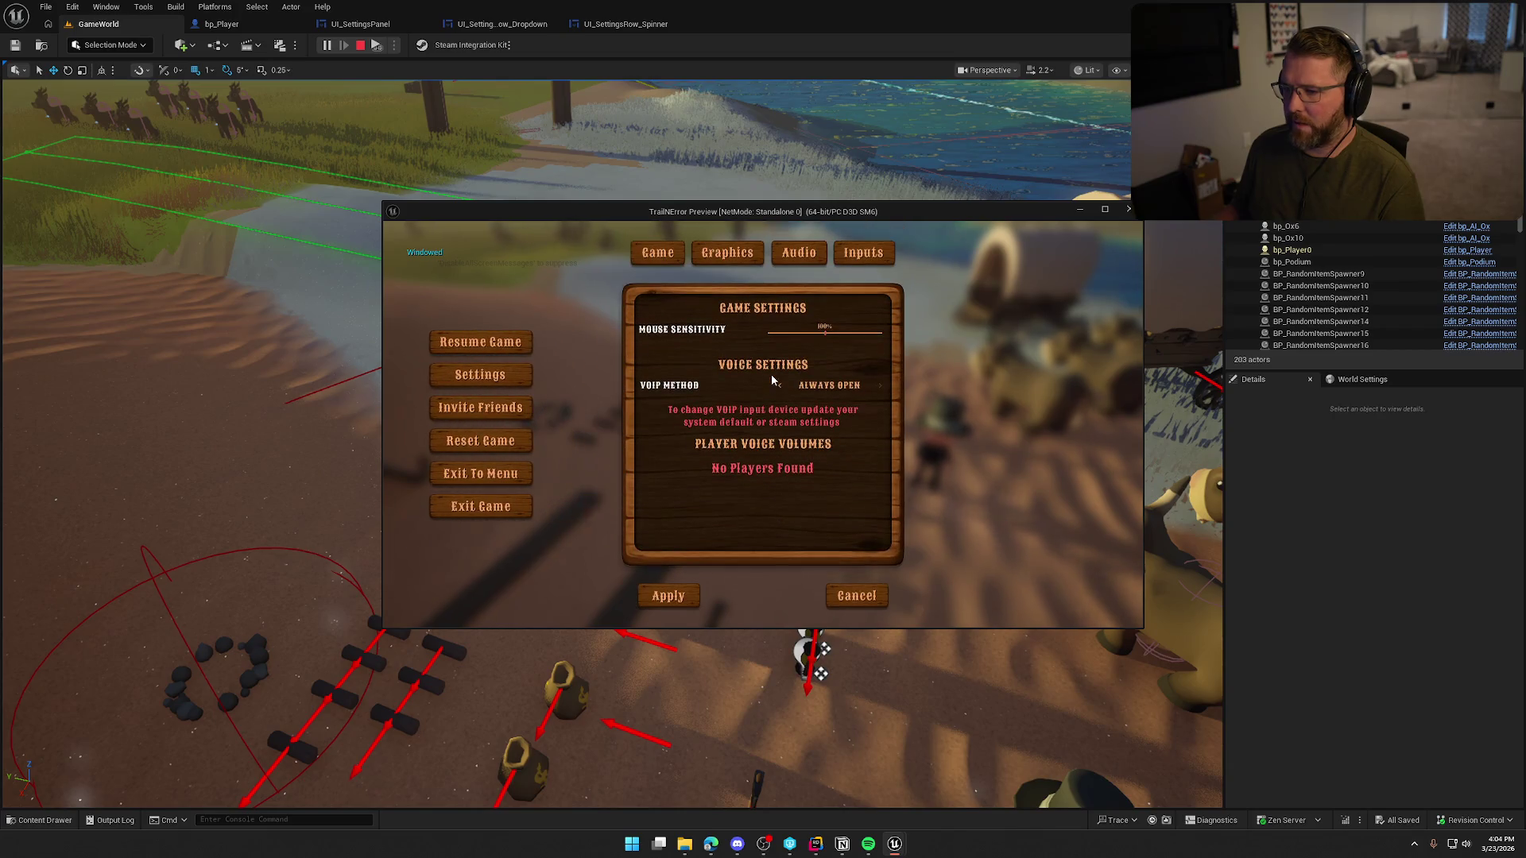
left_click(728, 253)
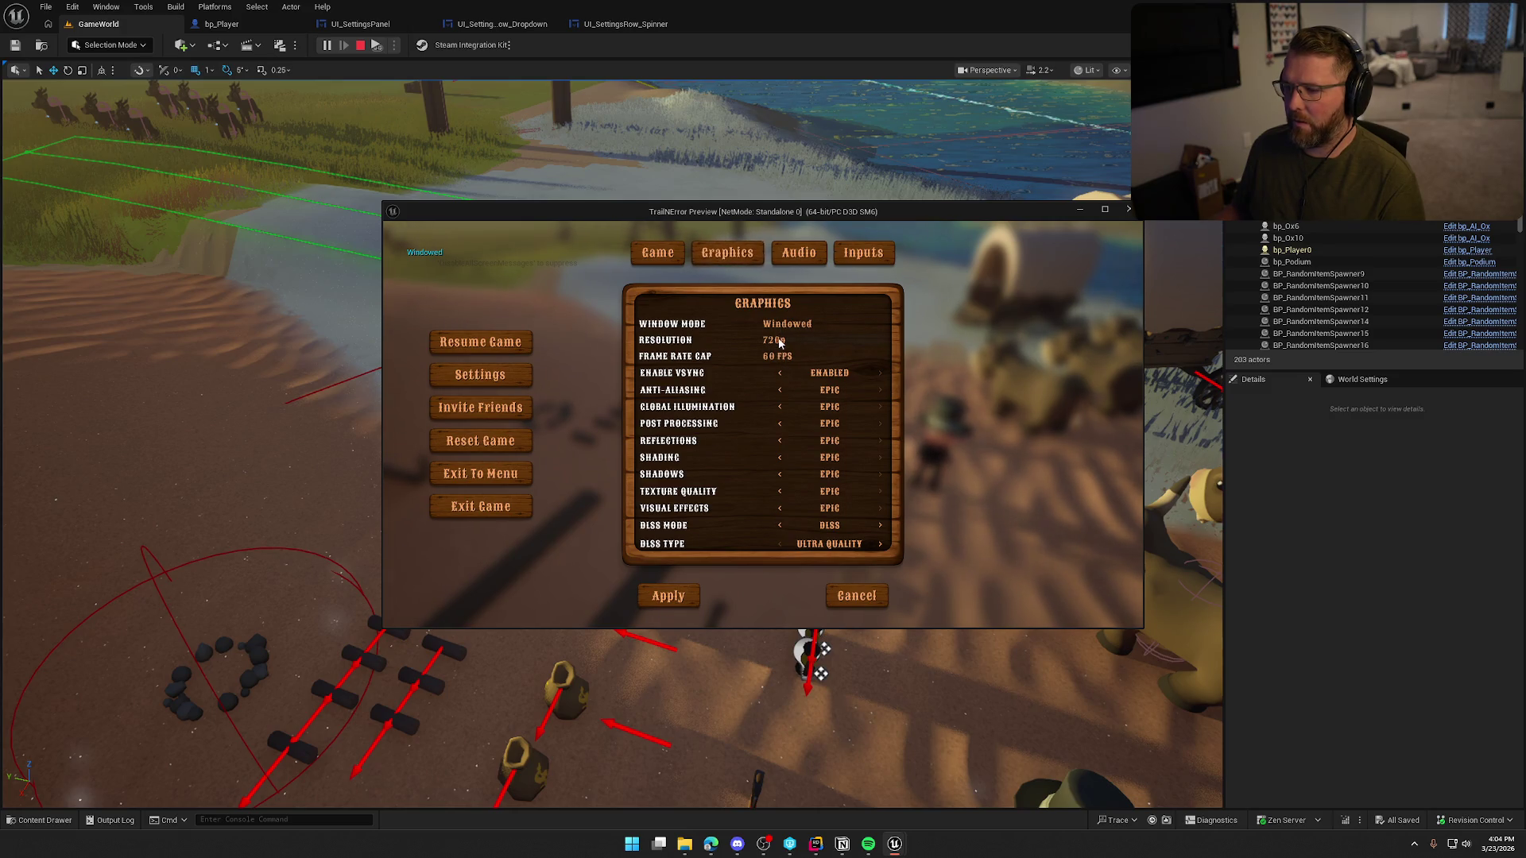
- Set resolution to 1080p, Window Mode to Windowed Fullscreen and frame cap to 120 FPS, then apply
left_click(780, 343)
left_click(779, 374)
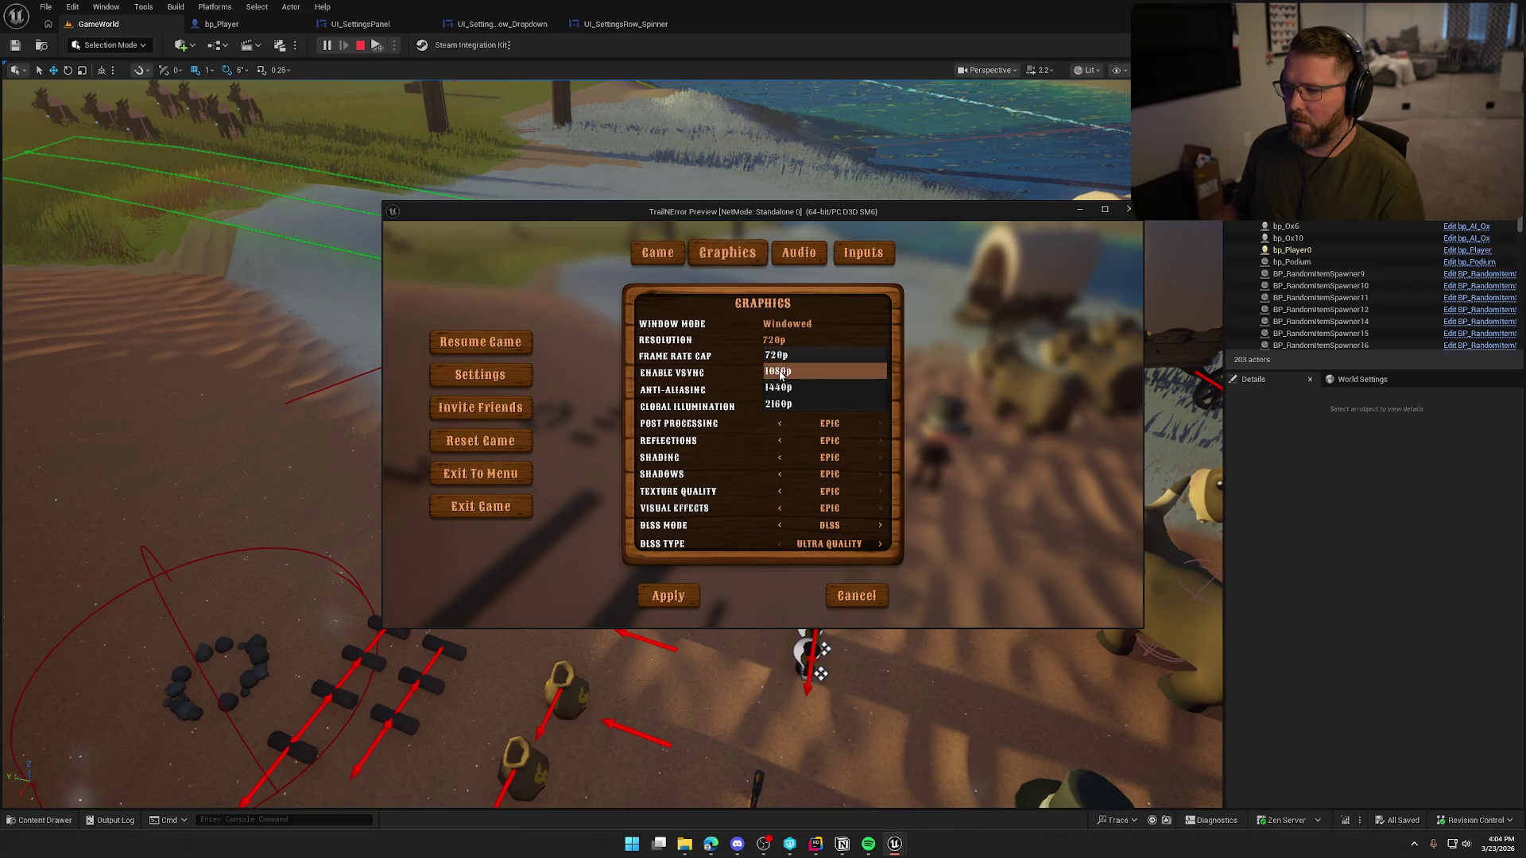
left_click(798, 272)
left_click(796, 350)
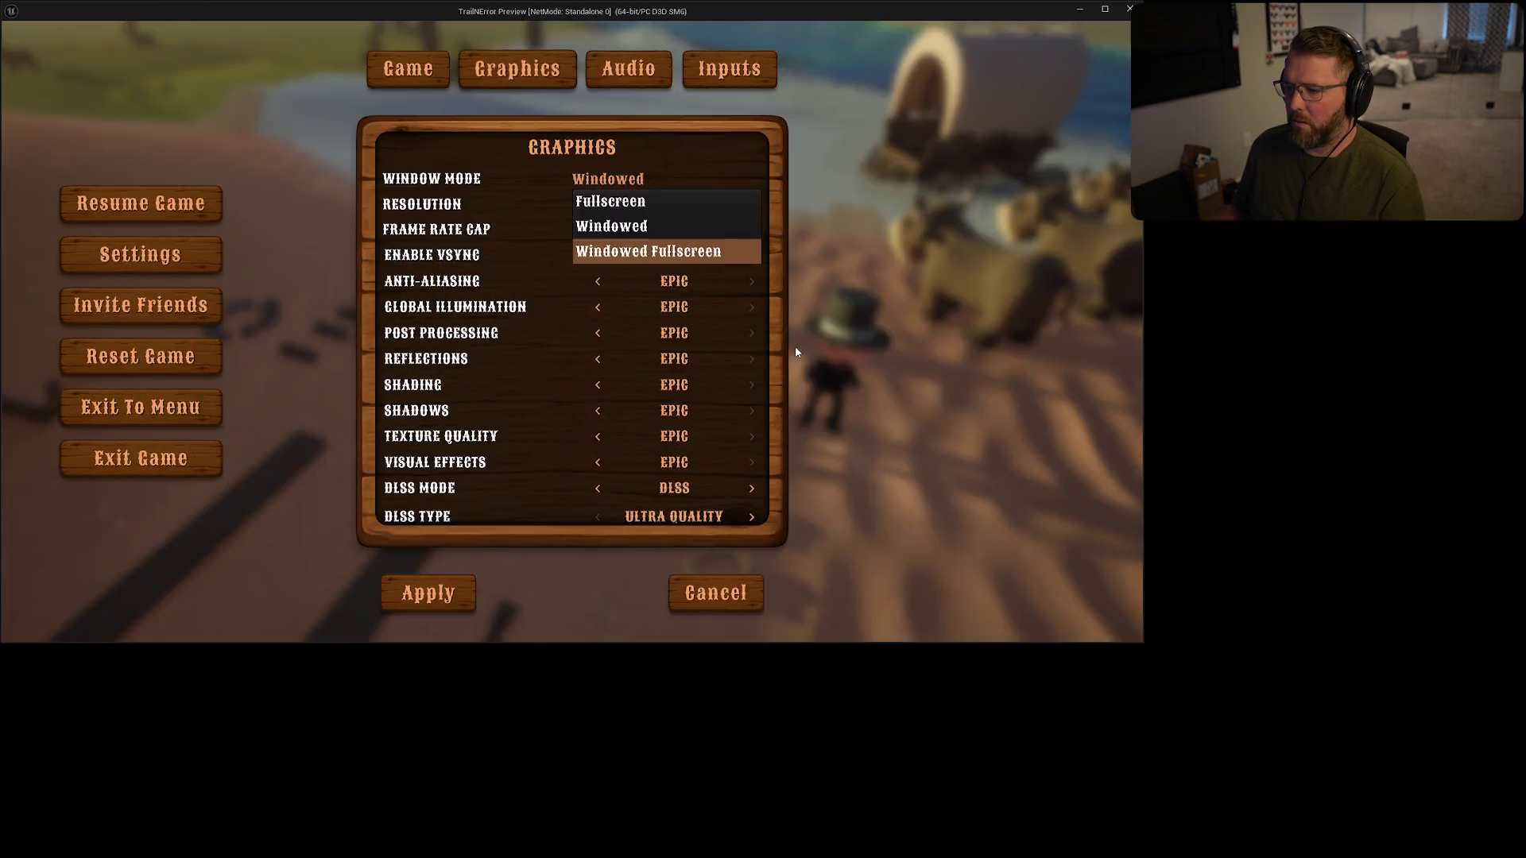
left_click(794, 300)
left_click(801, 398)
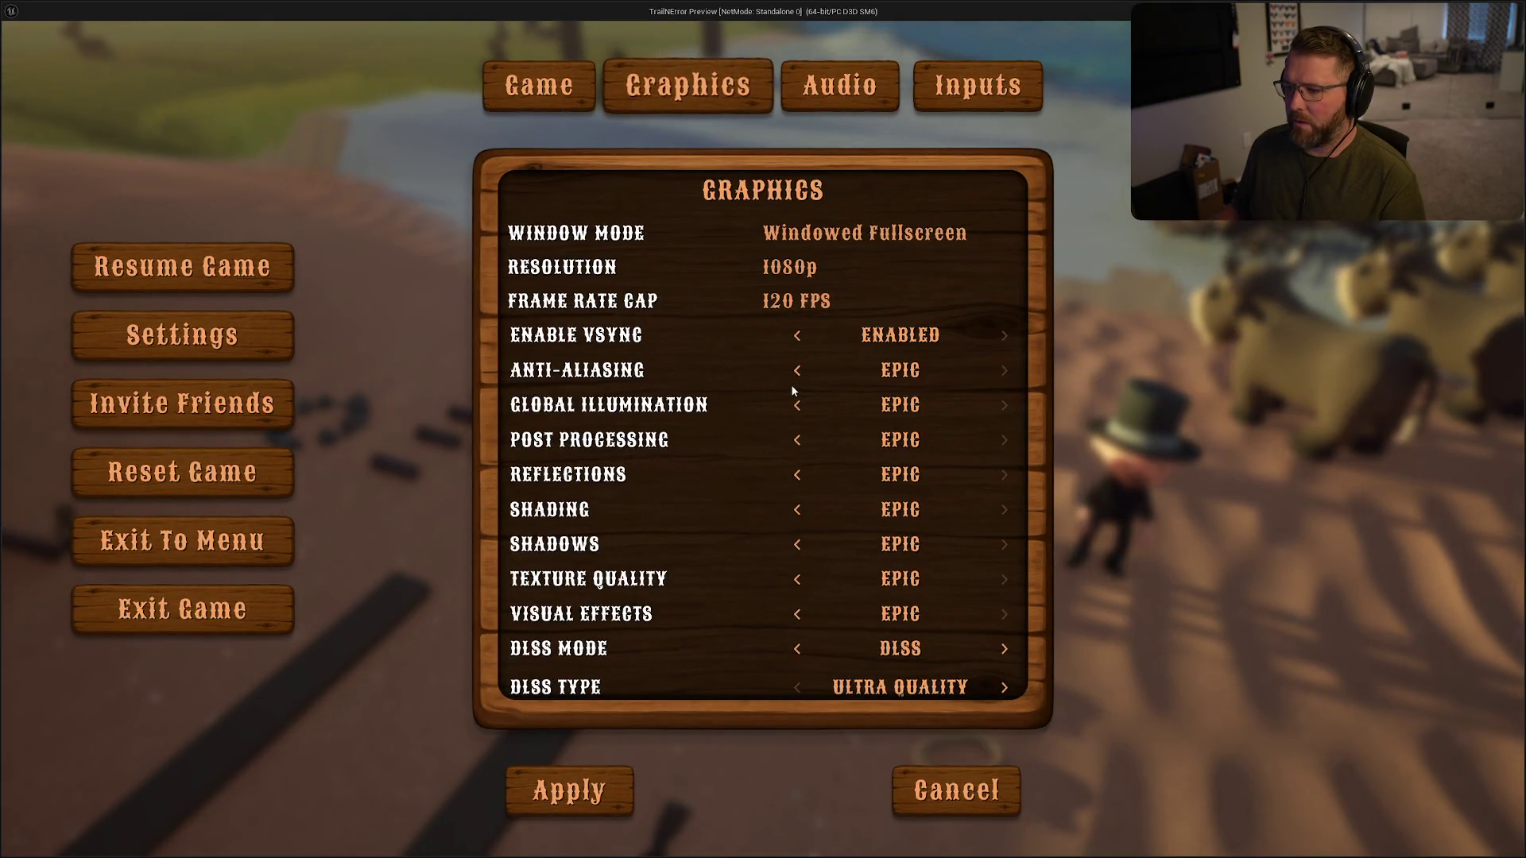
left_click(618, 798)
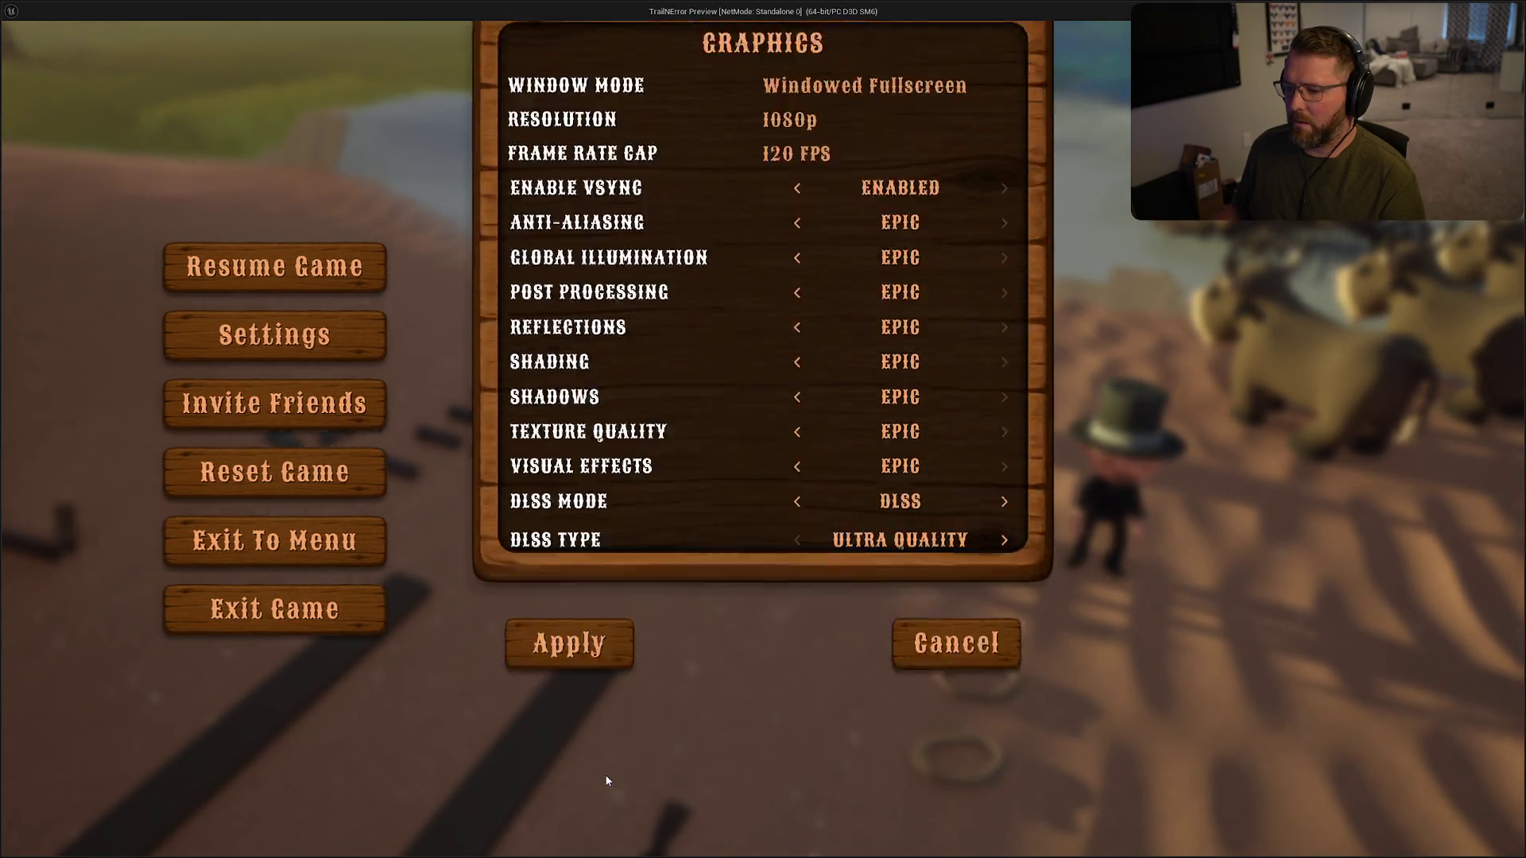
- Recheck the applied graphics values before and after walking around, then quit the play-test
left_click(765, 328)
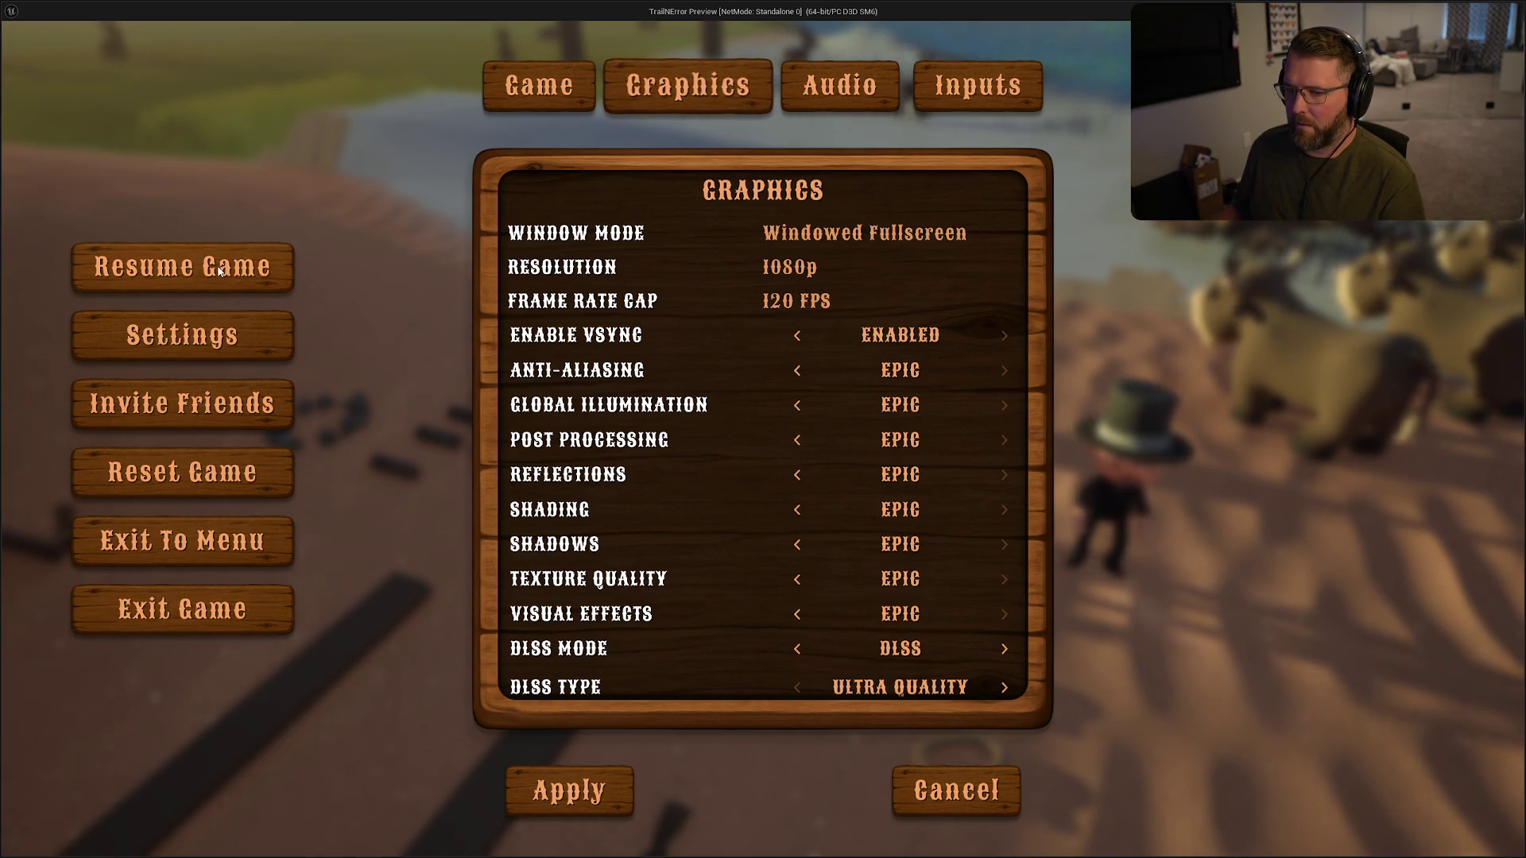
key("Escape")
key("w")
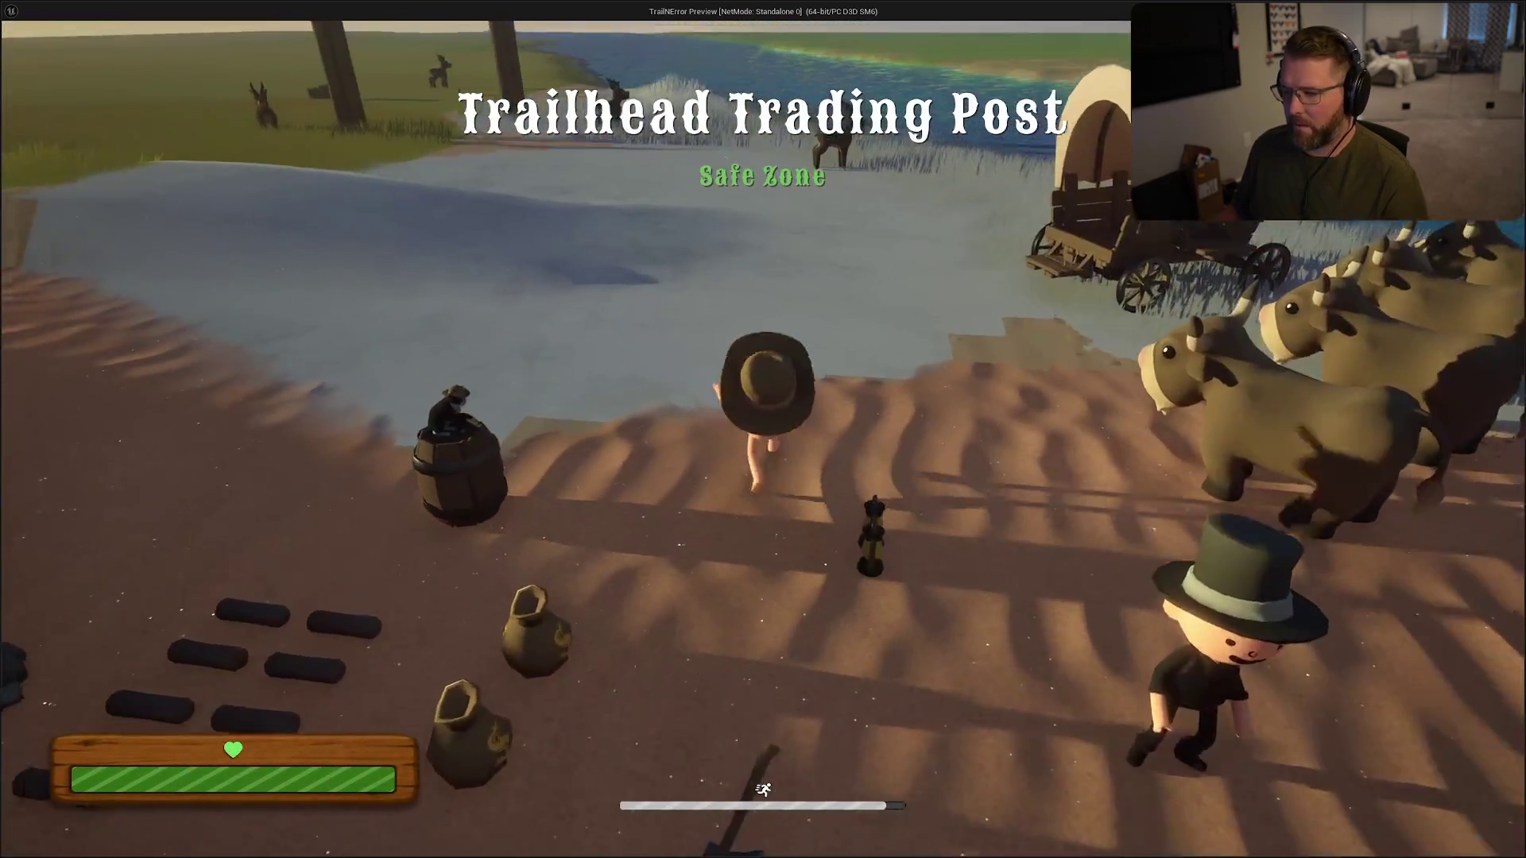
key("Escape")
left_click(734, 350)
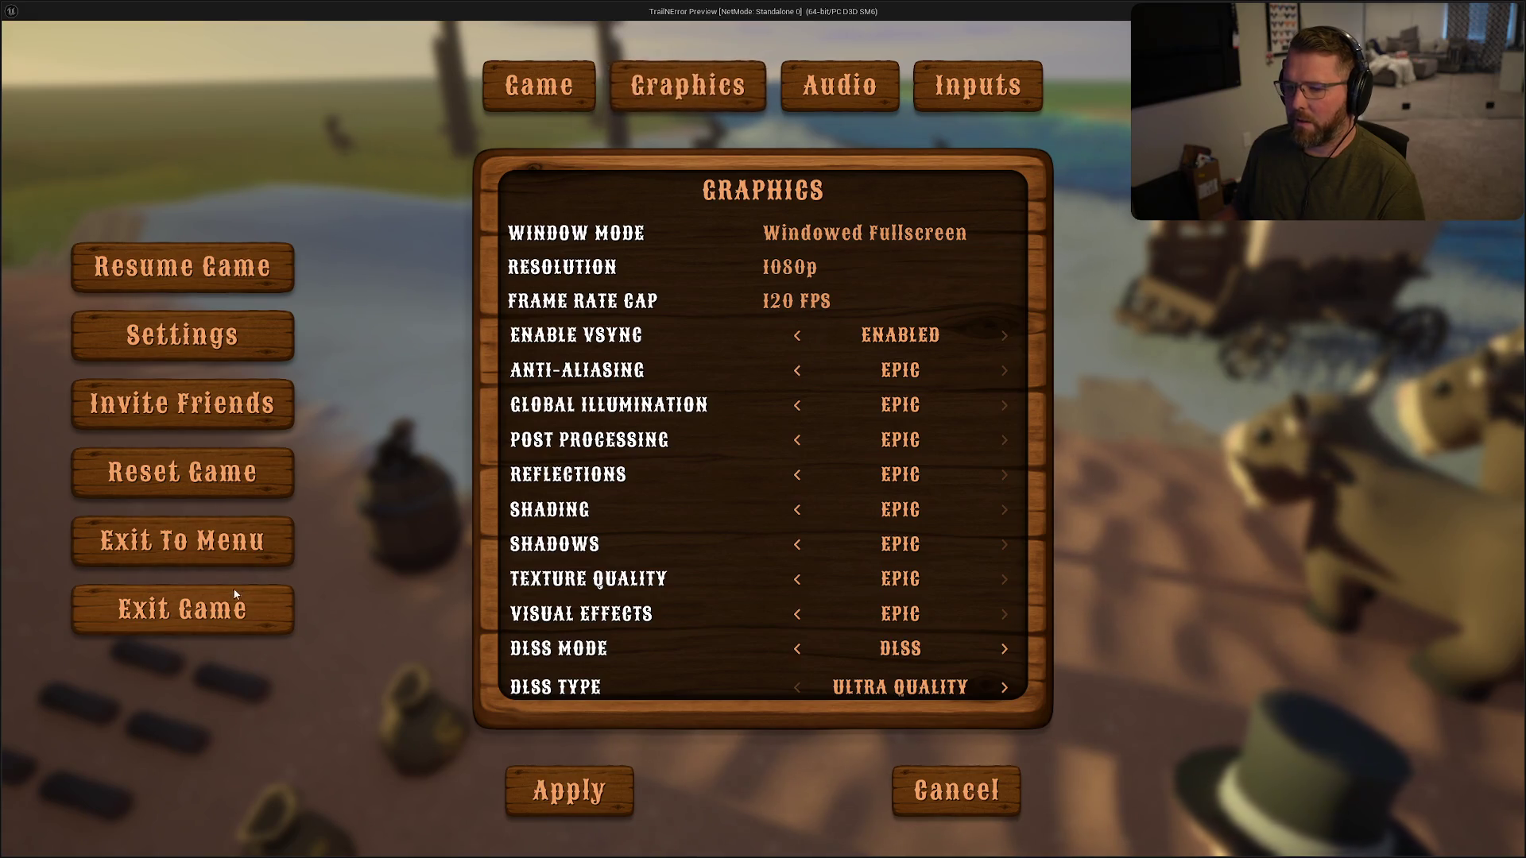
left_click(230, 614)
left_click(712, 441)
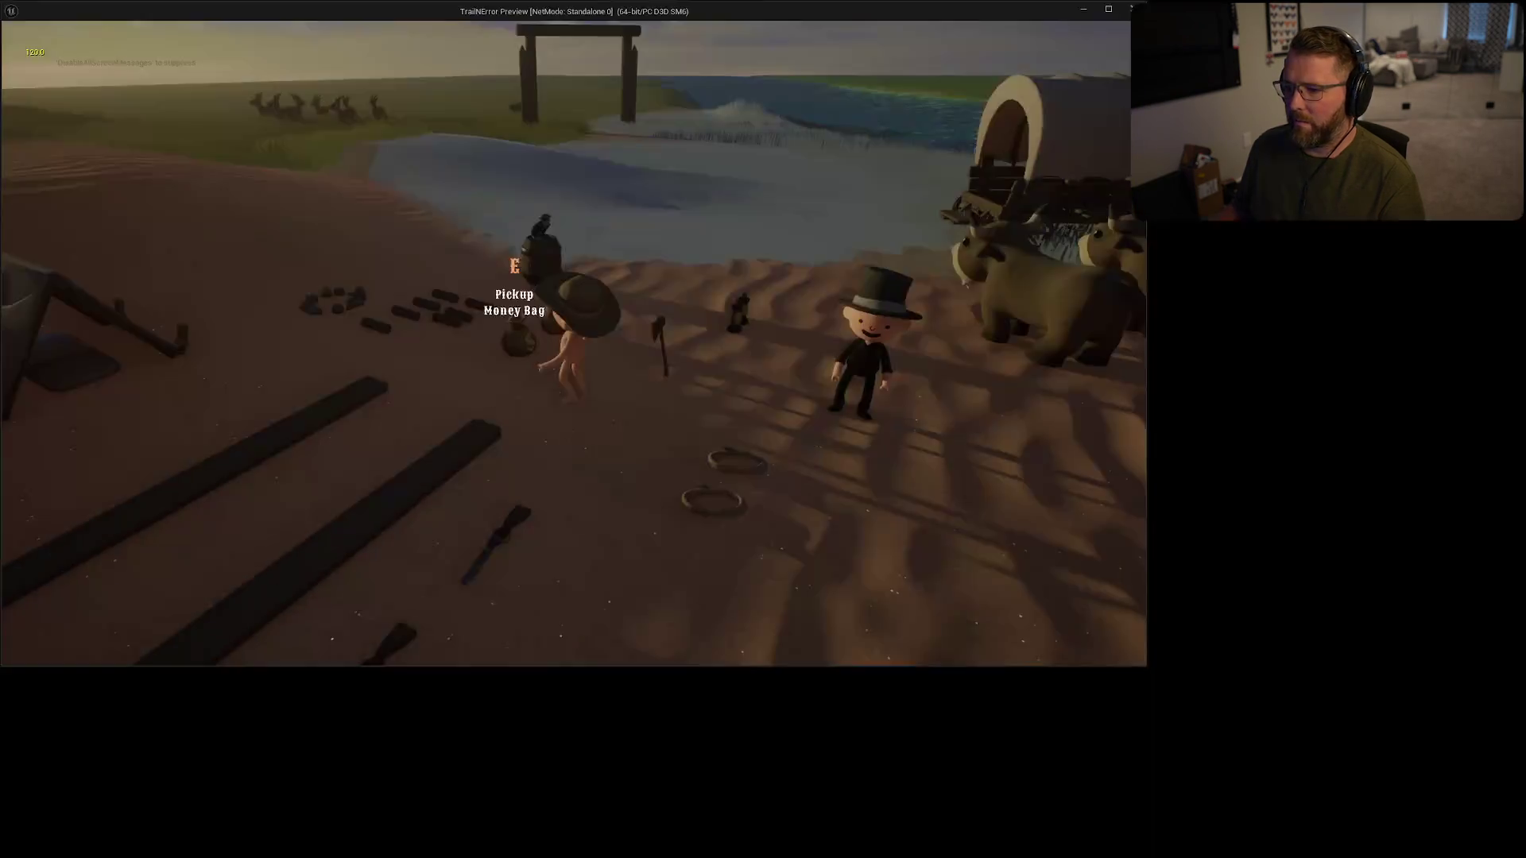
- In a fresh play-test, verify Graphics still reads Windowed Fullscreen, 1080p and 120 FPS, then exit the game
key("Escape")
left_click(784, 340)
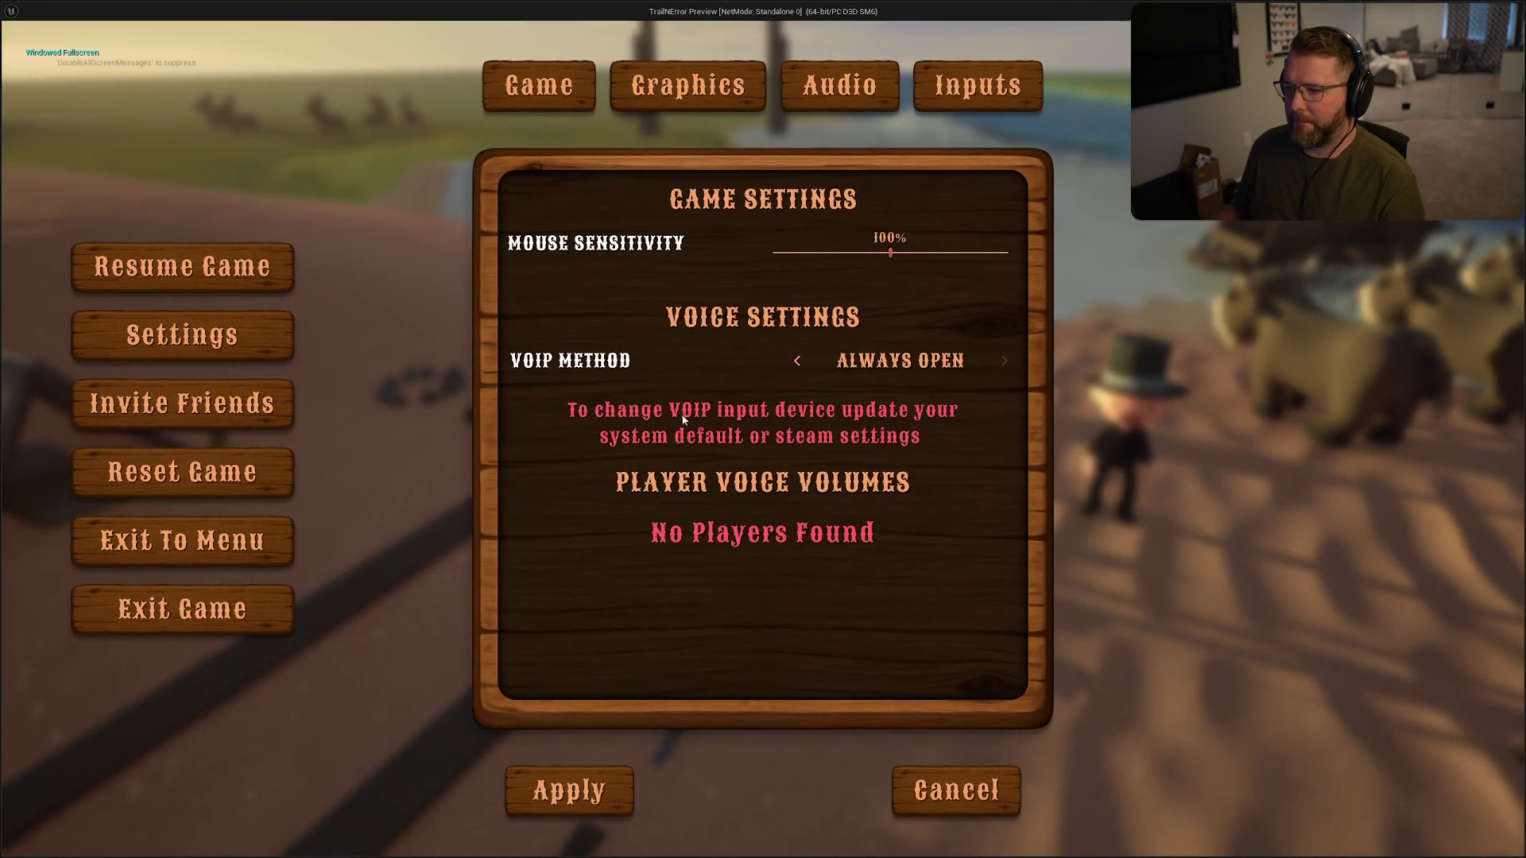
left_click(688, 85)
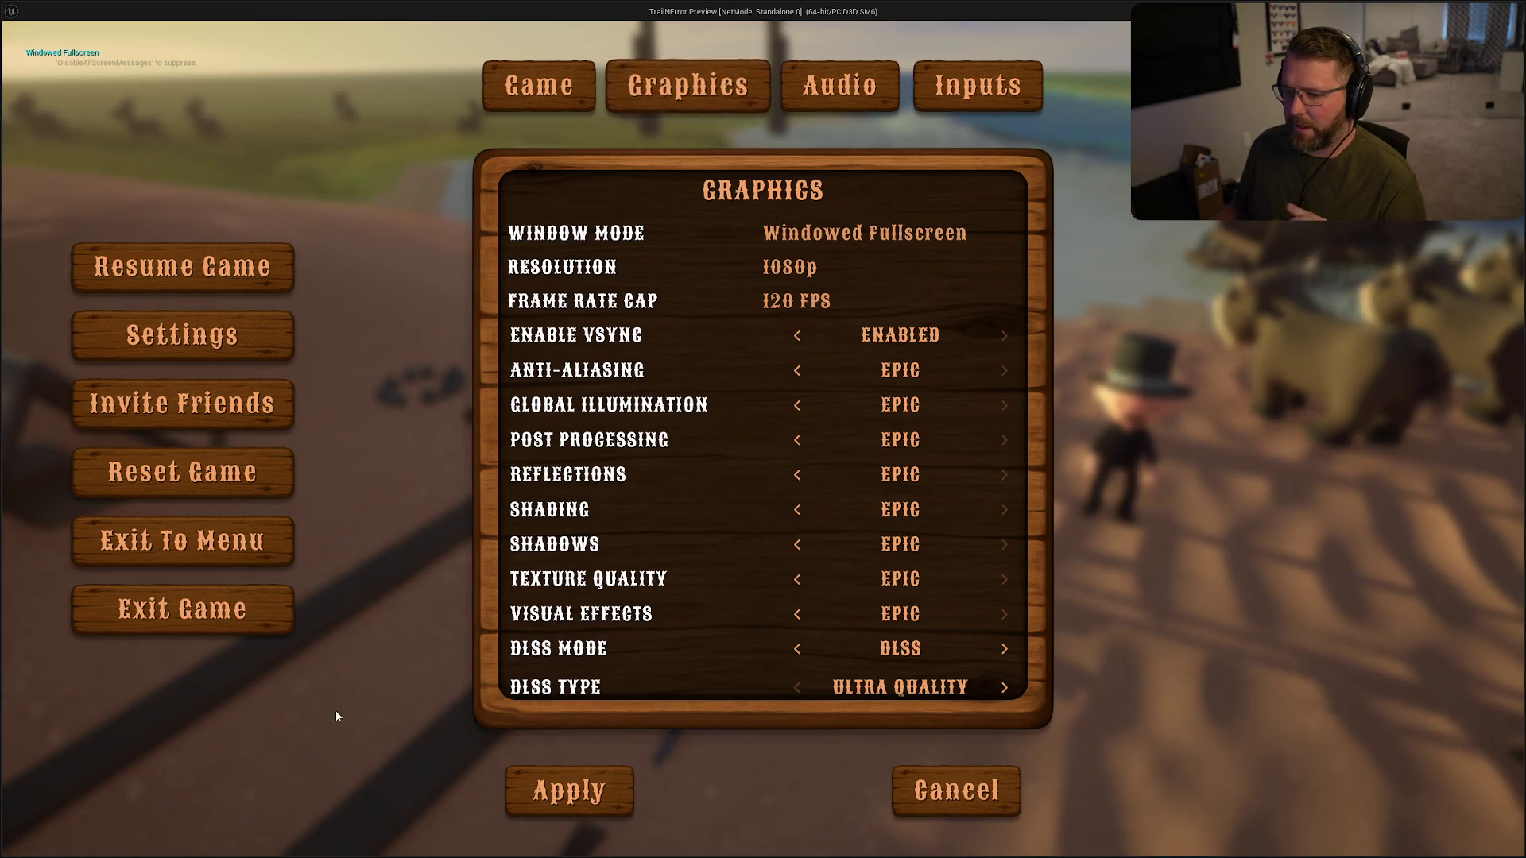
left_click(188, 622)
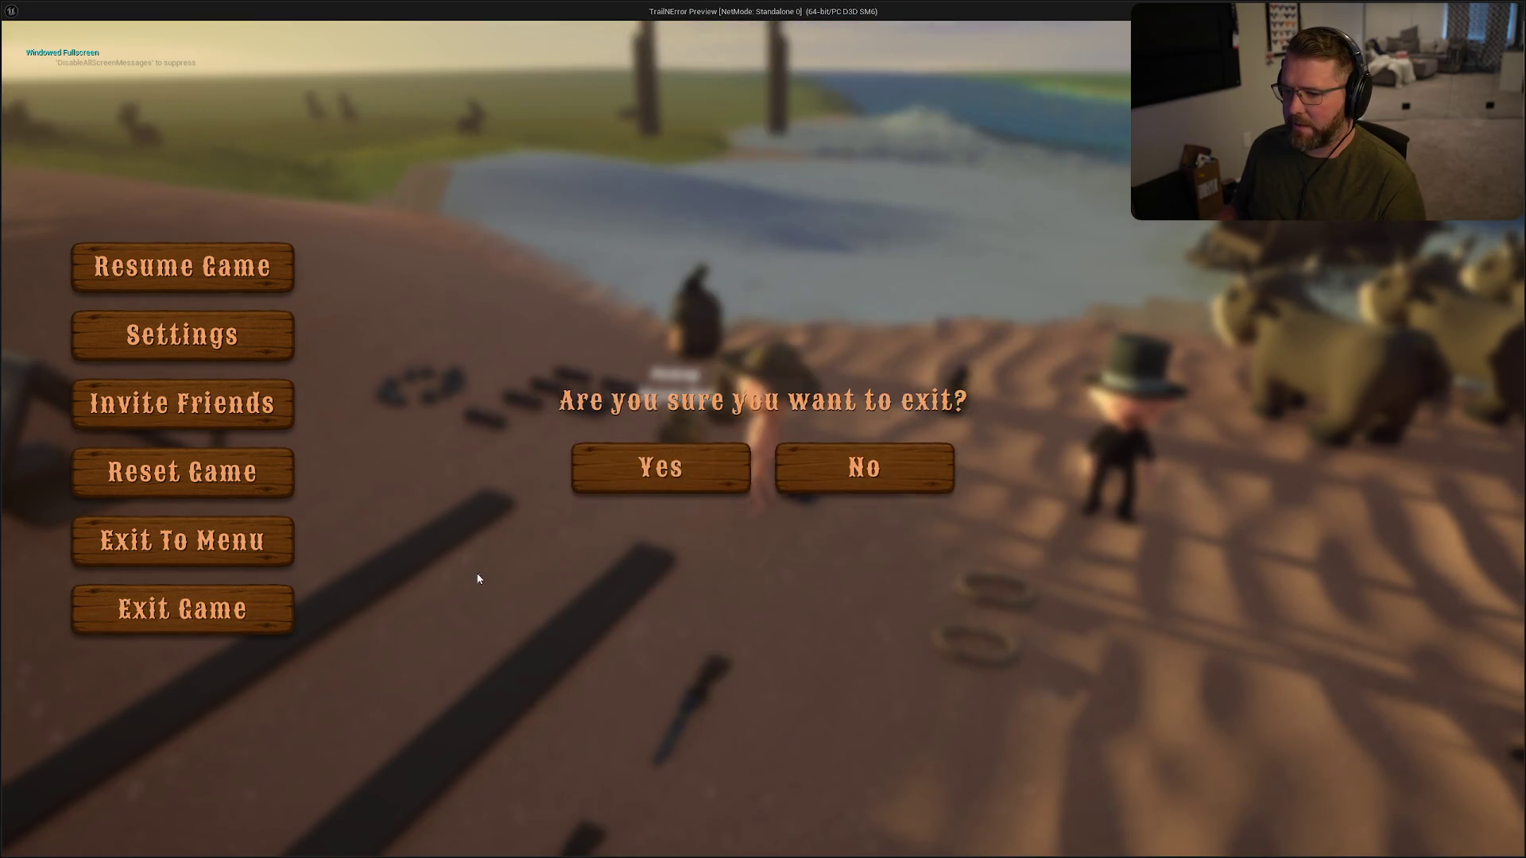
left_click(700, 454)
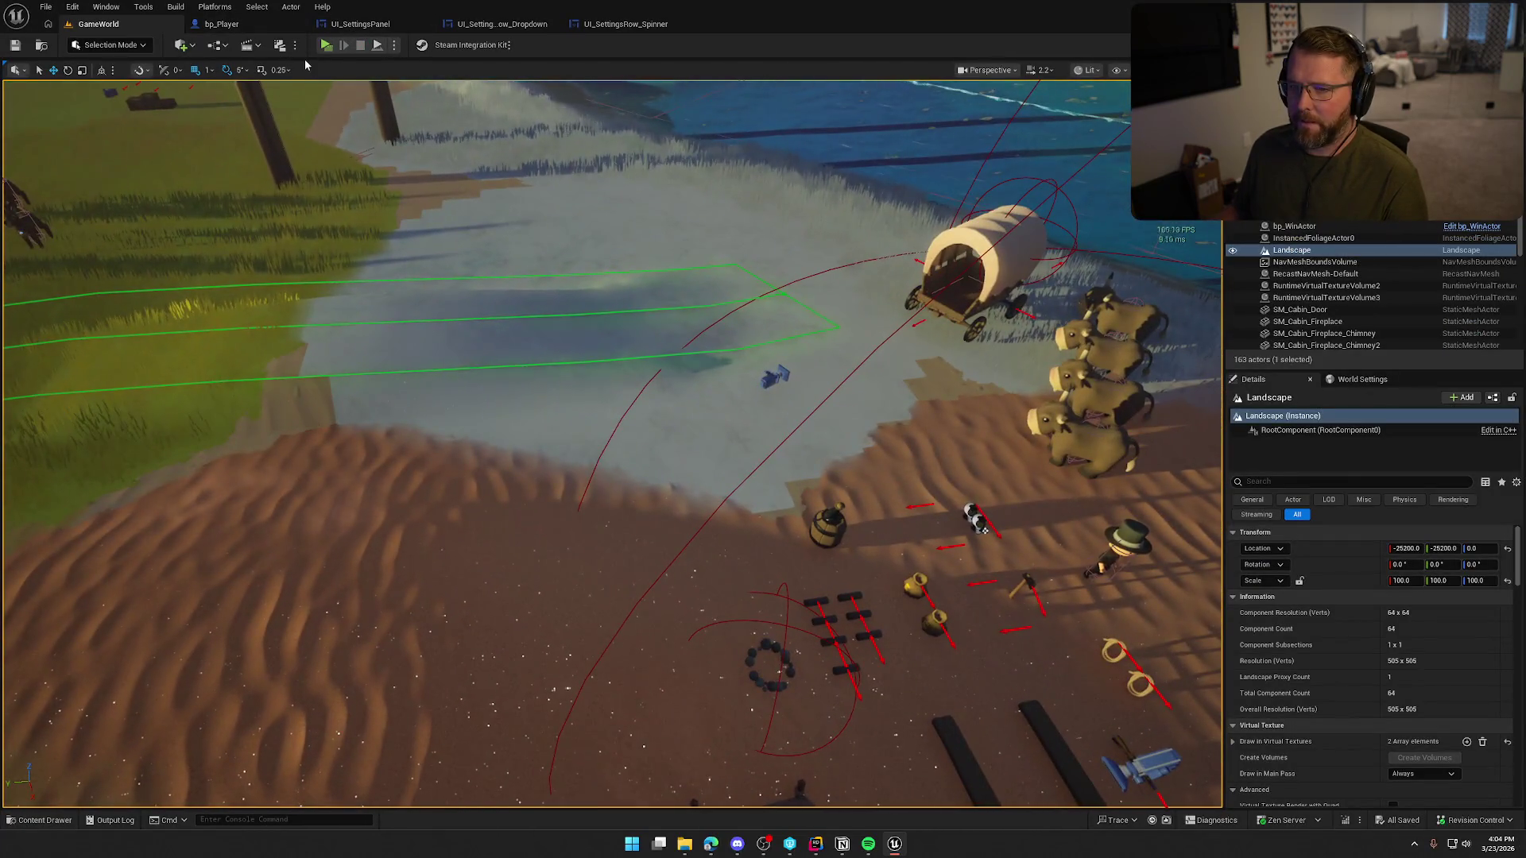
- Delete every debug node from the Level Blueprint's event graph and compile it
left_click(215, 44)
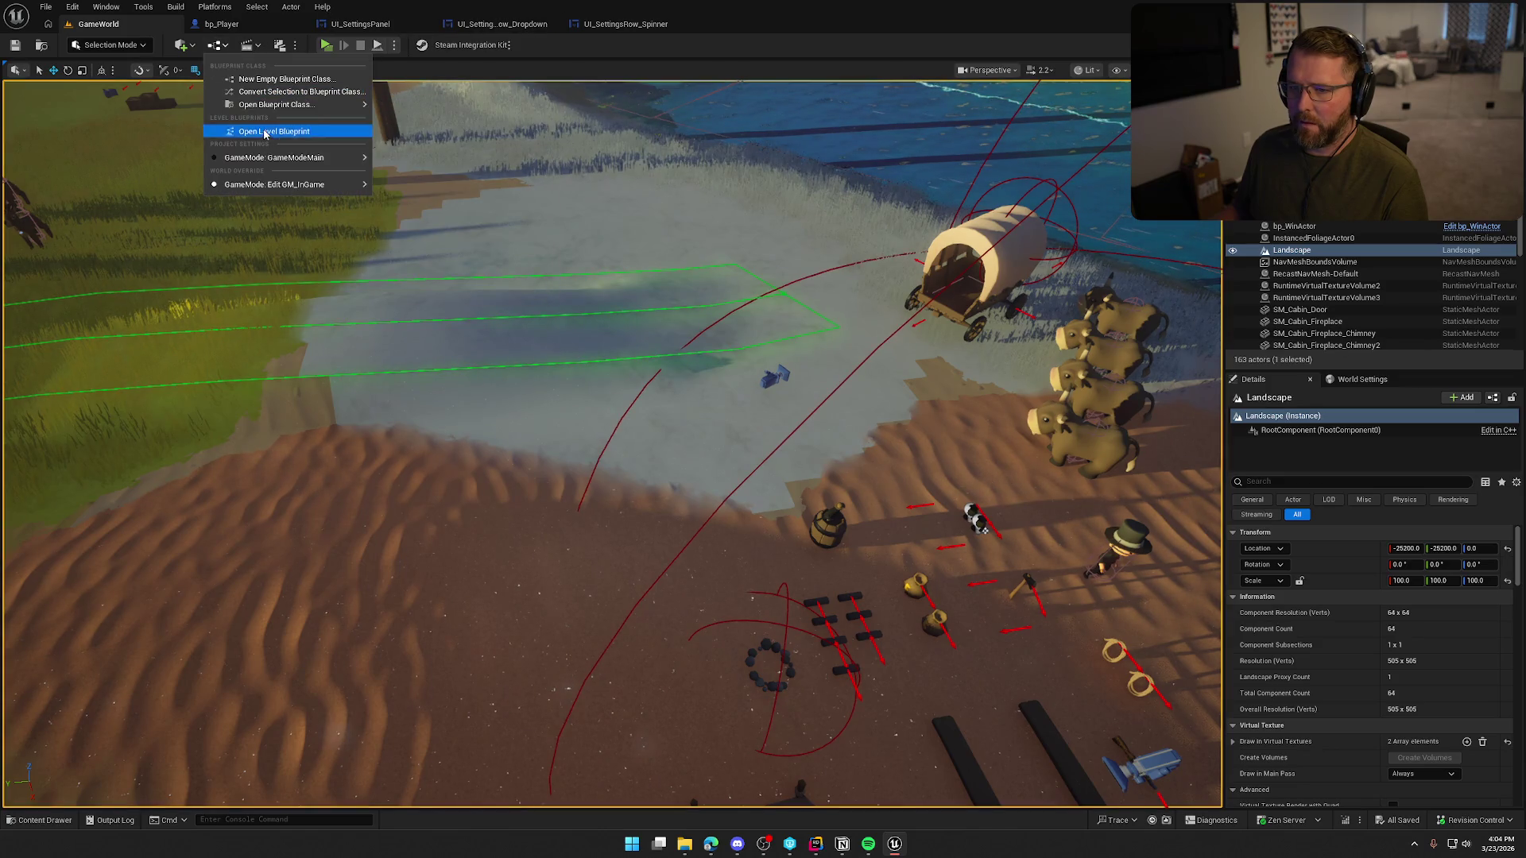
left_click(275, 130)
left_click_drag(546, 344, 922, 517)
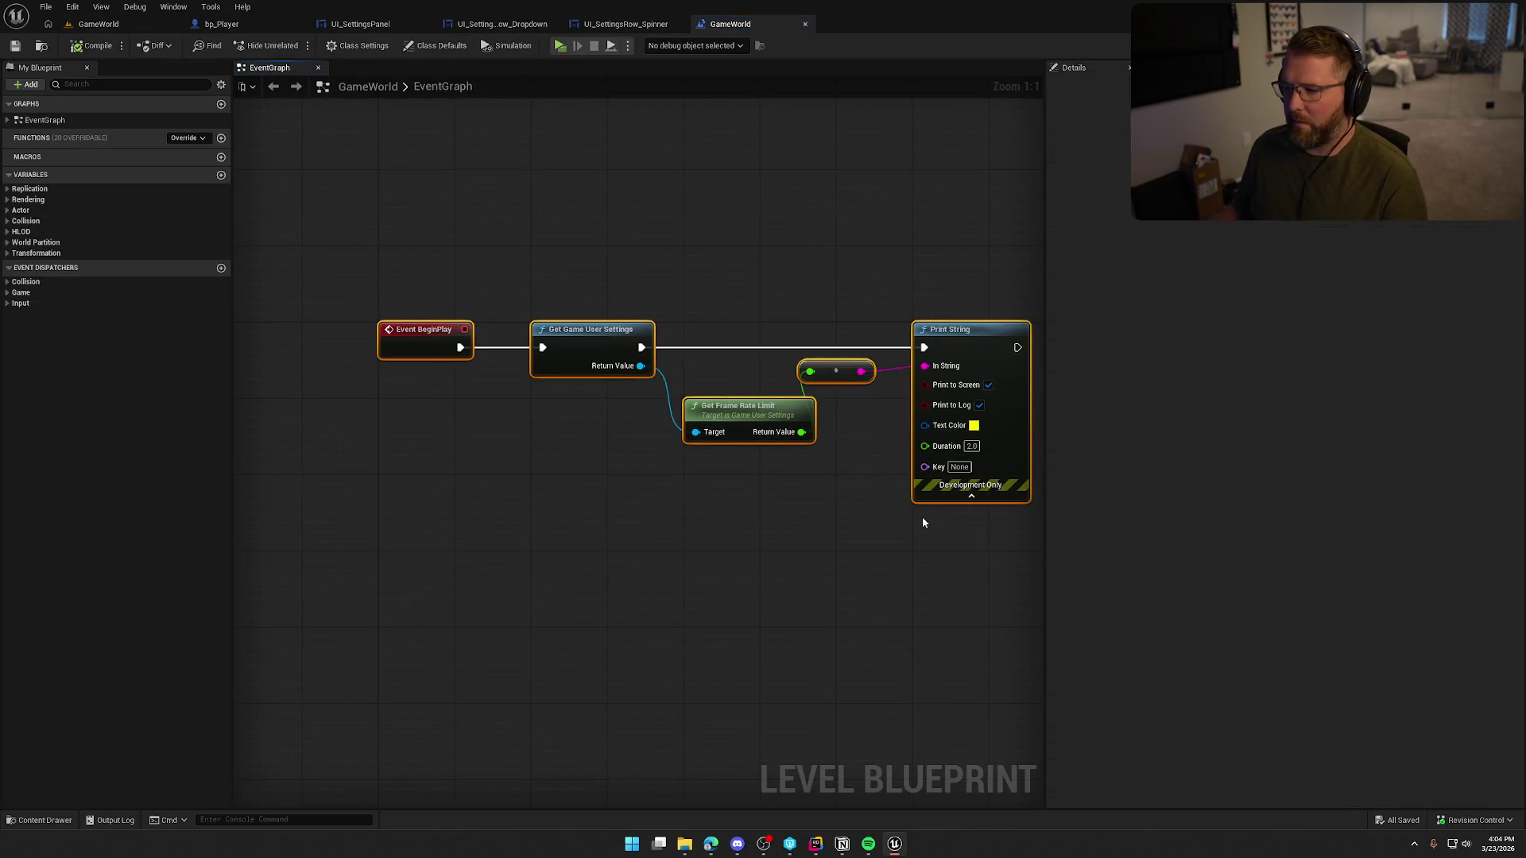
key("Delete")
left_click(92, 46)
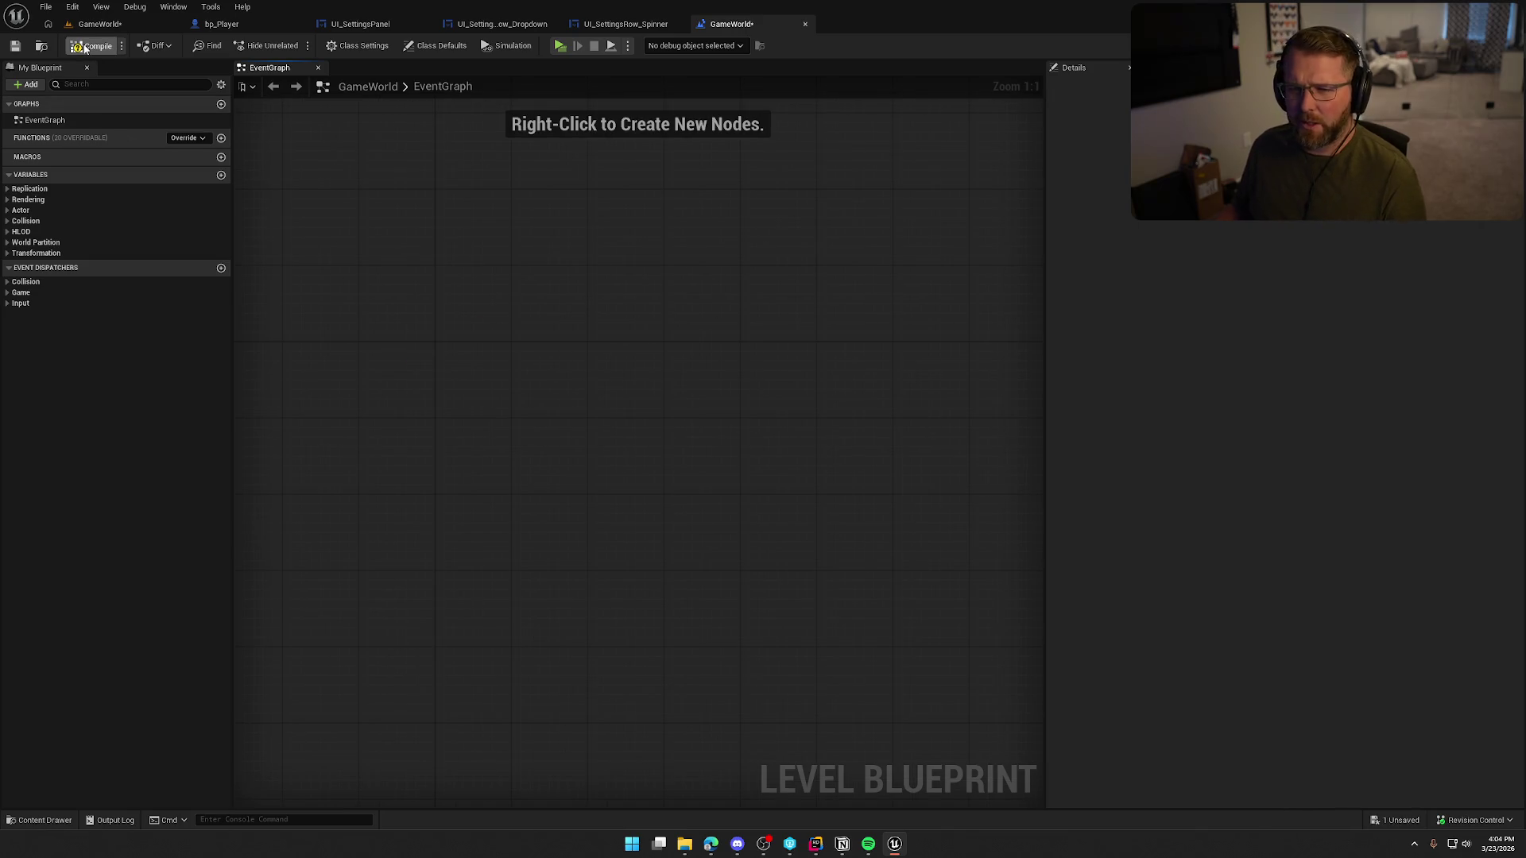
- Back in GameWorld, hide editor icons and debug lines with G and look around the cabin
left_click(95, 24)
scroll(530, 340, "down", 5)
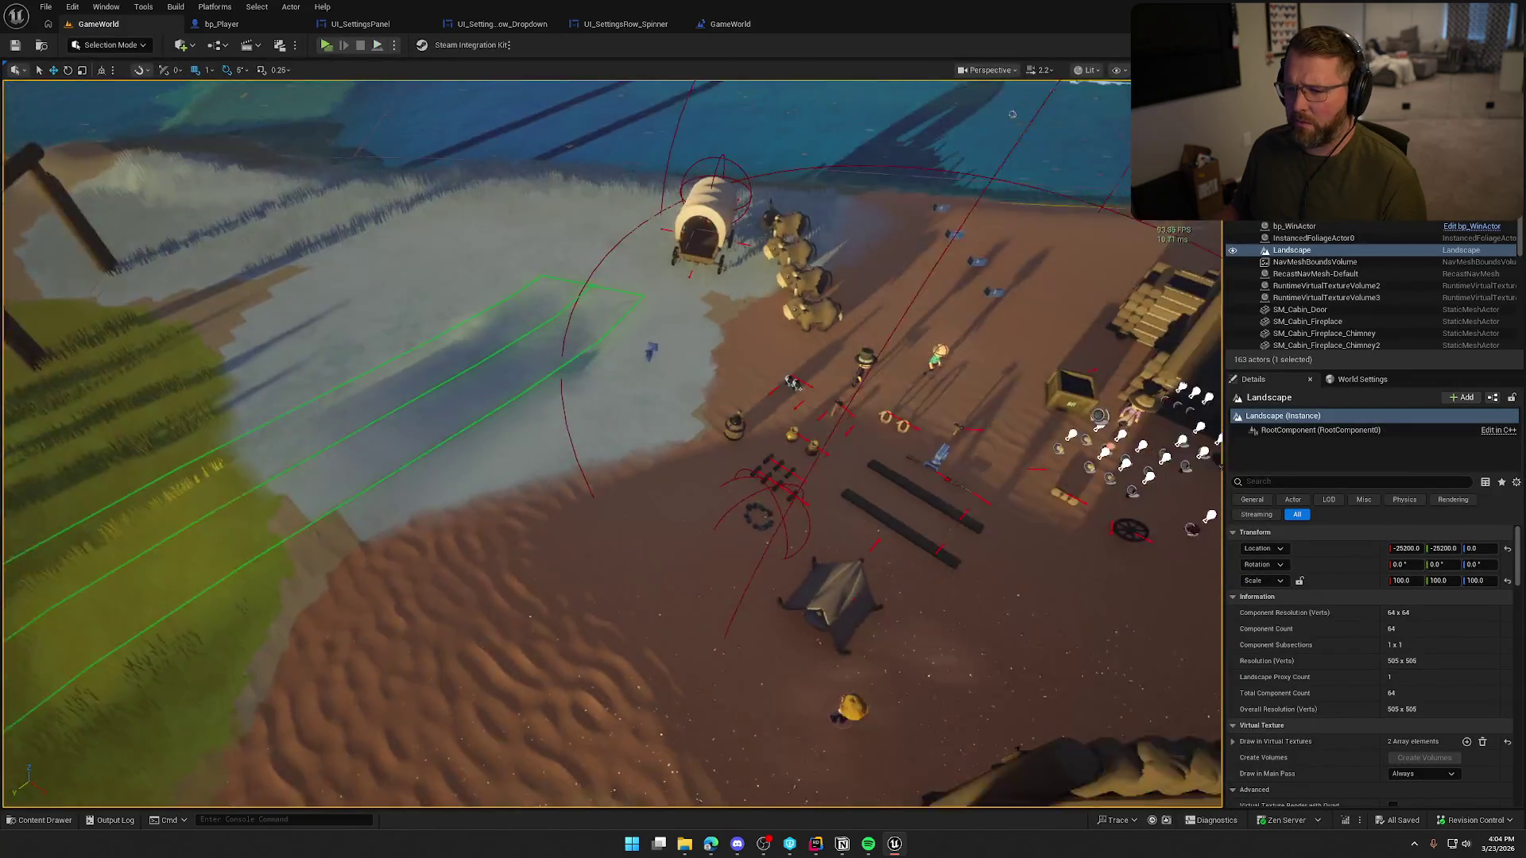
key("grave")
type("stat fps")
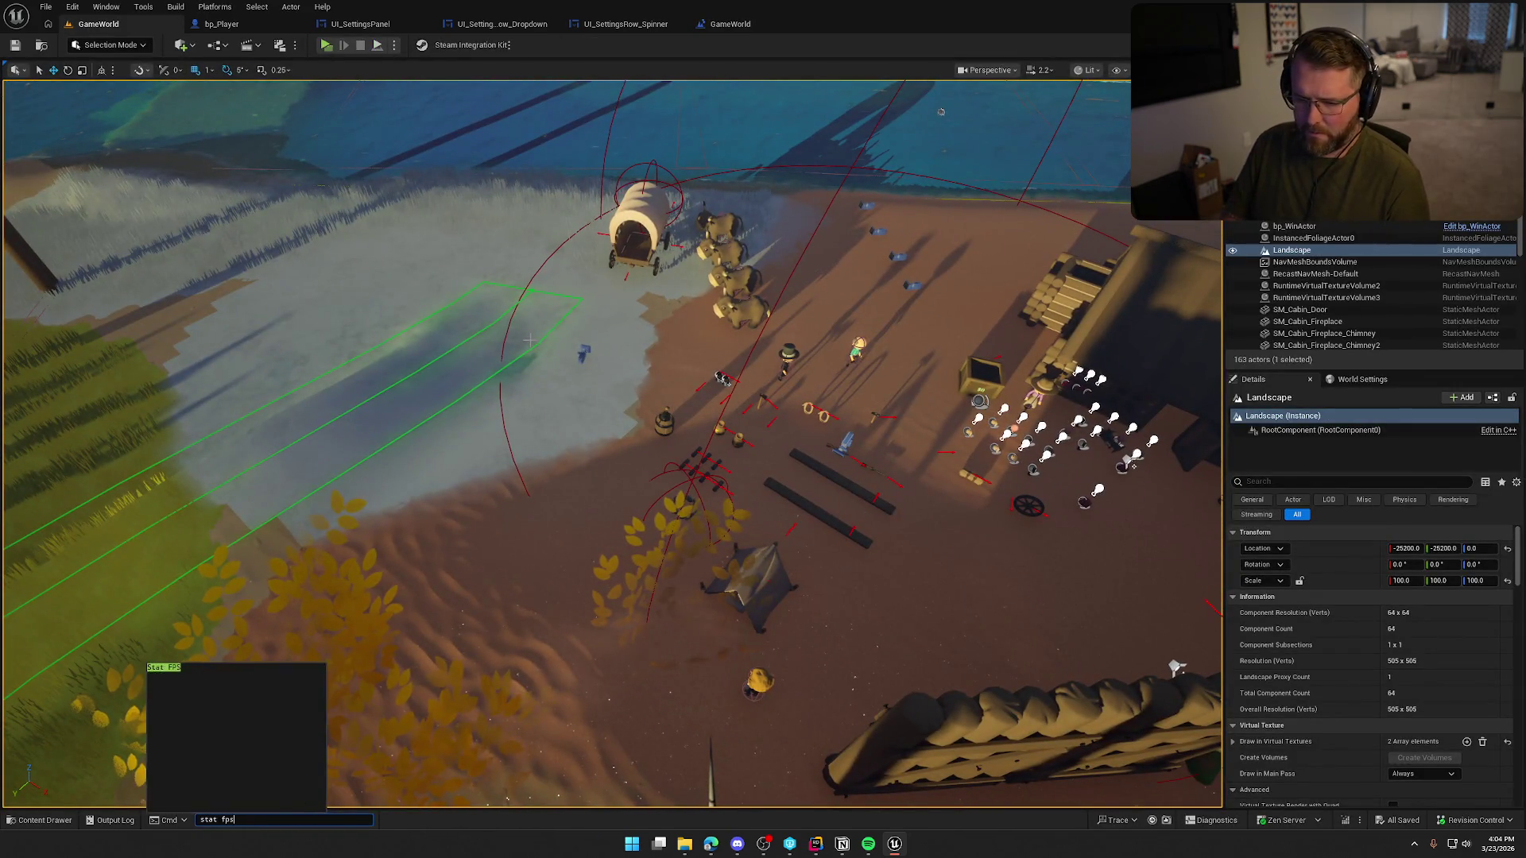
key("Escape")
key("g")
scroll(530, 340, "up", 3)
mouse_move(579, 311)
left_mouse_down()
mouse_move(628, 311)
mouse_move(579, 312)
left_mouse_up()
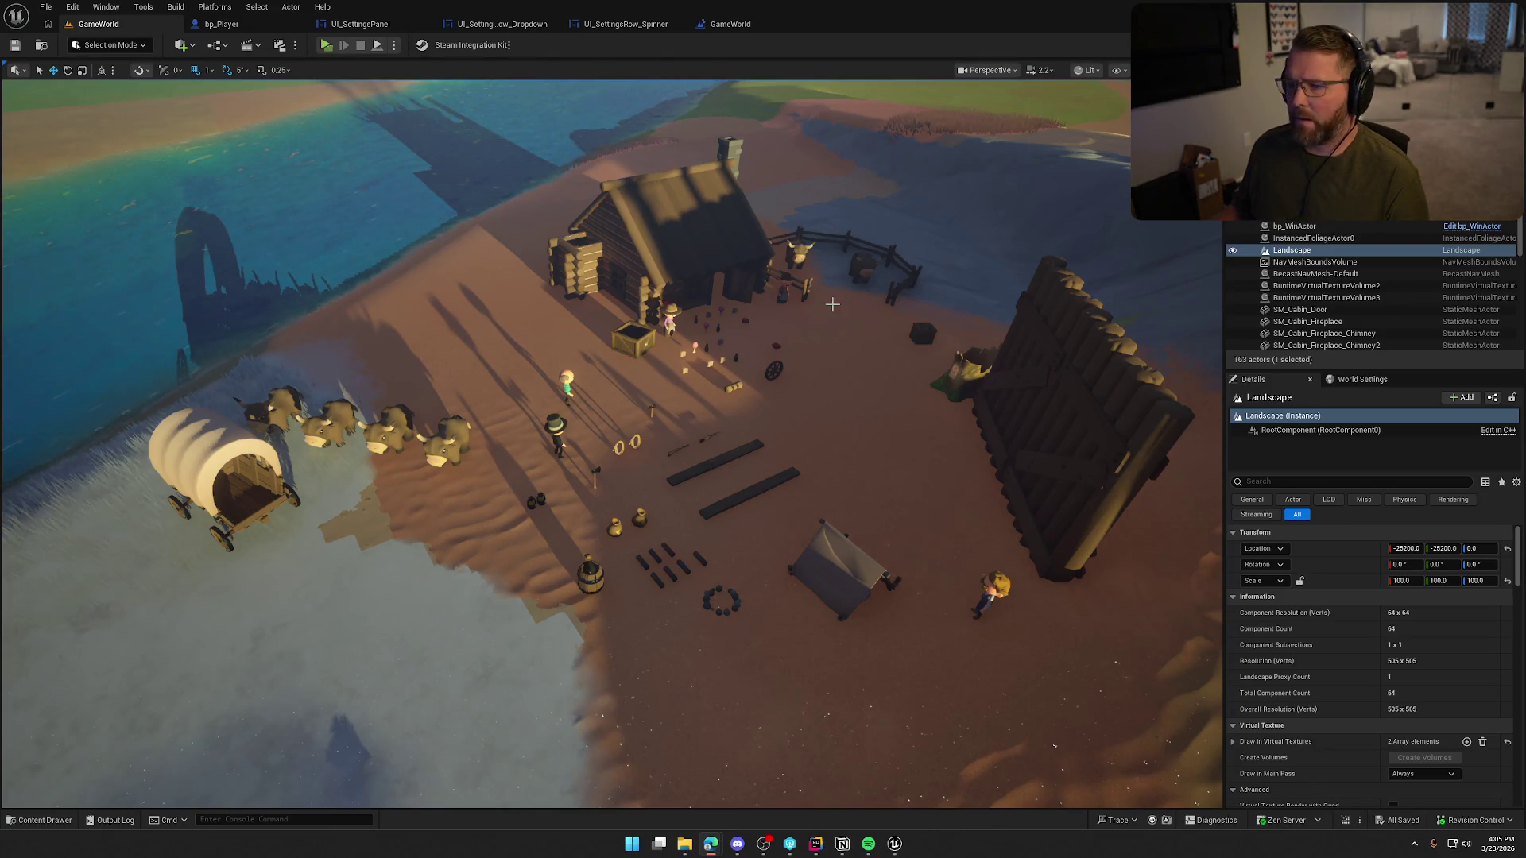
scroll(832, 304, "up", 5)
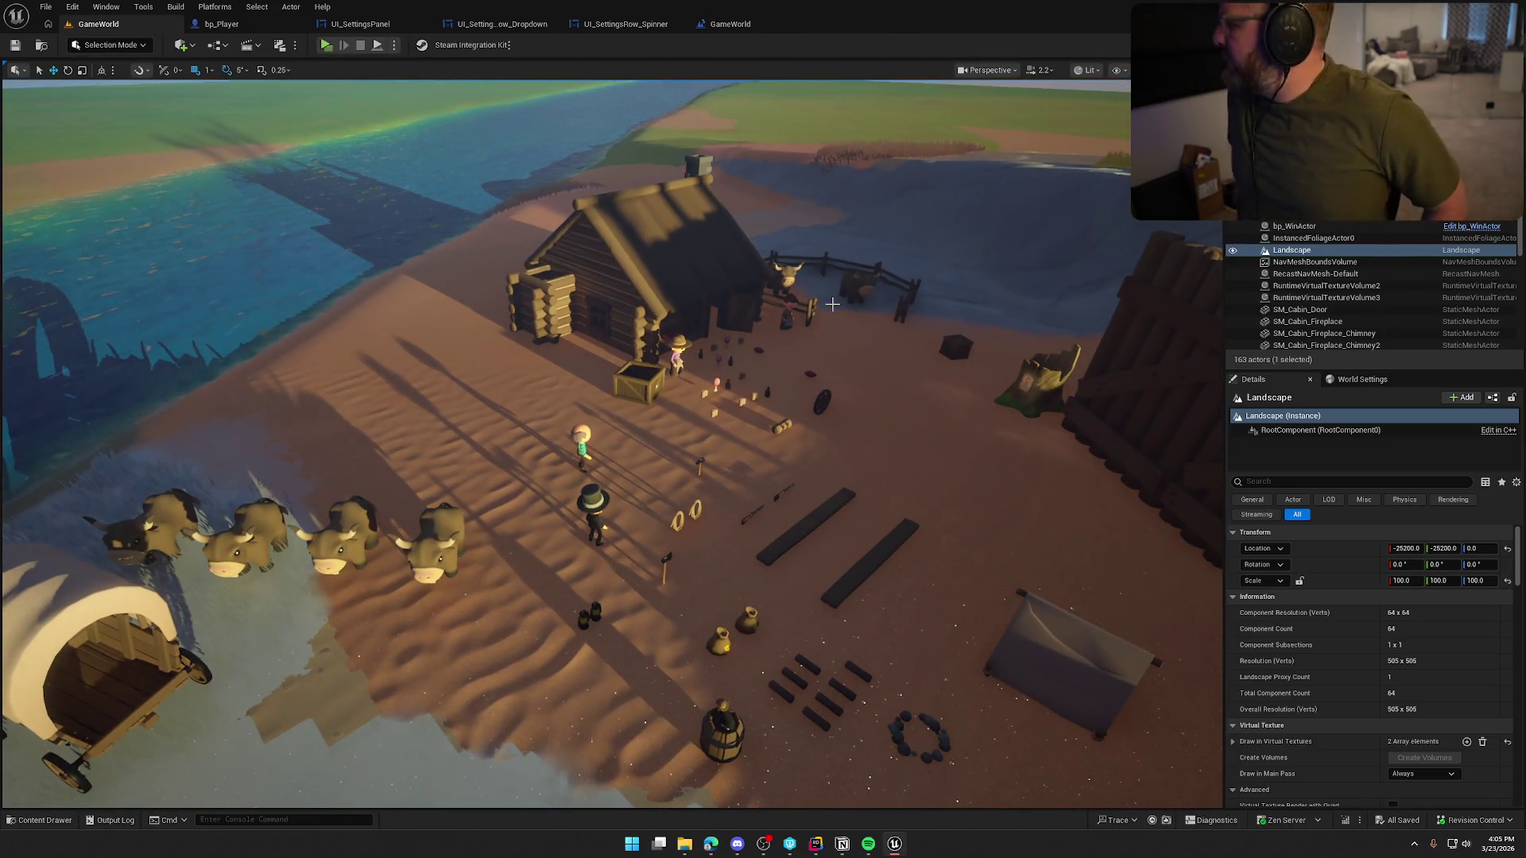
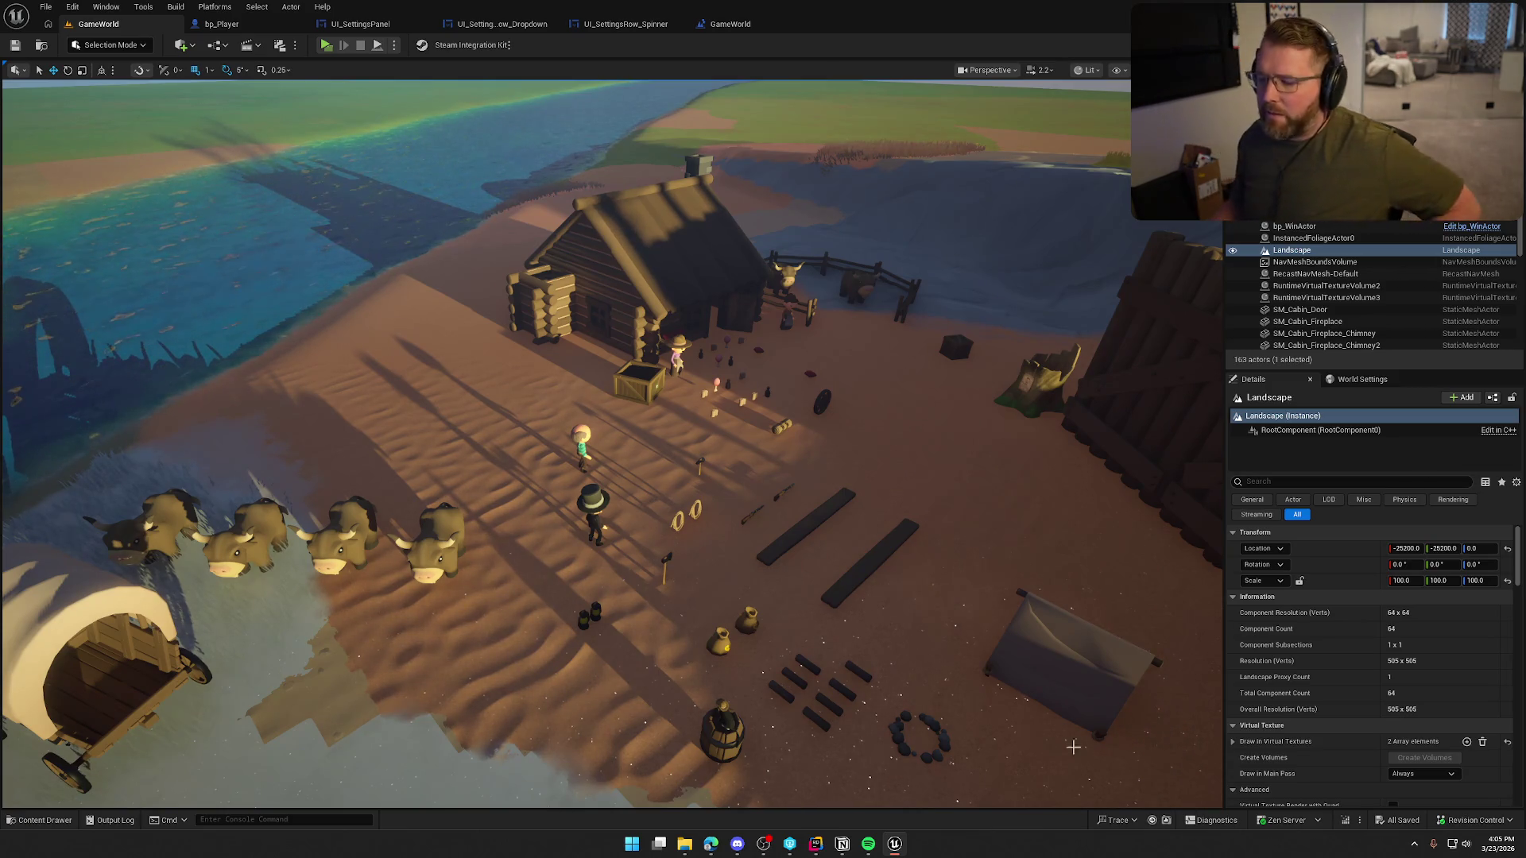
- Bring the Rider window showing DeviceSettings.cpp to the front and nudge it into place
left_click(819, 850)
mouse_move(482, 9)
left_mouse_down()
mouse_move(499, 41)
mouse_move(498, 1)
left_mouse_up()
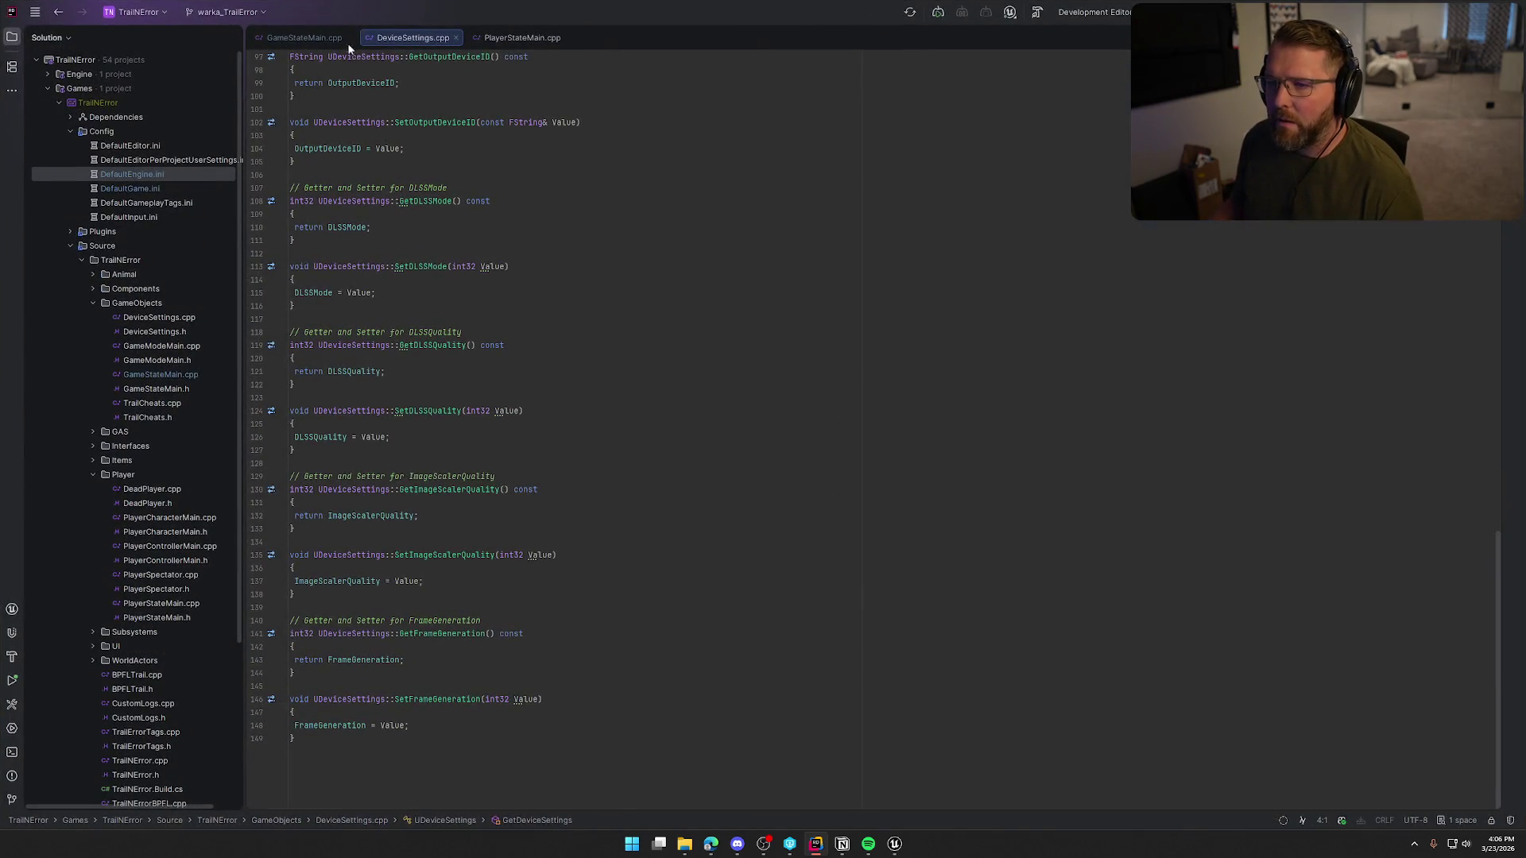
- Maximize Rider, follow GetDeviceSettings into DeviceSettings.h, then inspect the UGameUserSettings declaration
left_click(306, 37)
left_click(410, 40)
scroll(560, 342, "up", 5)
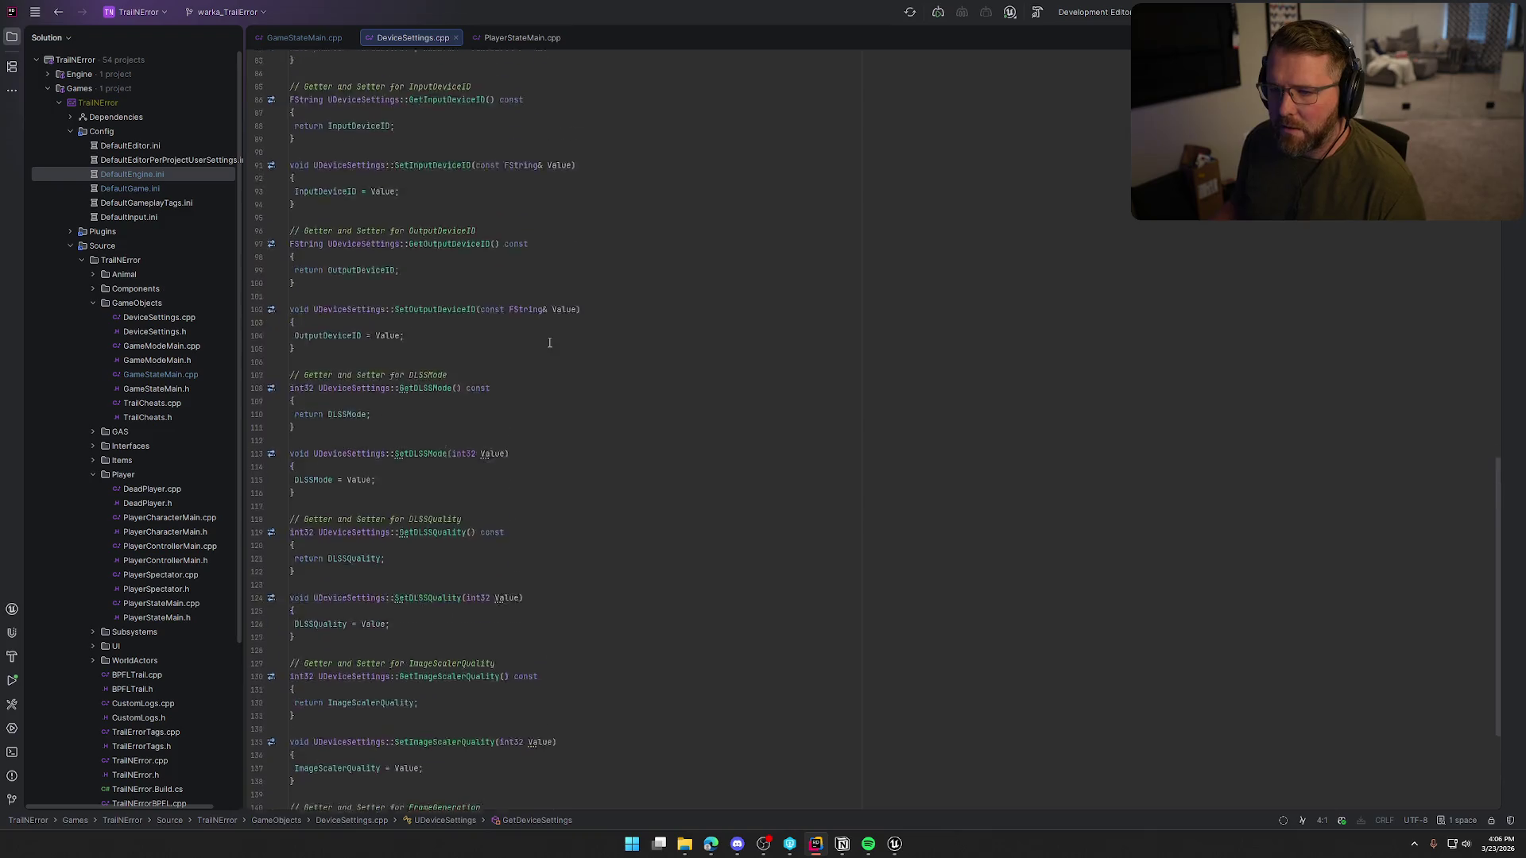
scroll(561, 343, "up", 1)
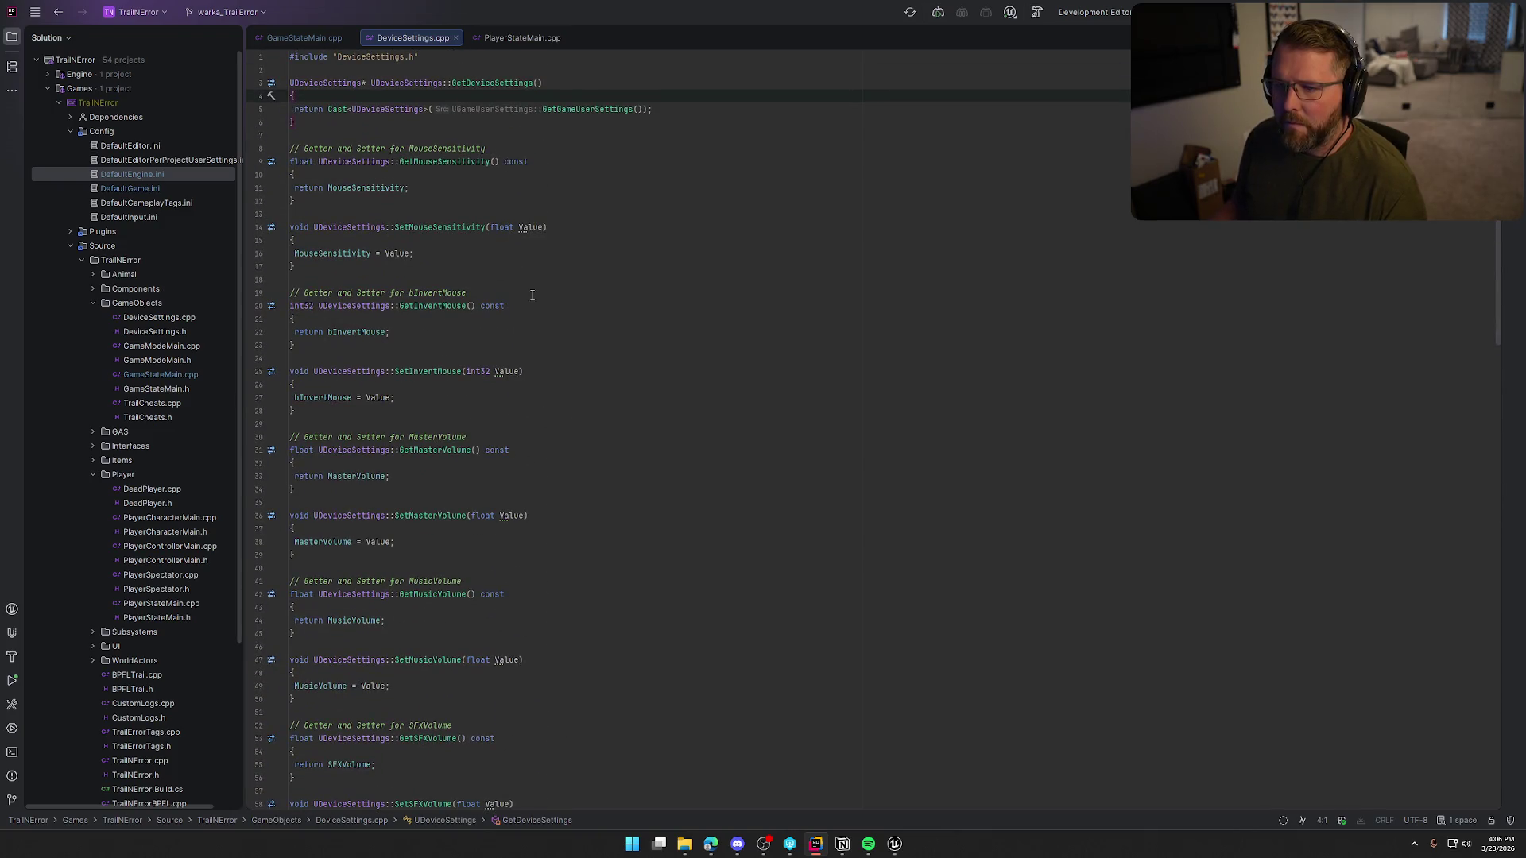
left_click(487, 82)
left_click(486, 83, "ctrl")
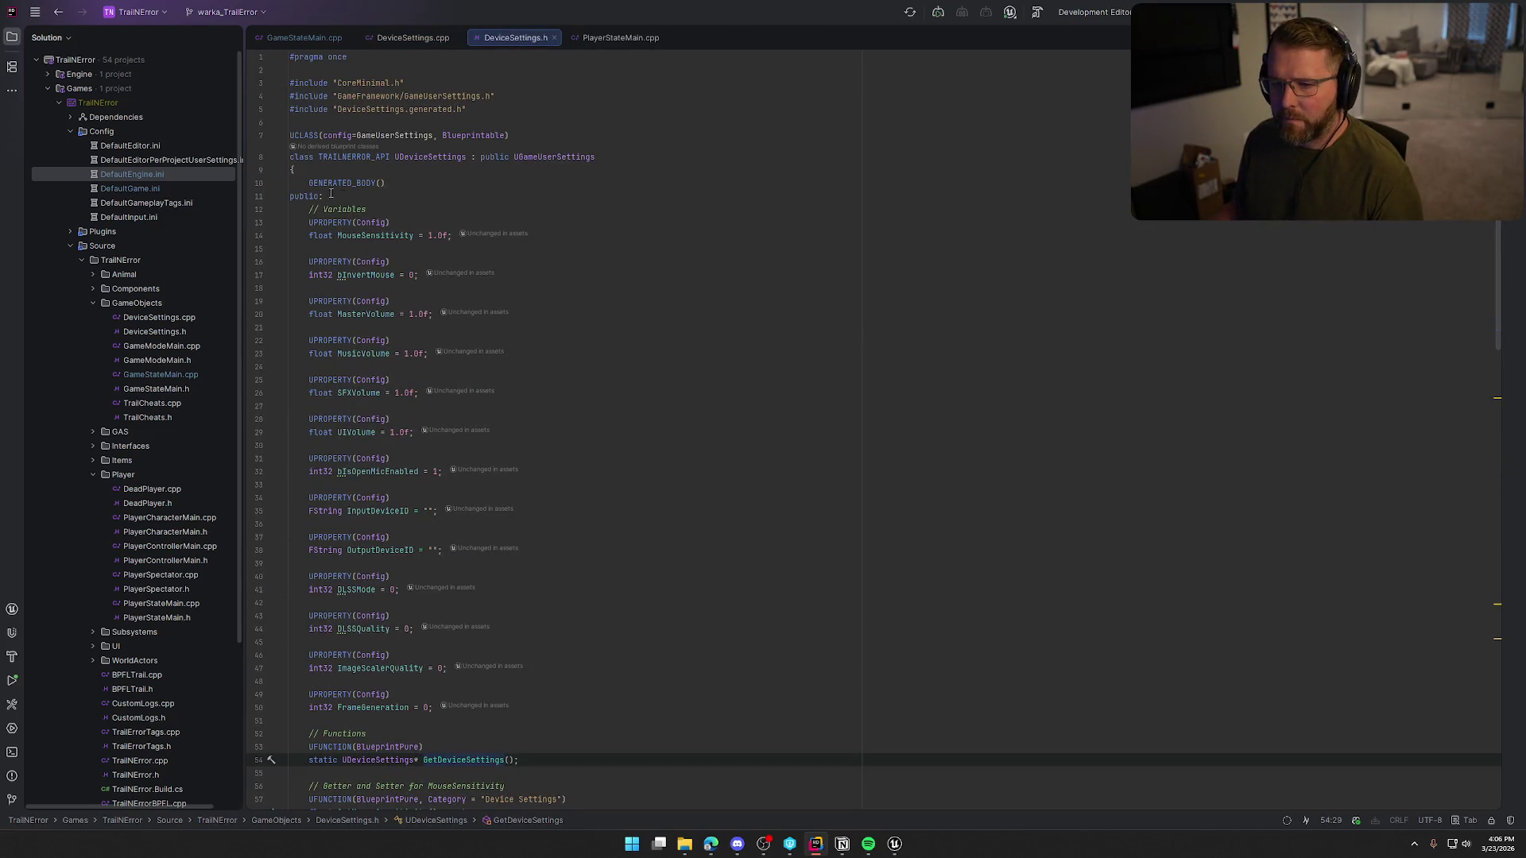
left_click(424, 159)
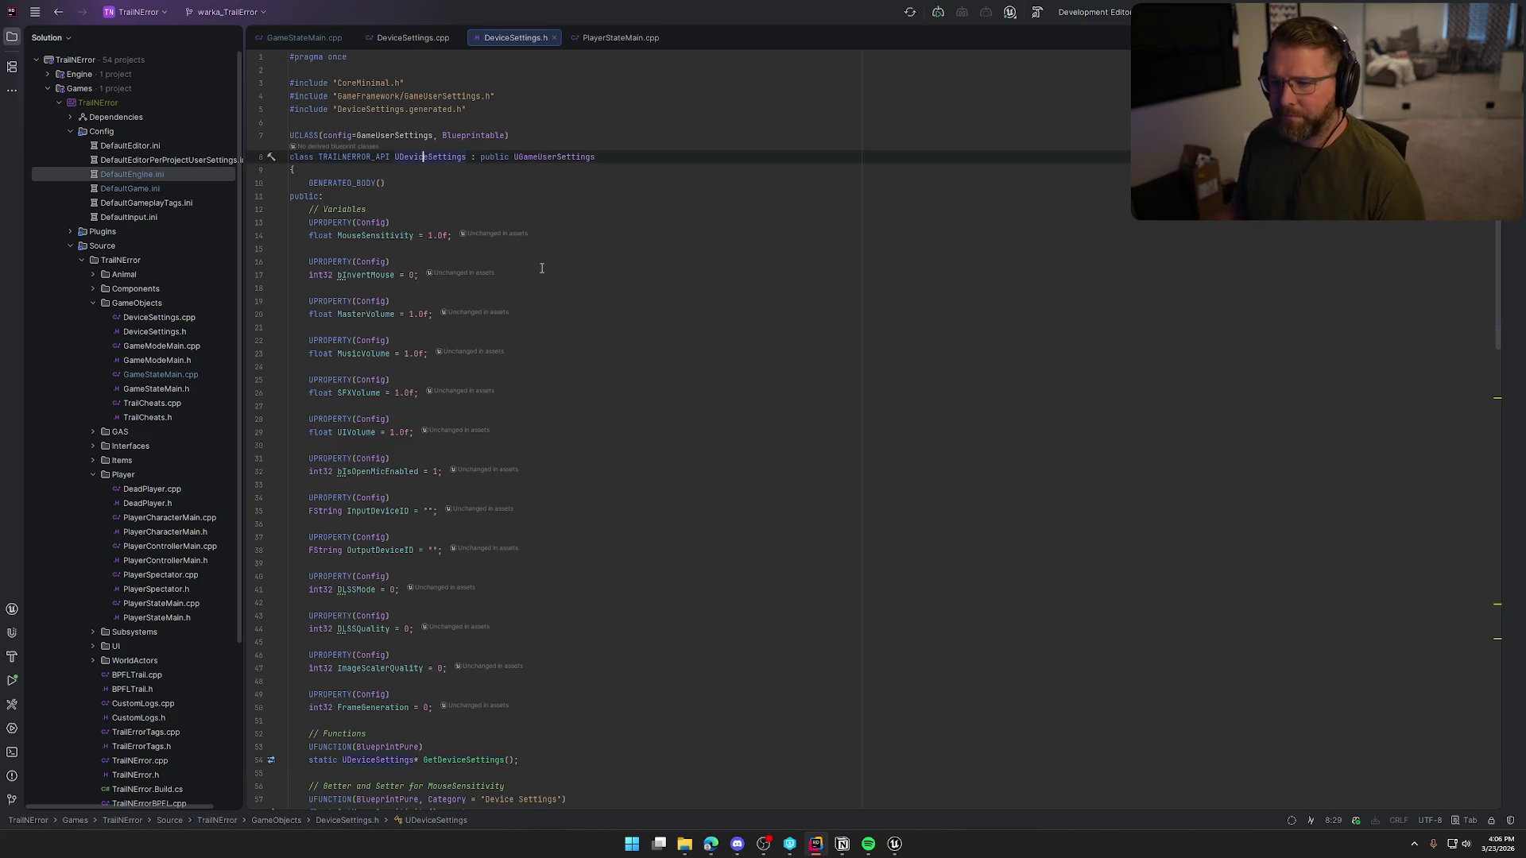
left_click(429, 157, "ctrl")
key("Escape")
left_click(554, 156, "ctrl")
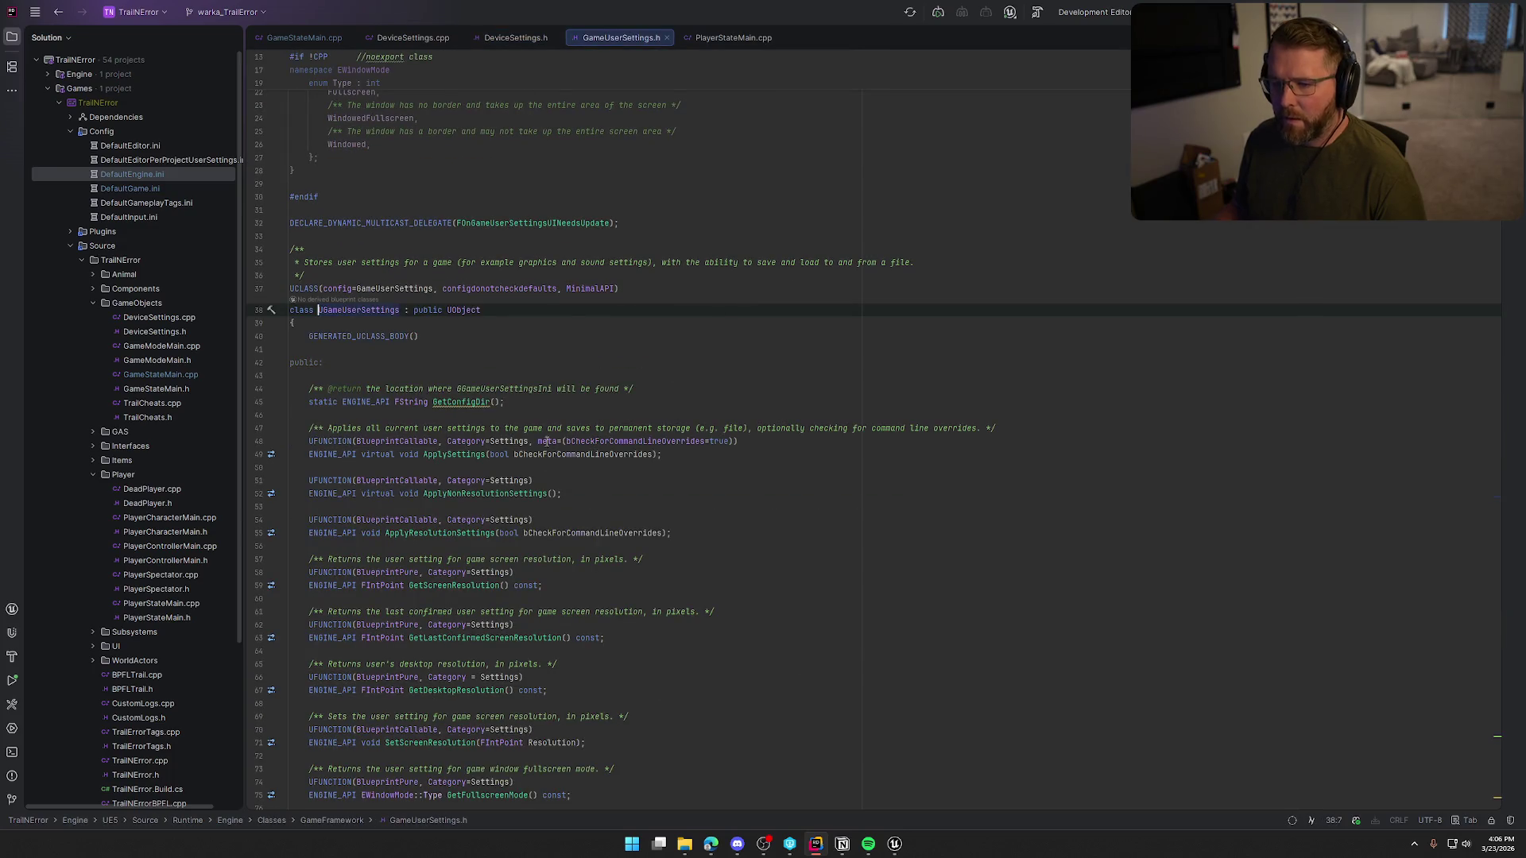
scroll(556, 421, "down", 4)
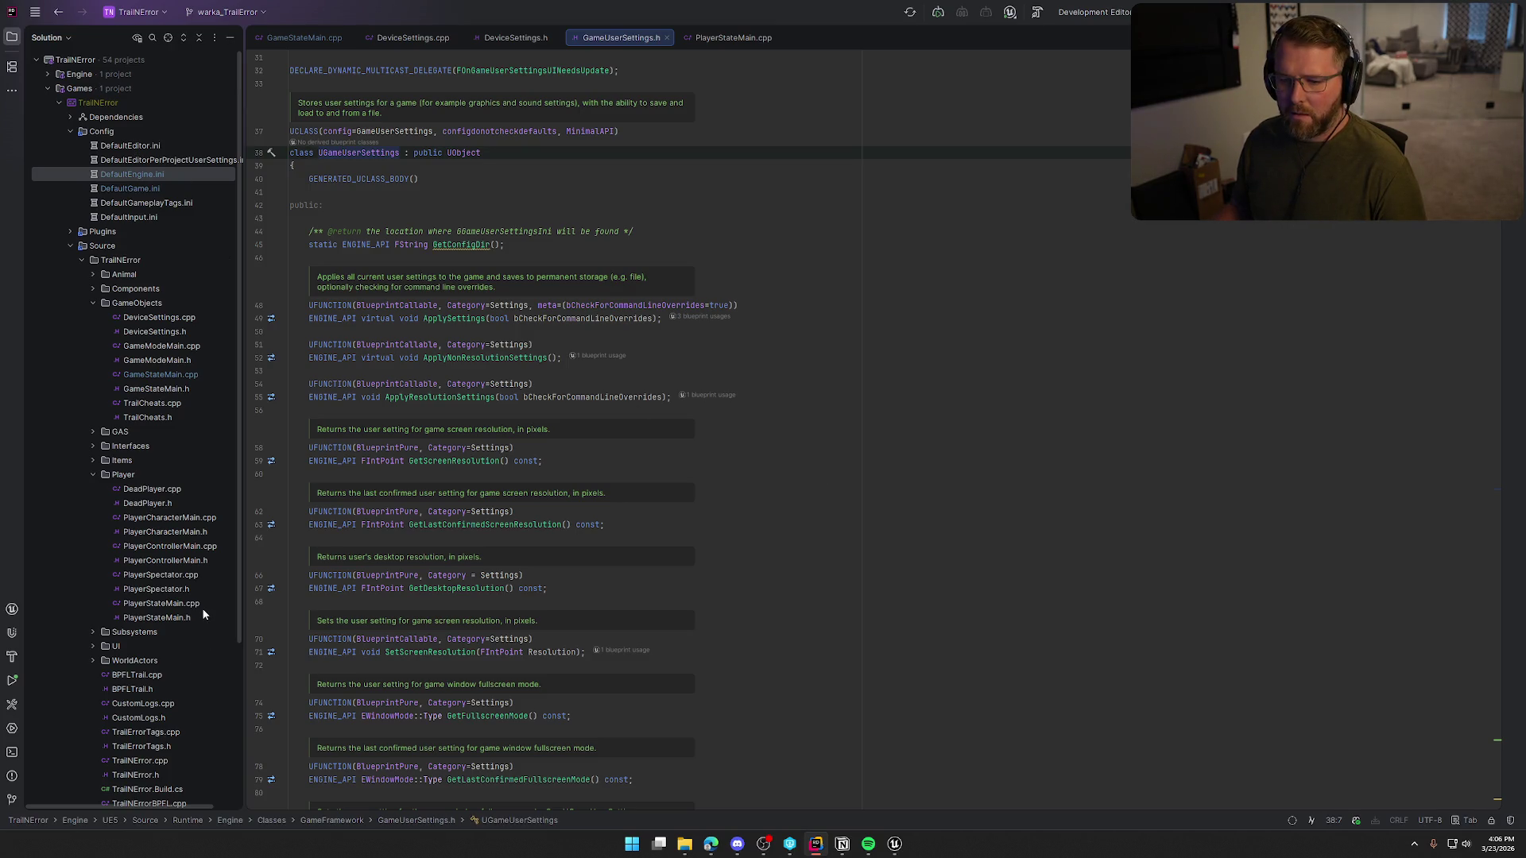
- Split DeviceSettings.cpp to the right; close PlayerStateMain.cpp, GameStateMain.cpp and GameUserSettings.h
left_click(413, 37)
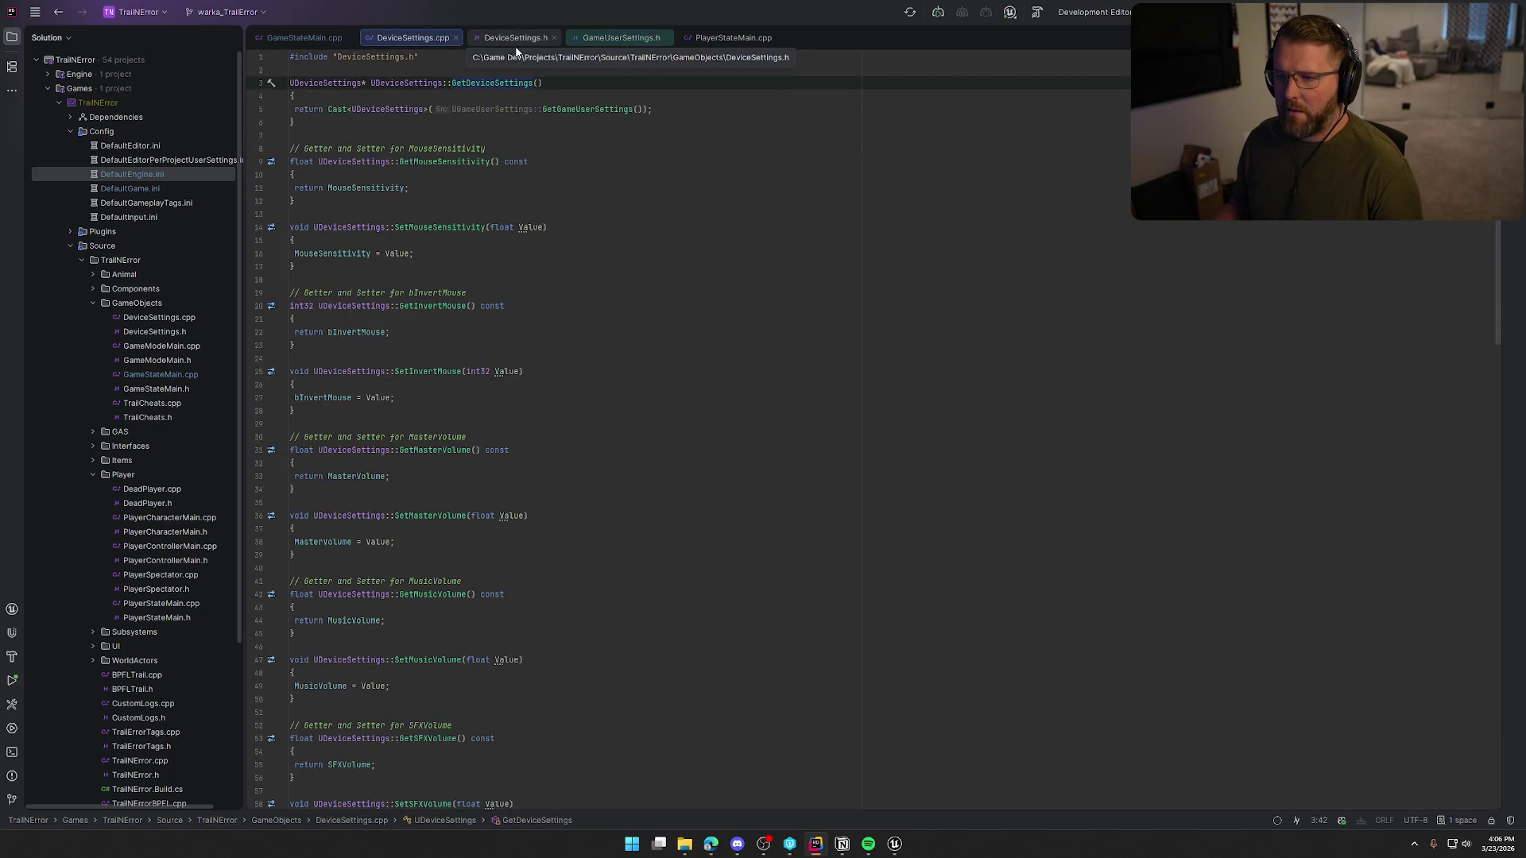
mouse_move(412, 37)
left_mouse_down()
mouse_move(1362, 426)
mouse_move(1311, 429)
left_mouse_up()
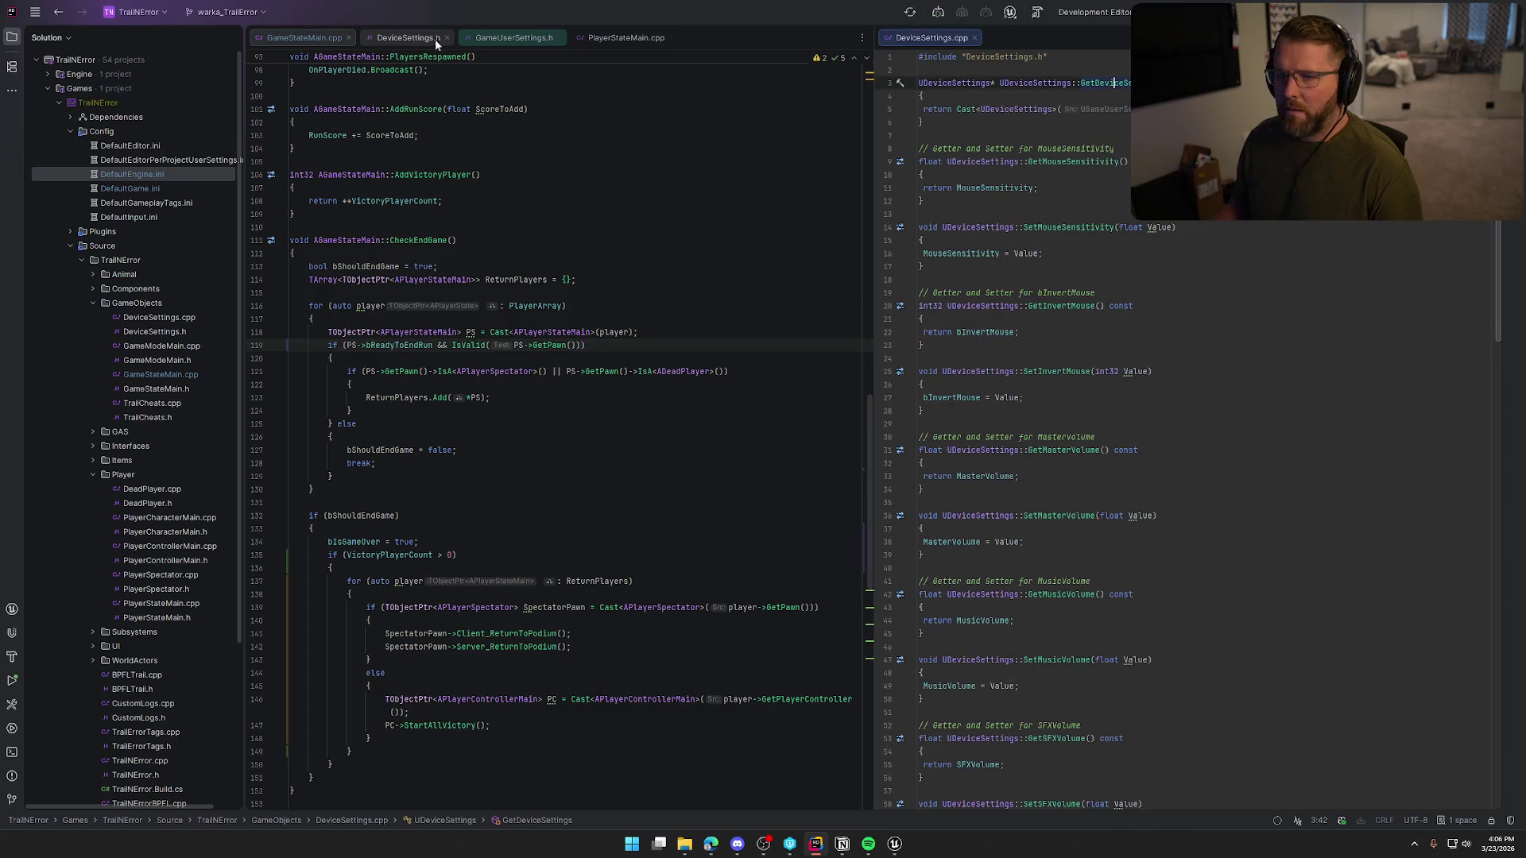
middle_click(606, 38)
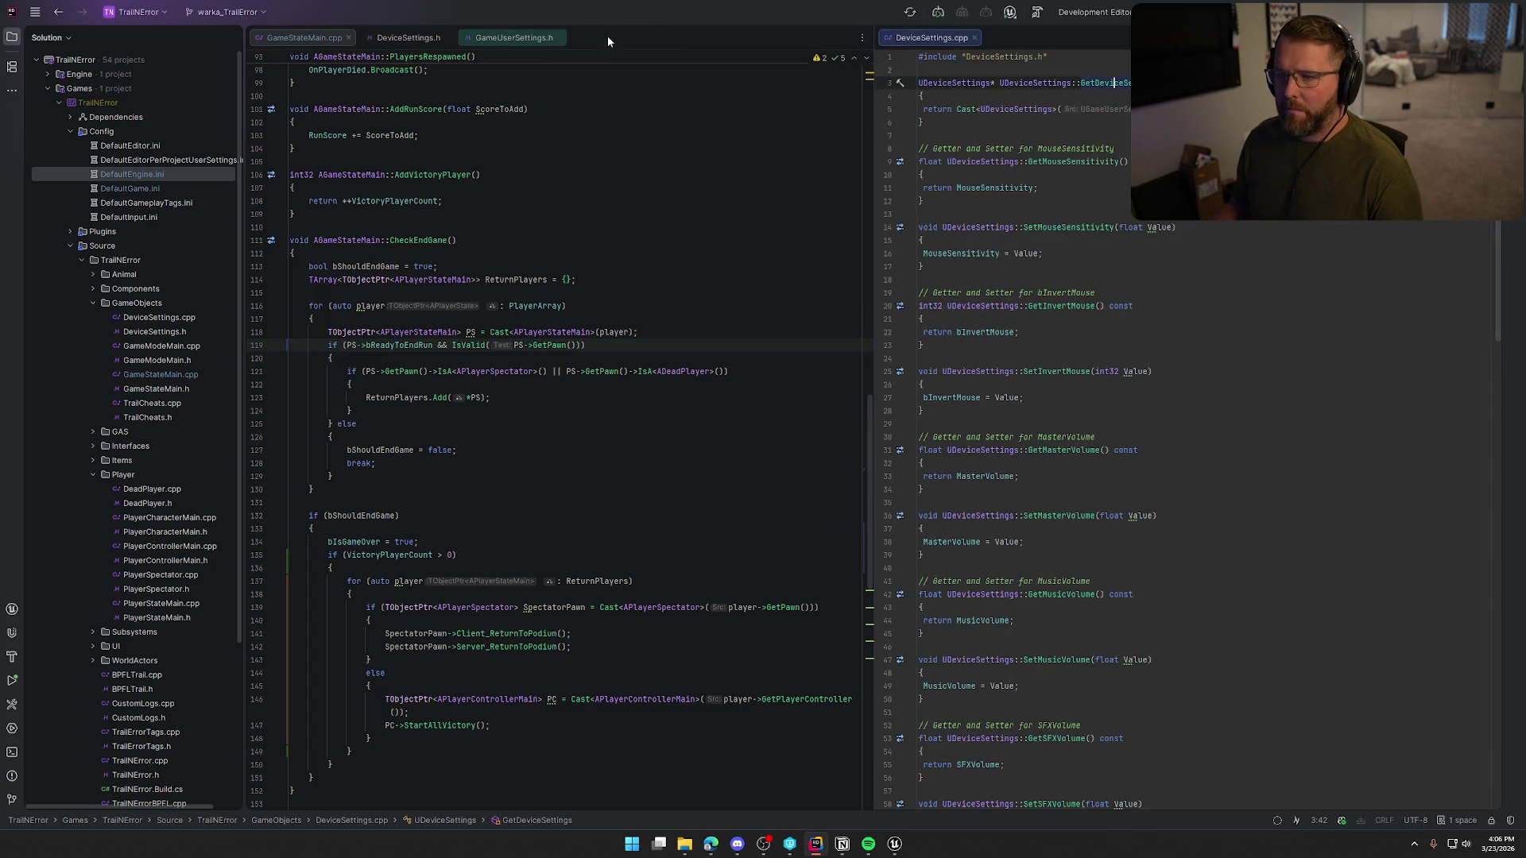
middle_click(297, 37)
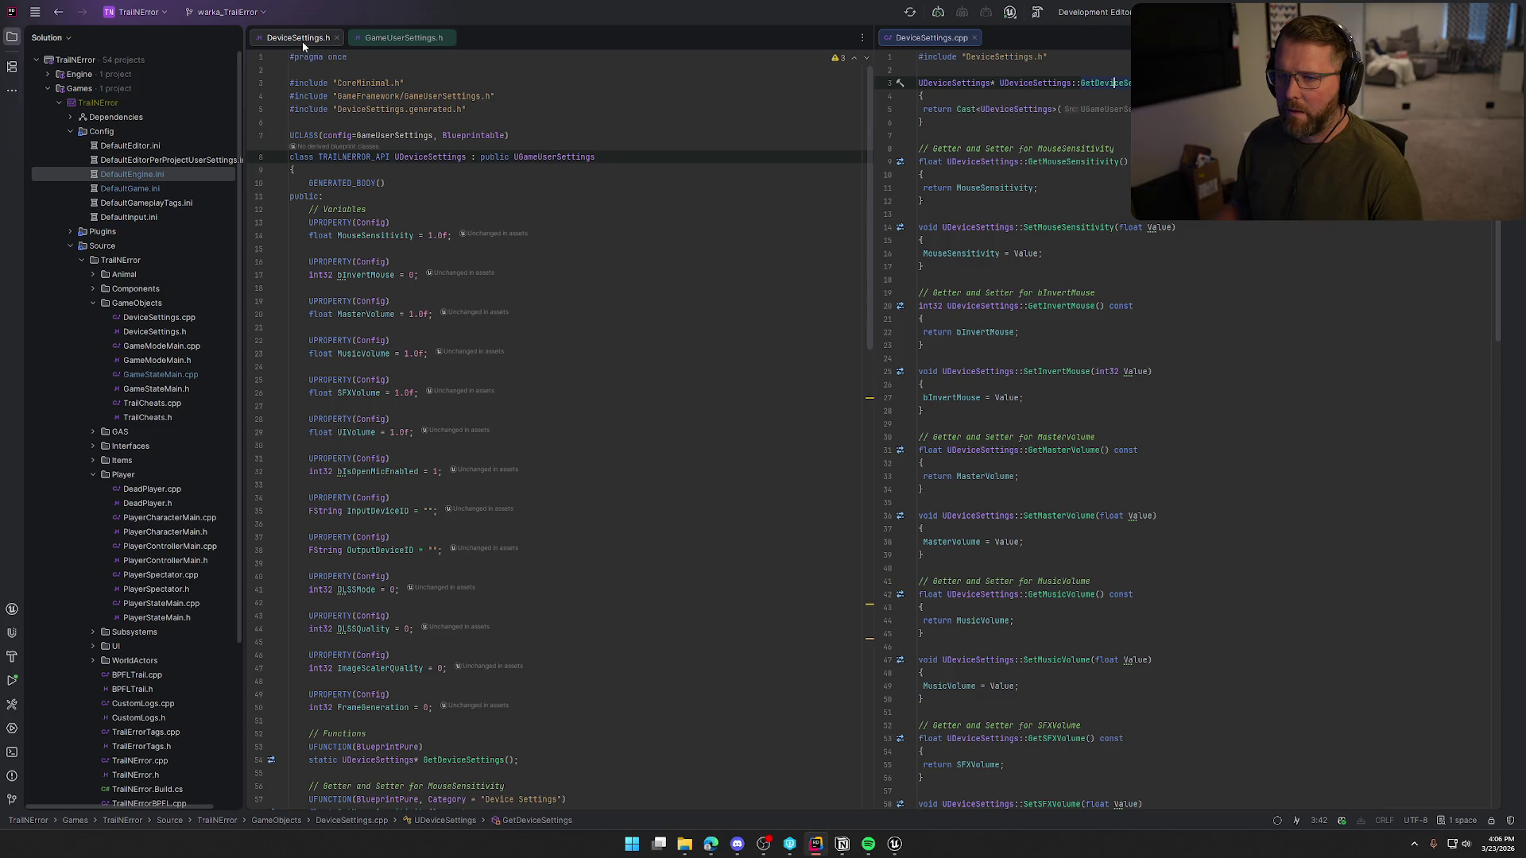
middle_click(407, 38)
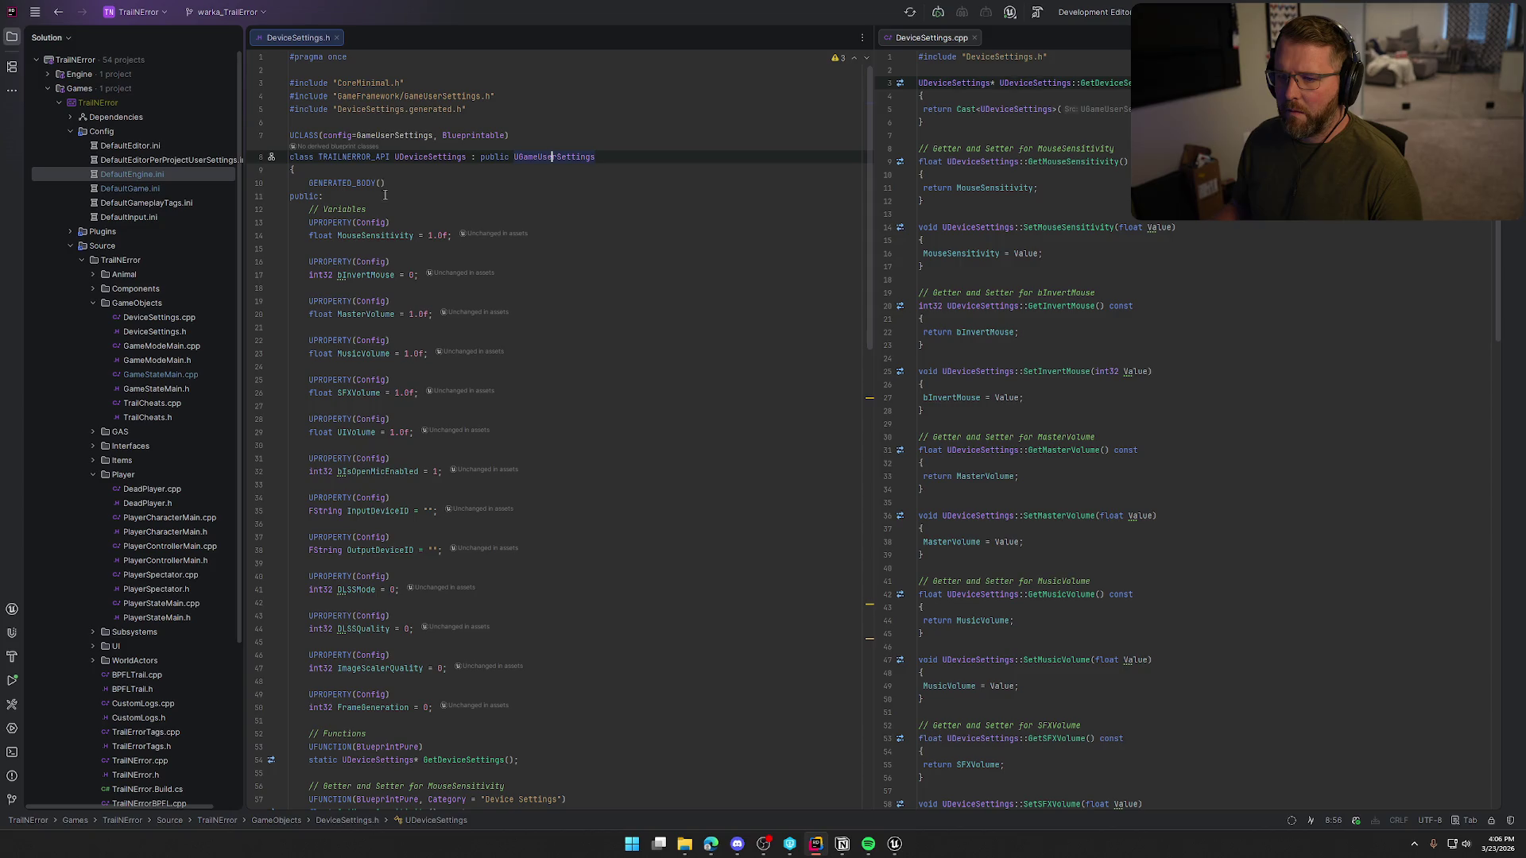
left_click(395, 199)
- Add an // Overrides comment line under public: in DeviceSettings.h
key("Return")
key("Return")
key("Up")
type("//")
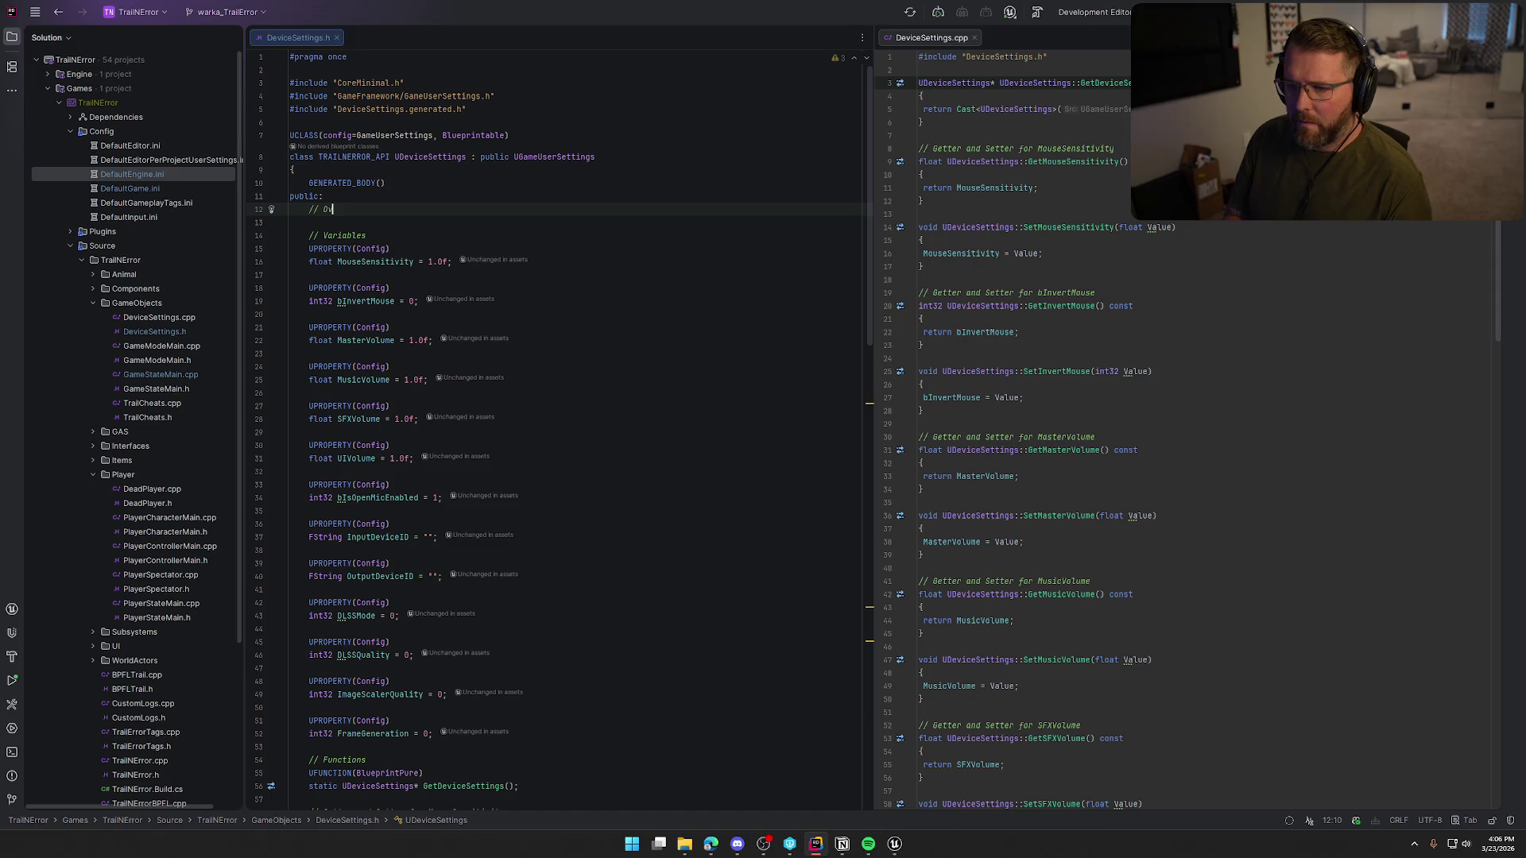
type("des")
key("Return")
- Draft a virtual void Init override, delete it, and jump to the UGameUserSettings declaration
type("virtual v")
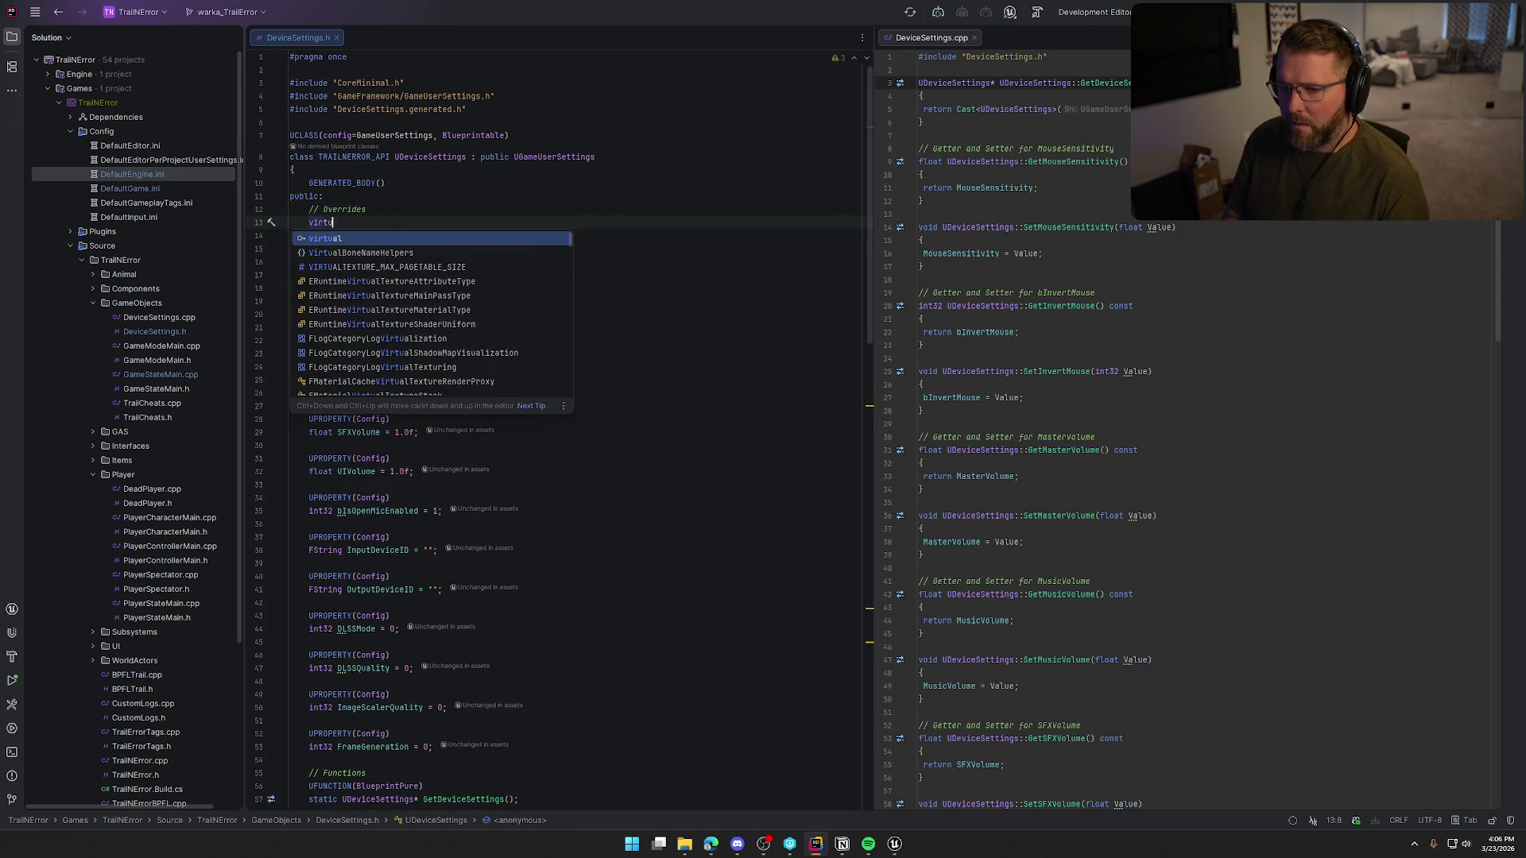
key("Return")
type("Be")
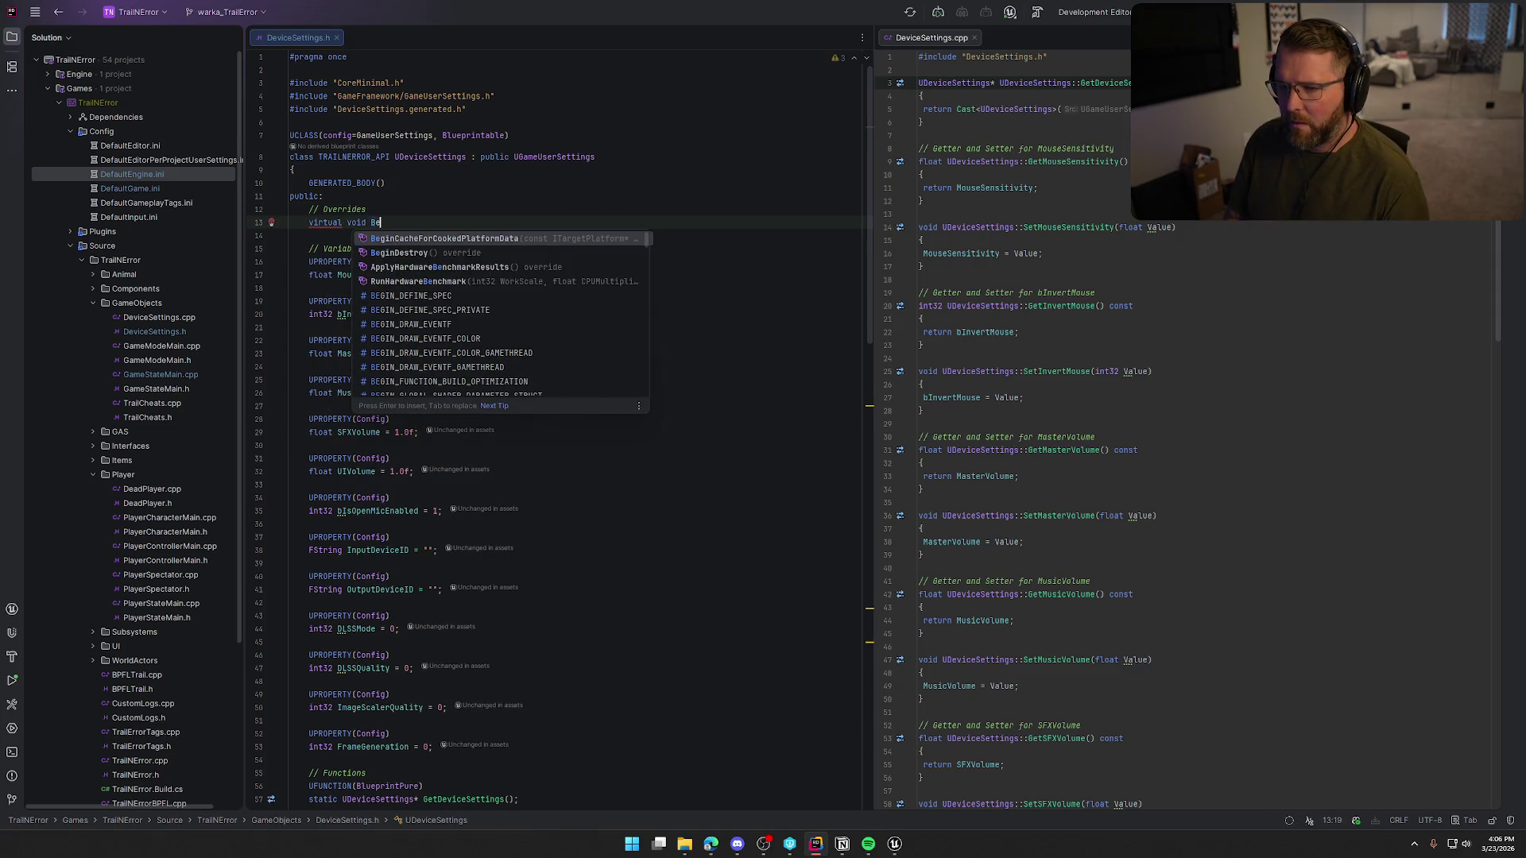
type("gi")
key("BackSpace")
key("BackSpace")
key("BackSpace")
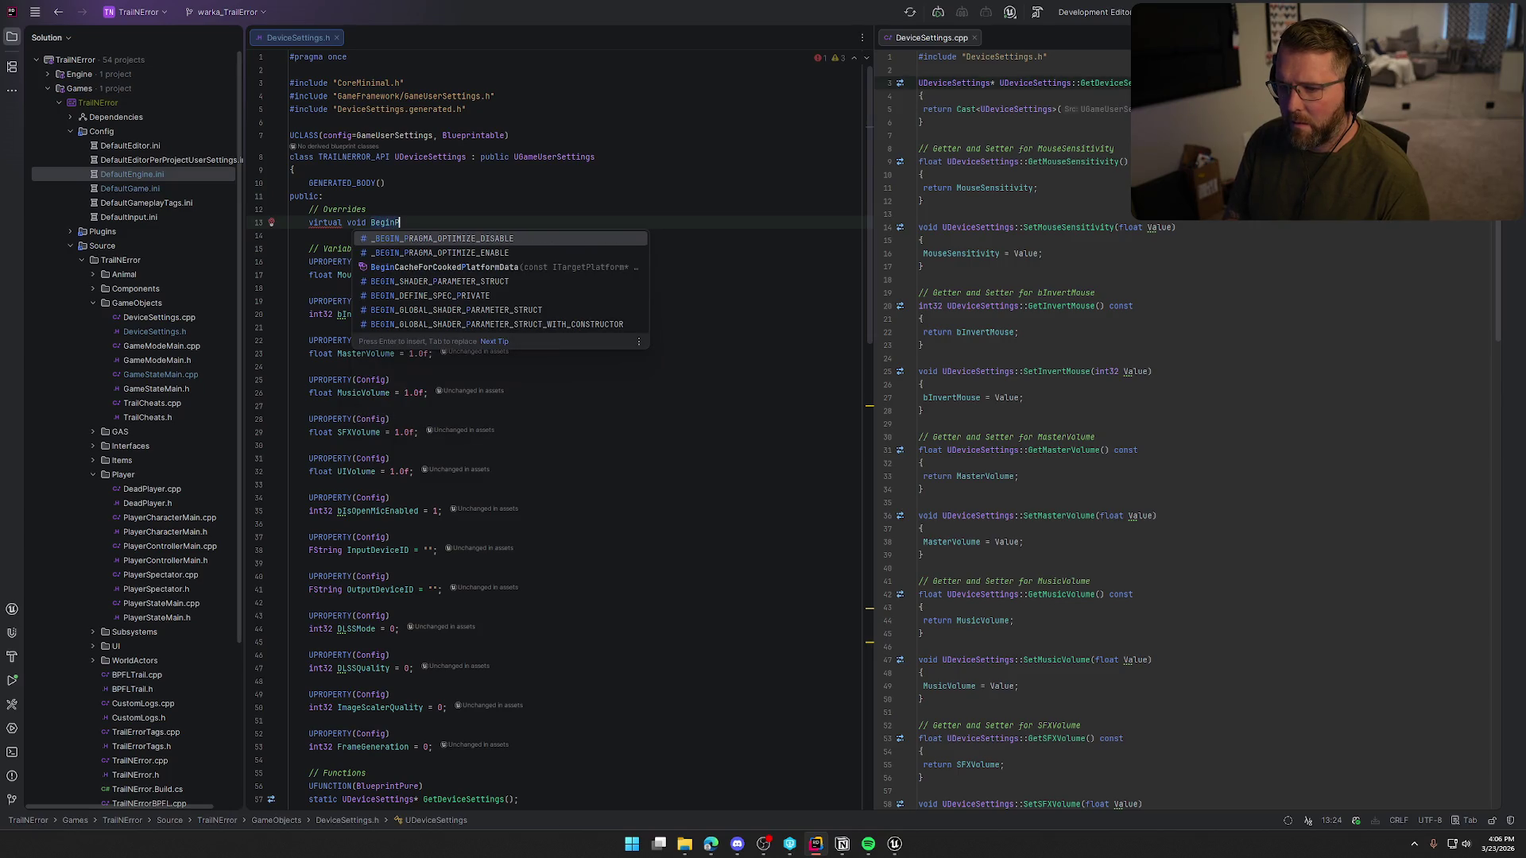
type("Initi")
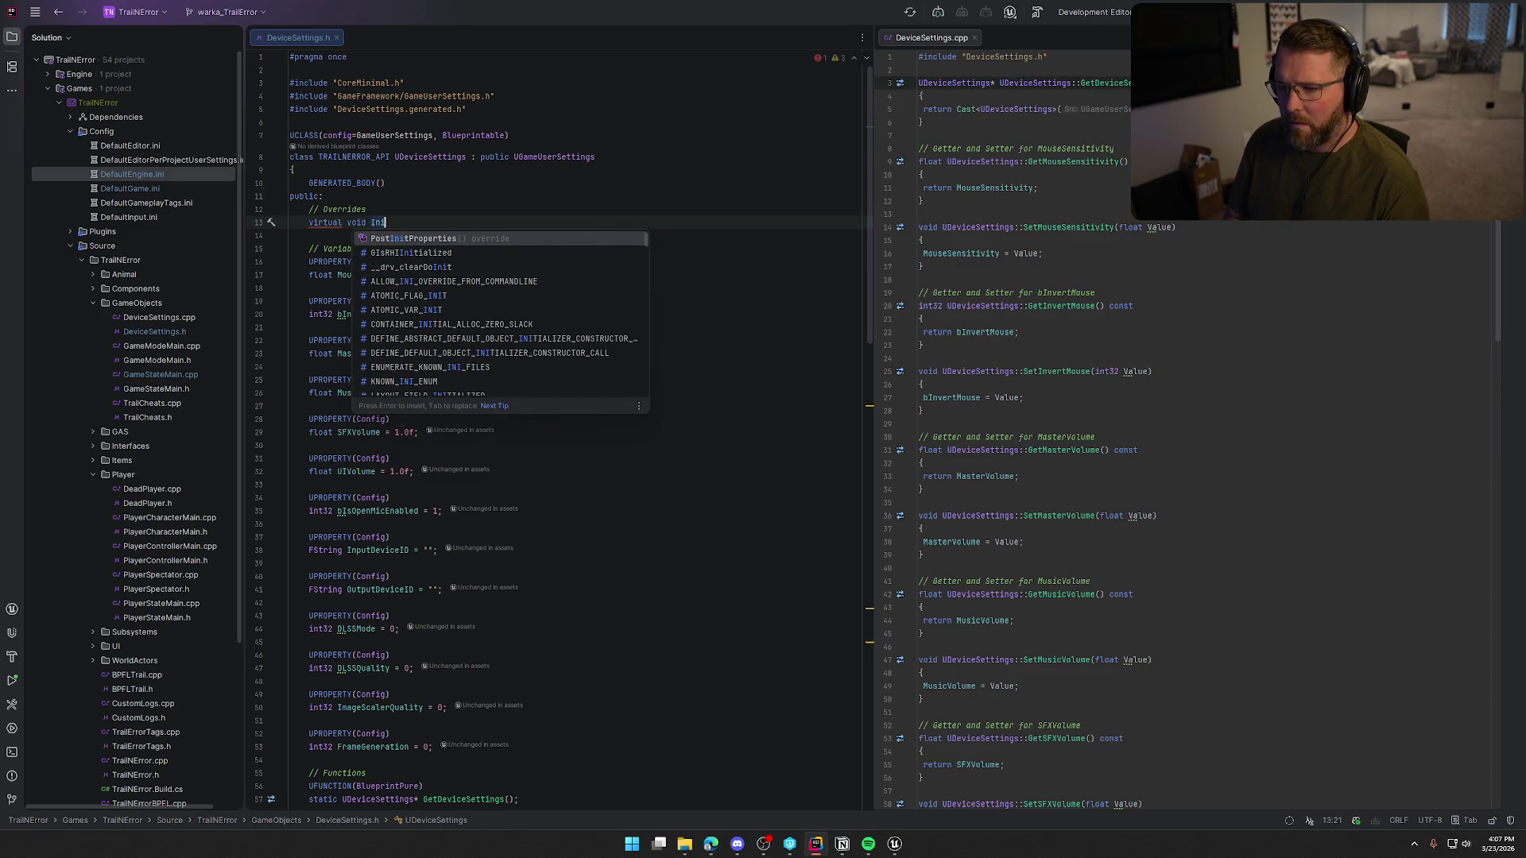
key("BackSpace")
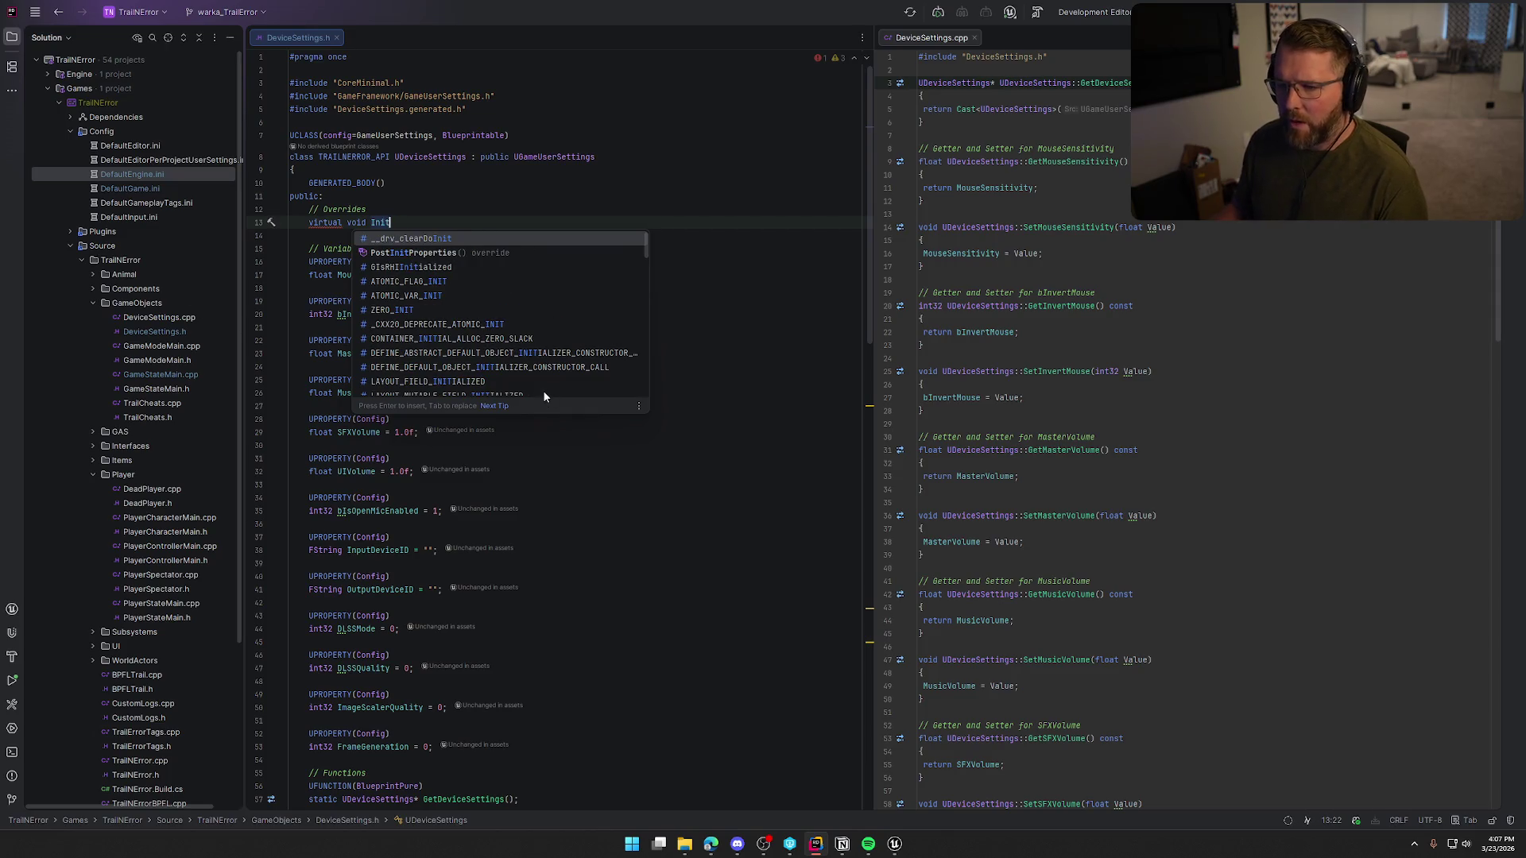
scroll(546, 385, "down", 10)
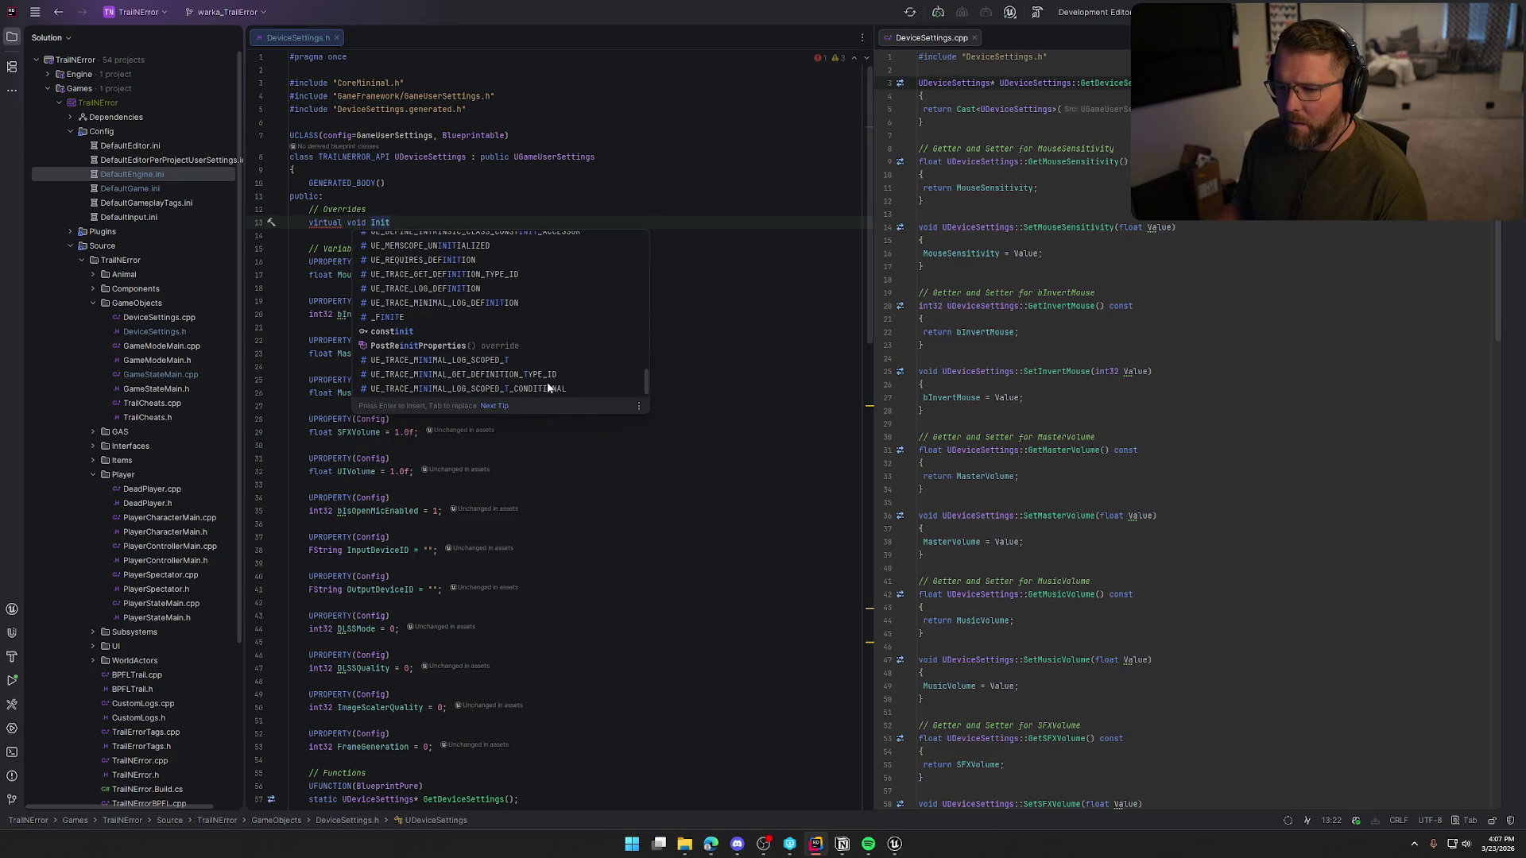
key("Escape")
key("shift+Home")
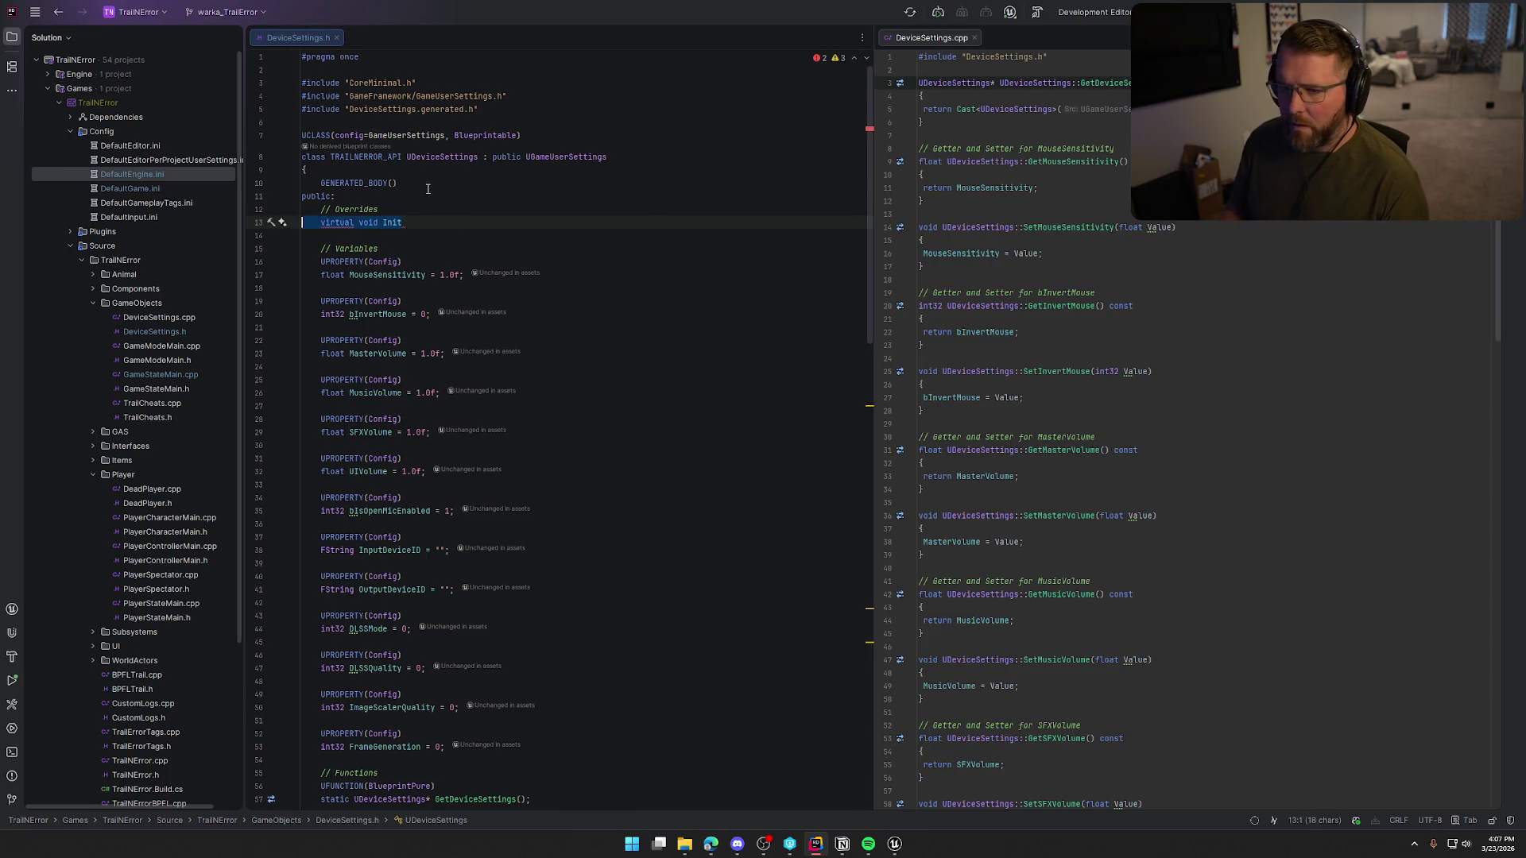
key("BackSpace")
key("BackSpace")
left_click(550, 157)
left_click(551, 157, "ctrl")
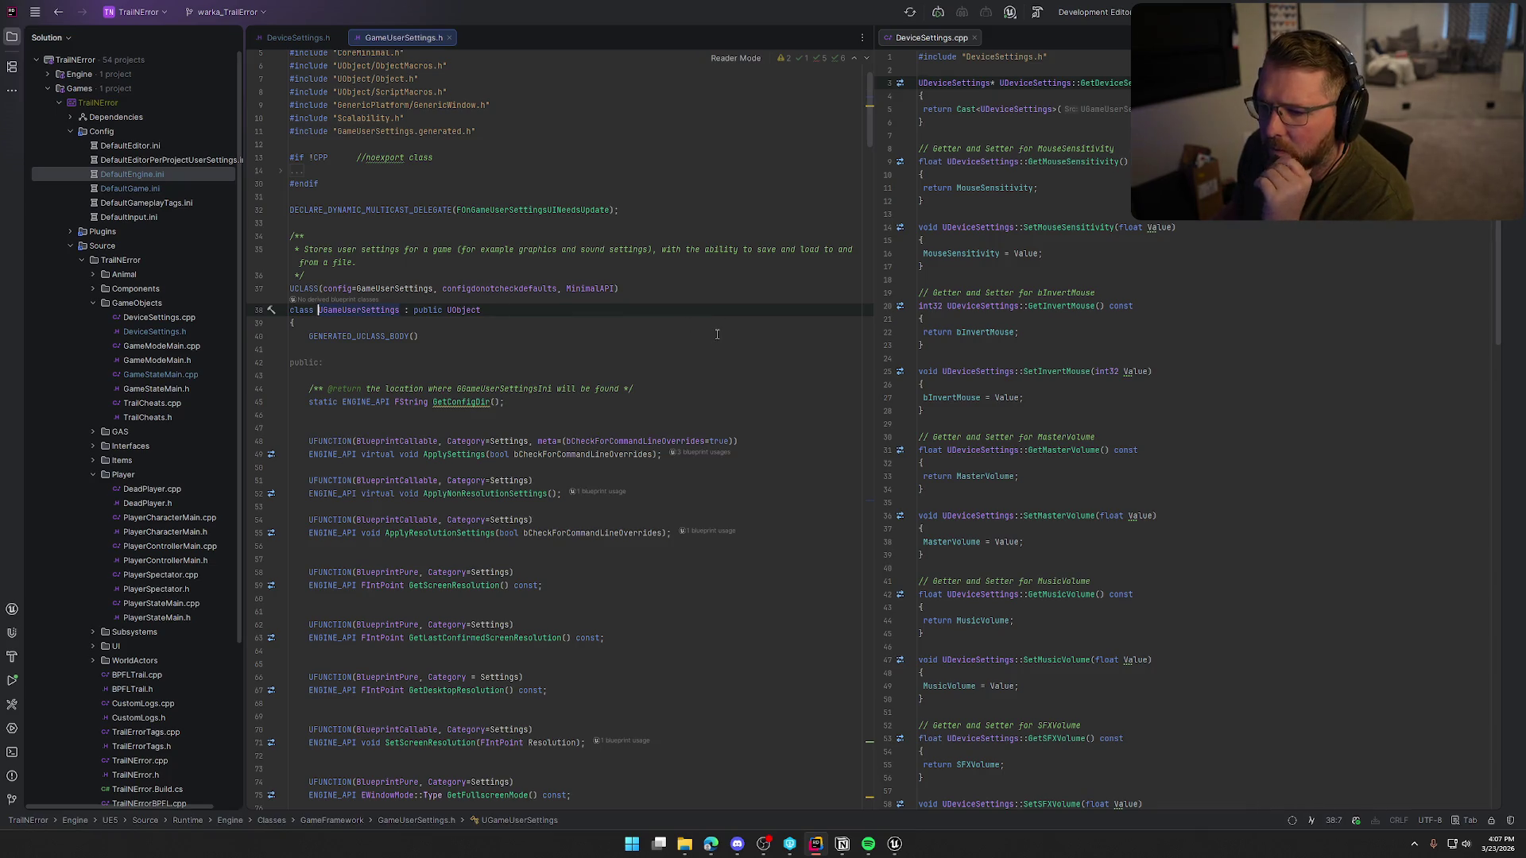
scroll(717, 334, "down", 10)
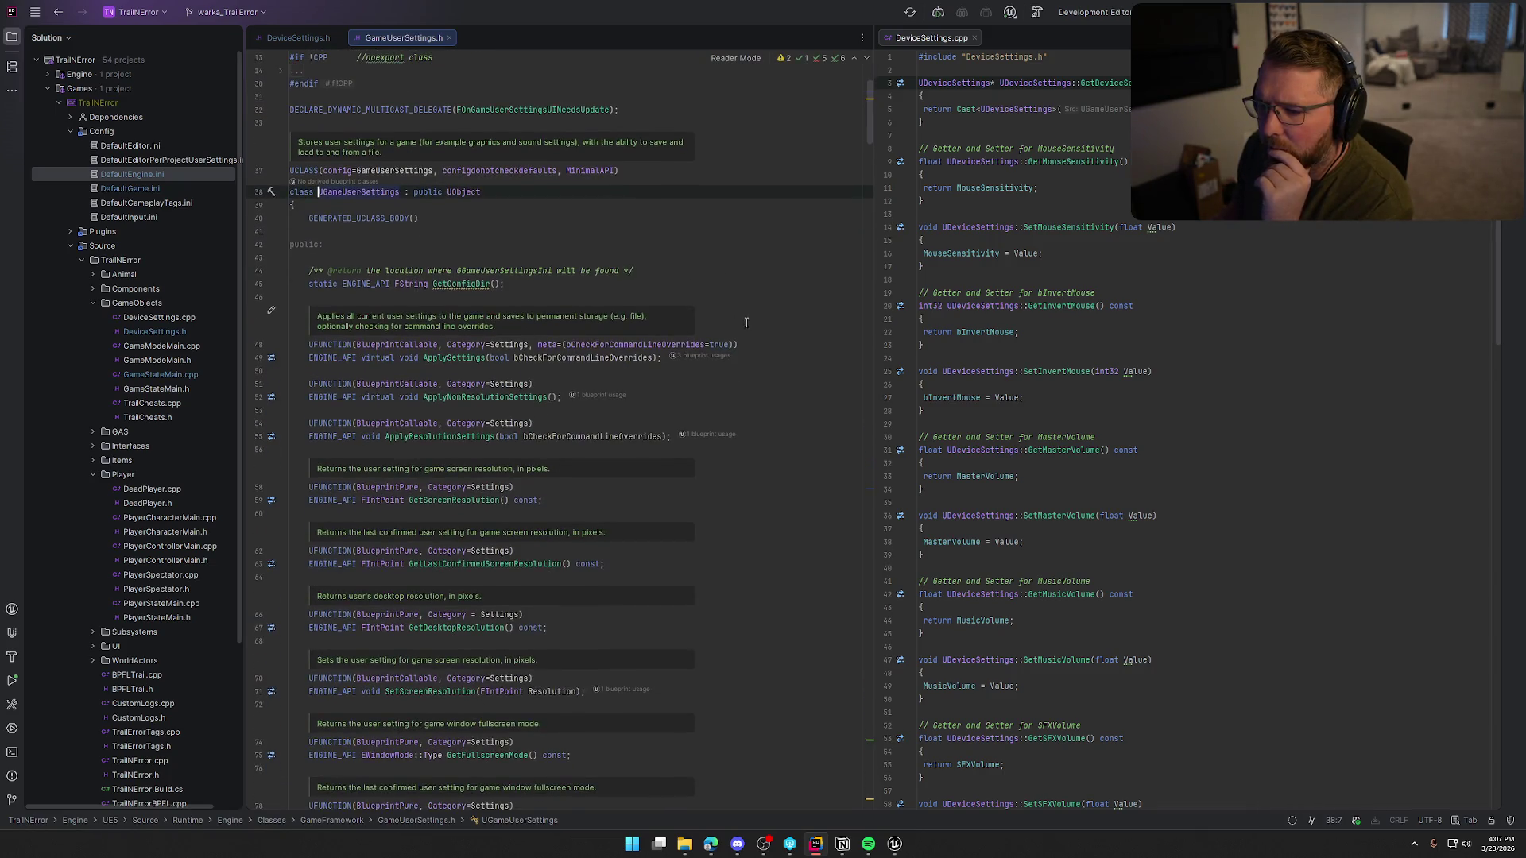
scroll(754, 323, "down", 5)
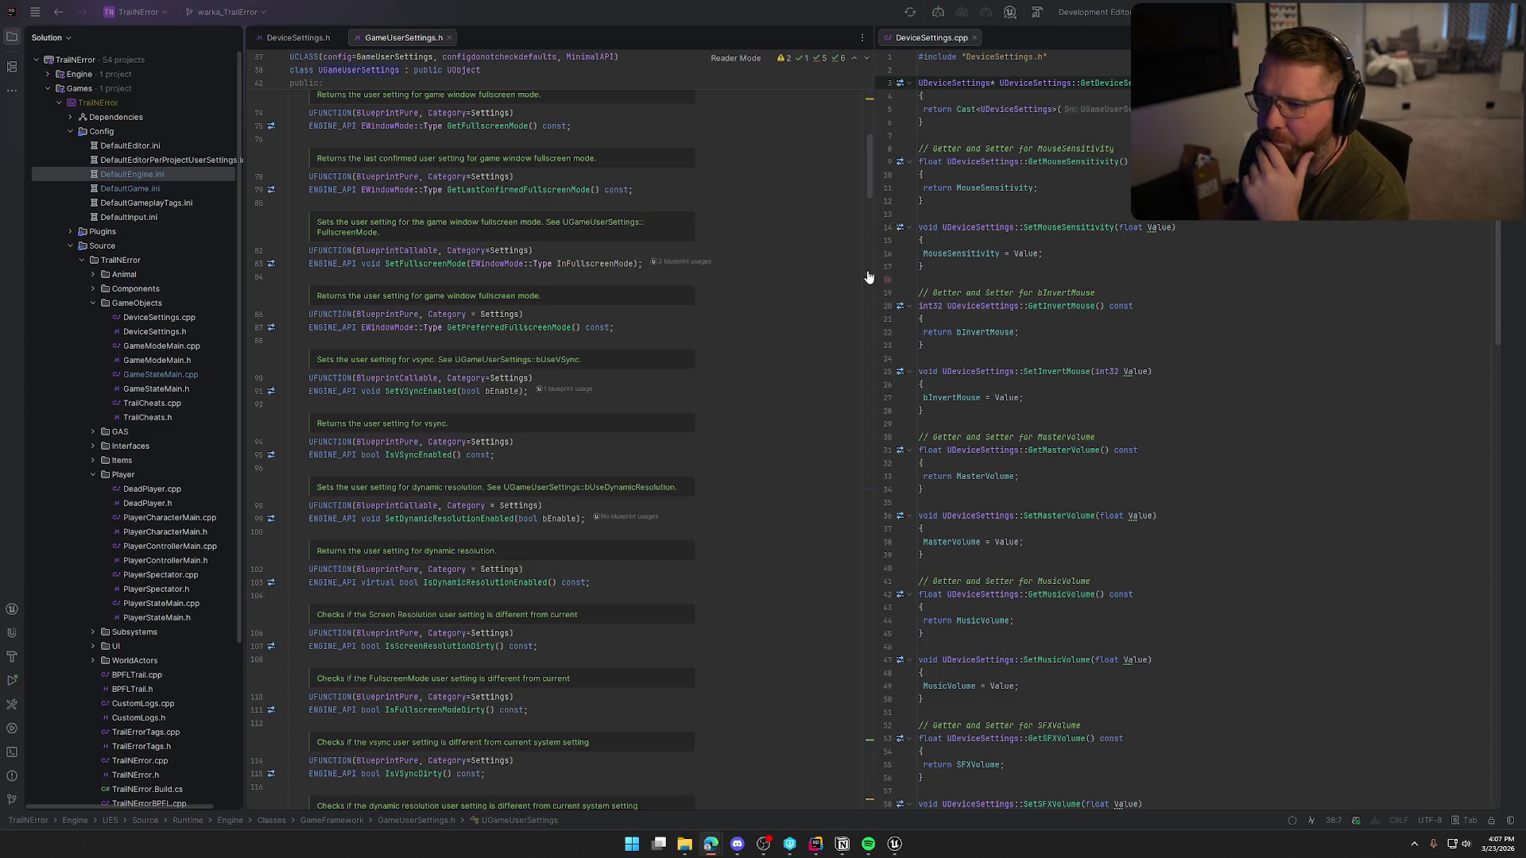
left_click(894, 844)
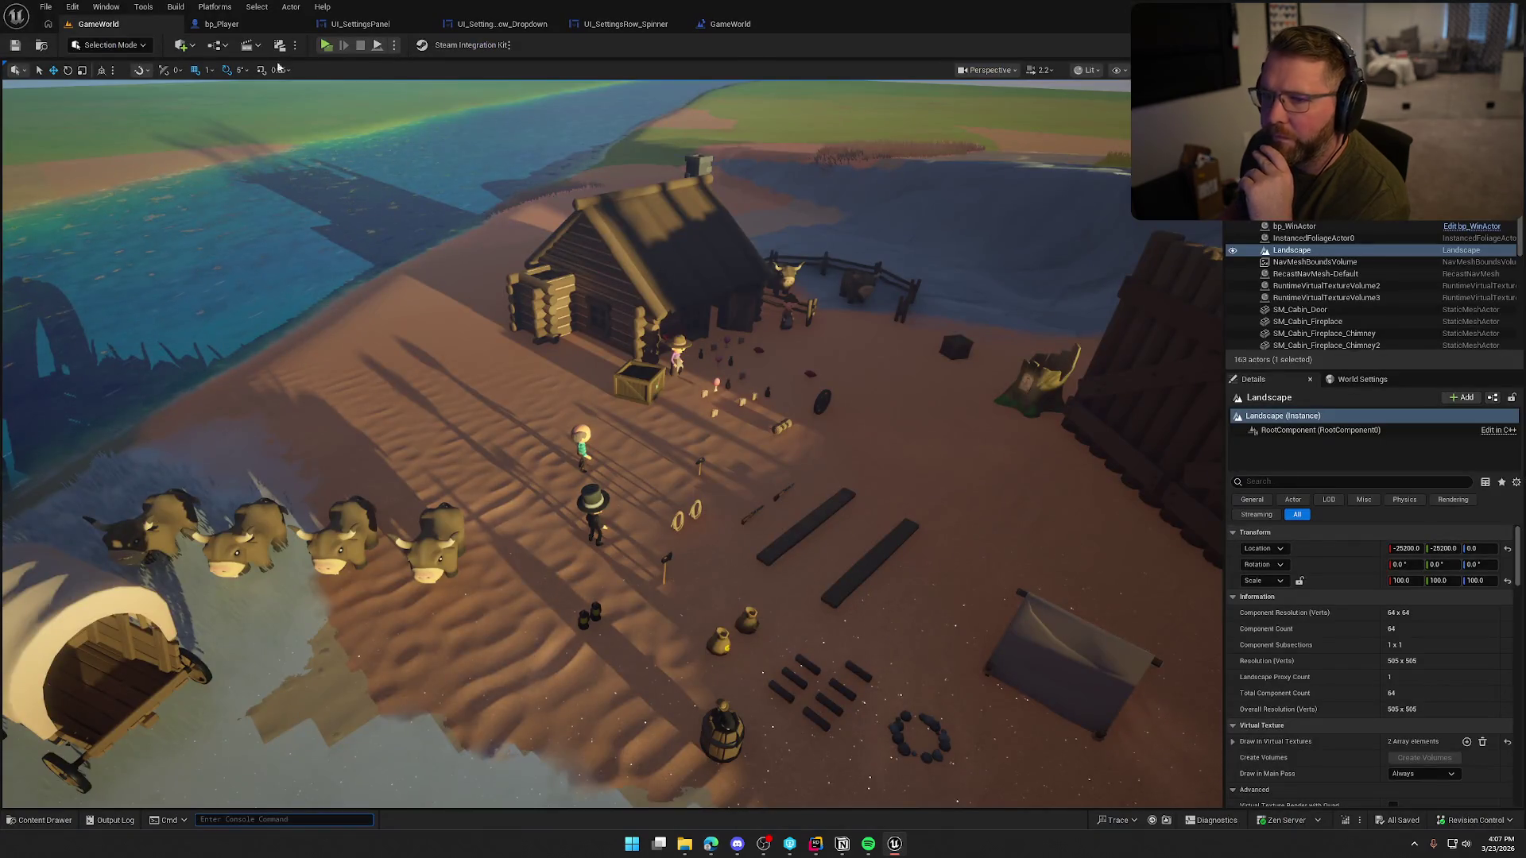
- Open the GI_Main Blueprint from Content Drawer > Logic > GameObjects
left_click(40, 820)
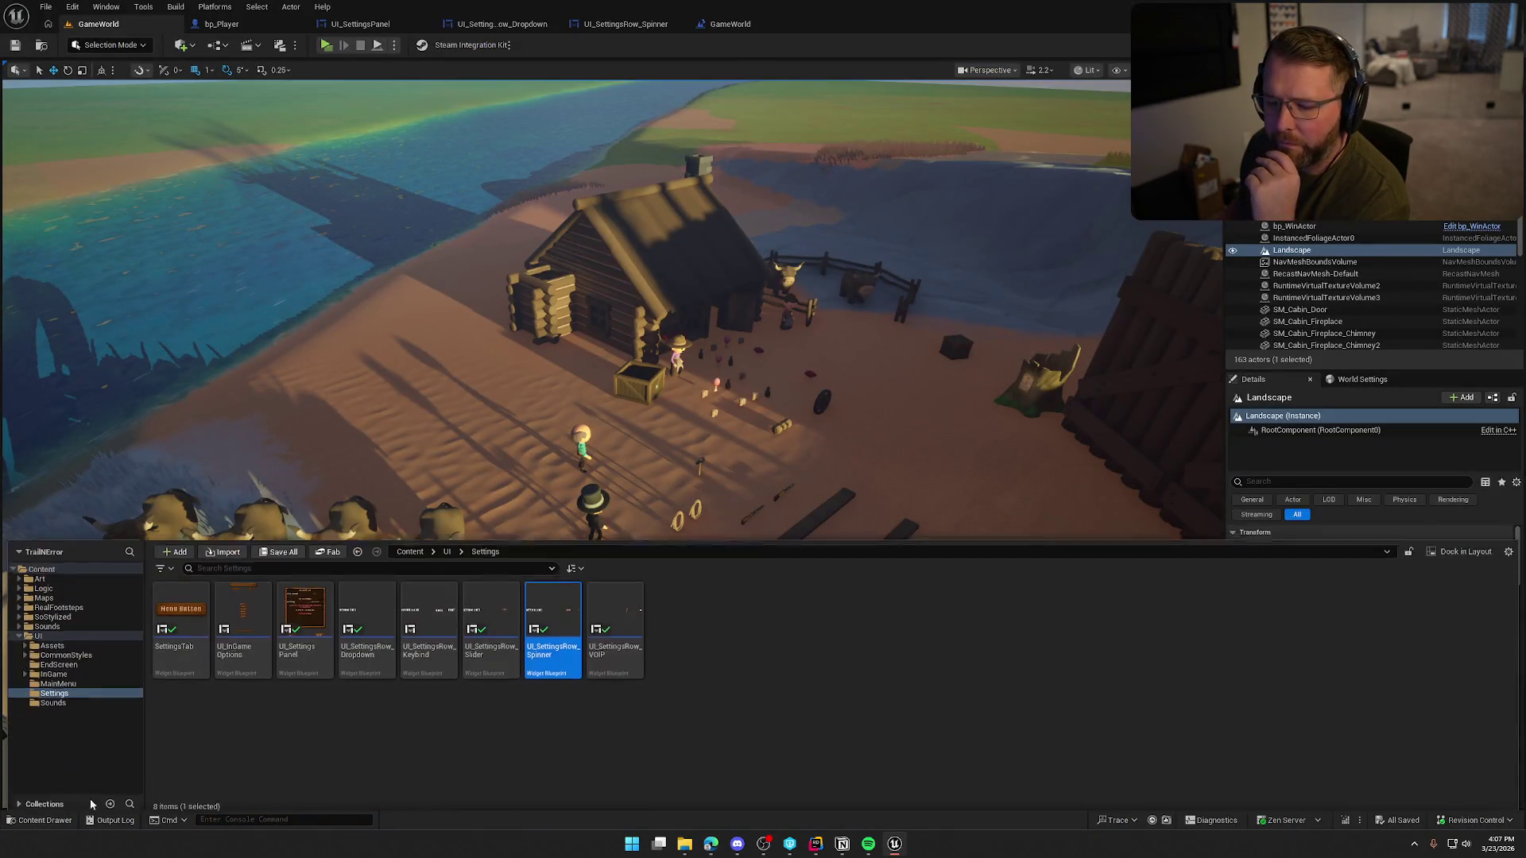
left_click(47, 582)
double_click(368, 620)
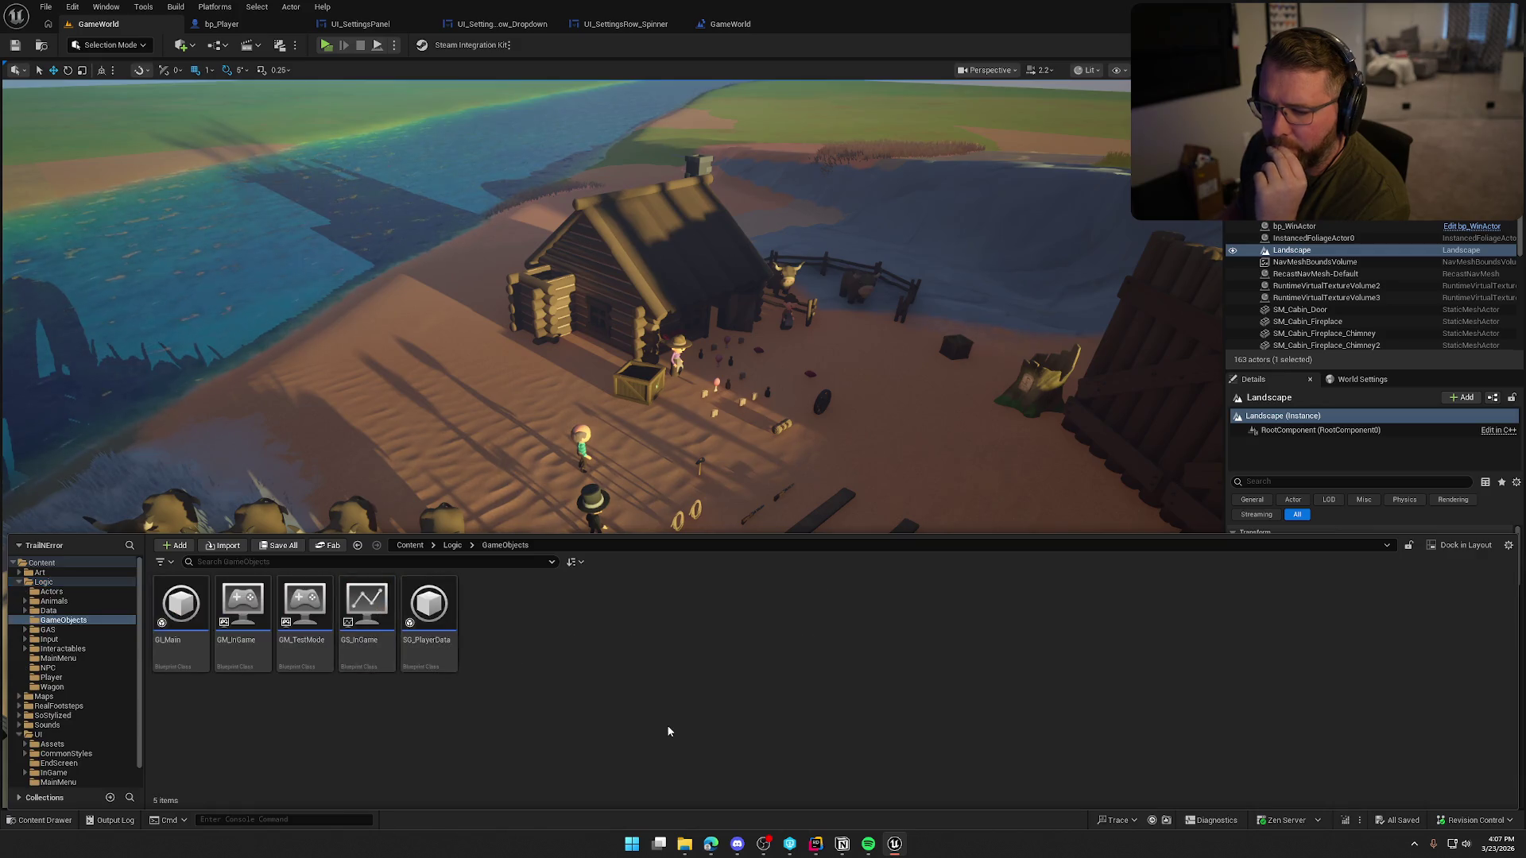
double_click(181, 608)
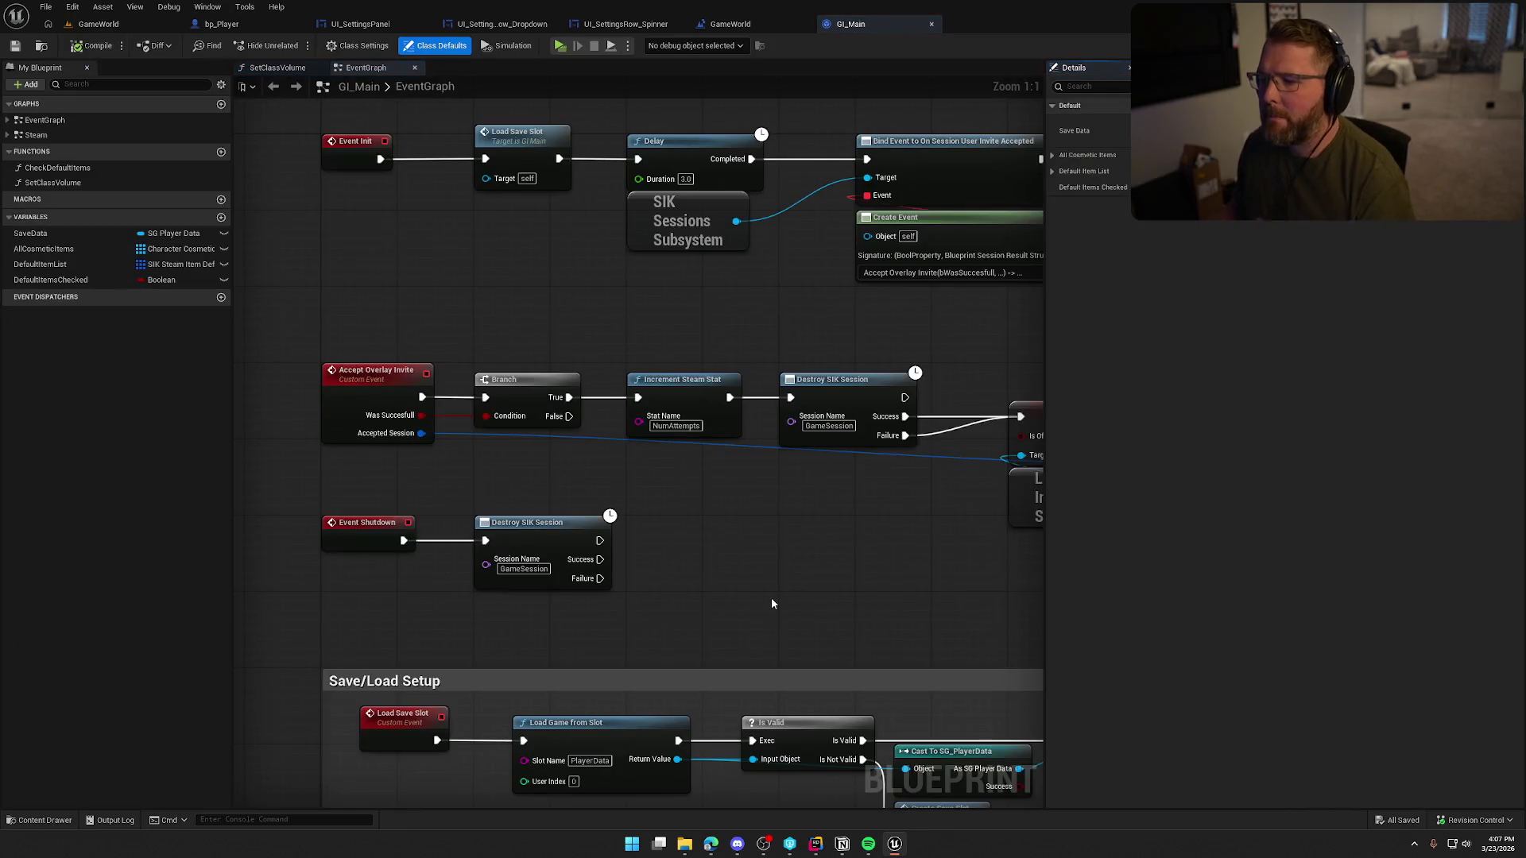
- Shift the Delay through Setup Steam Inventory nodes right to make room after Load Save Slot
scroll(771, 598, "down", 2)
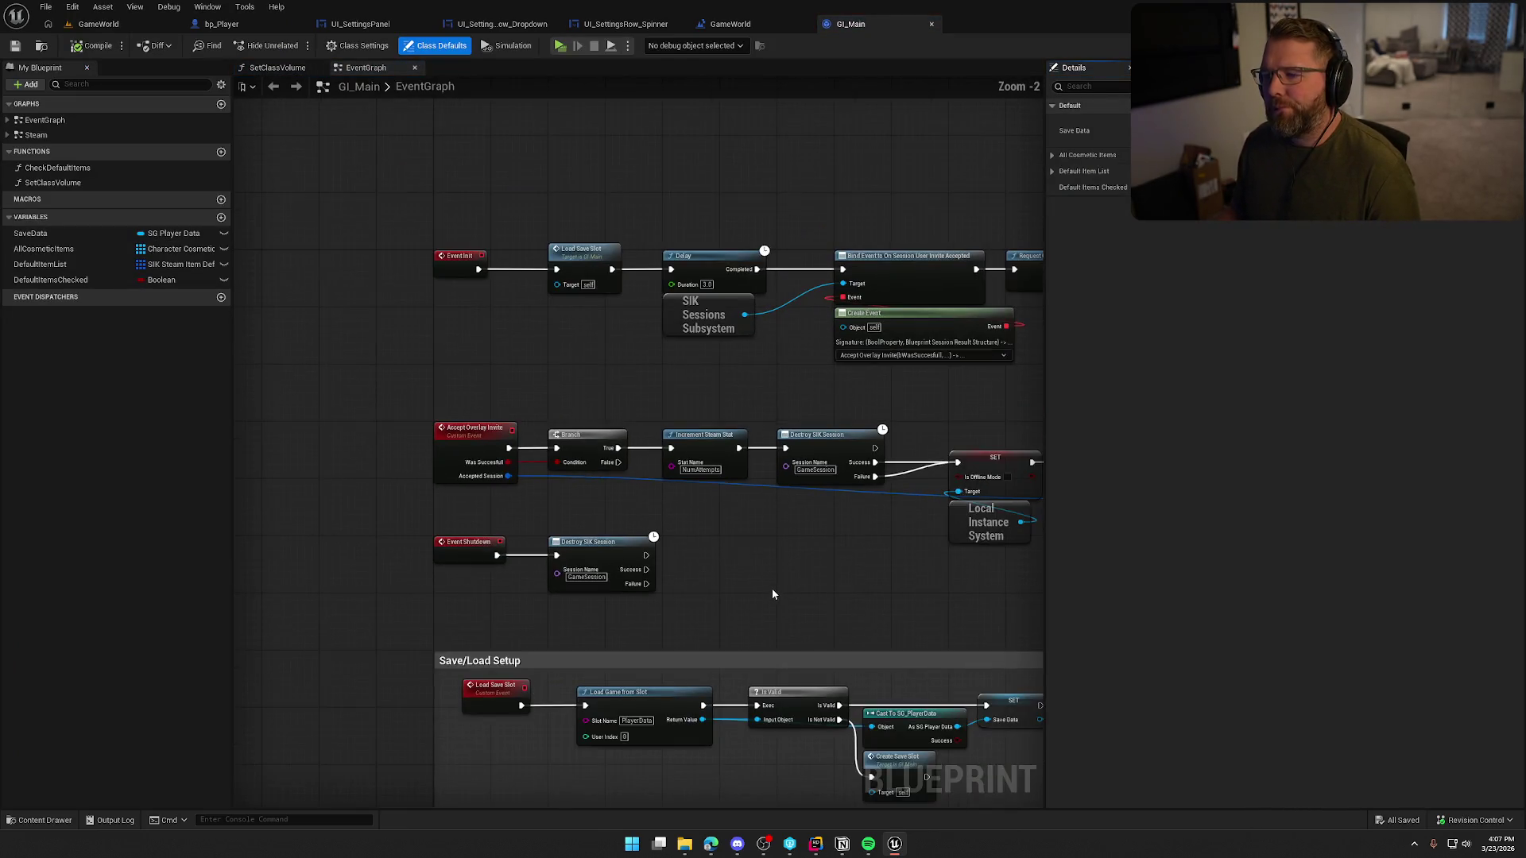
scroll(627, 337, "up", 2)
left_click_drag(650, 377, 386, 396)
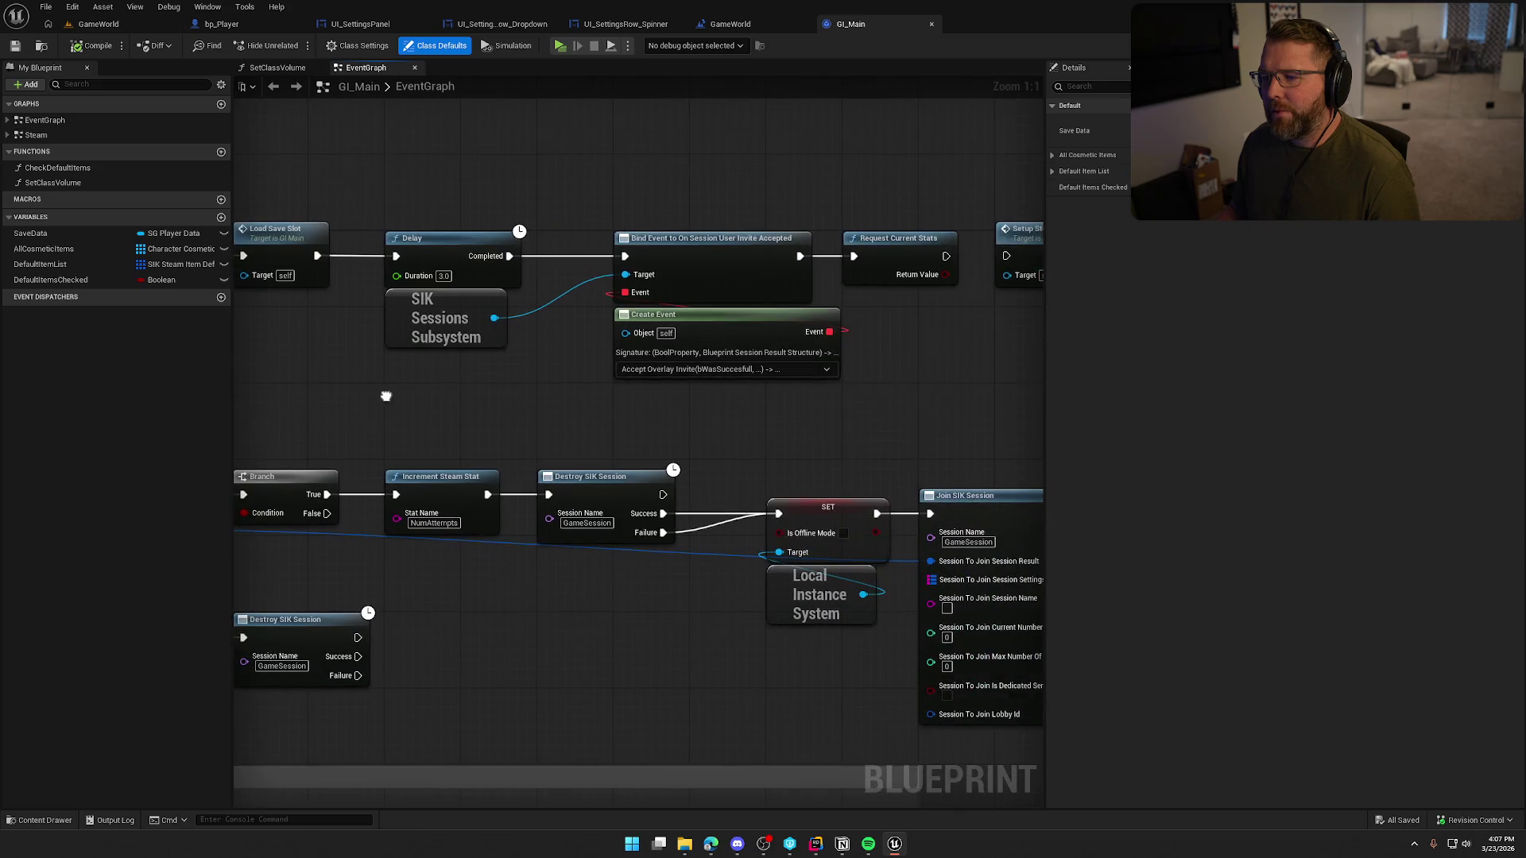
left_click_drag(502, 417, 264, 417)
scroll(477, 358, "down", 2)
left_click_drag(472, 236, 1035, 400)
left_click_drag(436, 283, 640, 284)
left_click(442, 351)
- Add Get Device Settings and chain Load Settings and Apply Settings into the Delay node
scroll(583, 386, "up", 2)
right_click(566, 389)
type("get")
type(" device set")
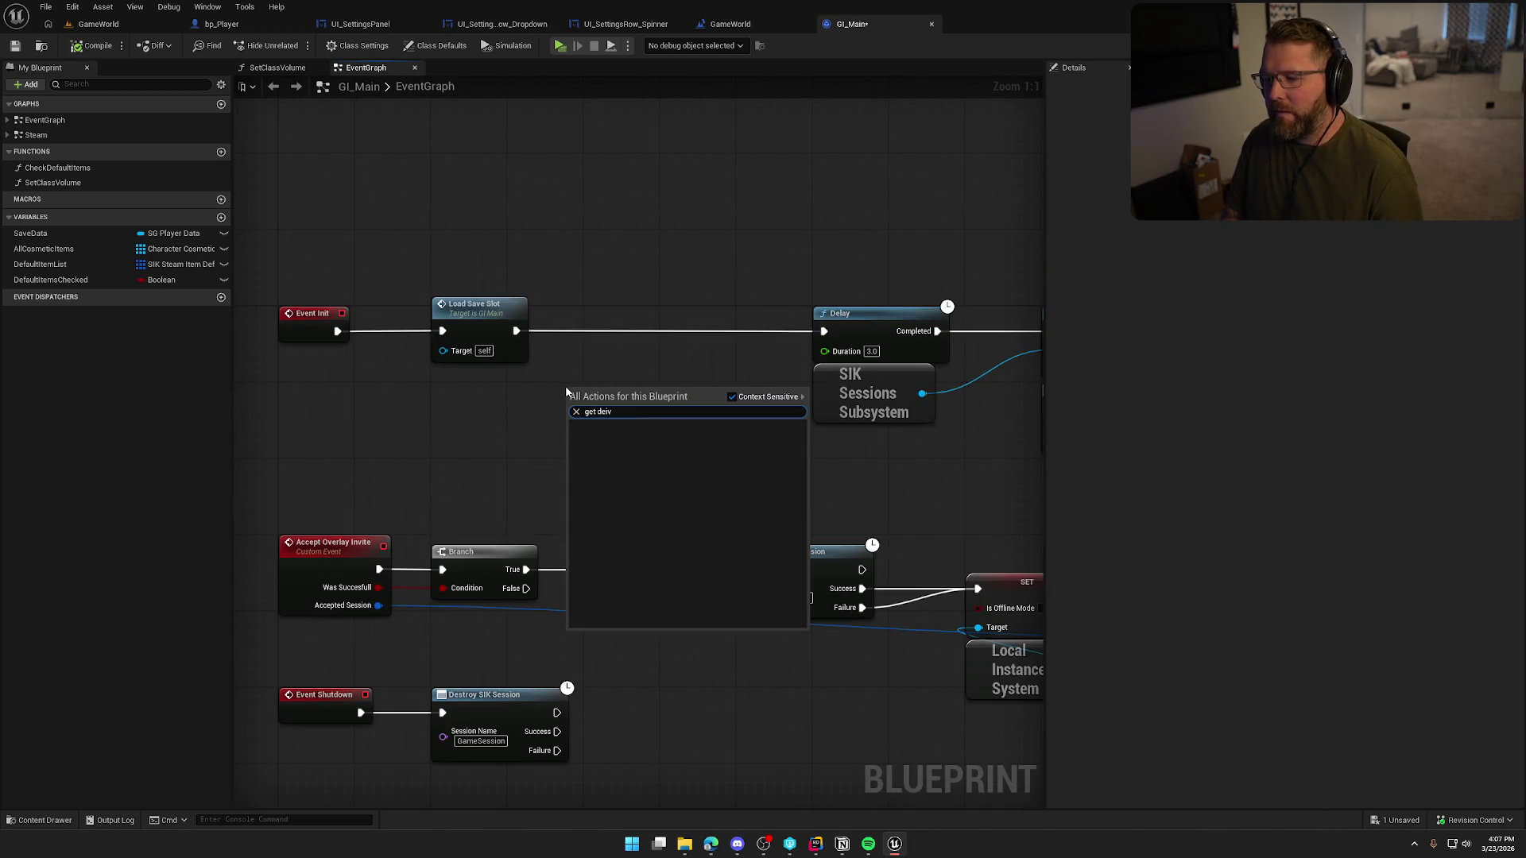
type("t")
key("Return")
left_click_drag(642, 409, 508, 415)
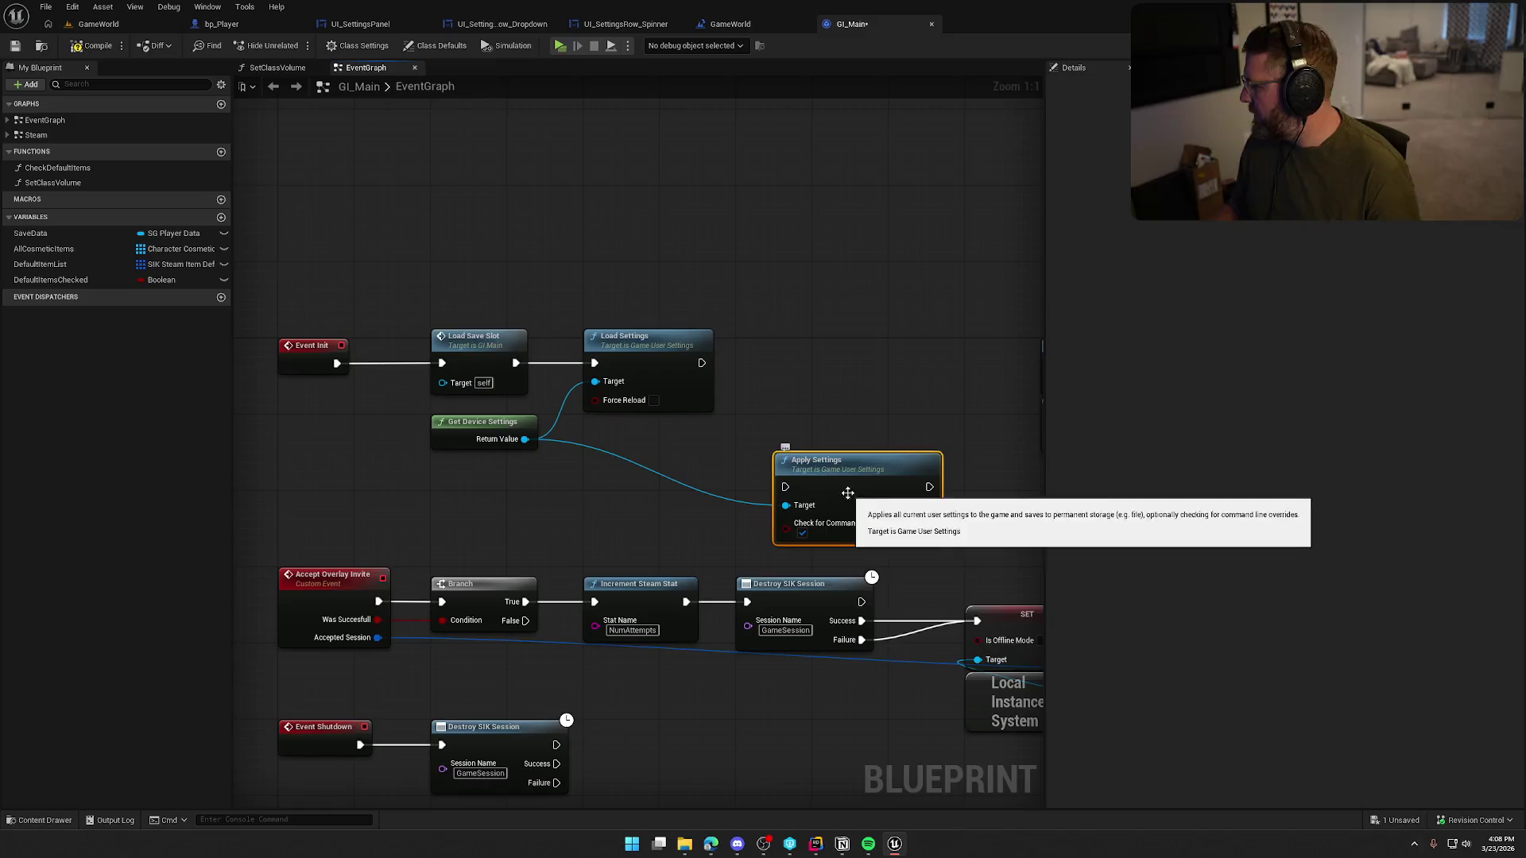
mouse_move(702, 363)
left_mouse_down()
mouse_move(785, 487)
mouse_move(826, 365)
left_mouse_up()
left_click_drag(546, 363, 710, 363)
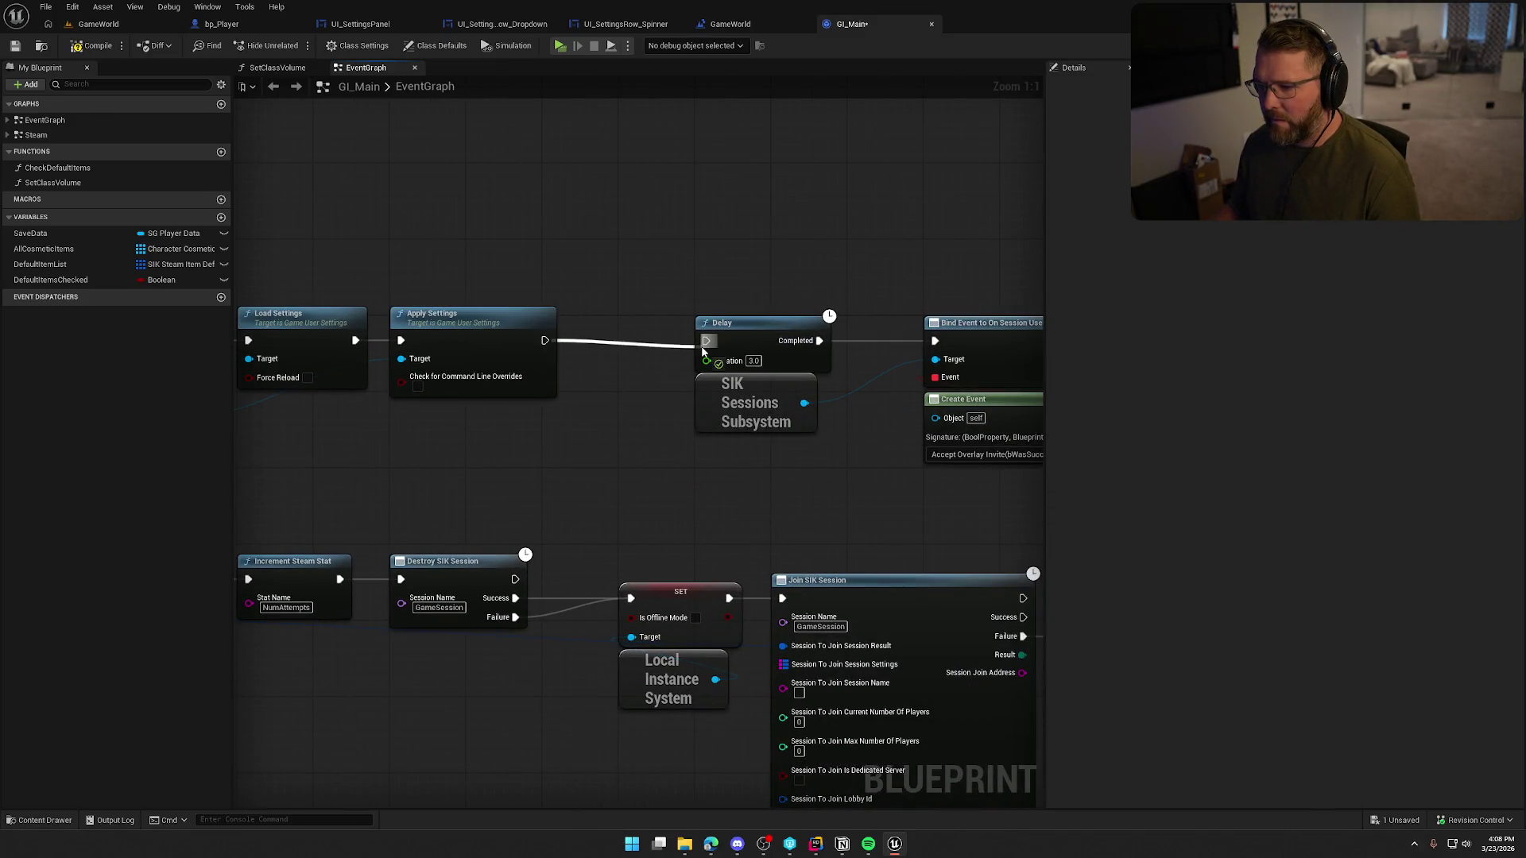
- Move the Delay group beside Apply Settings and tuck Get Device Settings under Load Settings
scroll(770, 456, "down", 3)
left_click_drag(619, 352, 635, 374)
scroll(635, 374, "up", 3)
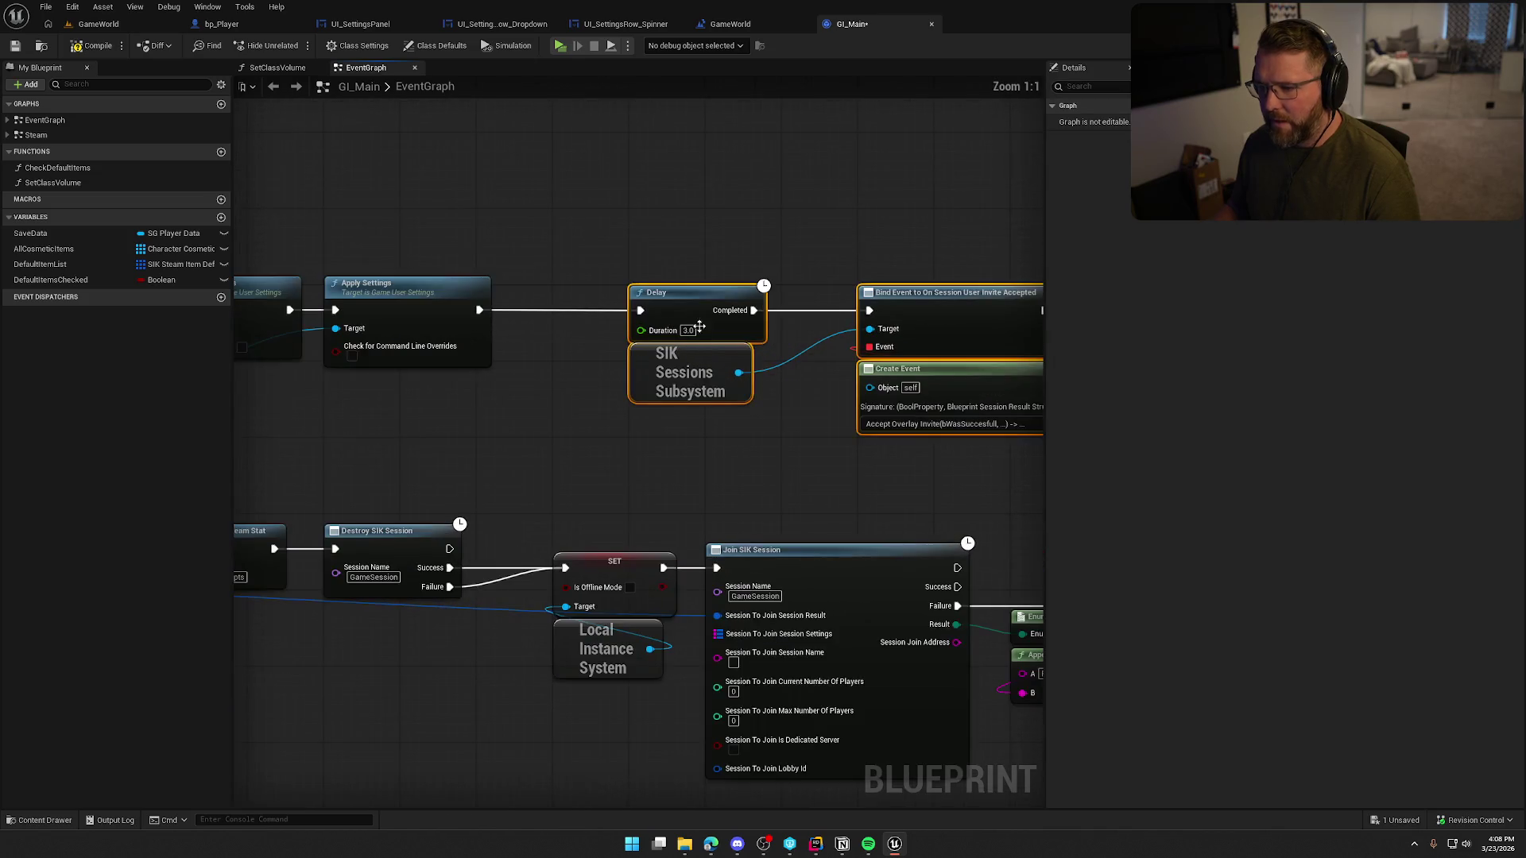
left_click_drag(687, 307, 621, 306)
left_click(580, 227)
mouse_move(433, 378)
left_mouse_down()
mouse_move(593, 392)
mouse_move(563, 379)
left_mouse_up()
- Compile GI_Main, check it out for saving, and start a test run
left_click(90, 47)
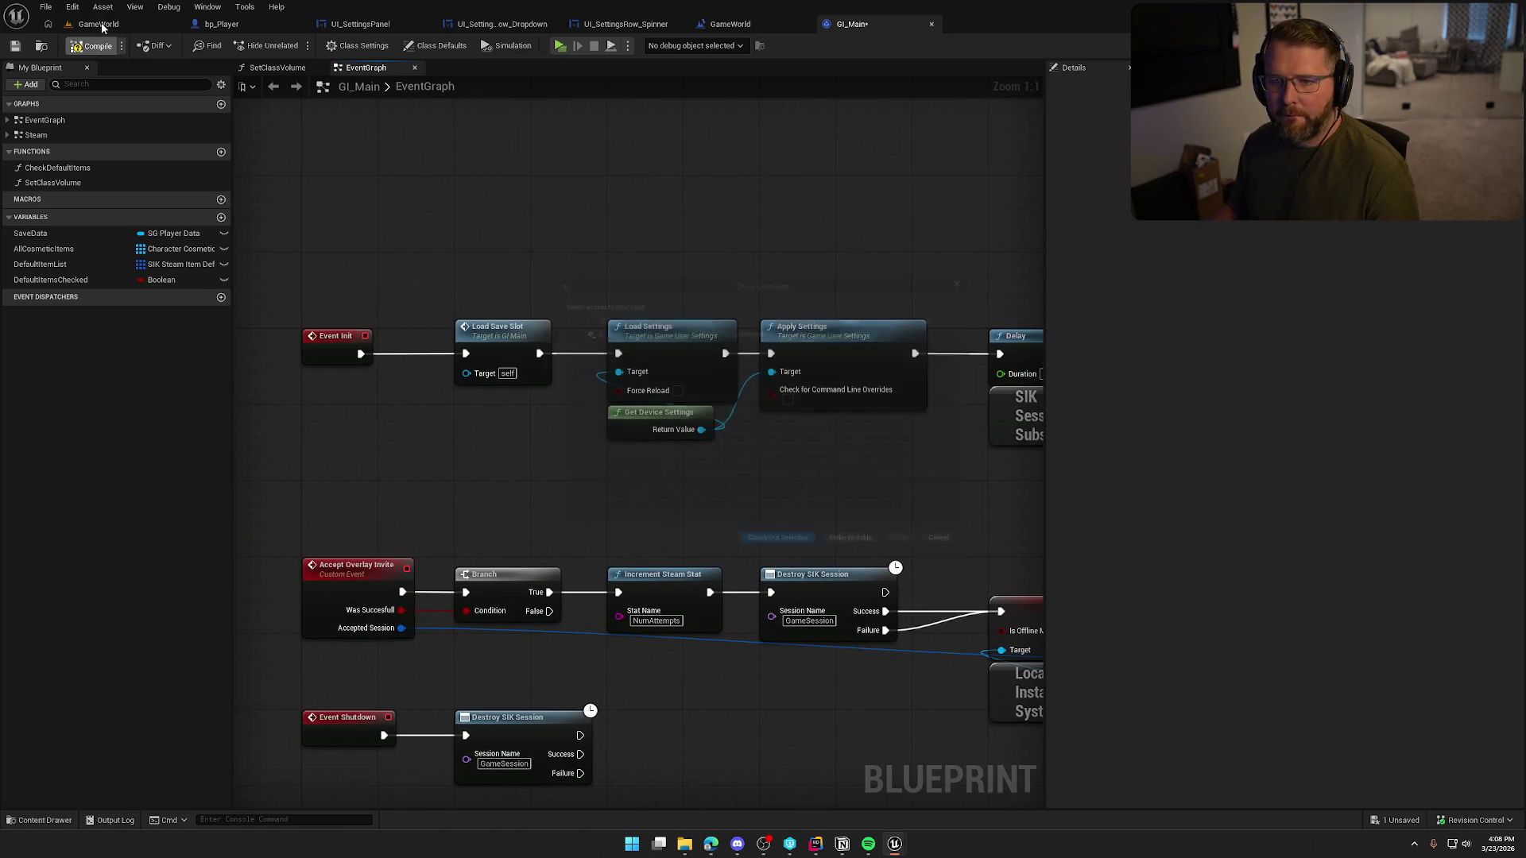
left_click(779, 559)
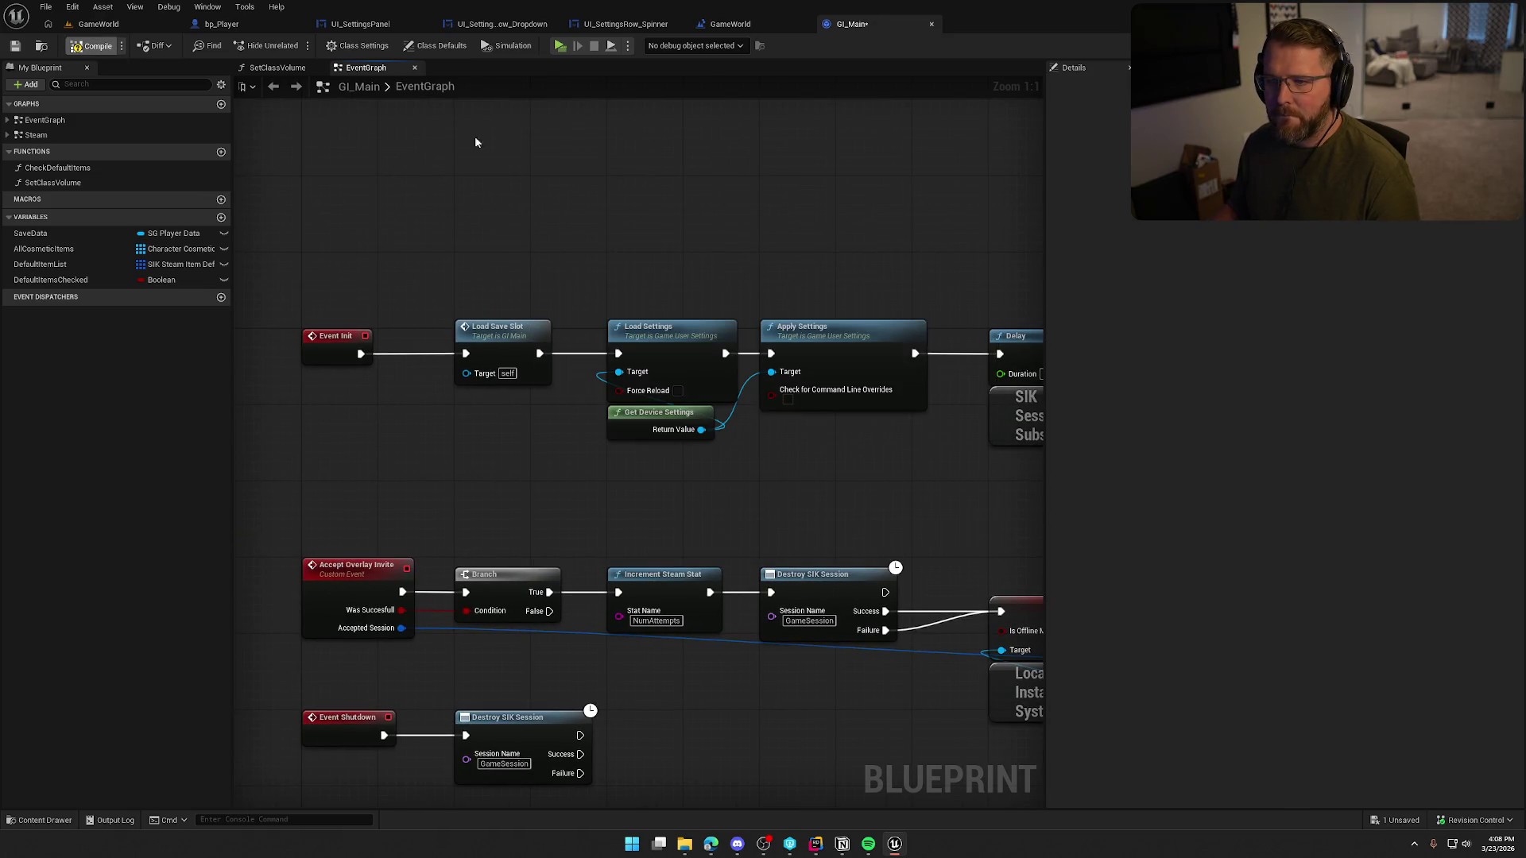
key("alt+p")
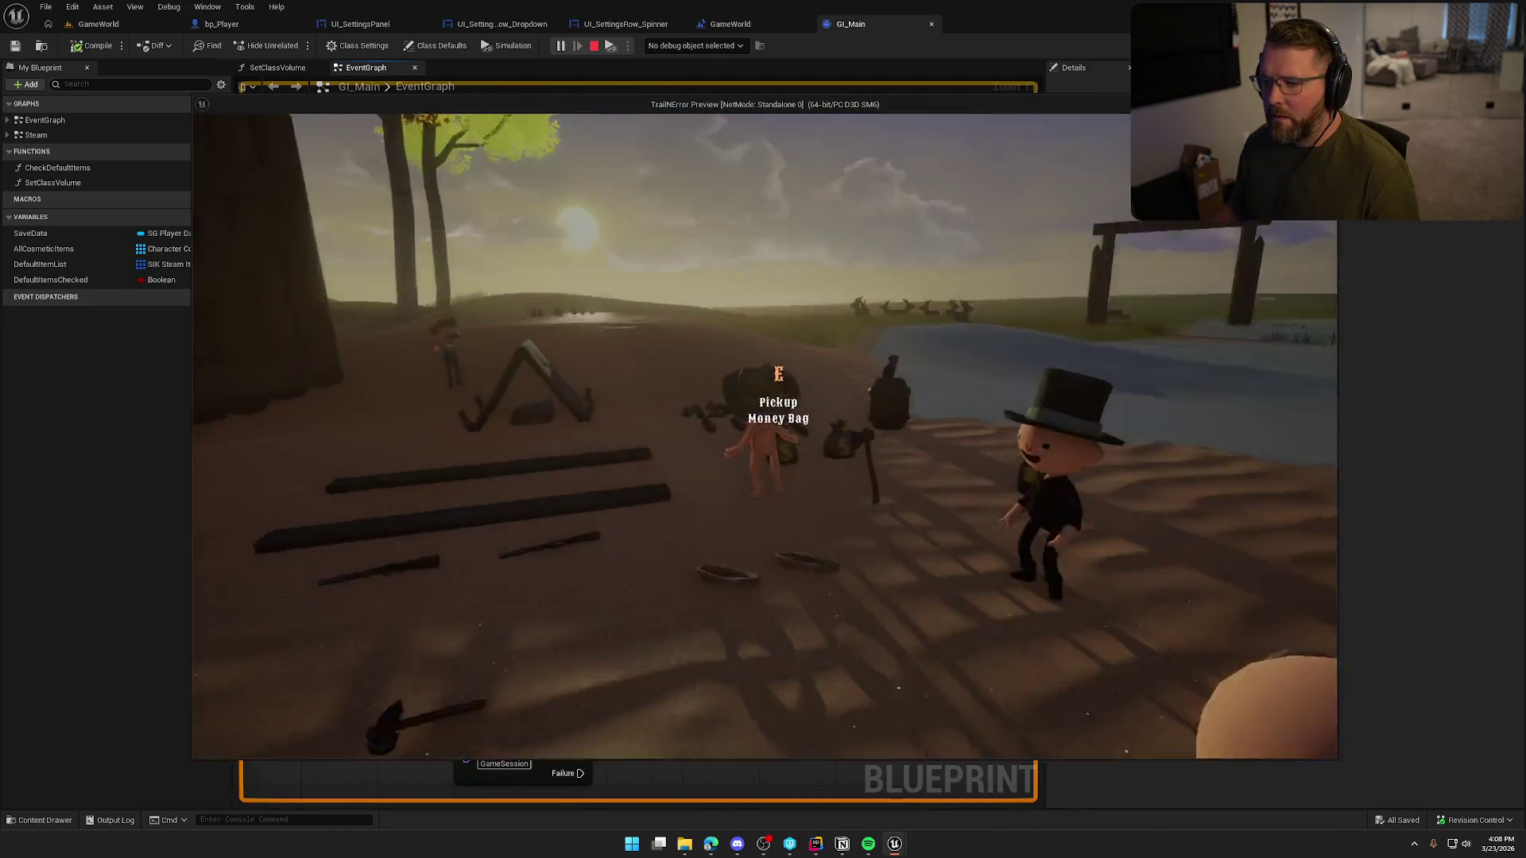
- Check the window mode under Settings > Graphics in the test game, then exit it
key("Escape")
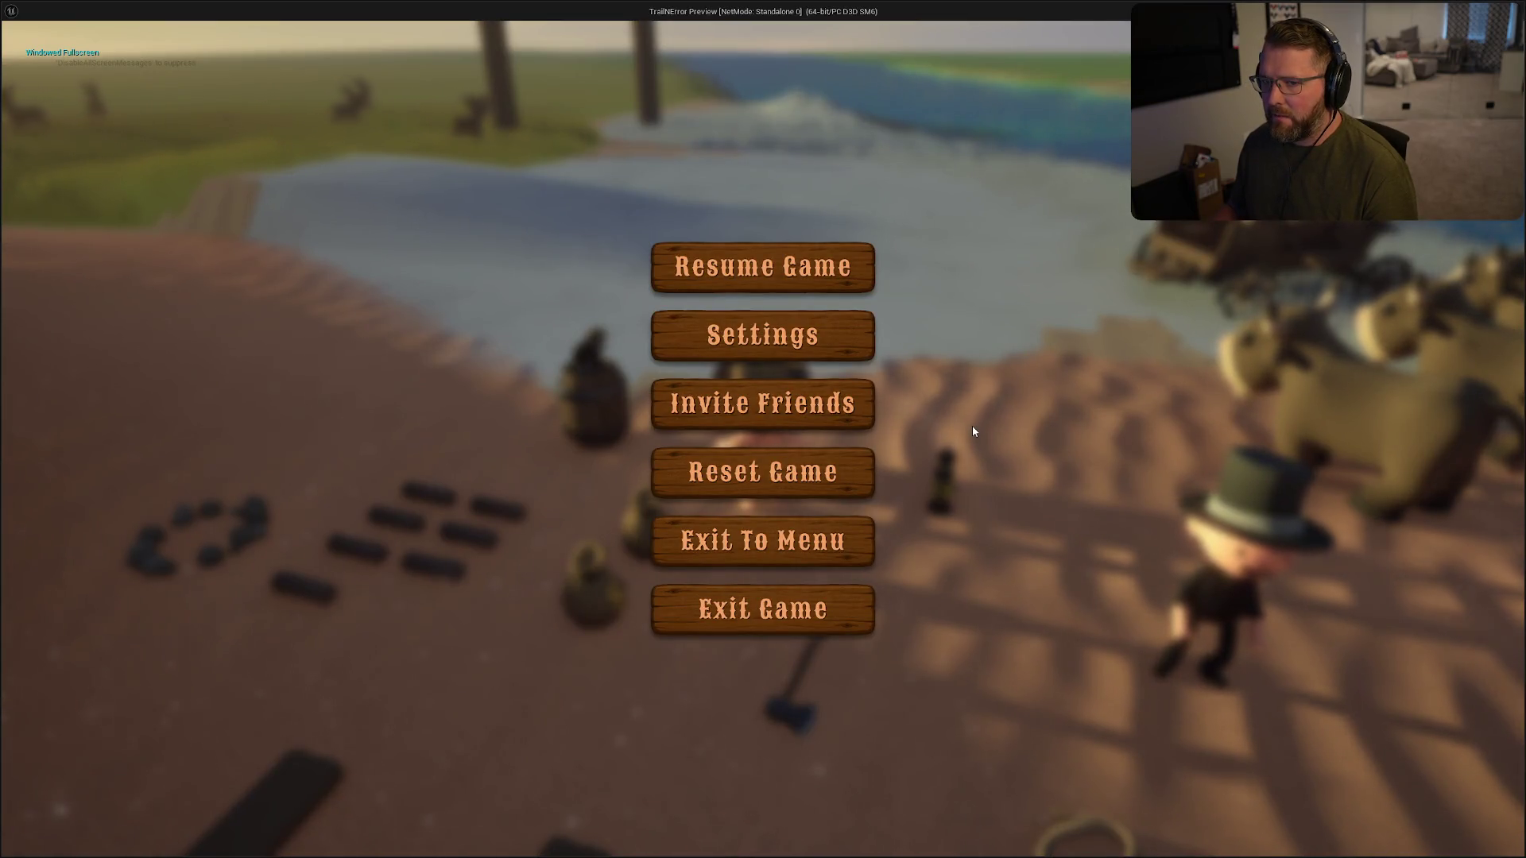
left_click(814, 344)
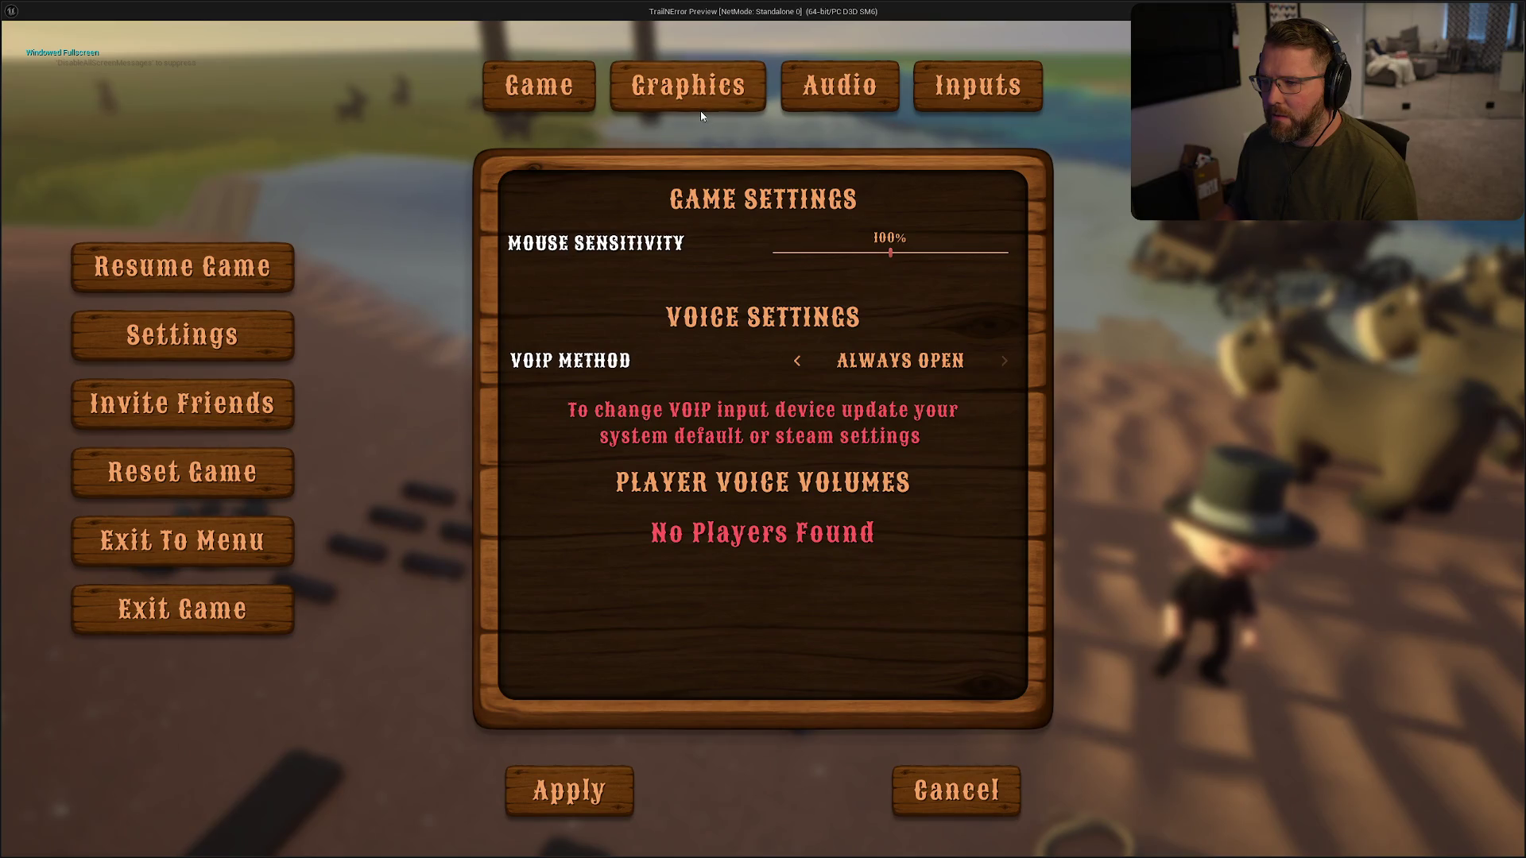
left_click(689, 89)
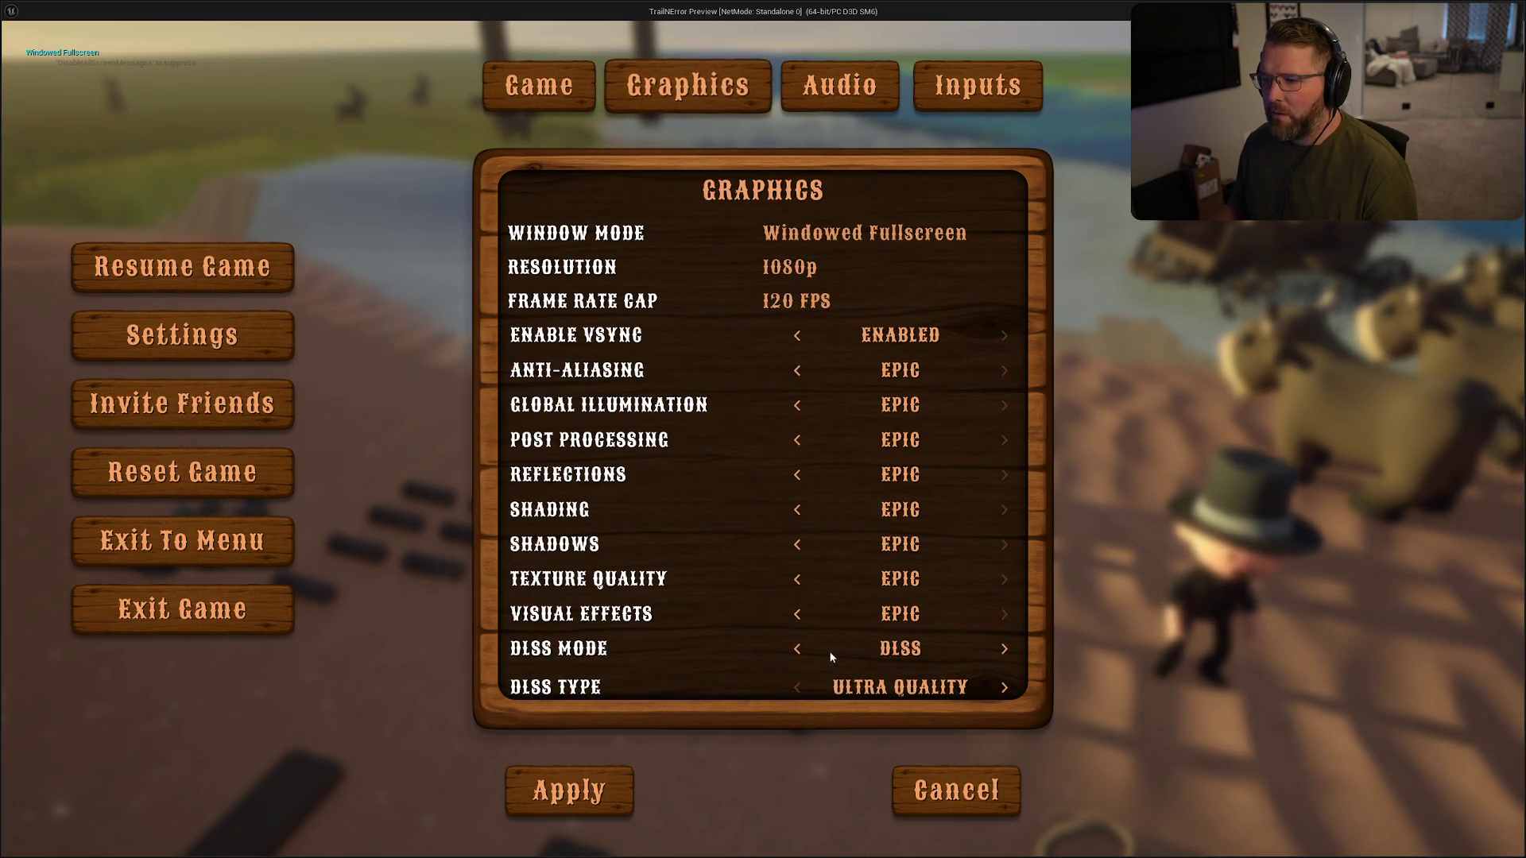
left_click(159, 616)
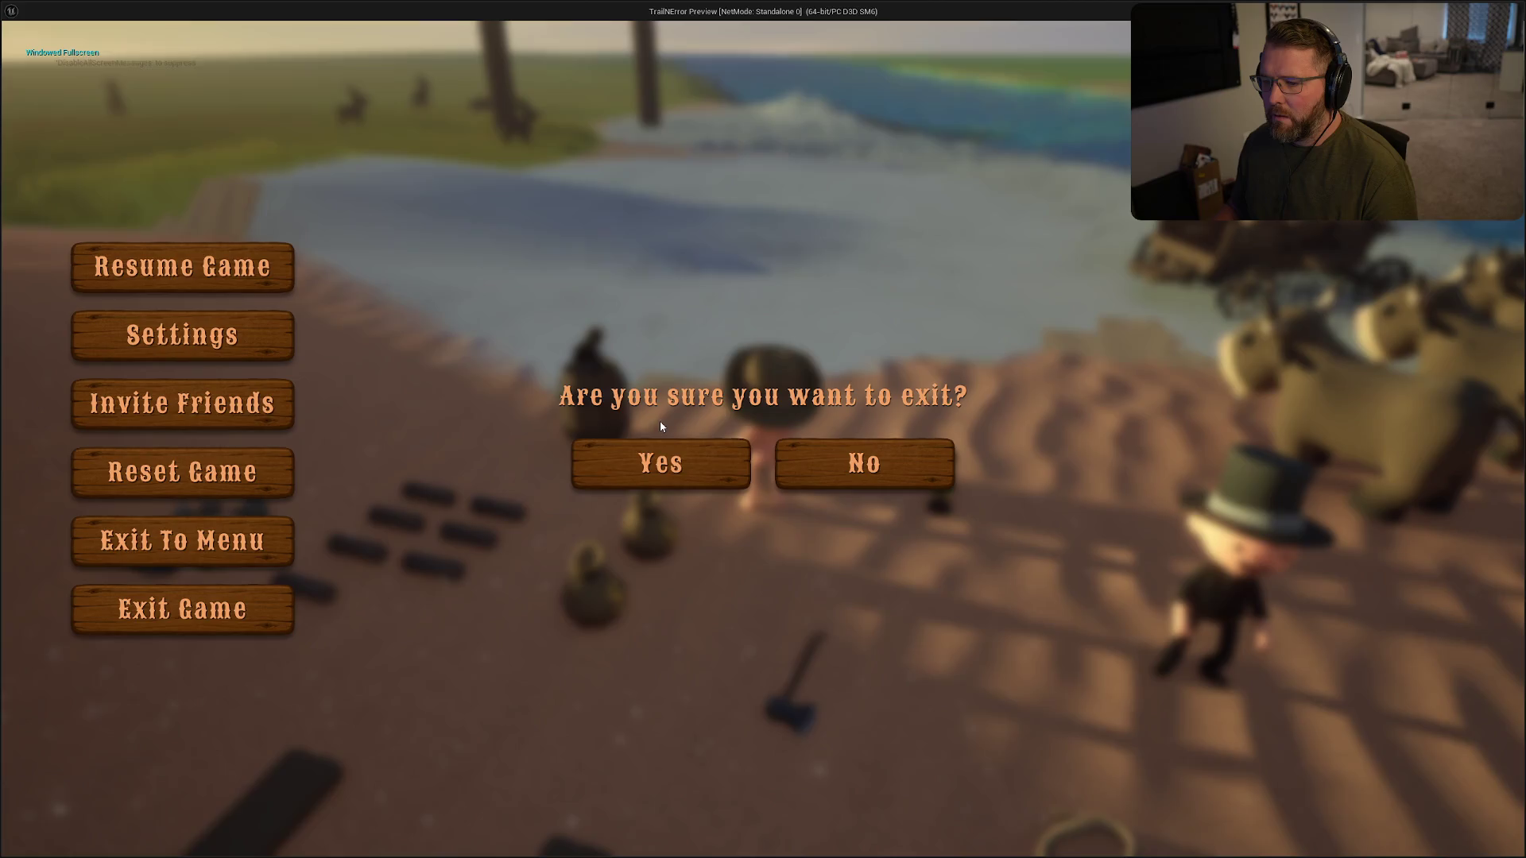
left_click(671, 469)
- Replay the preview, stop the play session, and bring up the play-mode options
left_click(559, 46)
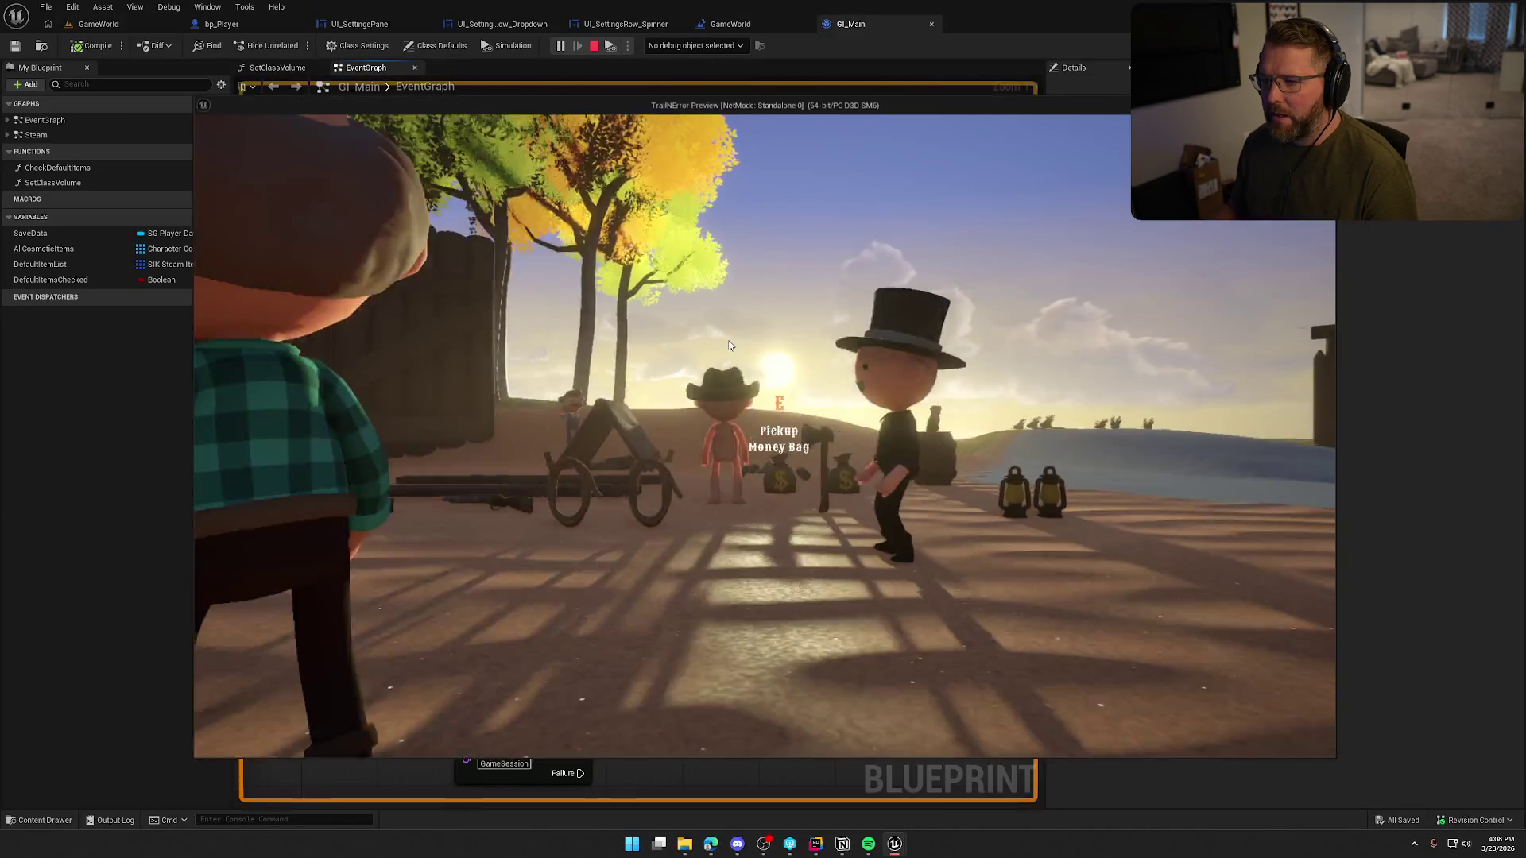
key("Escape")
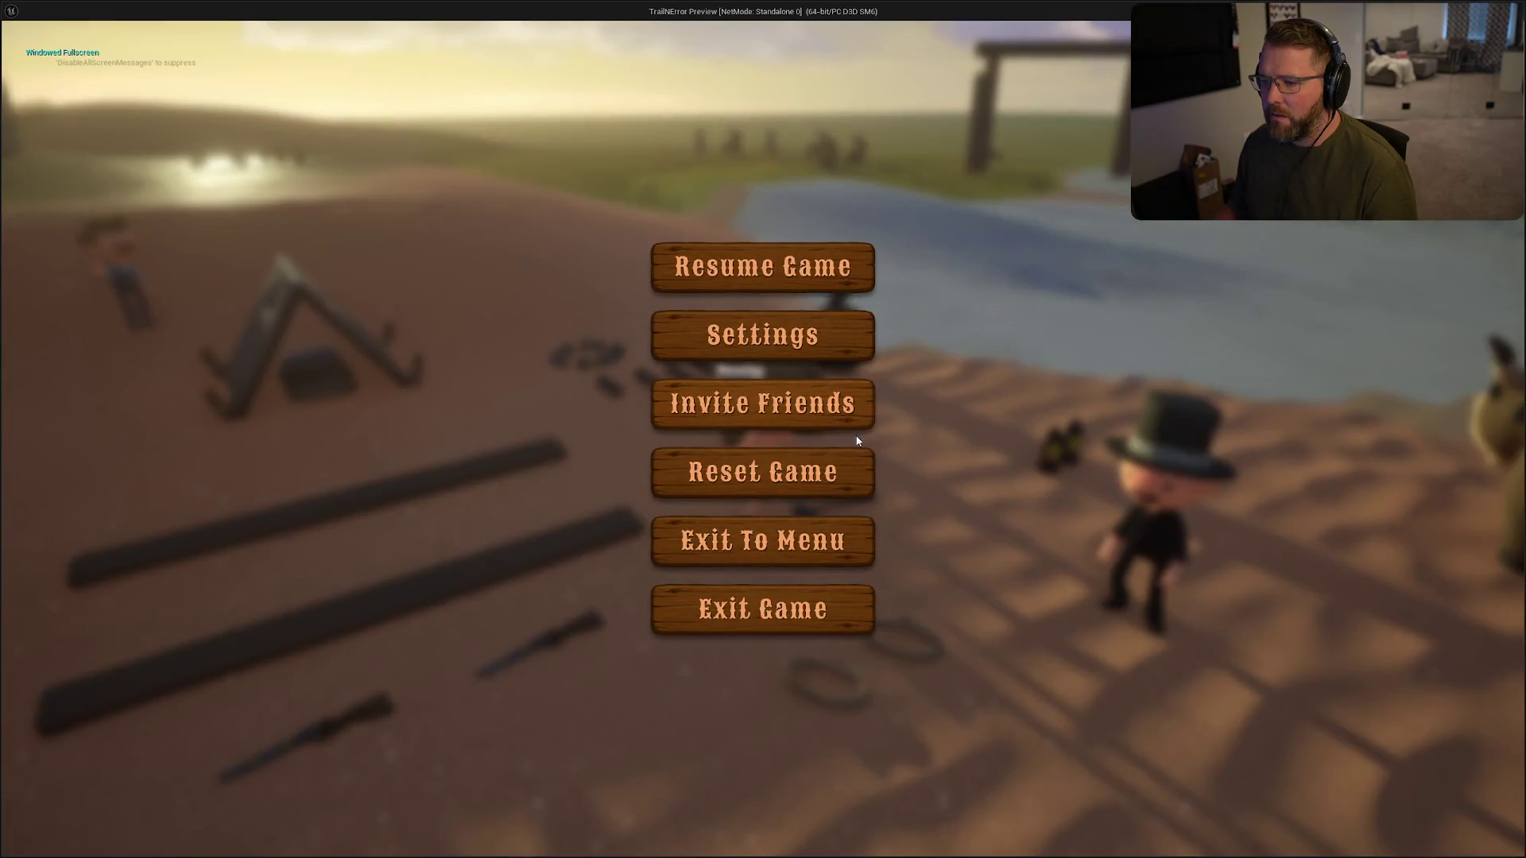
key("alt+Tab")
key("Escape")
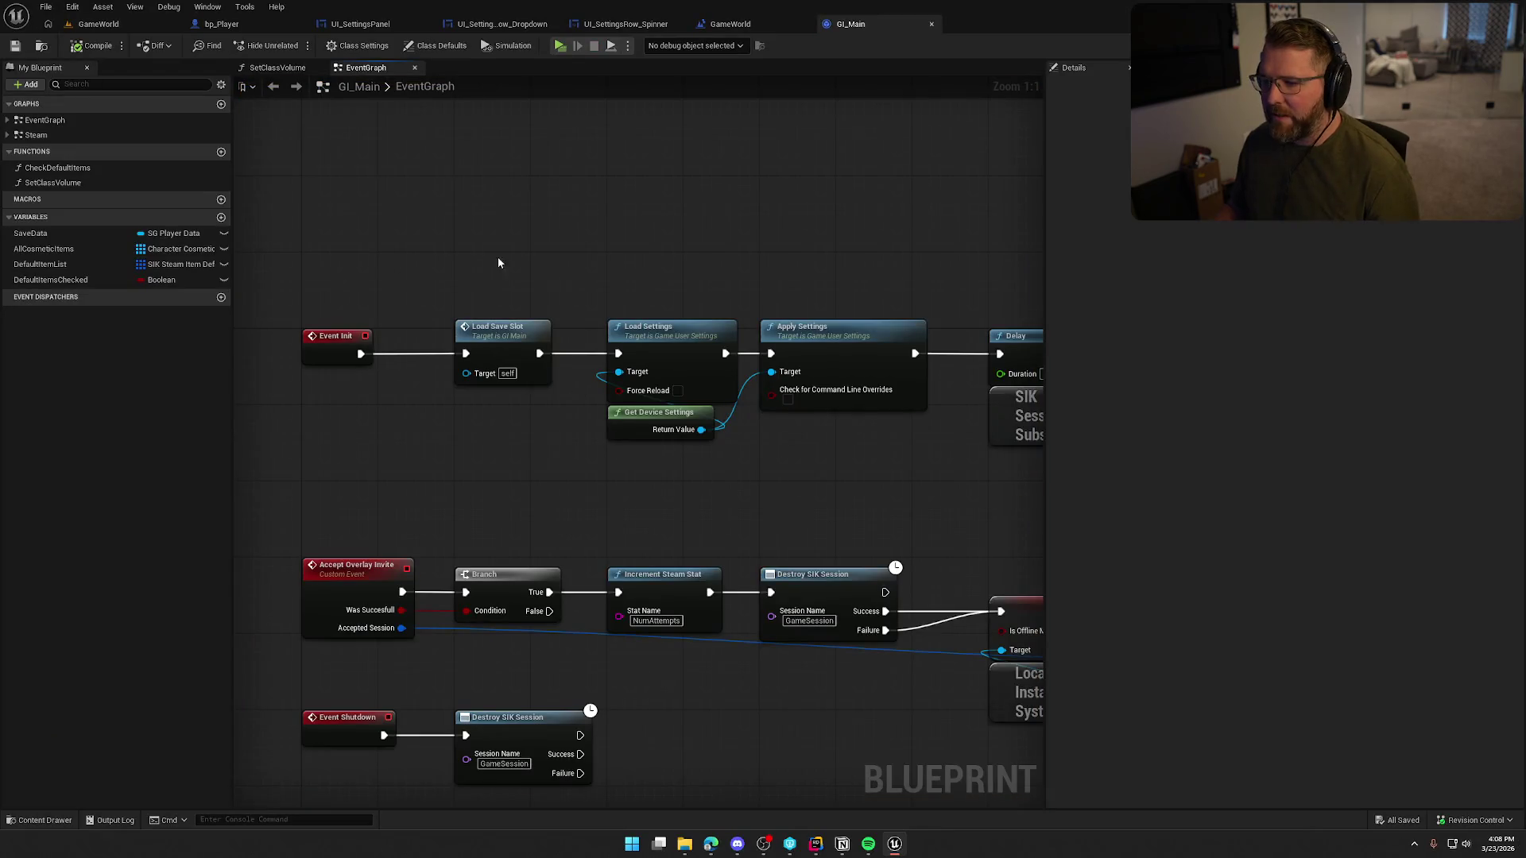
left_click(628, 46)
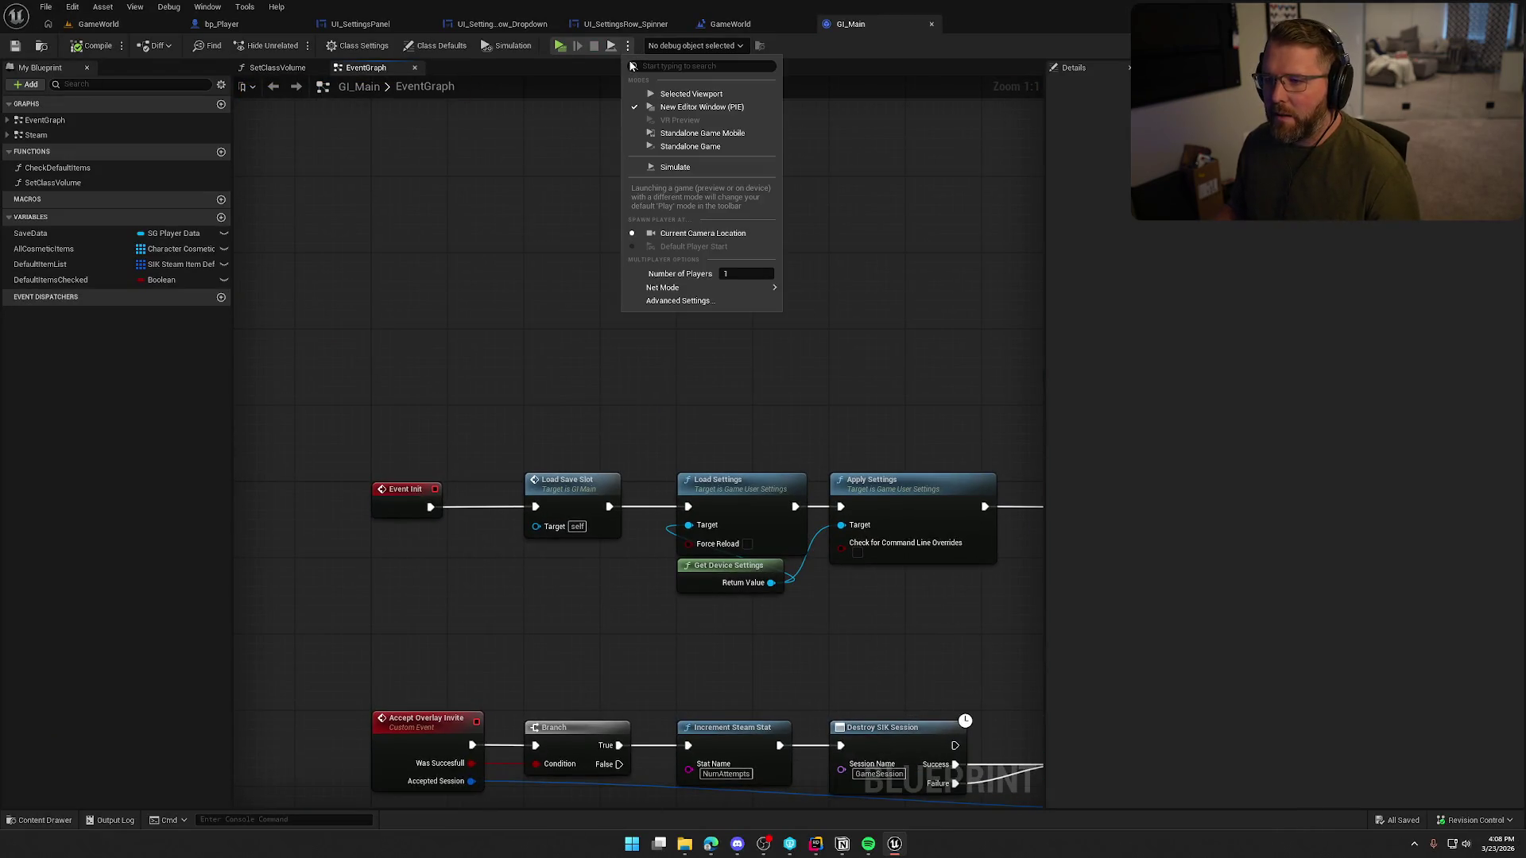
- Launch the game standalone and apply Windowed Fullscreen as the Graphics window mode
left_click(680, 144)
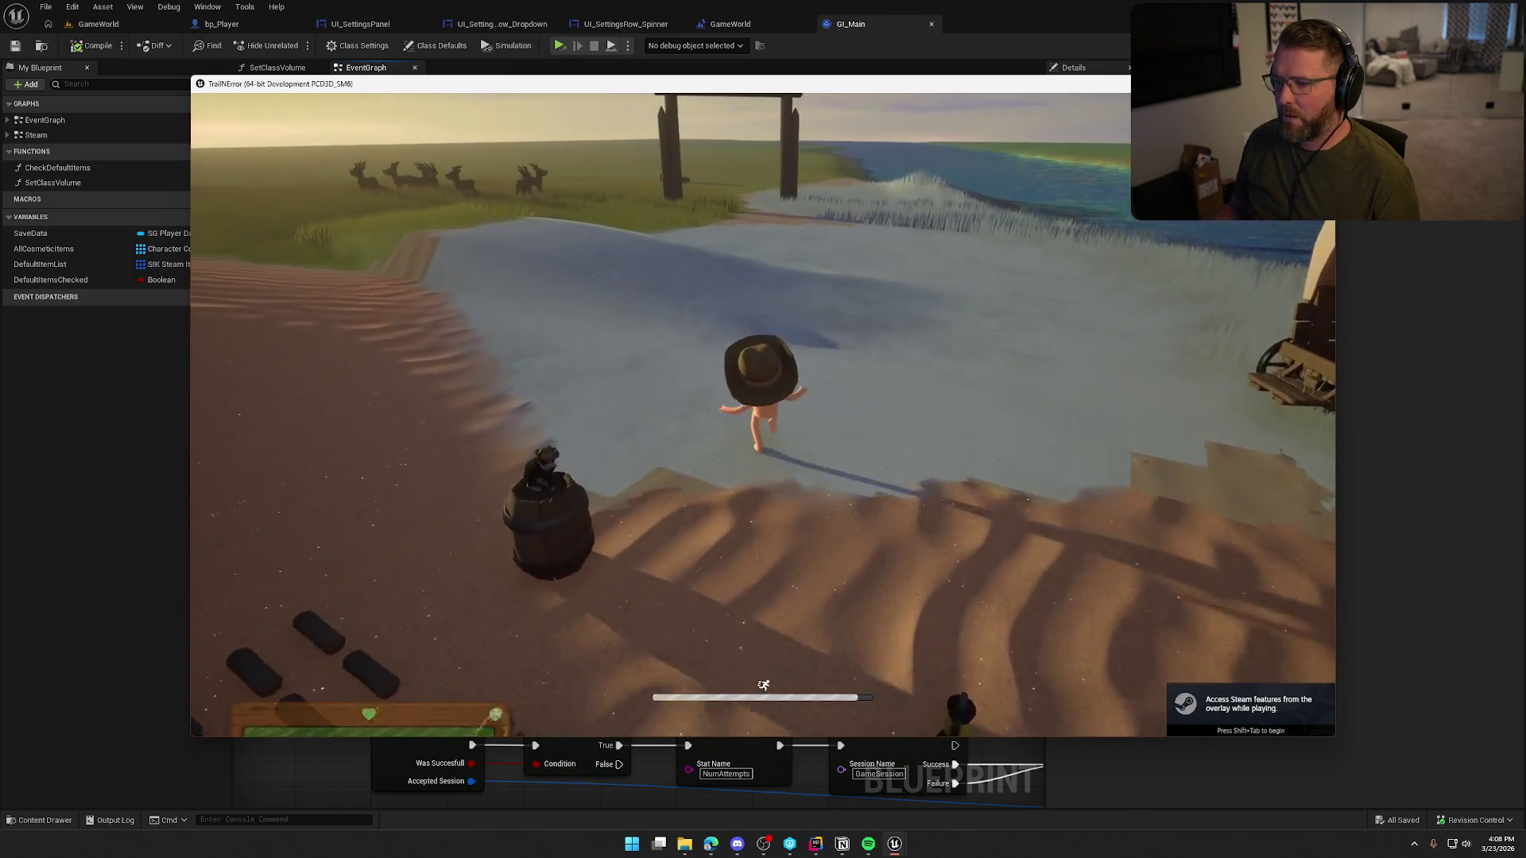
key("Escape")
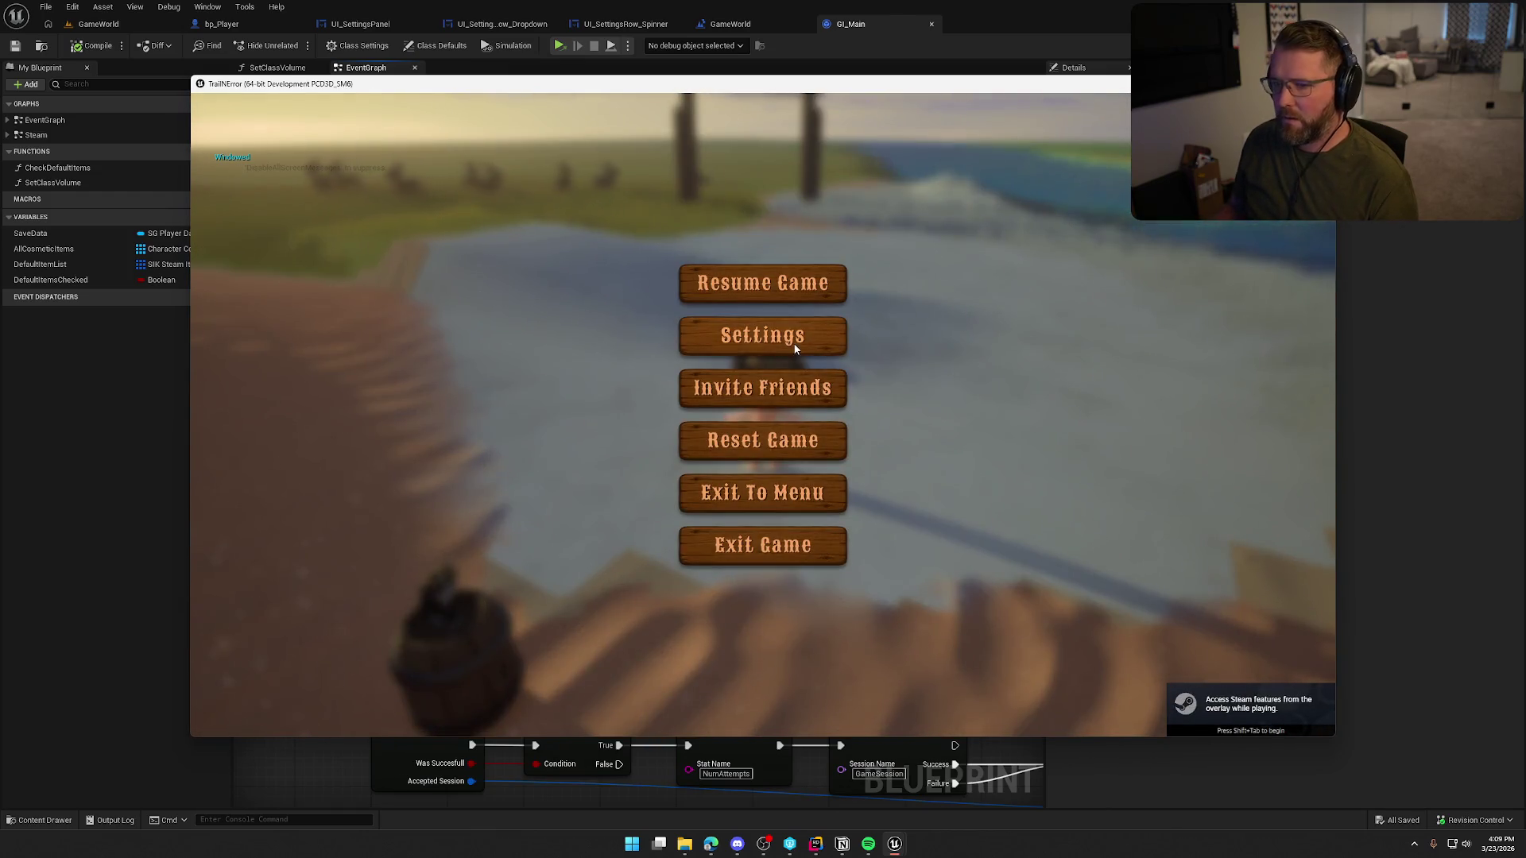
left_click(793, 342)
left_click(705, 143)
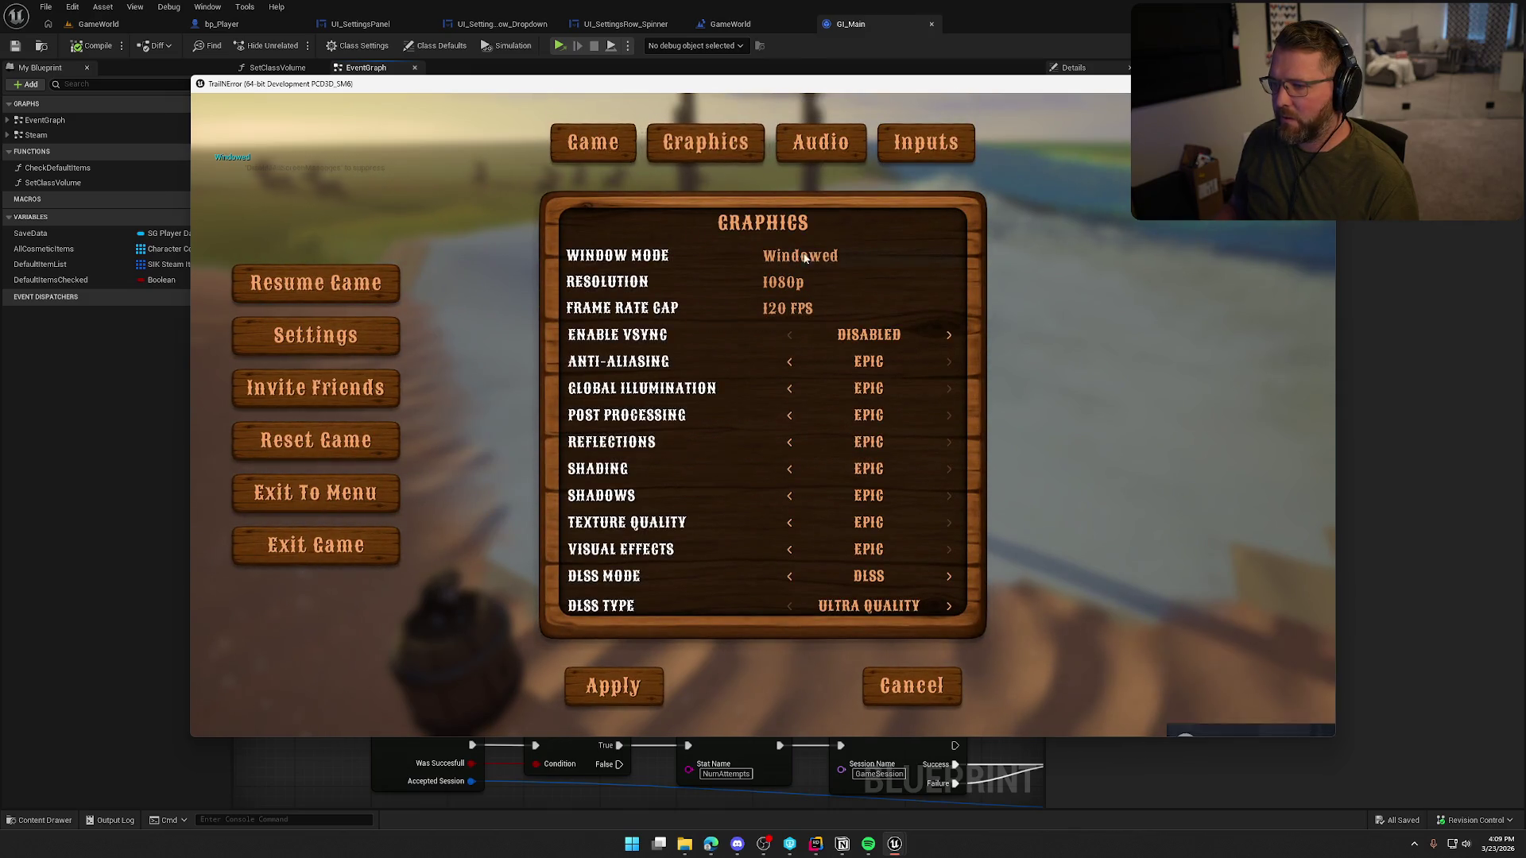
left_click(793, 254)
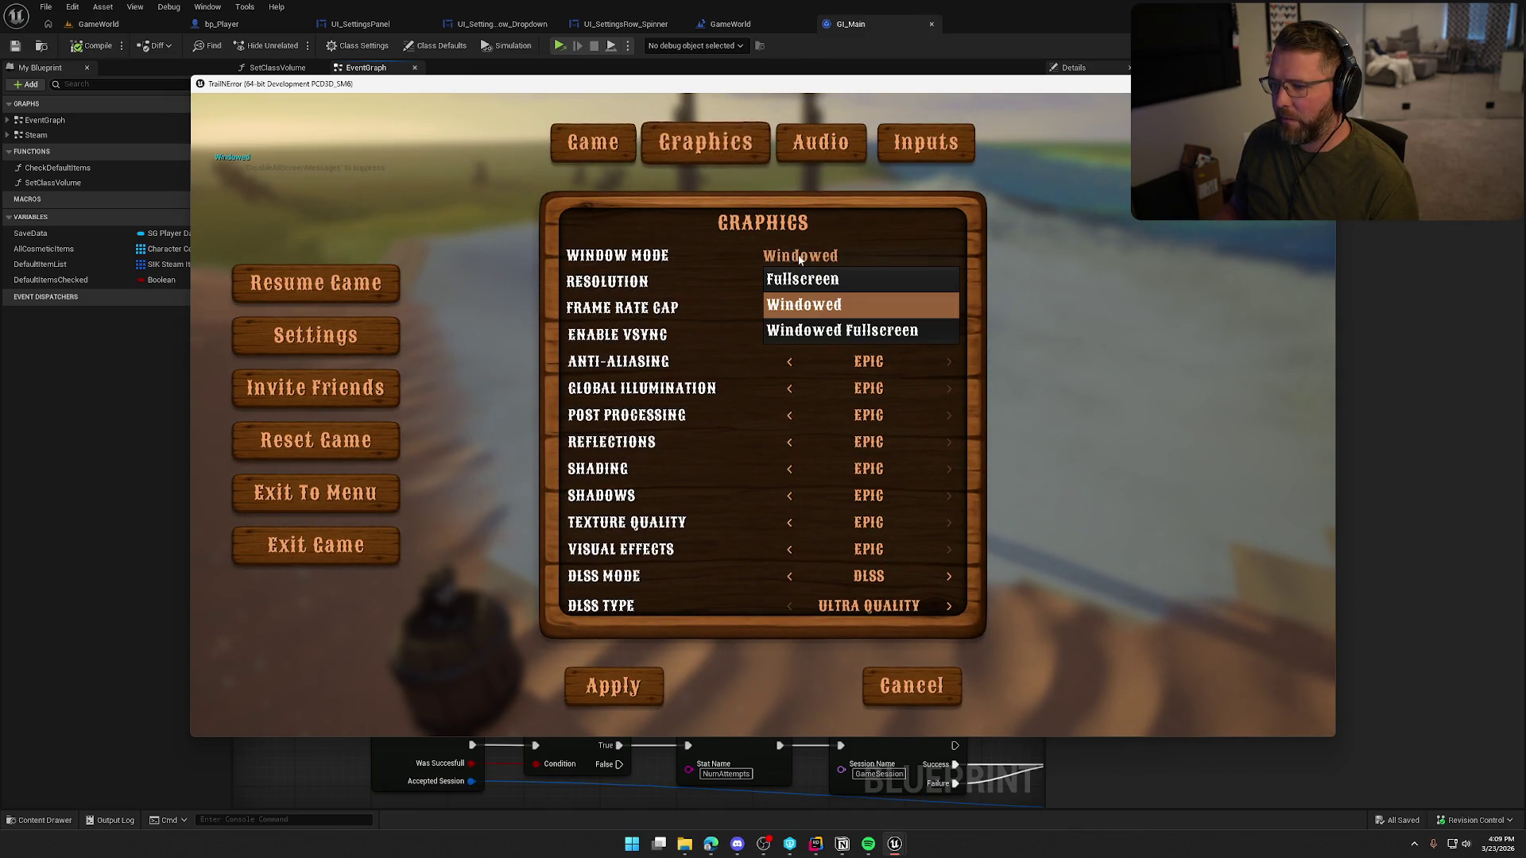
left_click(828, 333)
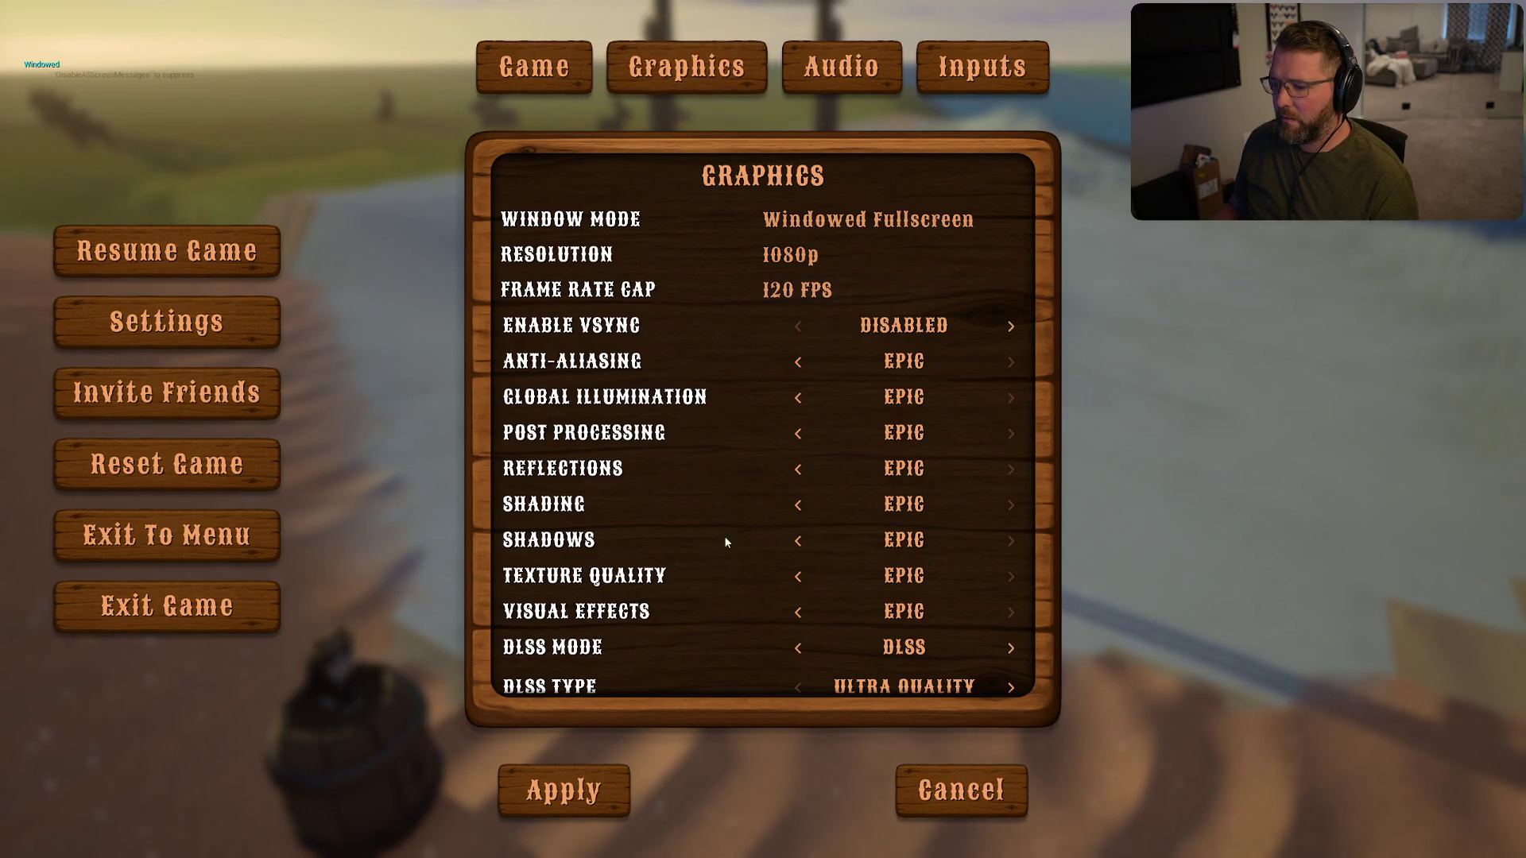
left_click(566, 791)
- Exit the standalone game and launch it again to test the setting
left_click(720, 607)
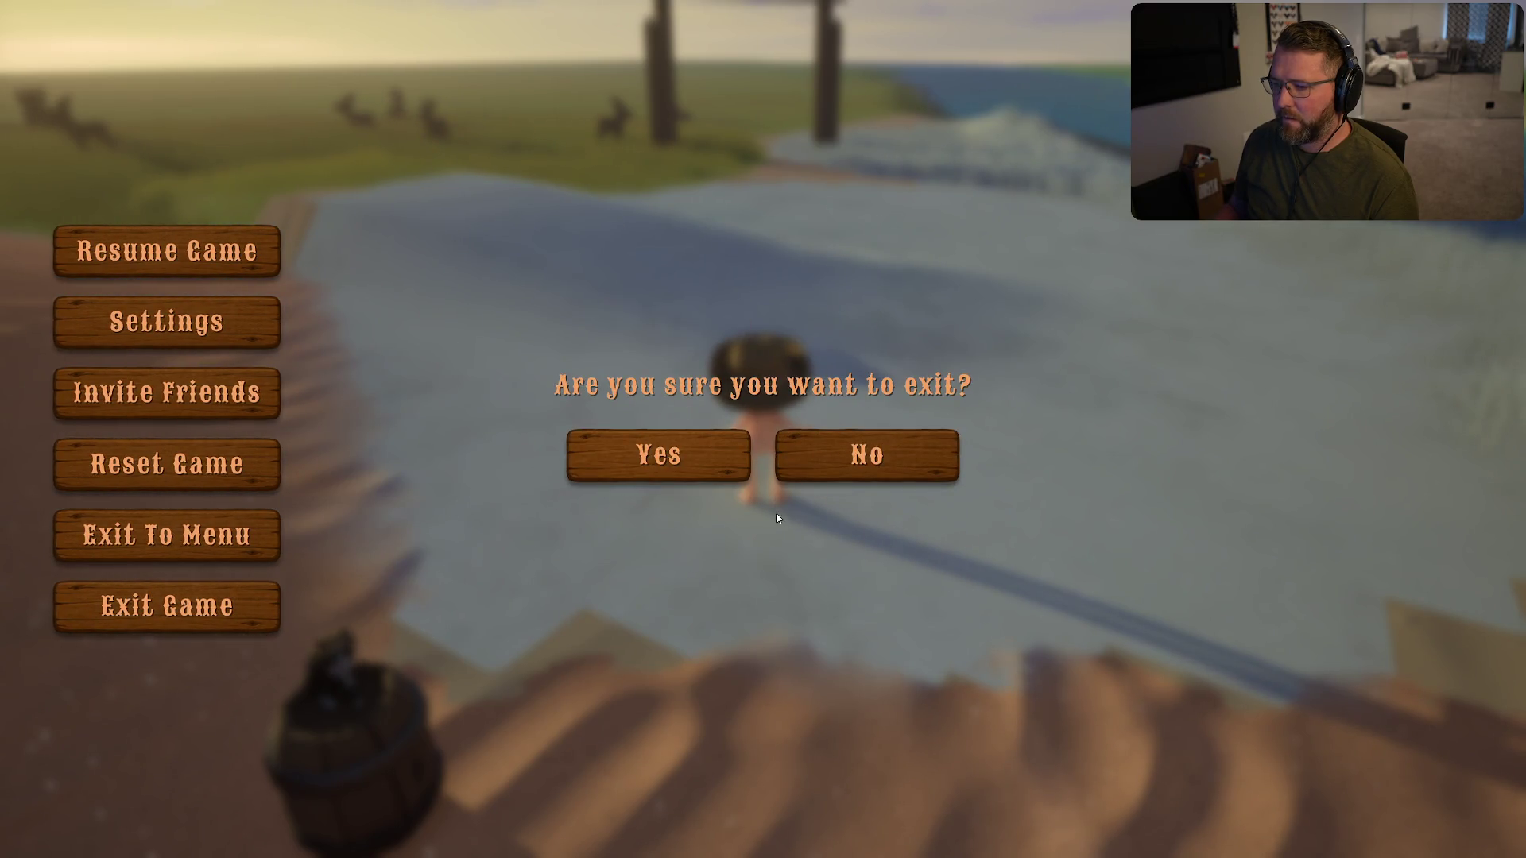
key("Escape")
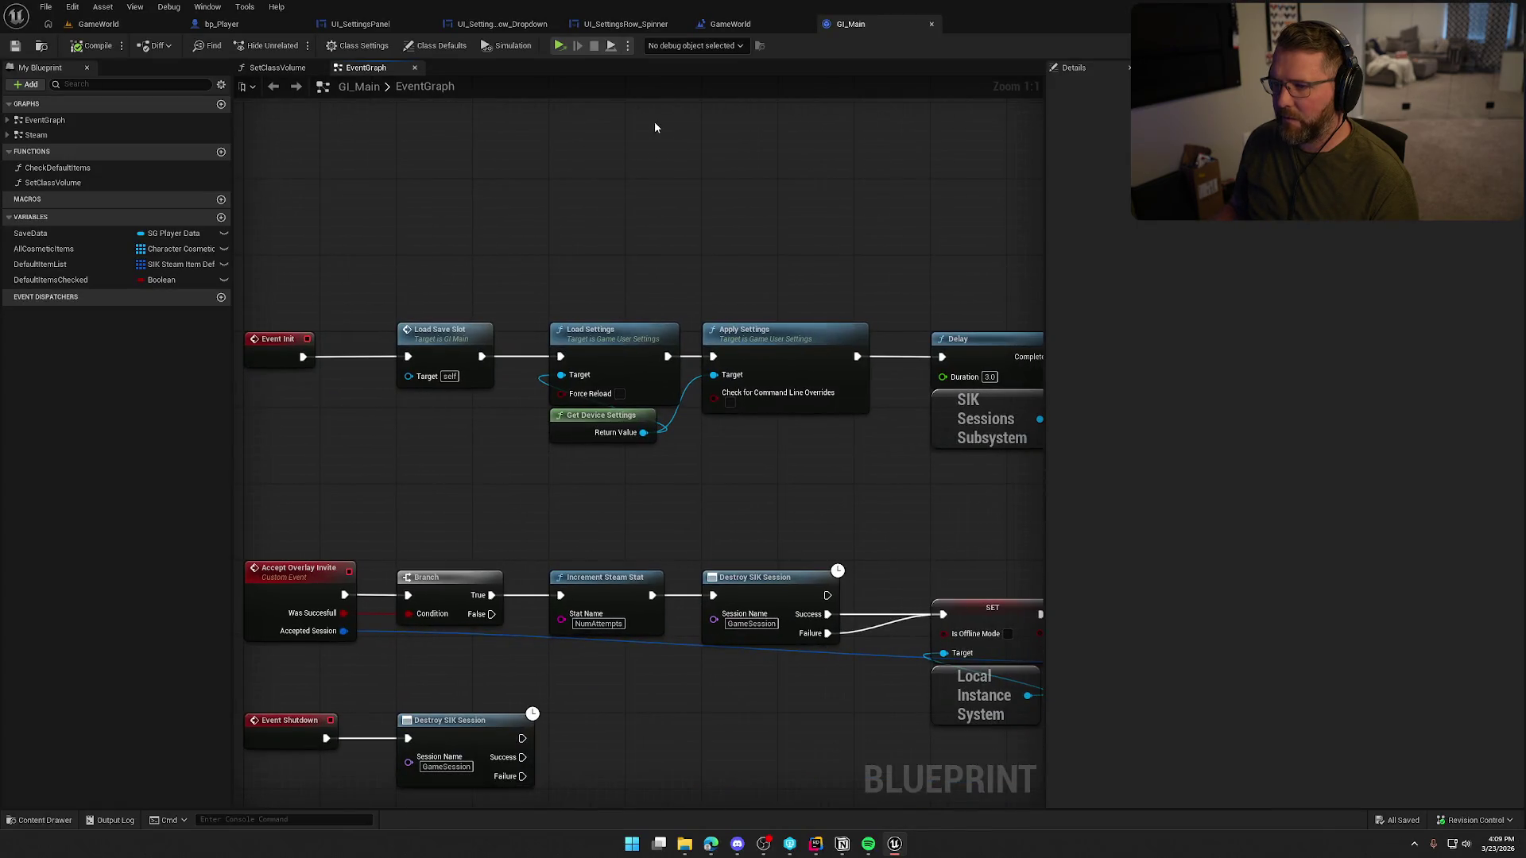
left_click(561, 46)
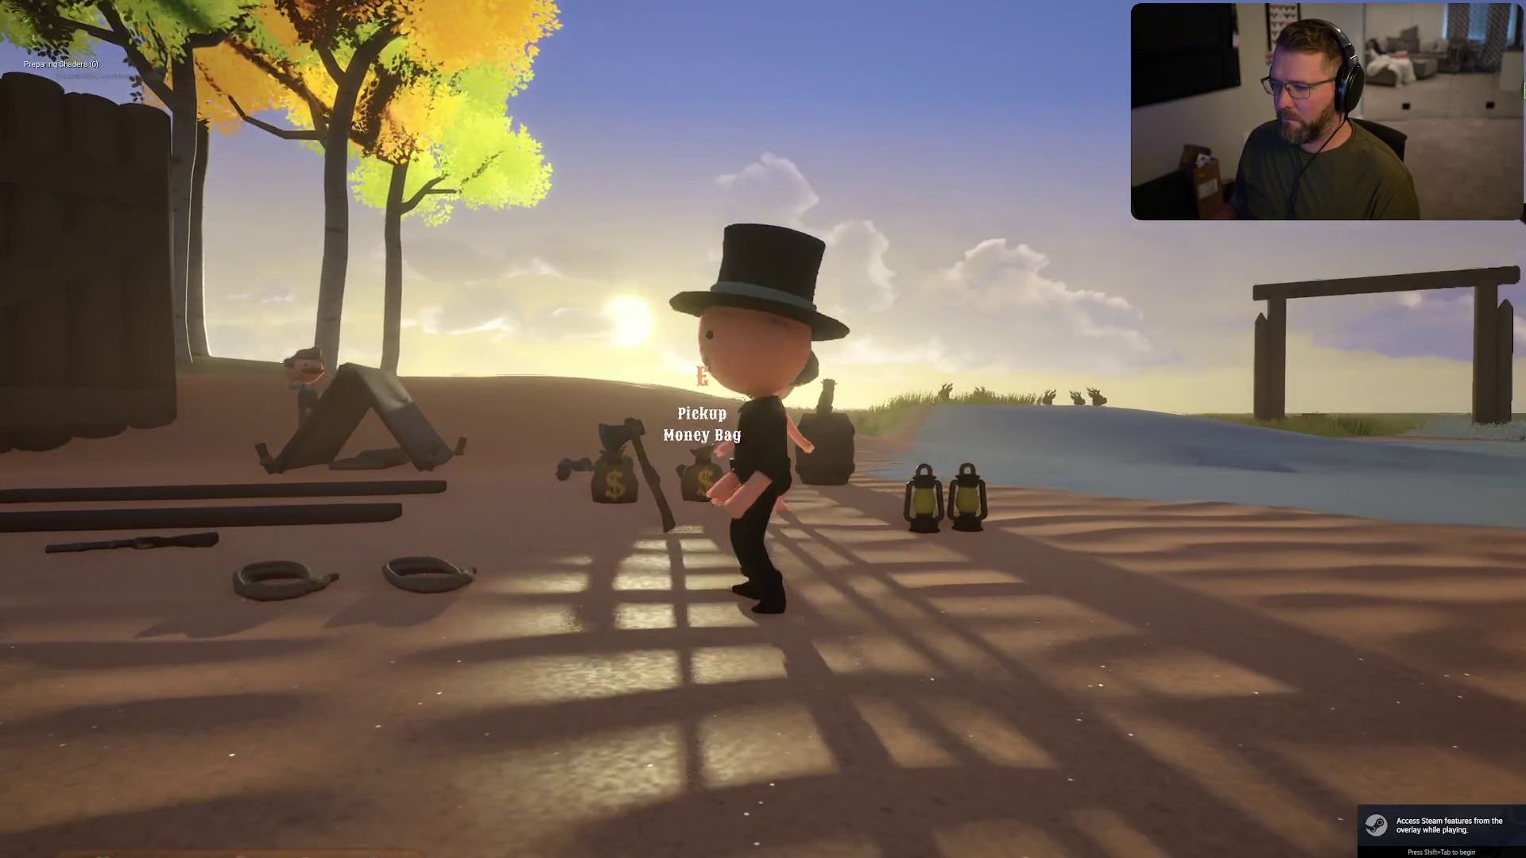
- Confirm Graphics Window Mode is still Windowed Fullscreen, quit, and return to the GameWorld tab
key("Escape")
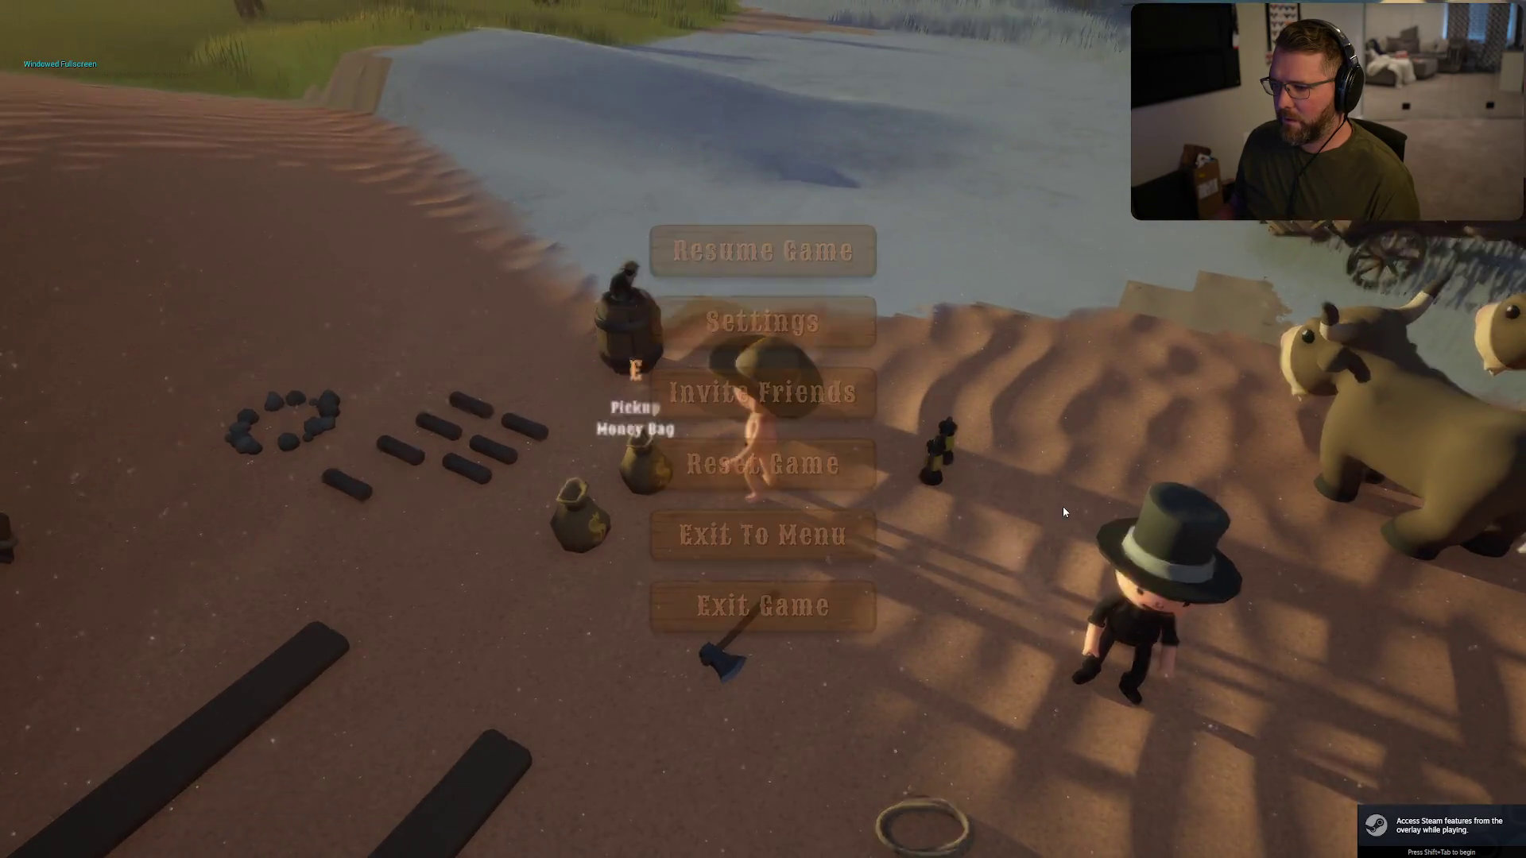
left_click(799, 337)
left_click(689, 76)
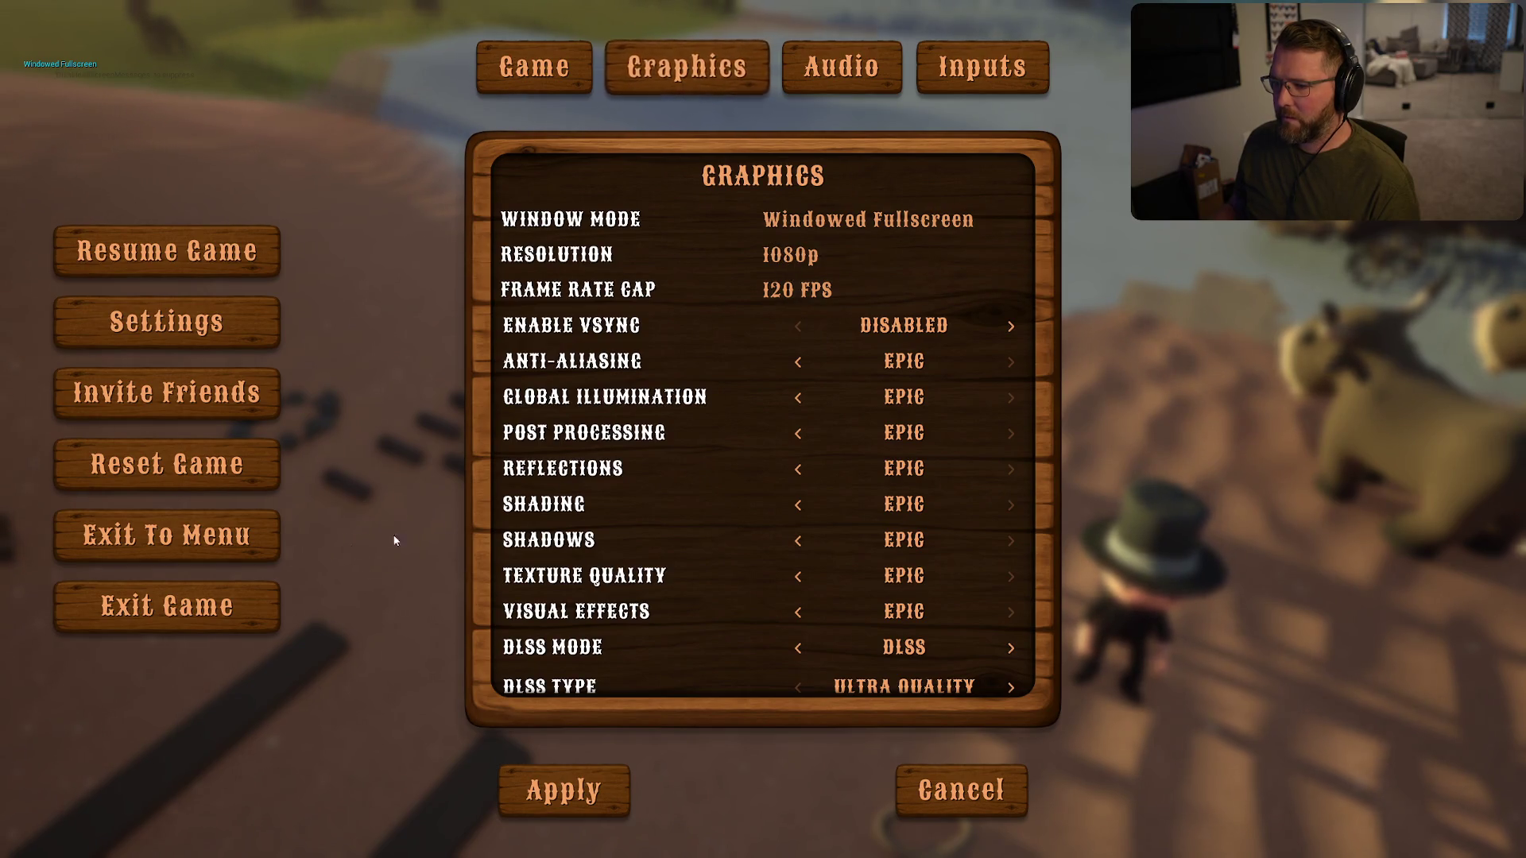
left_click(238, 537)
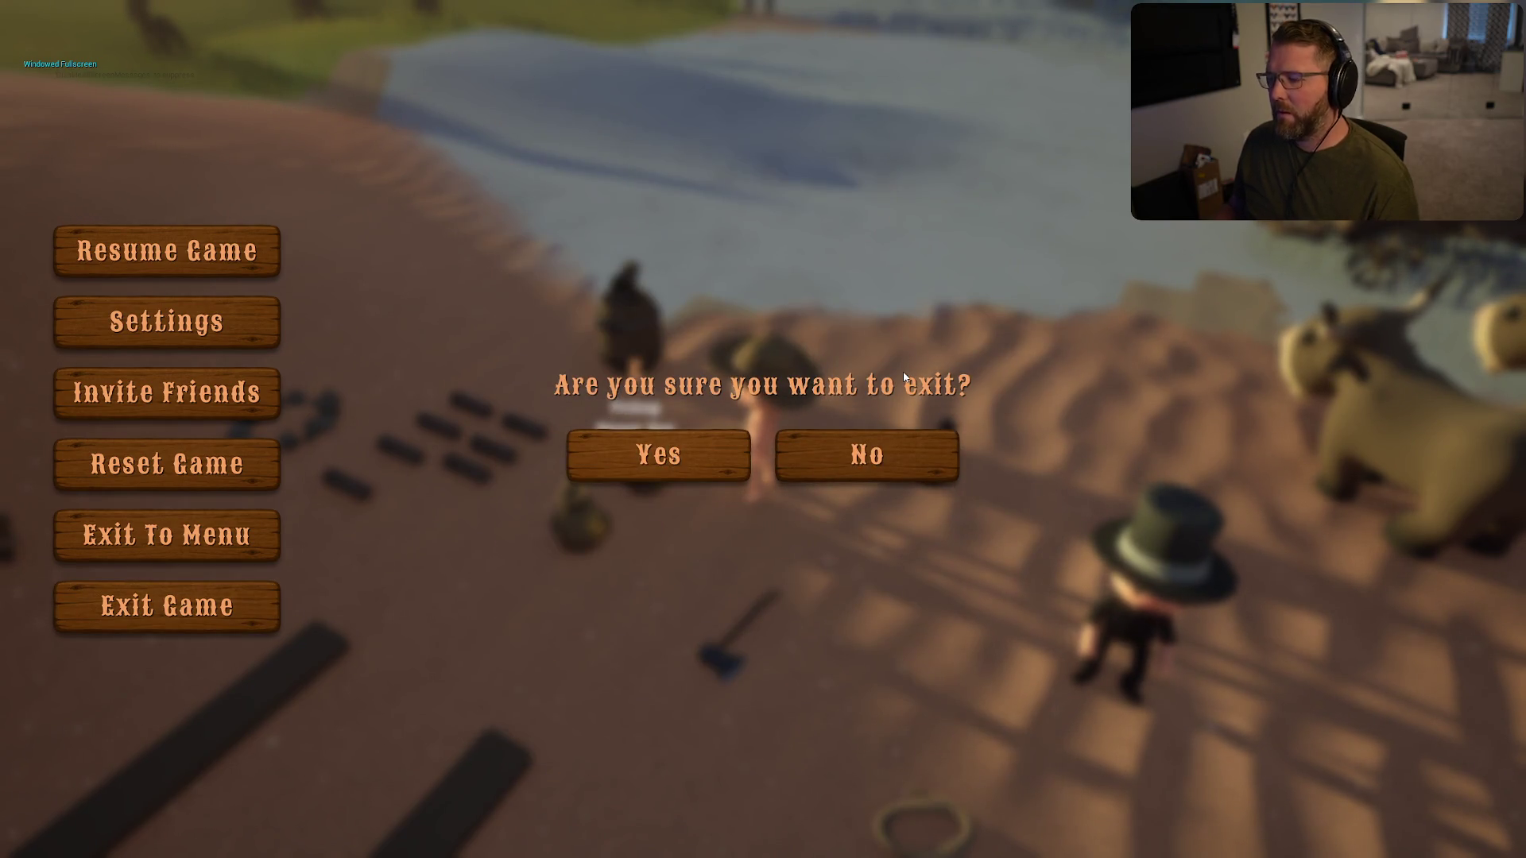
key("Escape")
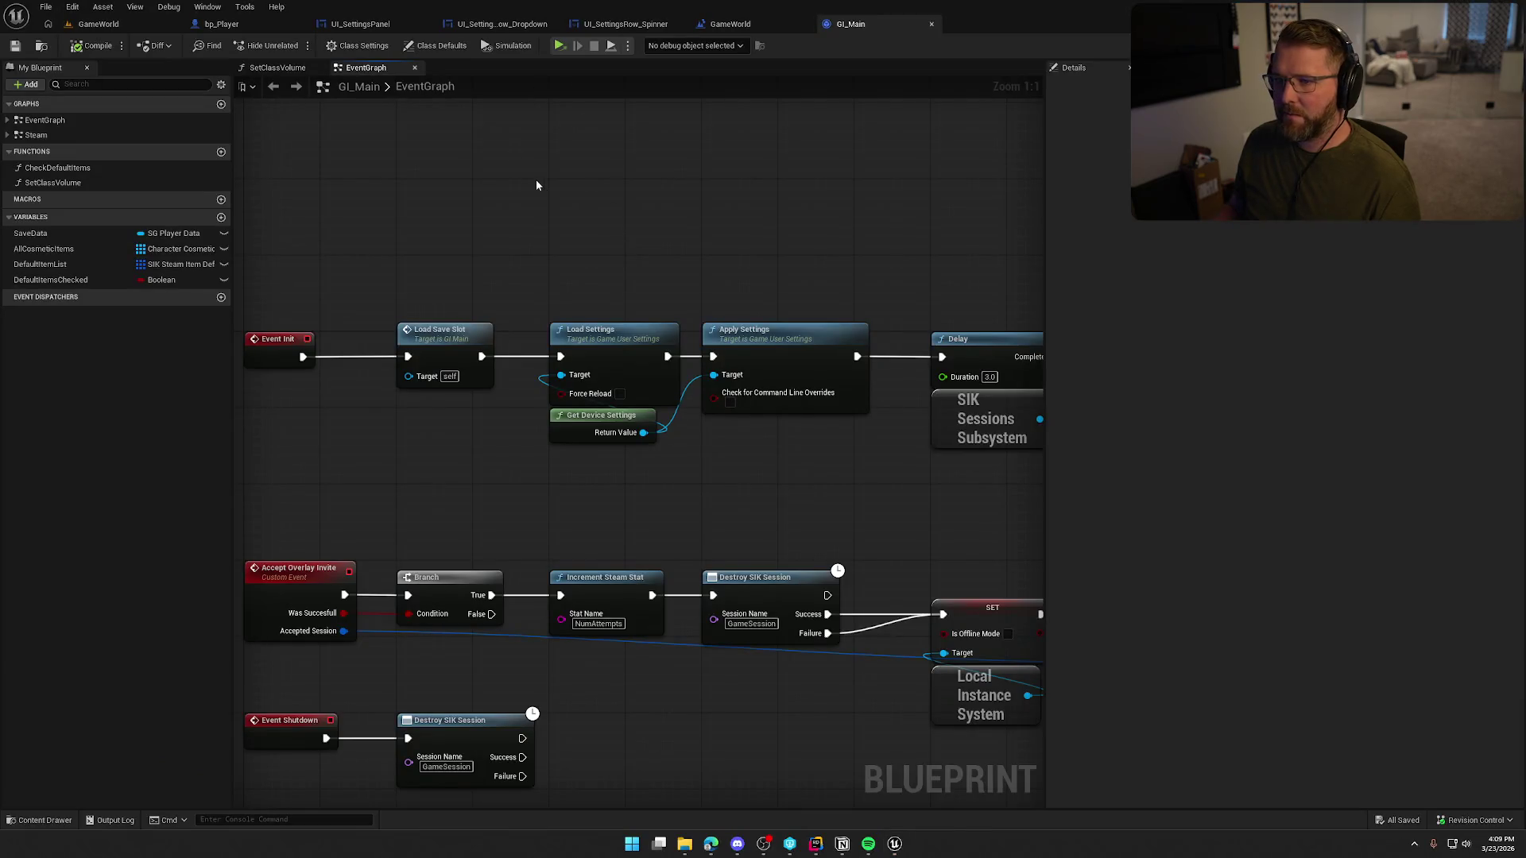
left_click(99, 24)
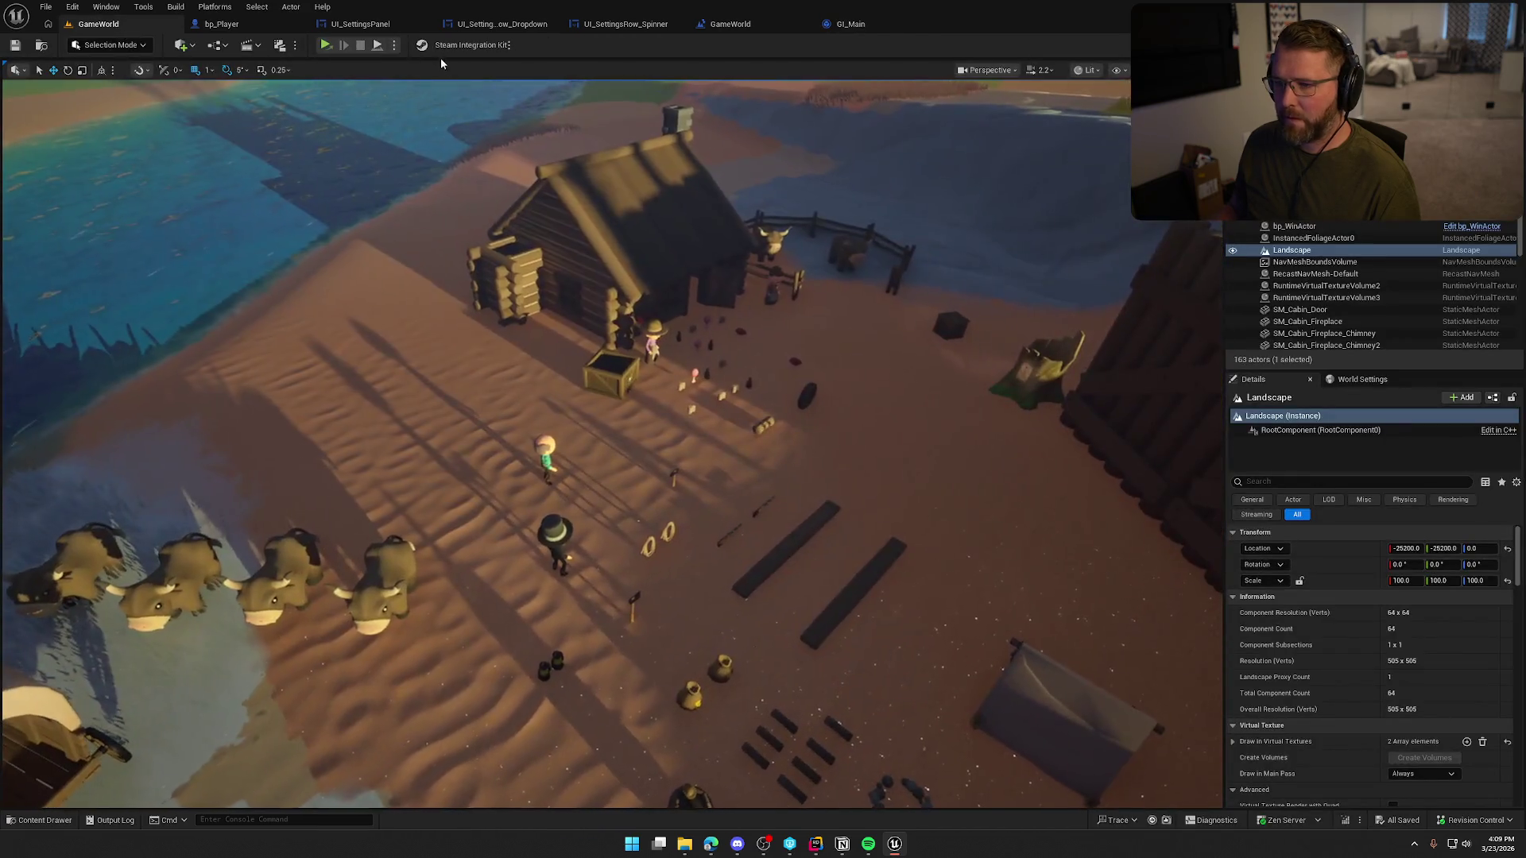
- Play in the level viewport and verify Window Mode remains Windowed Fullscreen
left_click(394, 45)
left_click(416, 91)
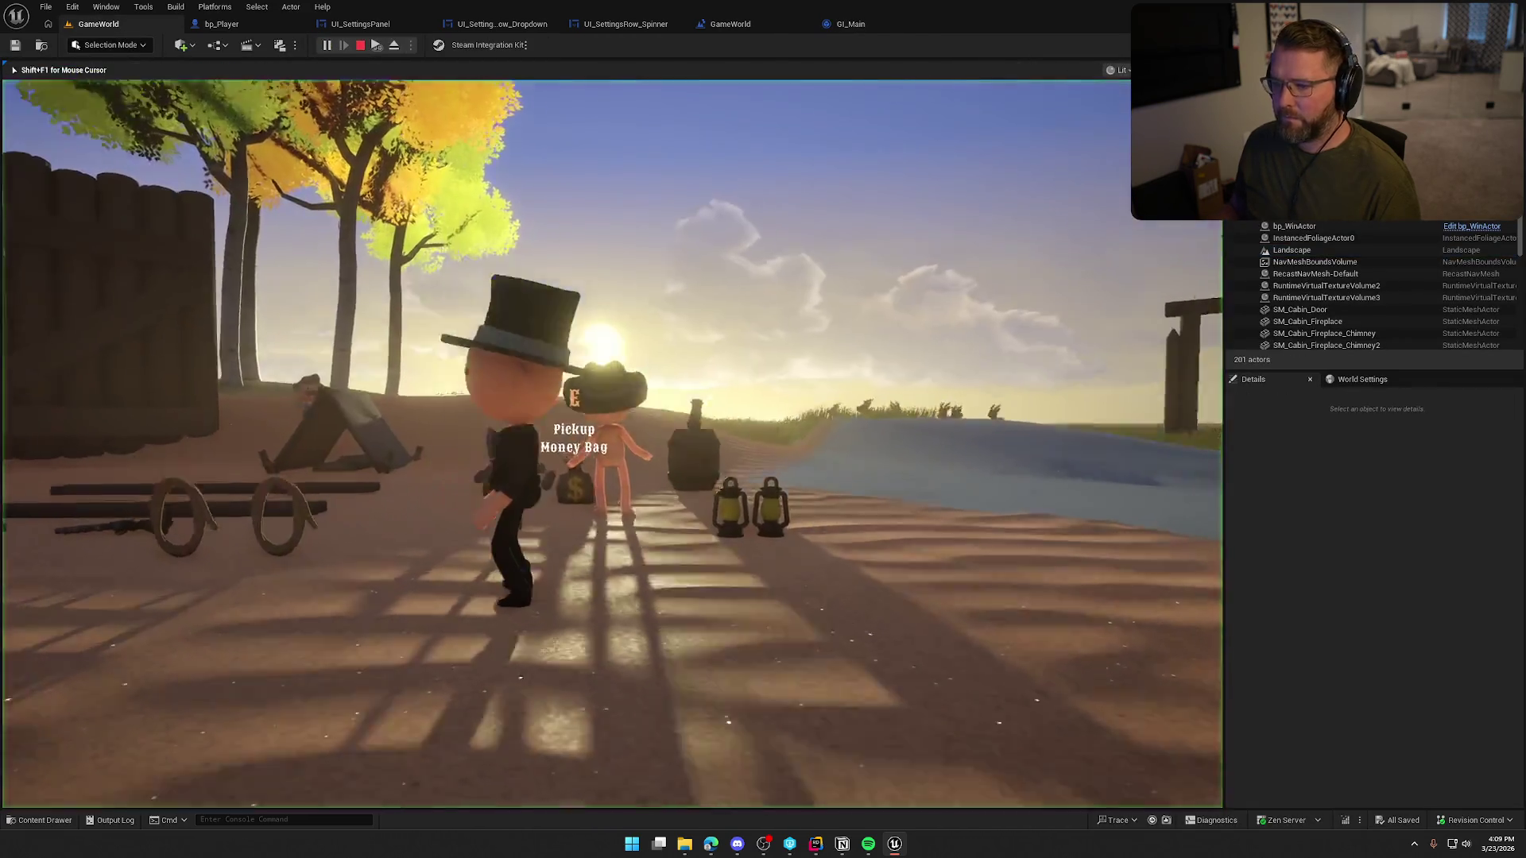
key("Escape")
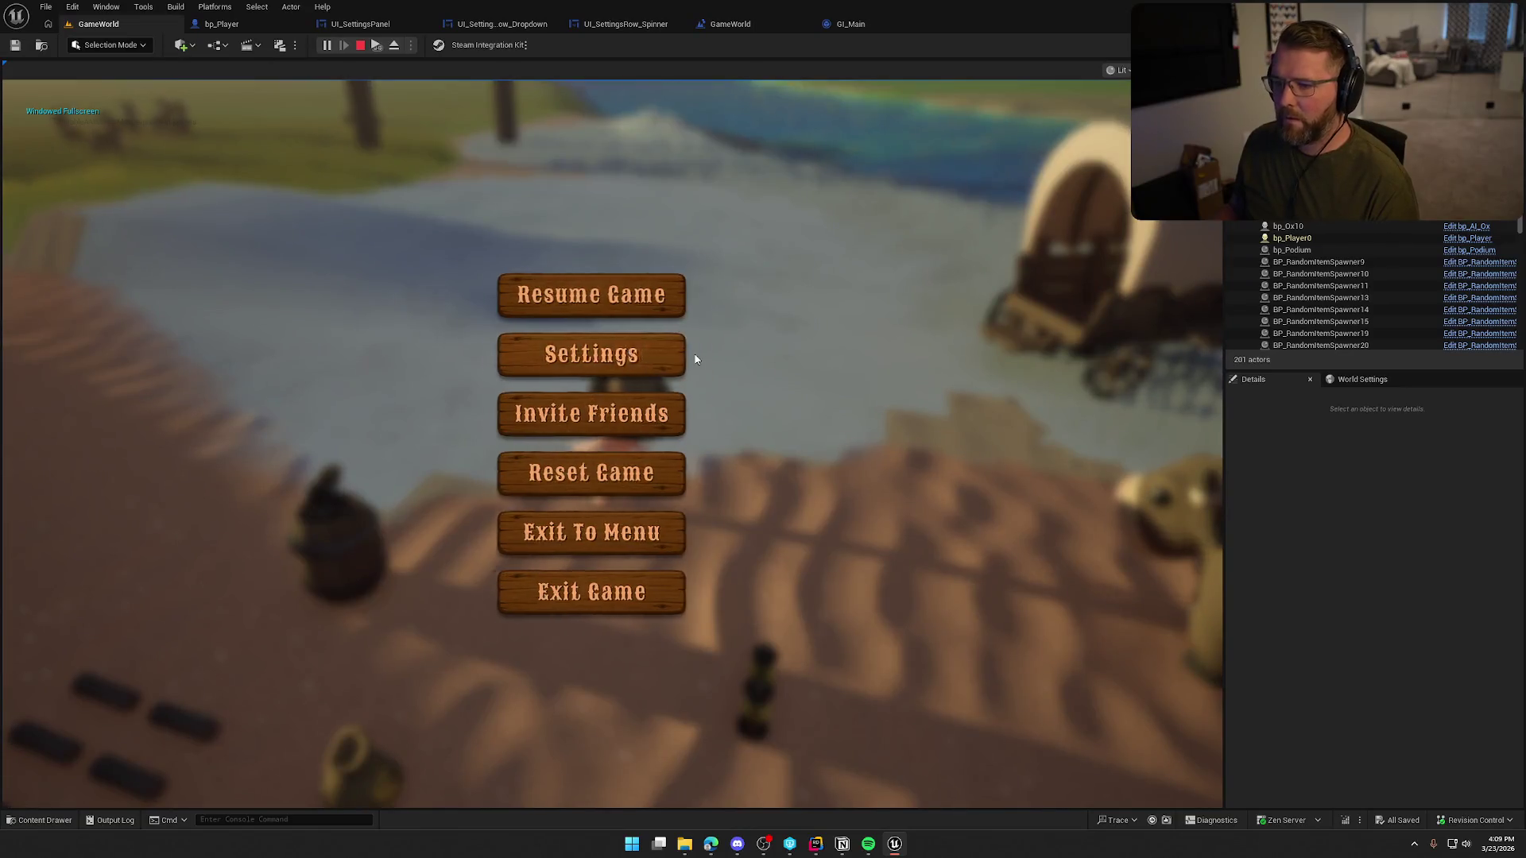
left_click(671, 354)
left_click(534, 143)
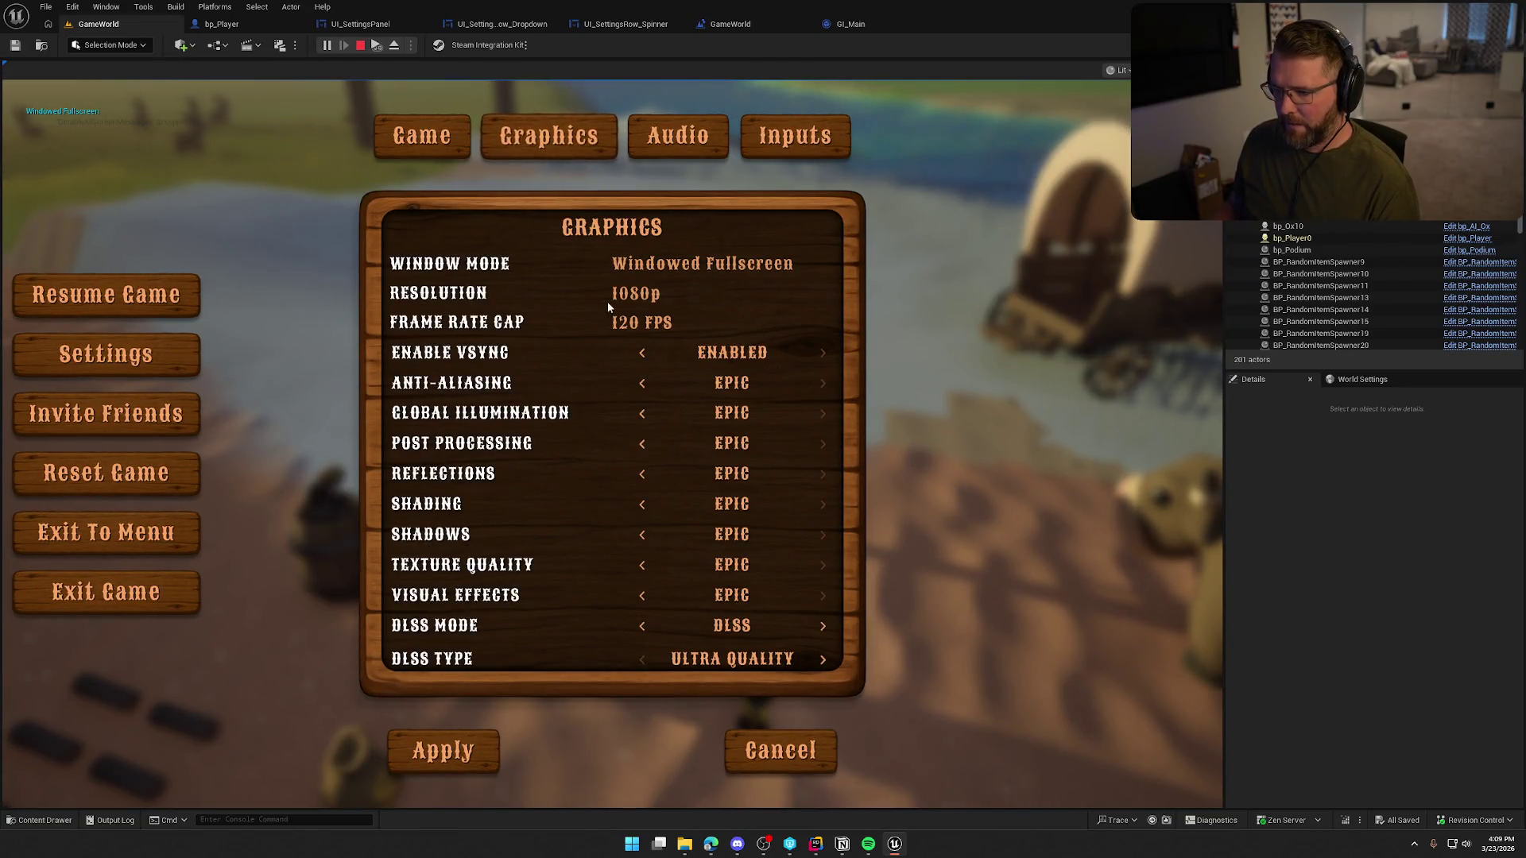
left_click(642, 271)
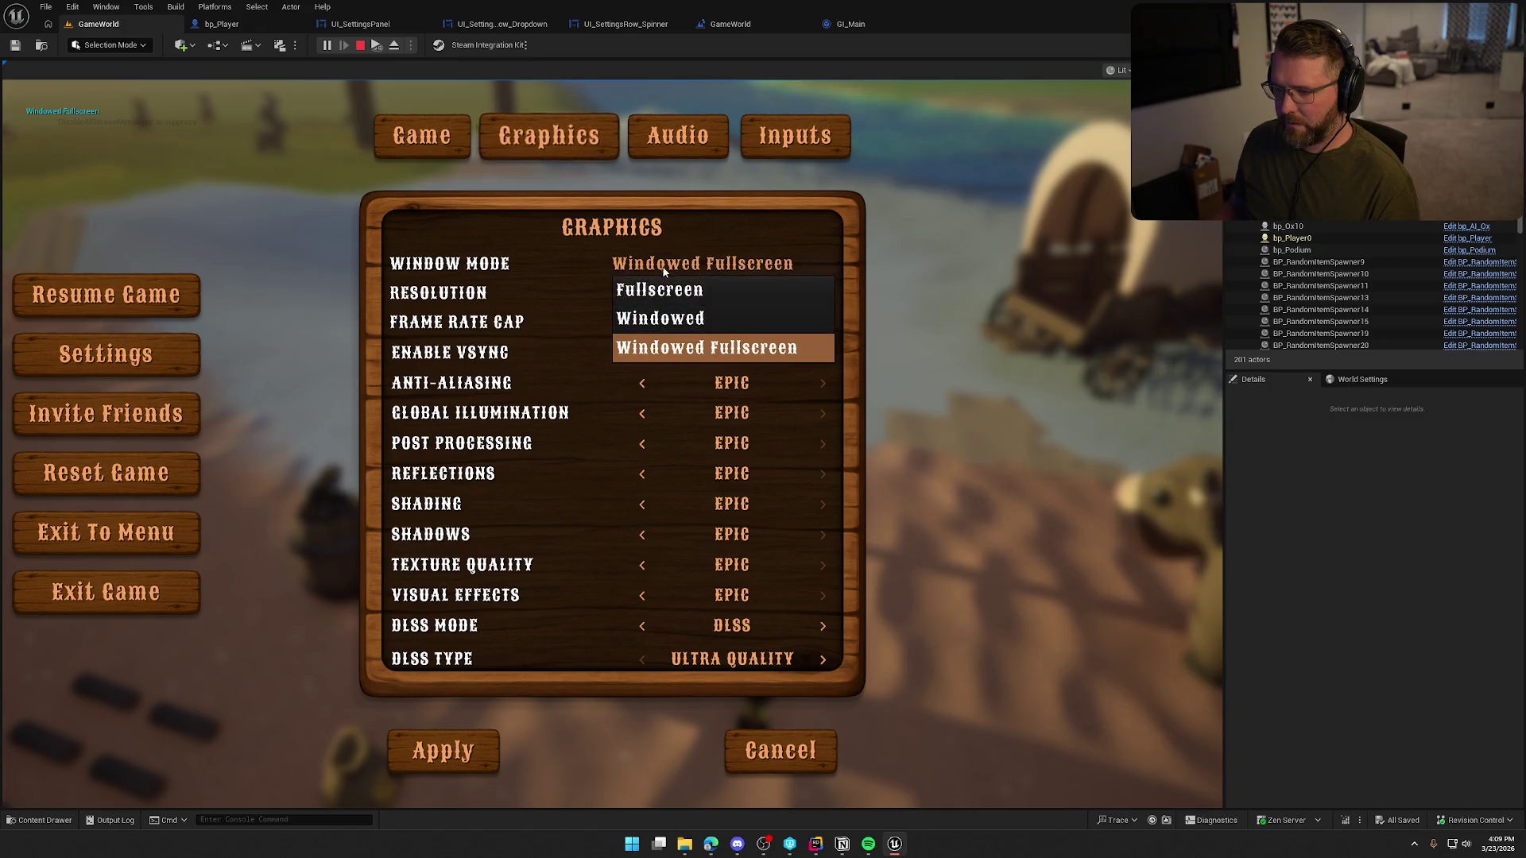
left_click(642, 348)
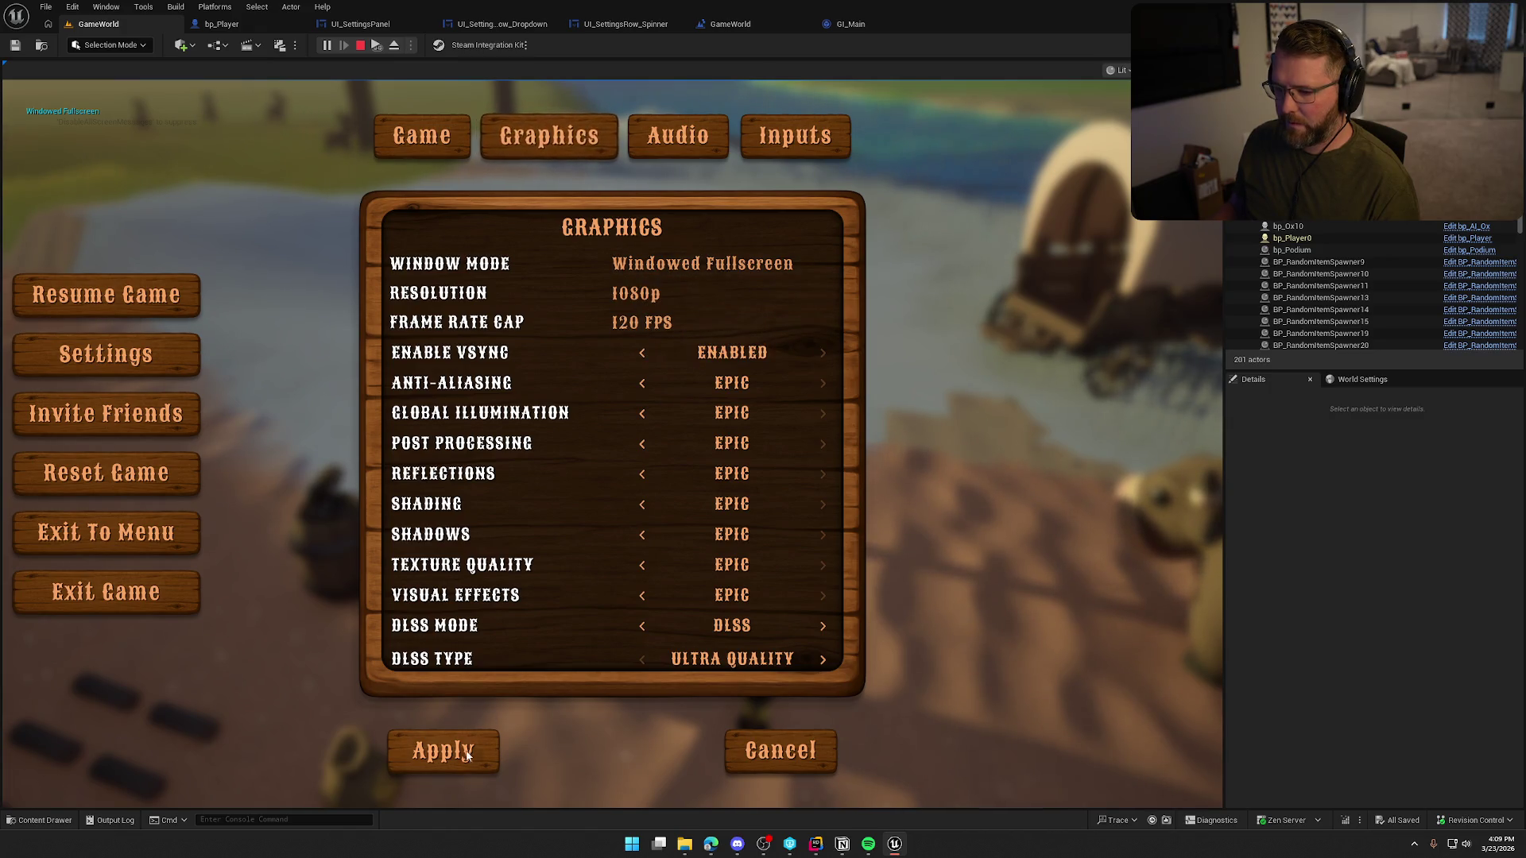
- Exit the game, confirm with Yes, and switch over to Rider
left_click(140, 601)
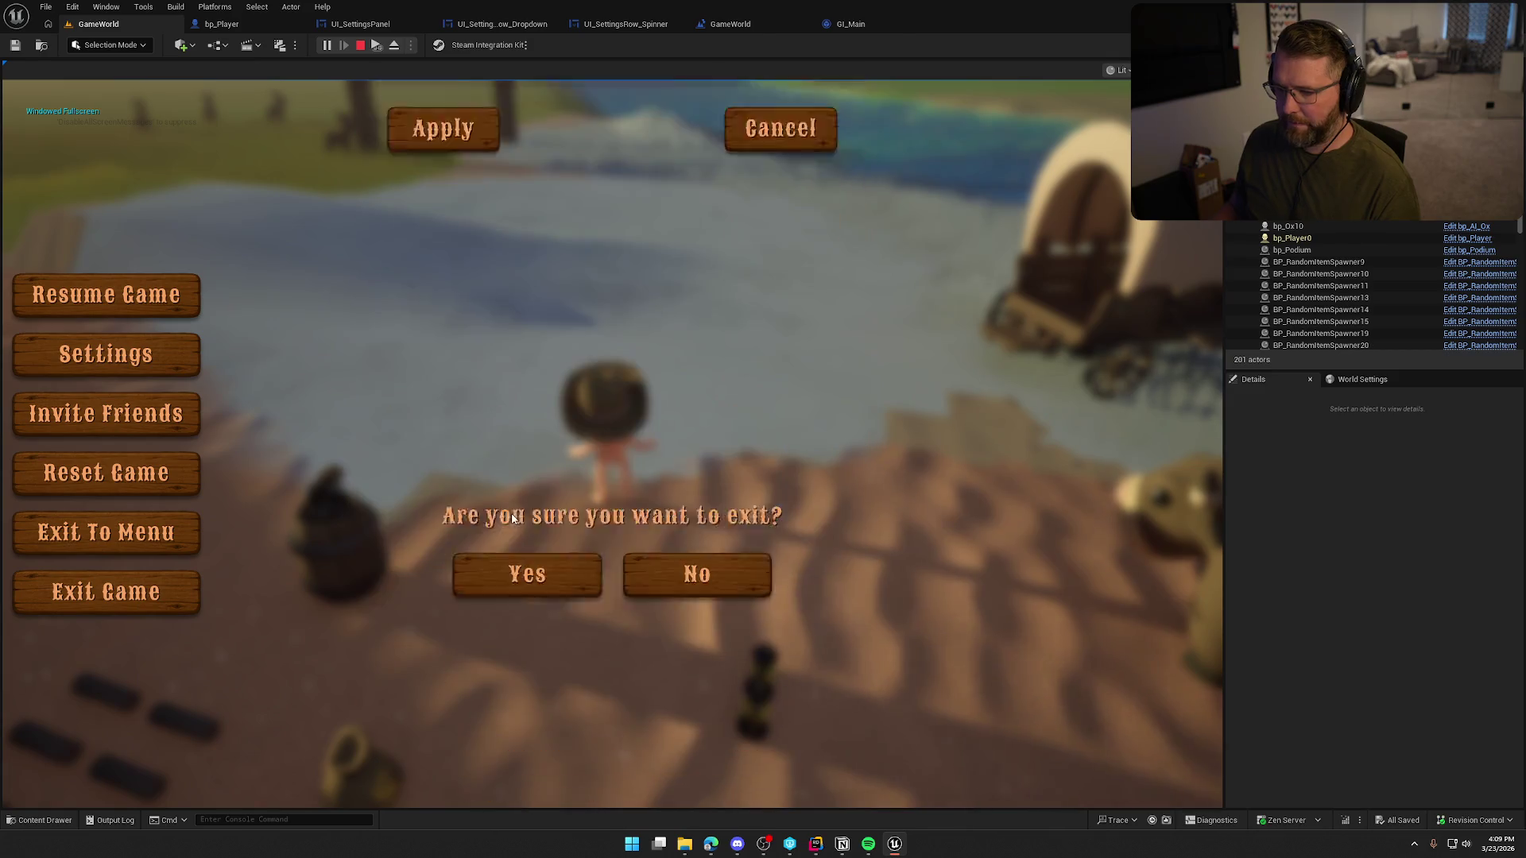
left_click(531, 475)
left_click(816, 845)
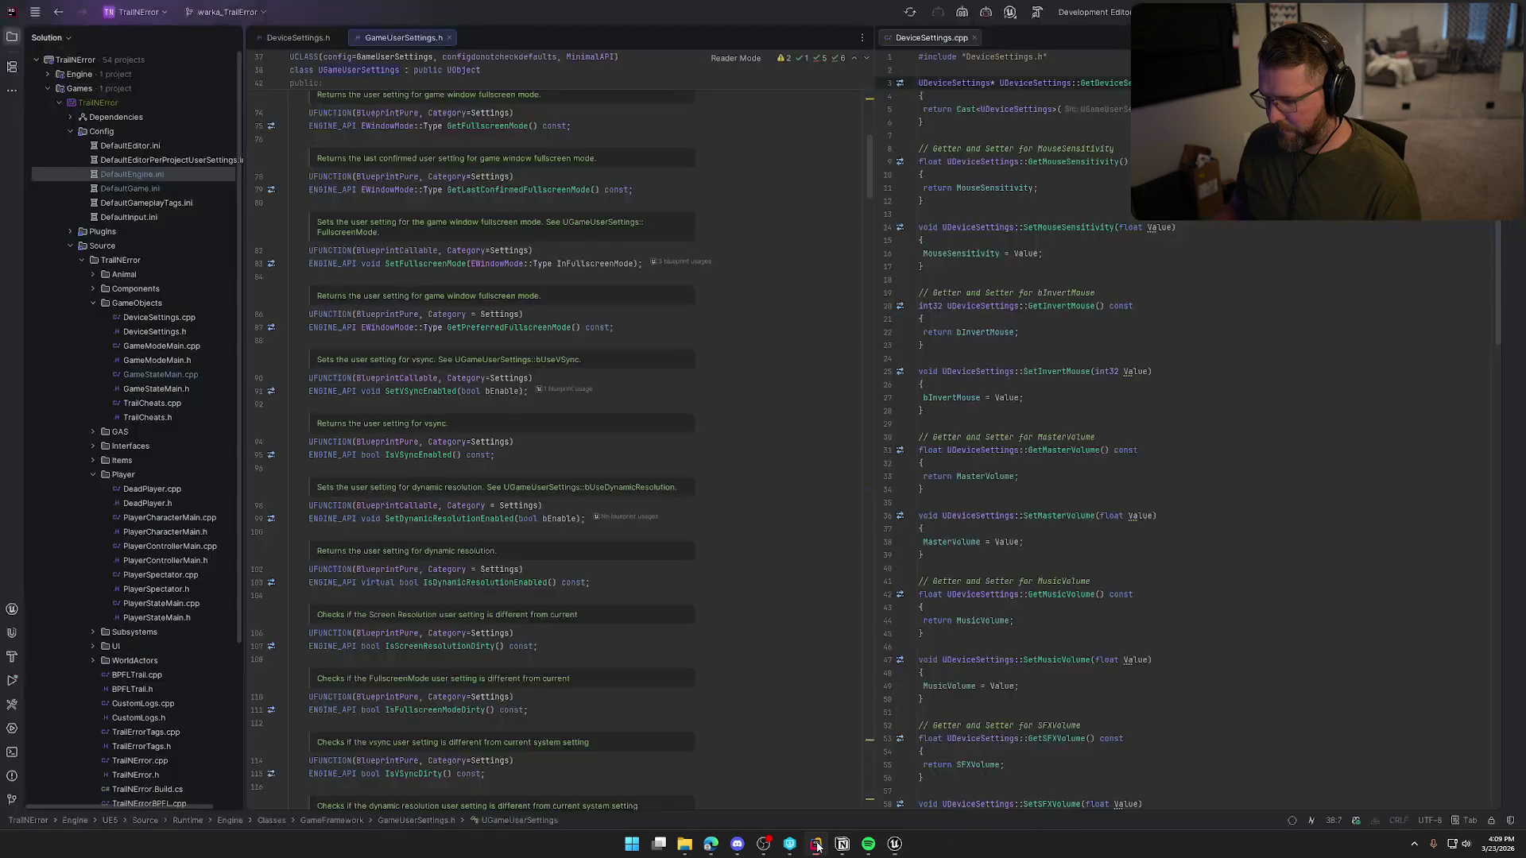
- Close all Rider tabs, collapse Config and TrailNError, and return to Unreal's GameWorld level
left_click(449, 38)
left_click(338, 38)
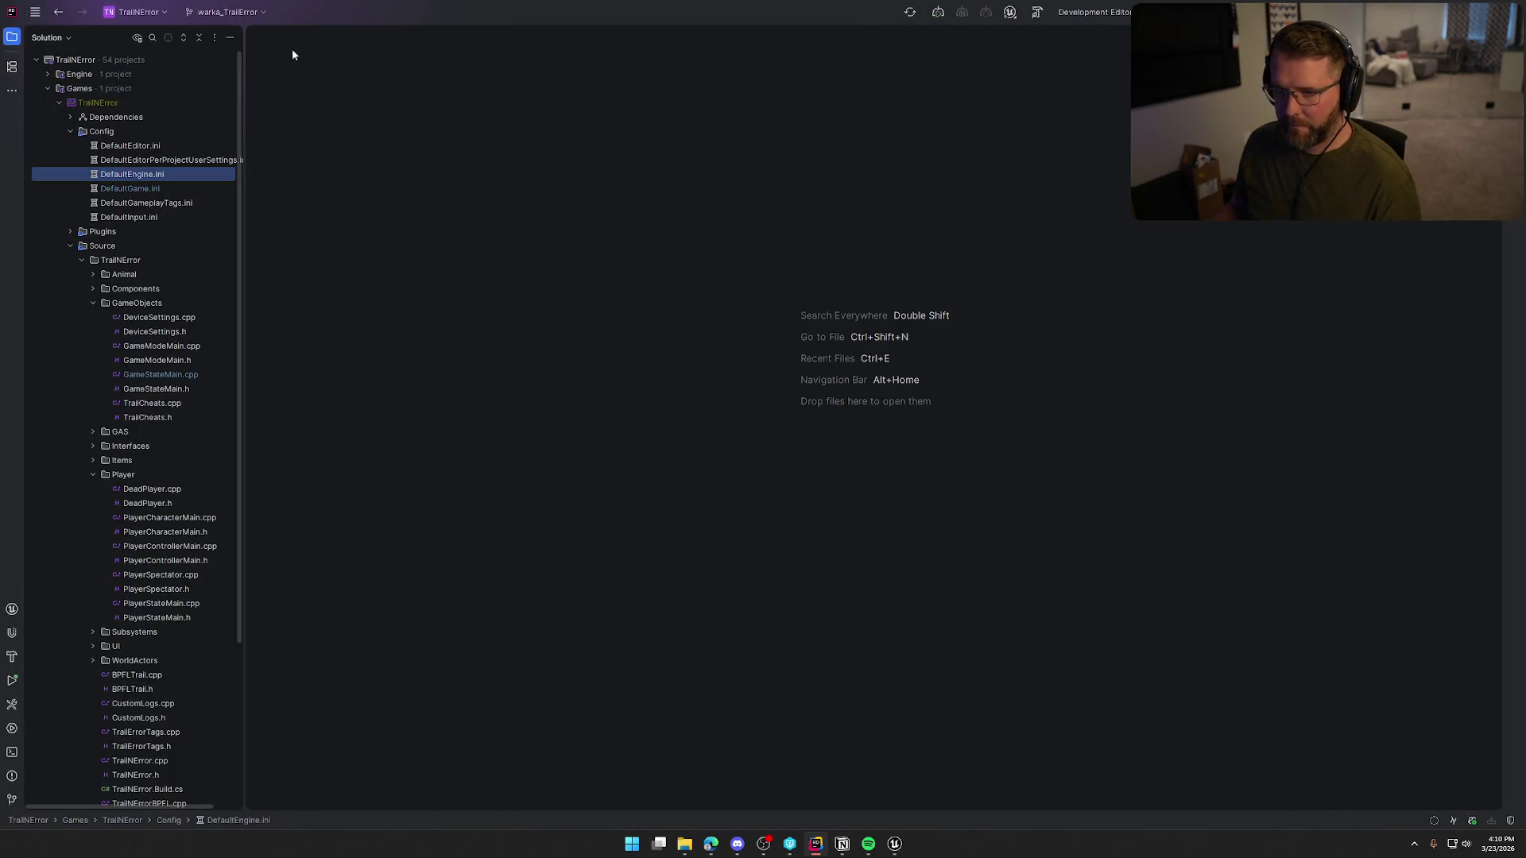
left_click(71, 130)
left_click(75, 171)
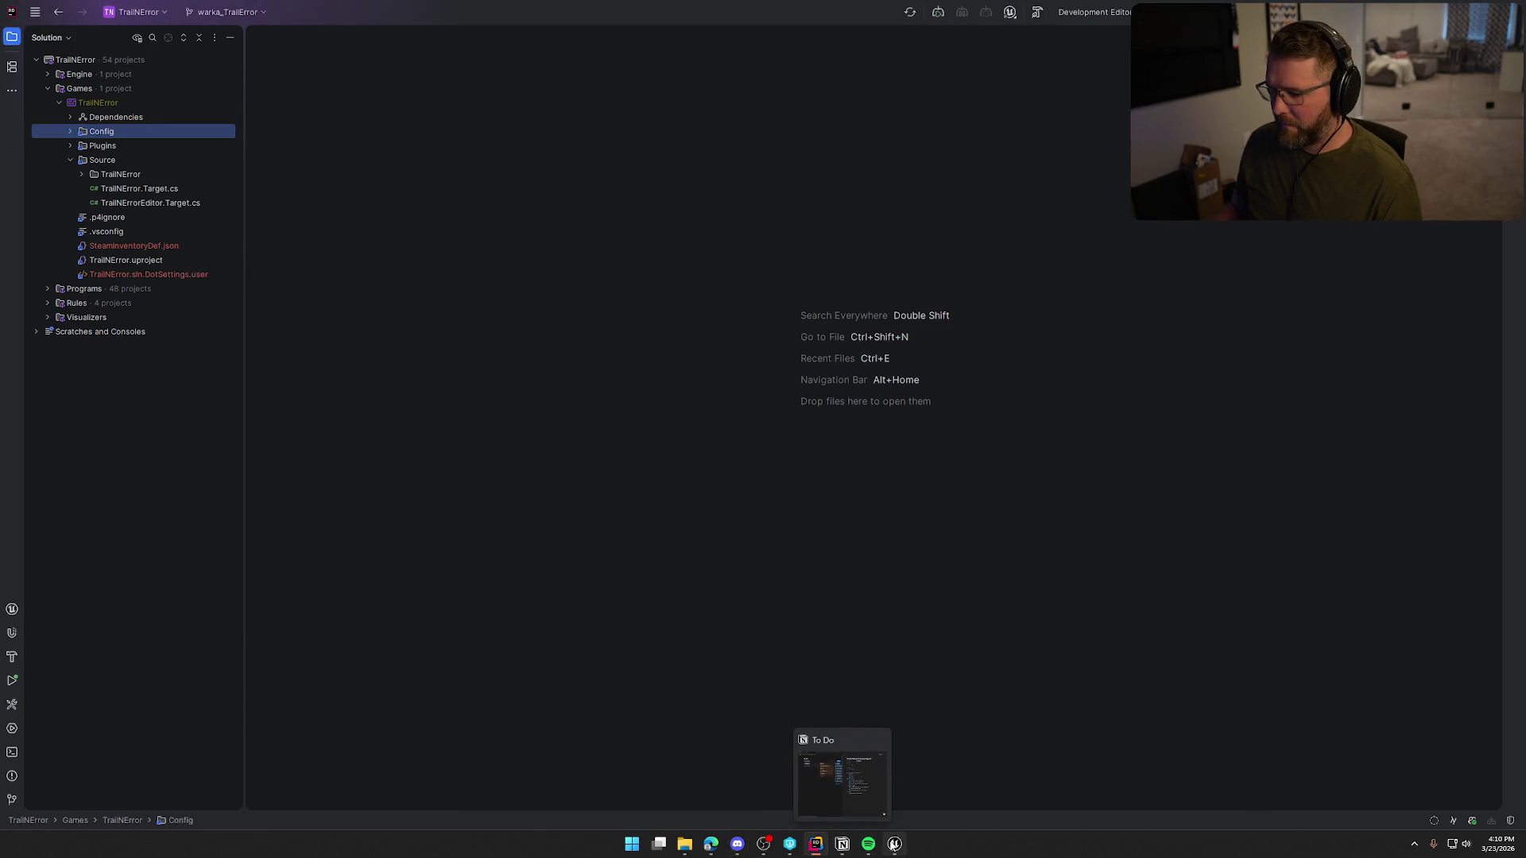
left_click(894, 844)
left_click(609, 107)
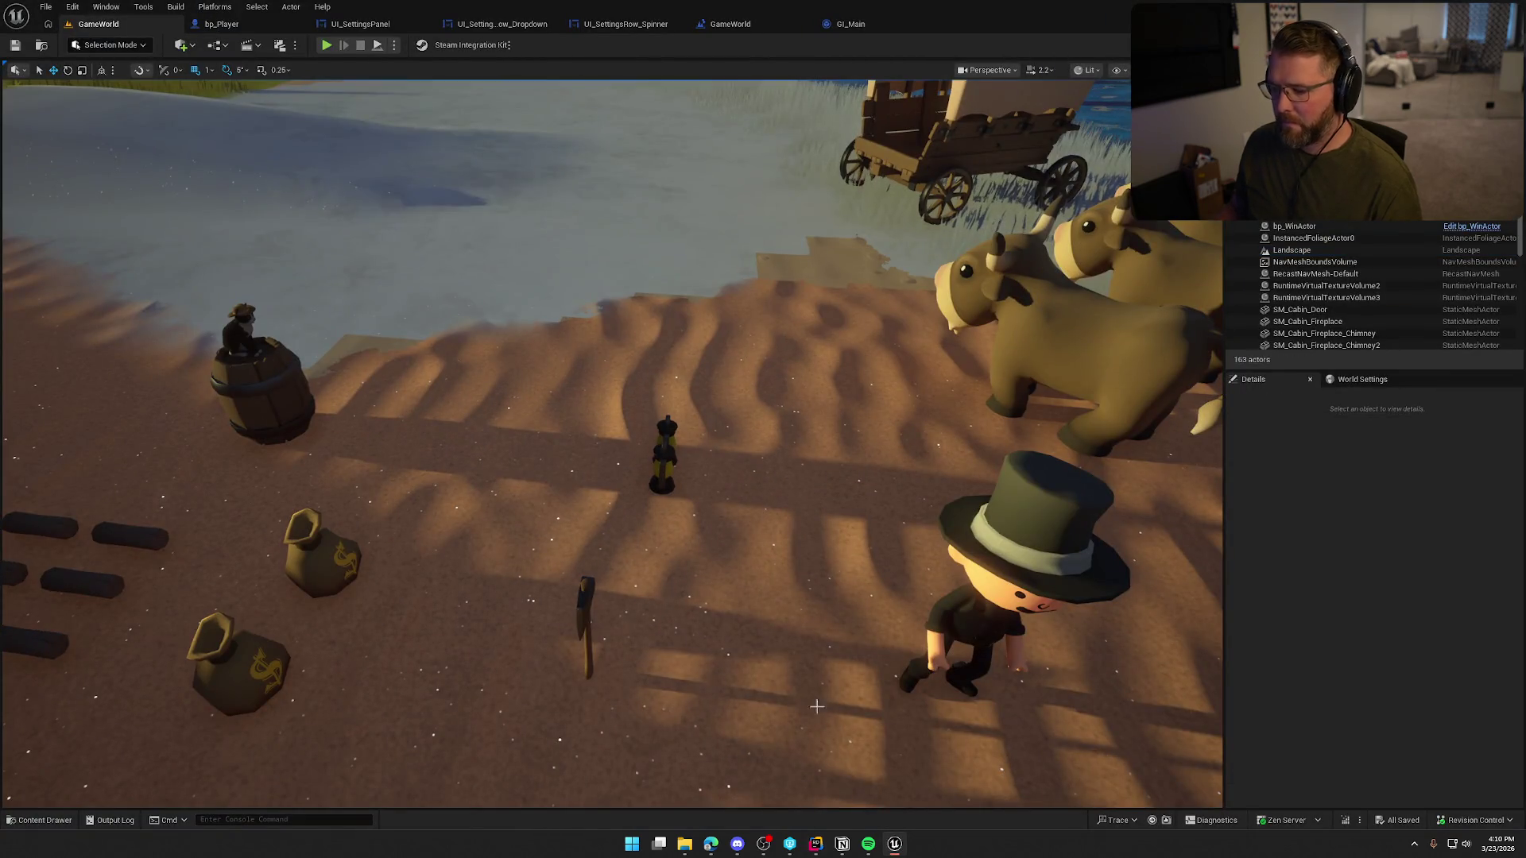
- Bring the Notion To Do board over the editor and add an In progress card titled 'Re-check rope logic'
key("alt+Tab")
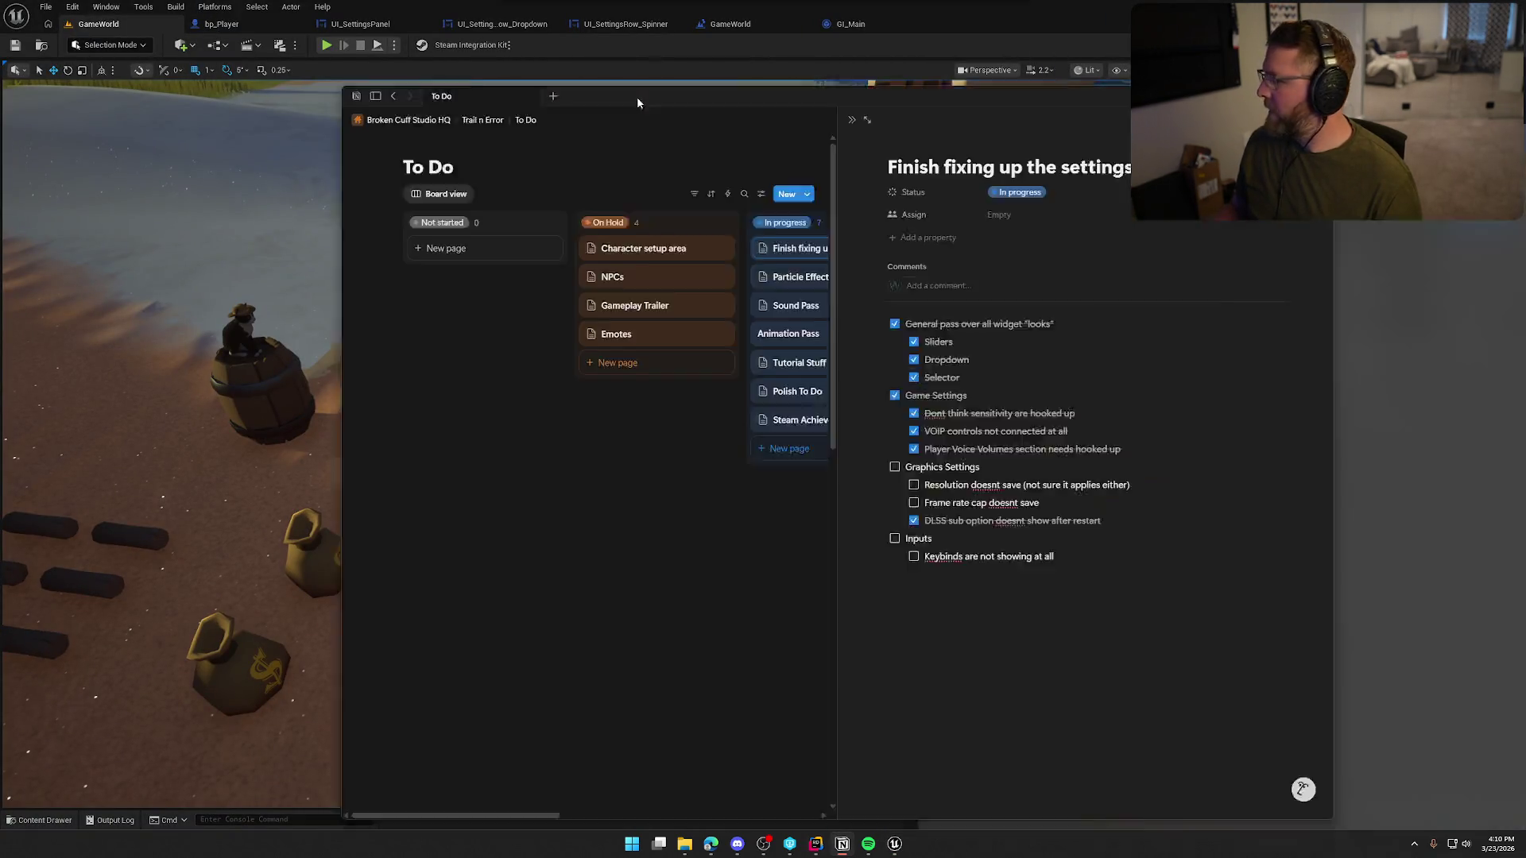
left_click_drag(637, 97, 374, 53)
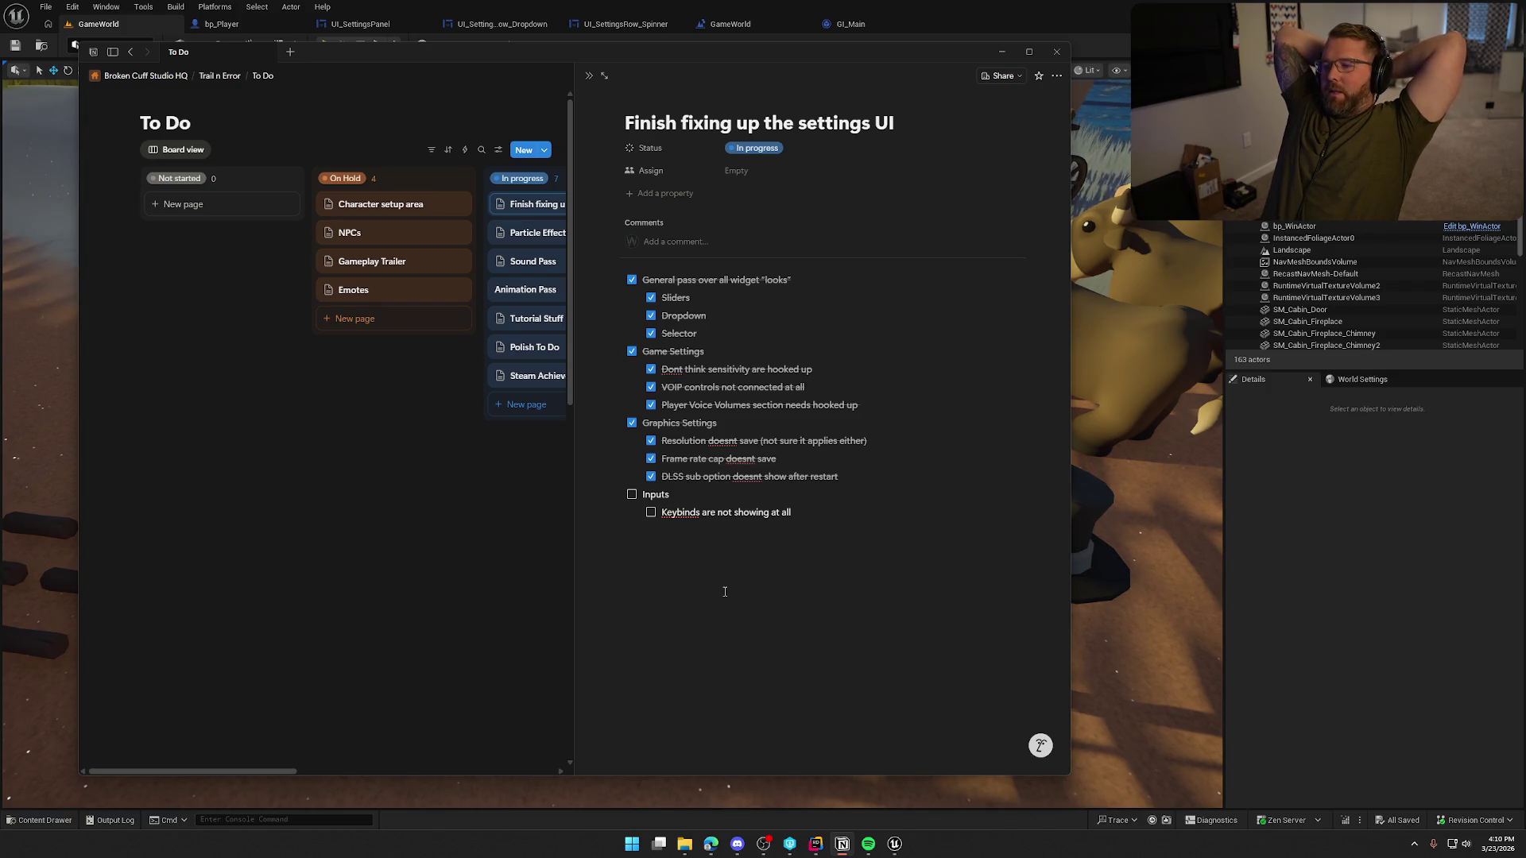
left_click(536, 417)
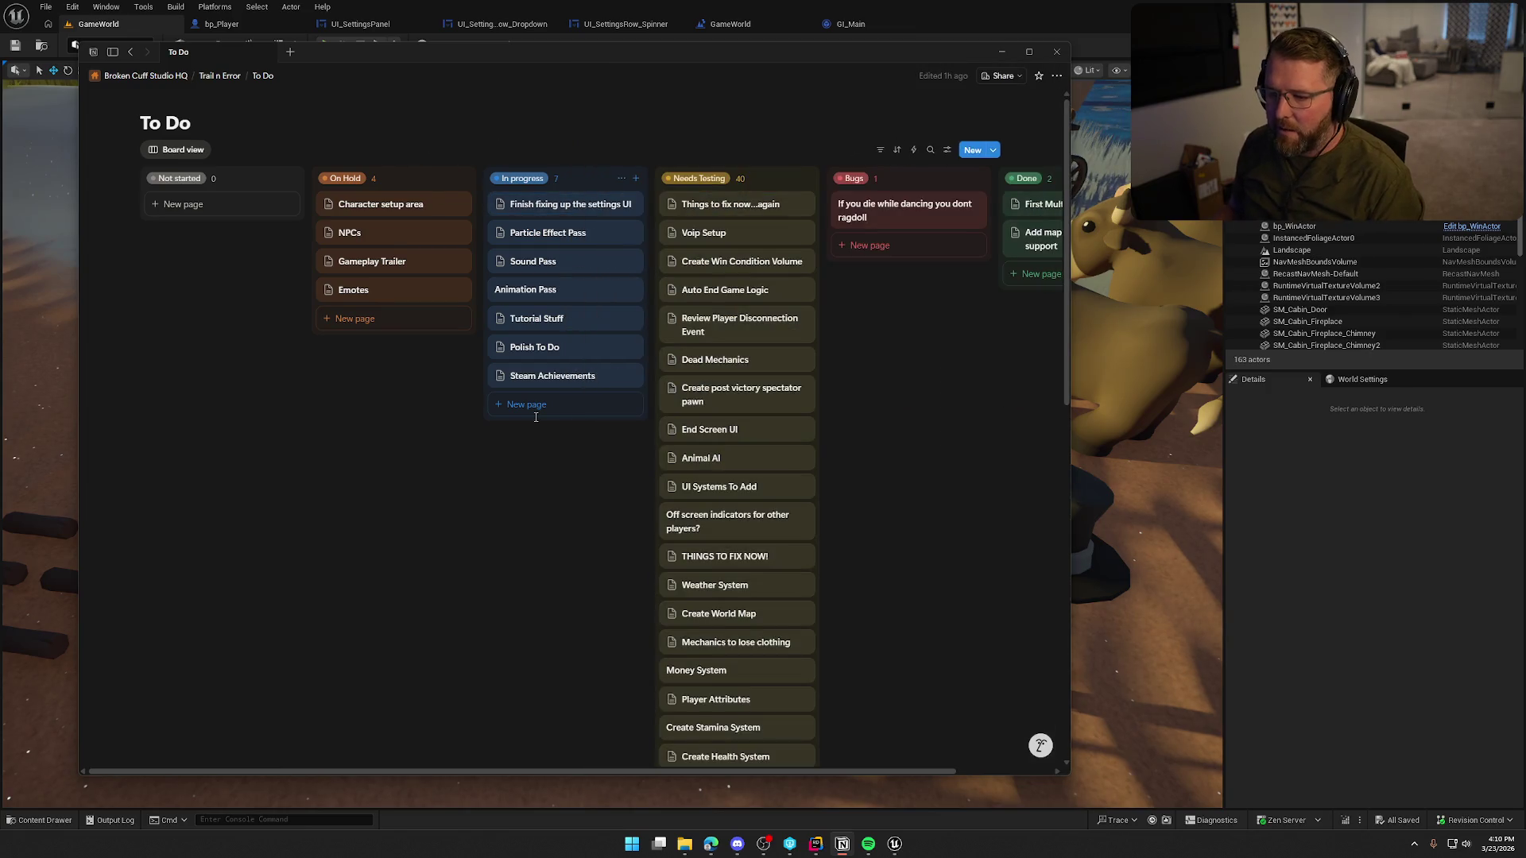
left_click(534, 407)
type("Re-check rope logic")
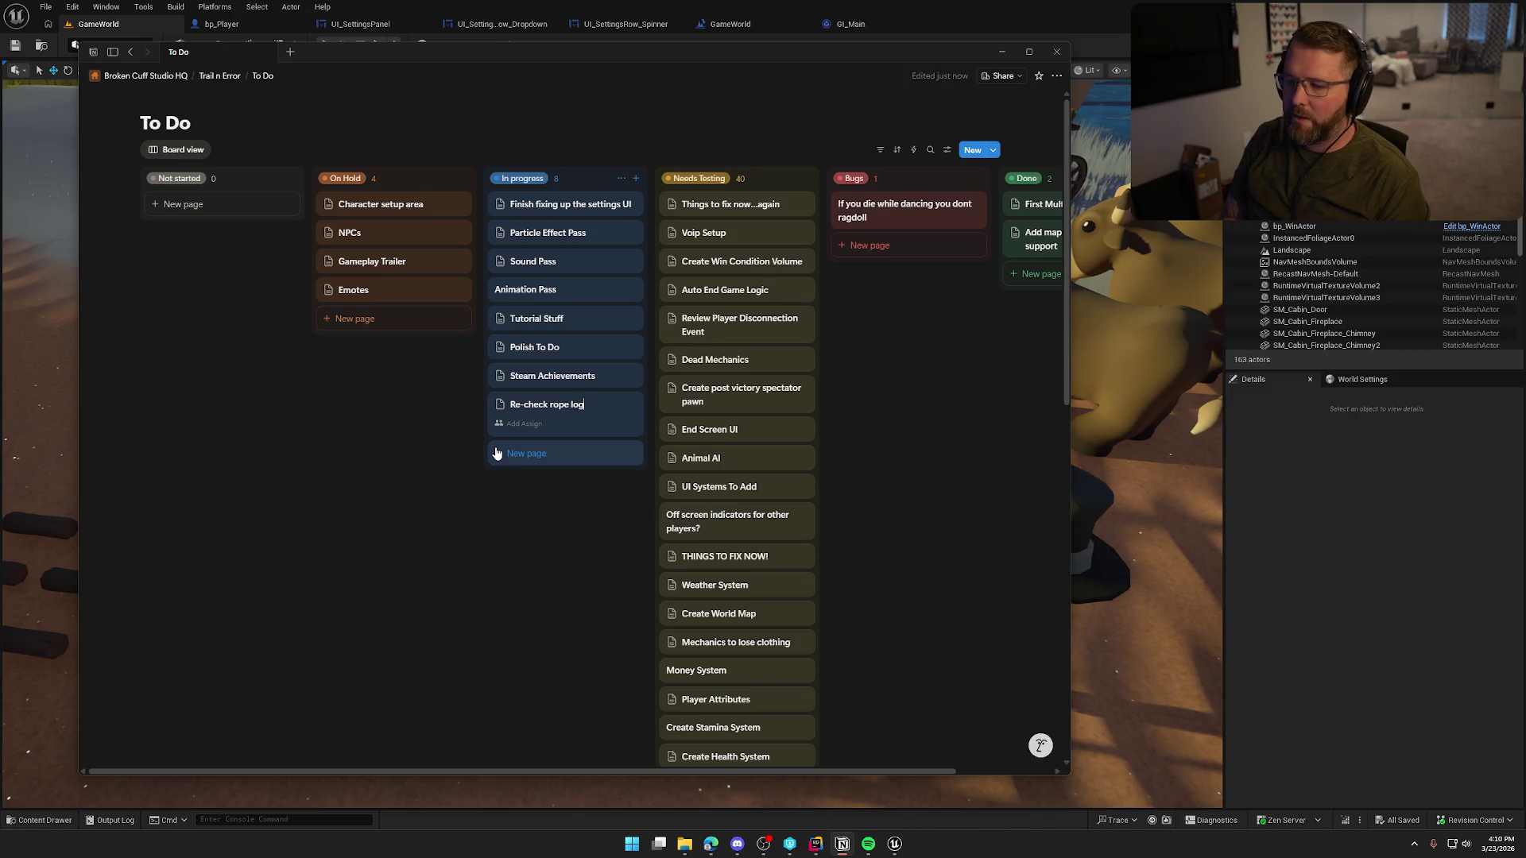